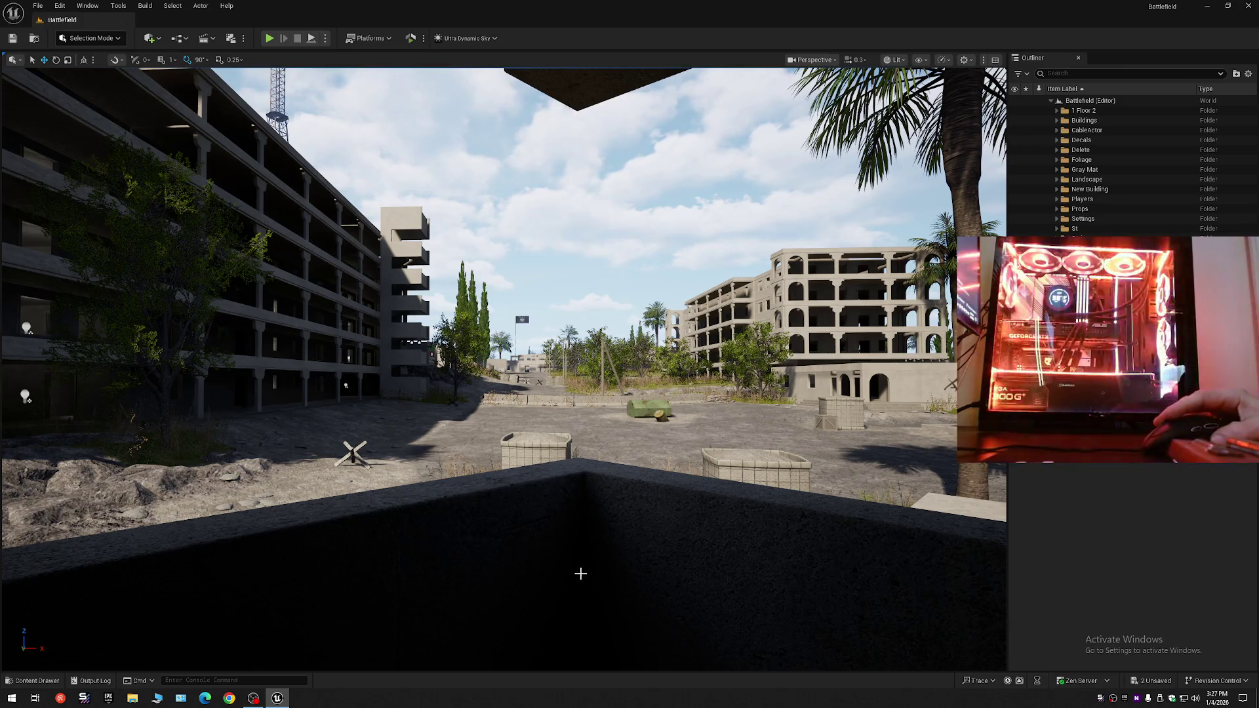
- Turn the view toward the apartment building and hide the Foliage folder in the Outliner
scroll(660, 489, up, 2)
mouse_move(660, 489)
mouse_down()
mouse_move(590, 459)
mouse_move(459, 445)
mouse_move(459, 419)
mouse_up()
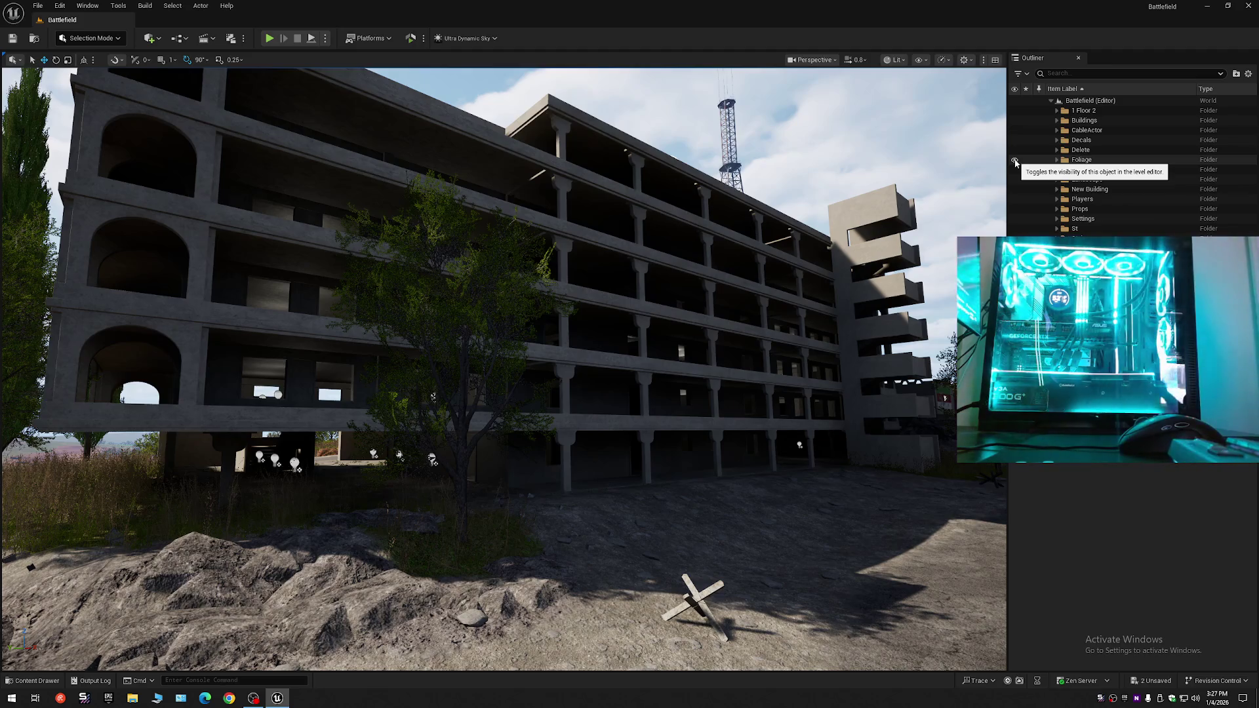
click(1014, 160)
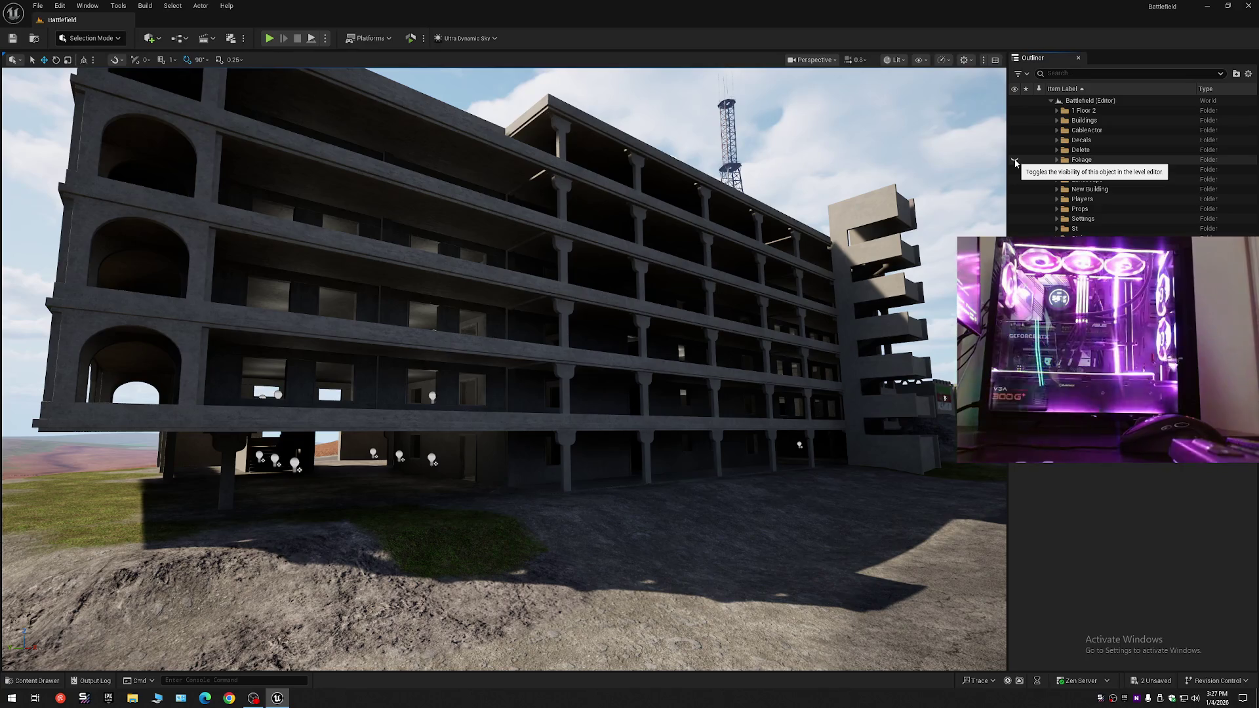
click(1015, 162)
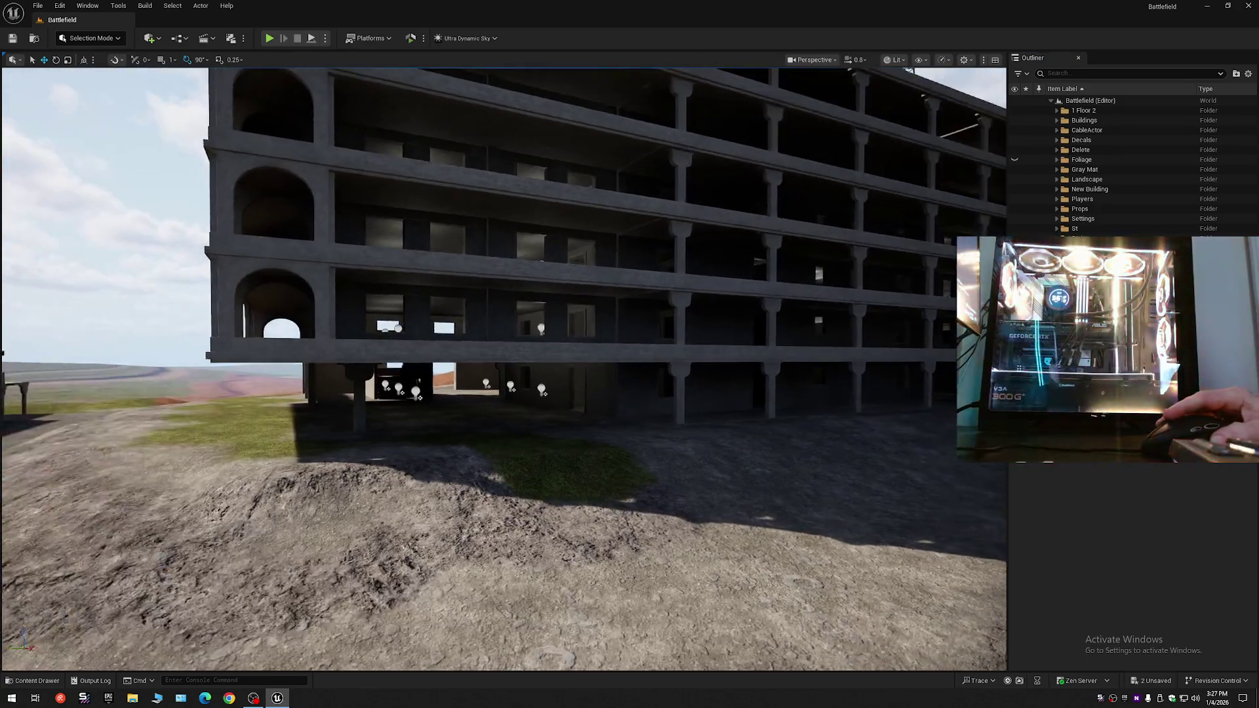
key(w)
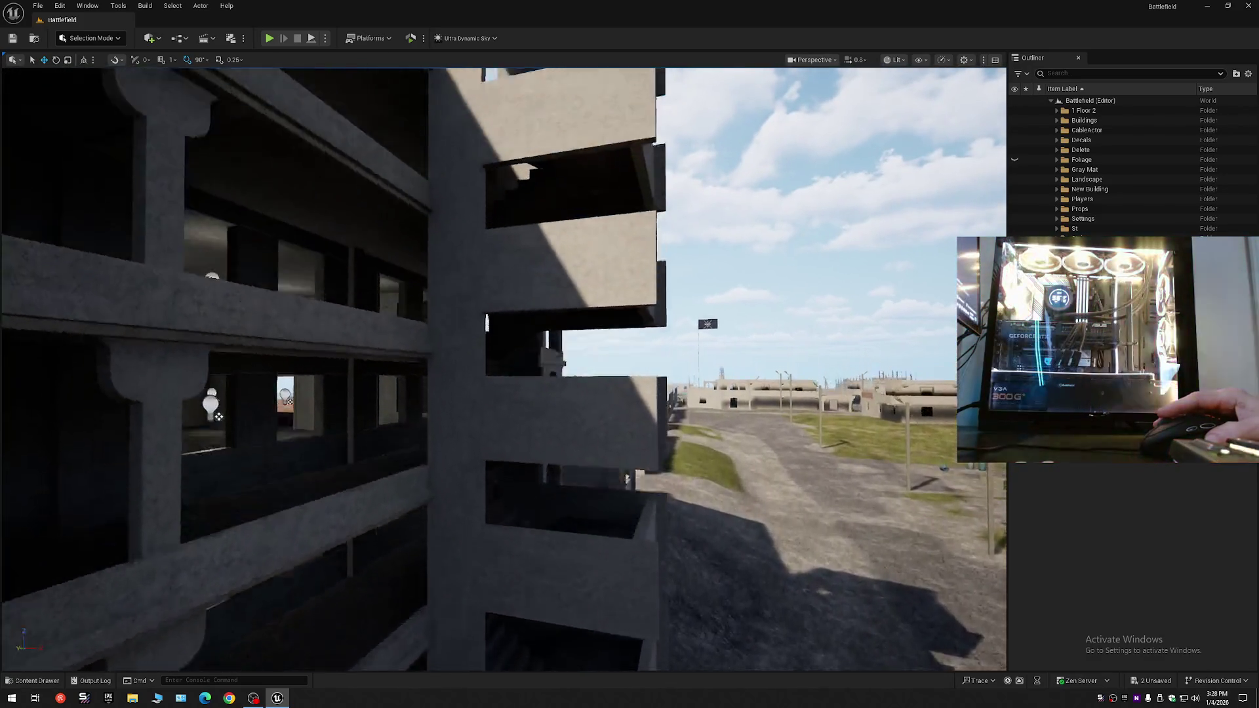
scroll(626, 475, down, 1)
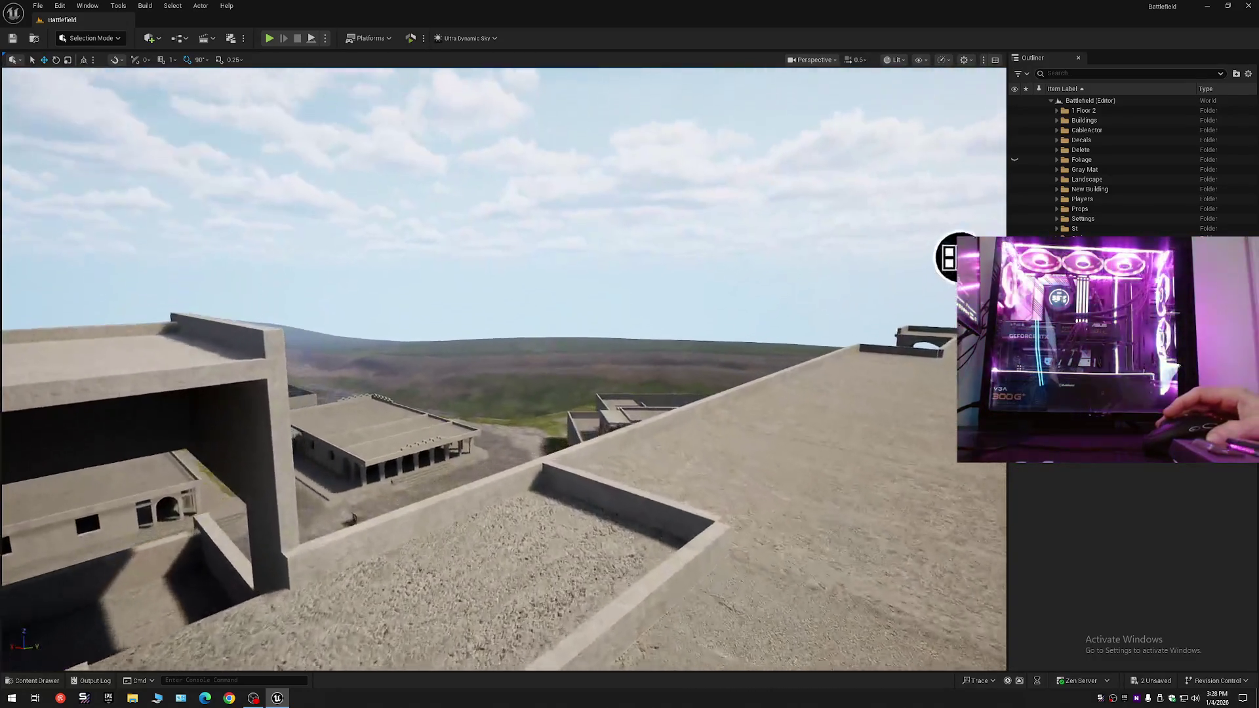
scroll(504, 370, up, 1)
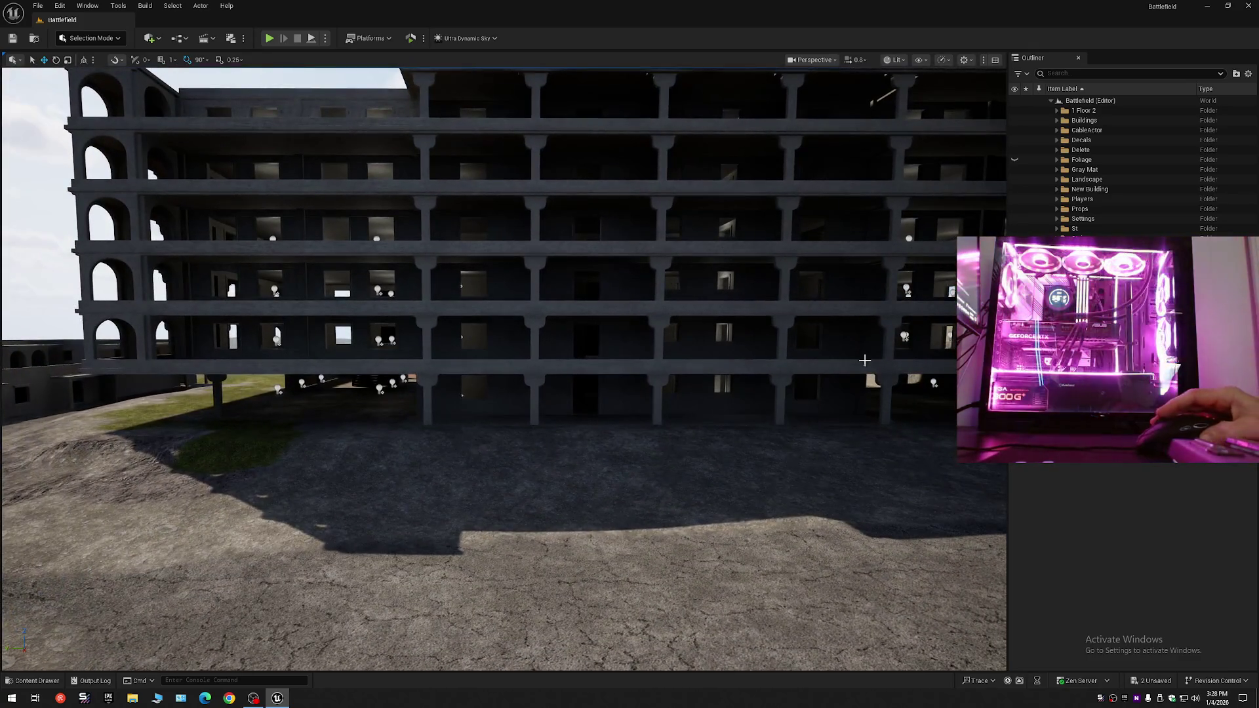
- Collapse the Outliner tree, then expand Battlefield > Delete > Lights
click(1248, 74)
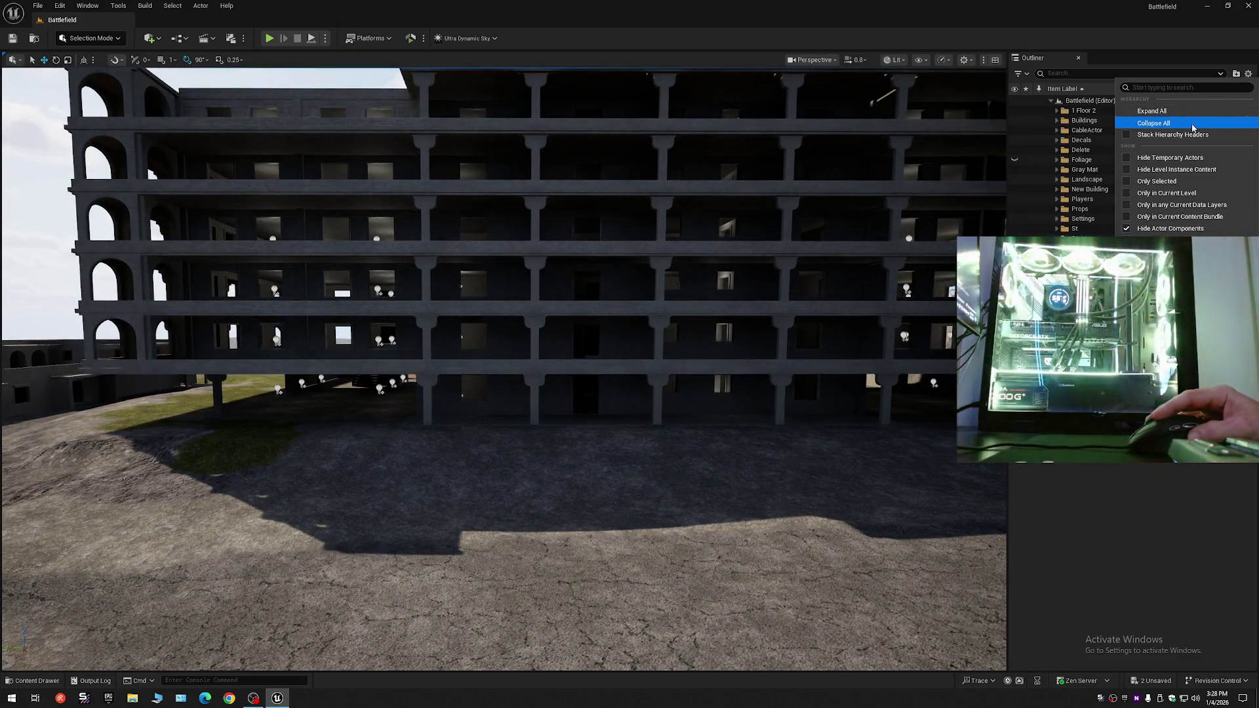
click(1193, 123)
click(1051, 100)
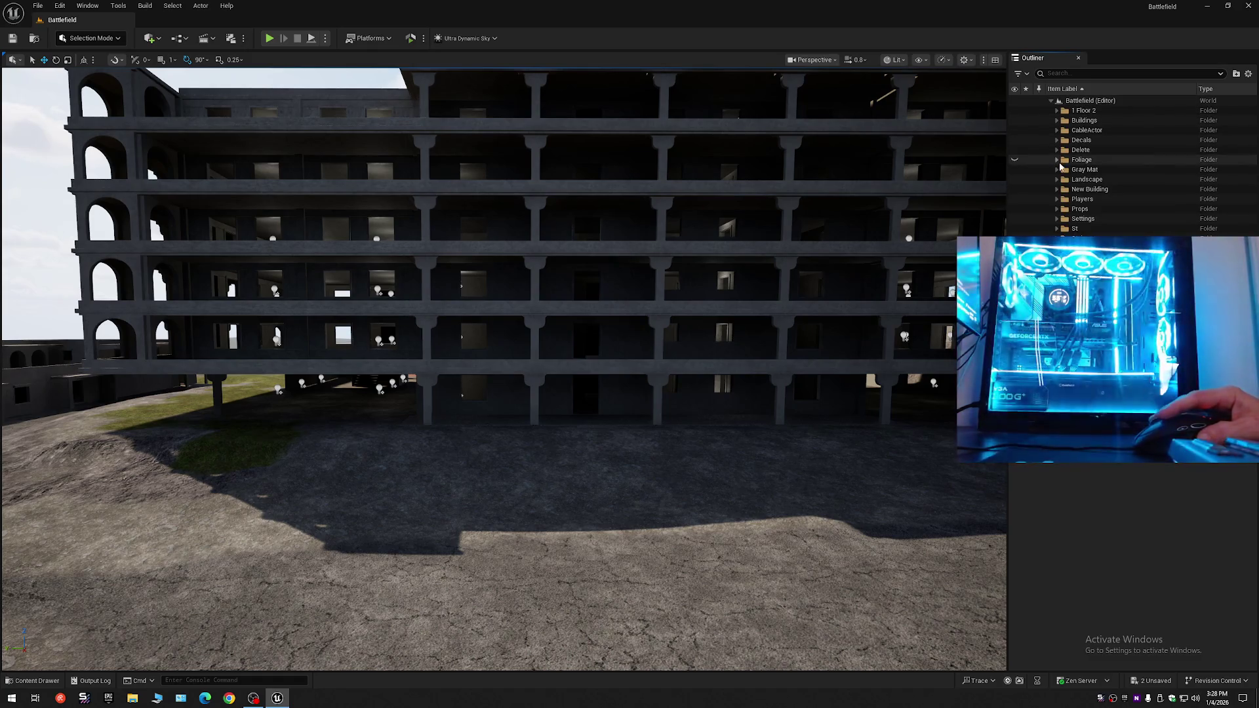
click(1056, 149)
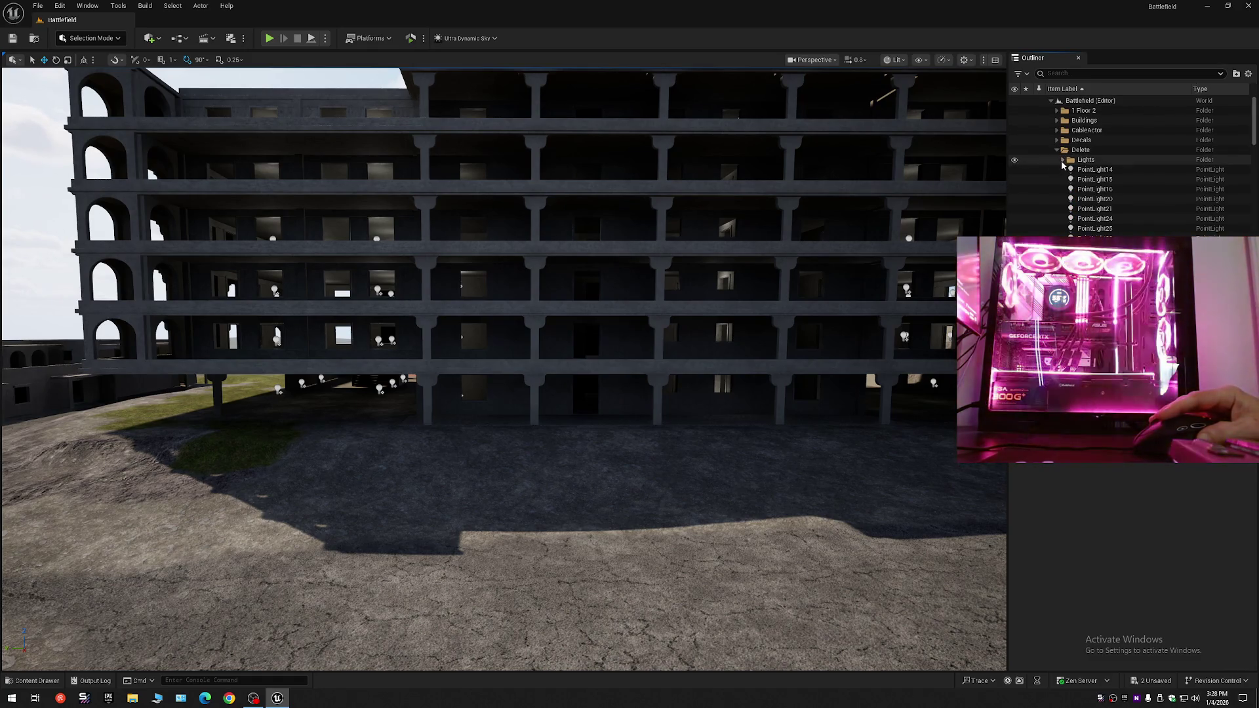
click(1062, 160)
- Select PointLight through PointLight126, frame them in the view, and delete them
click(1095, 169)
scroll(1254, 136, down, 2)
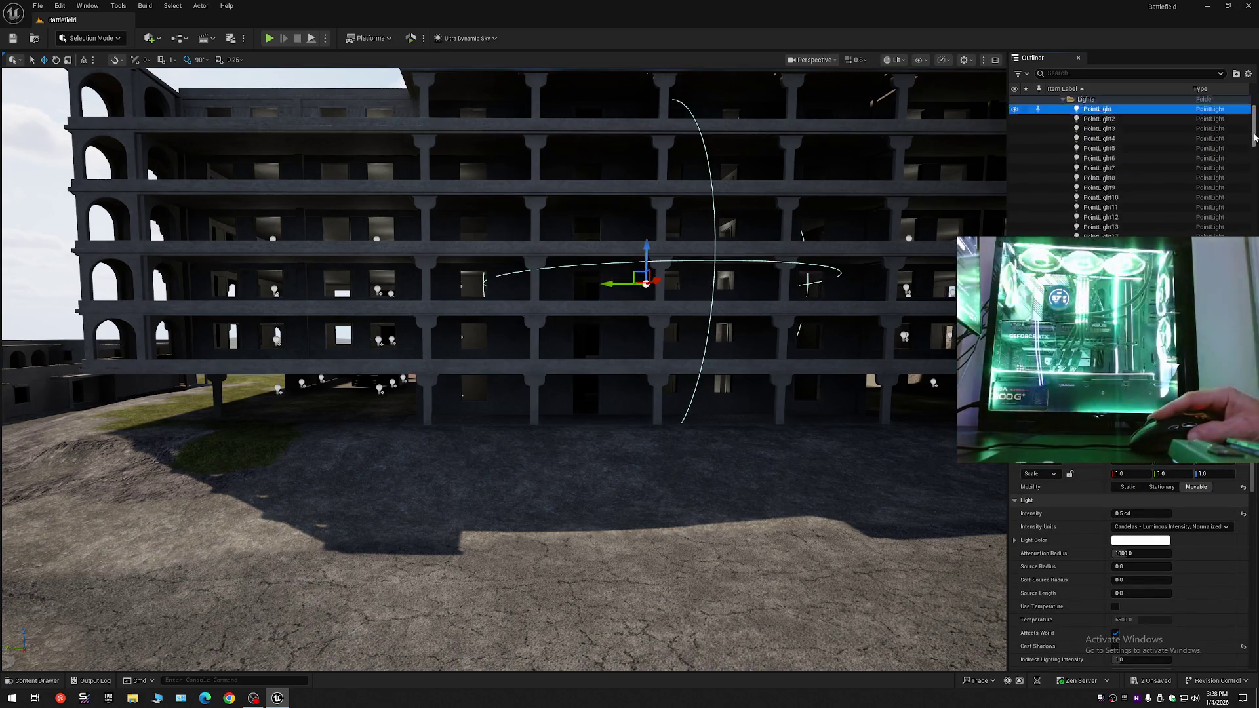
scroll(1136, 223, down, 20)
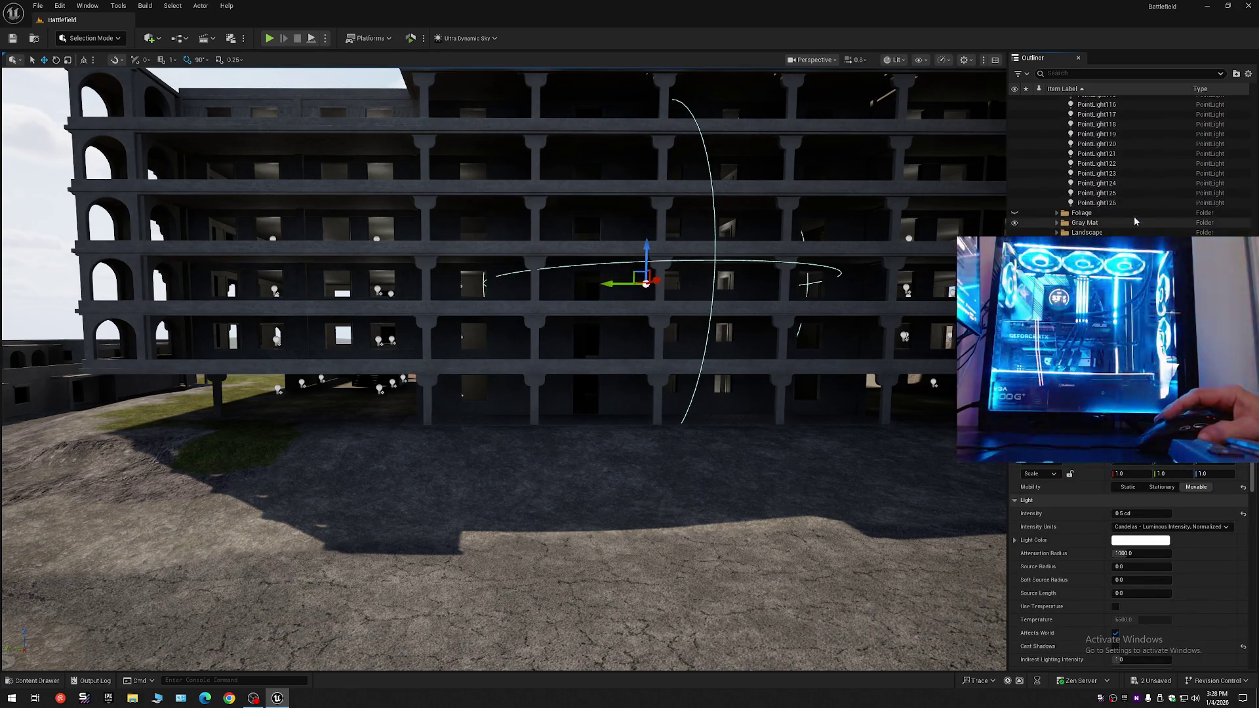
shift+click(1115, 203)
key(f)
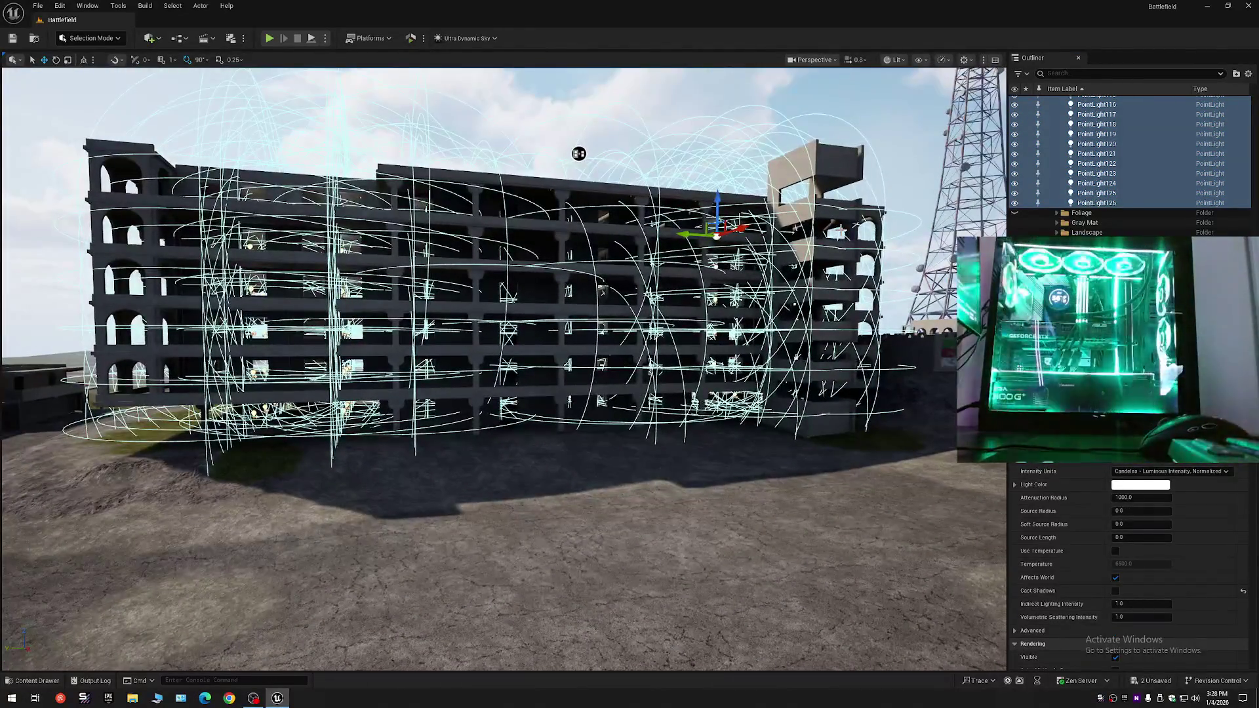
key(Delete)
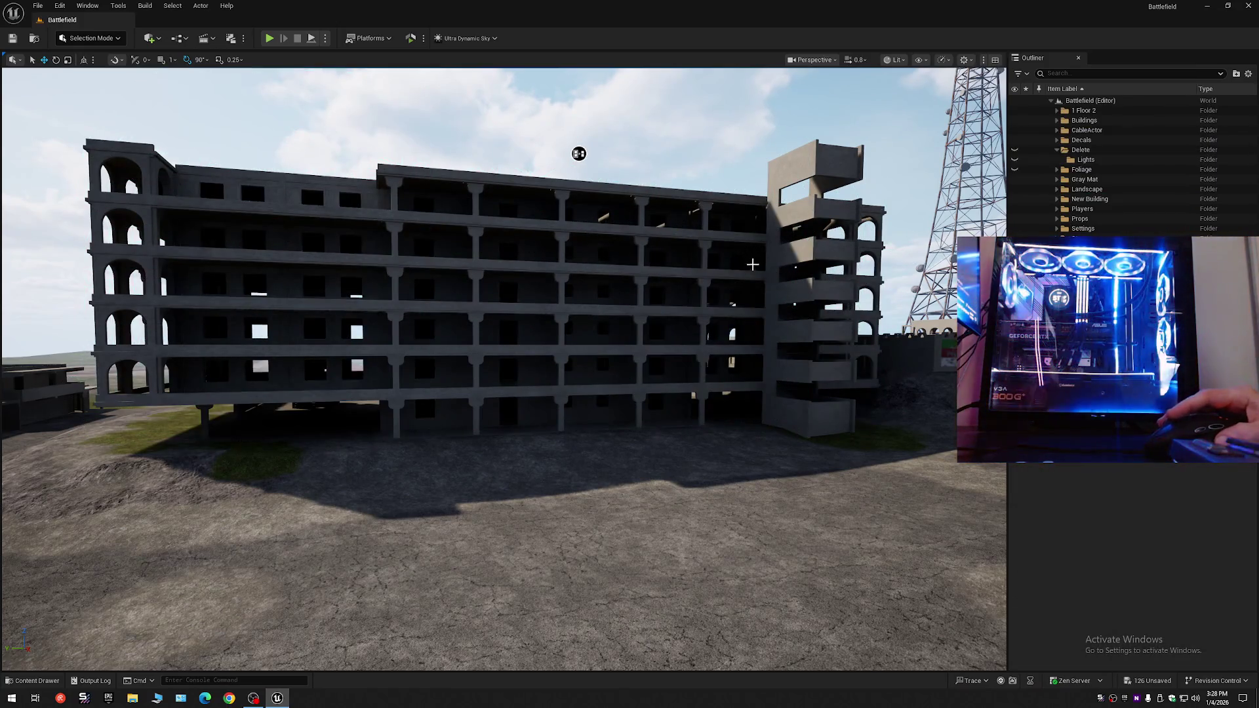
scroll(578, 154, down, 10)
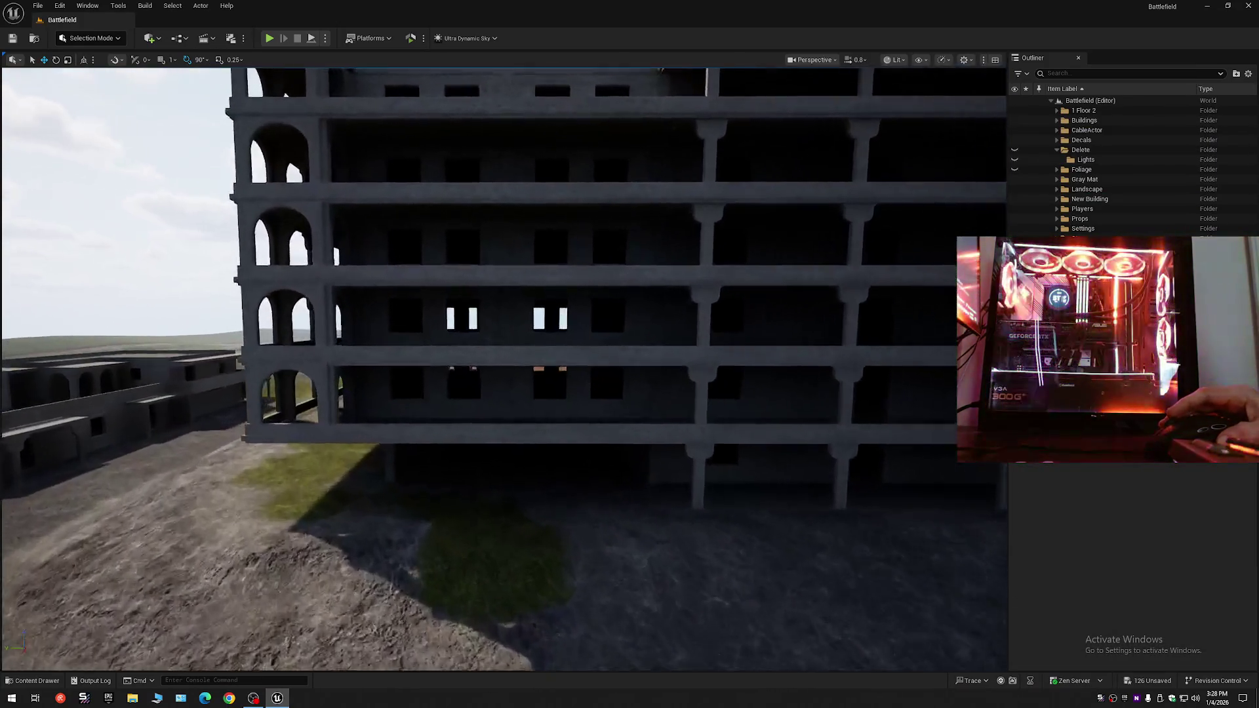
scroll(503, 369, down, 10)
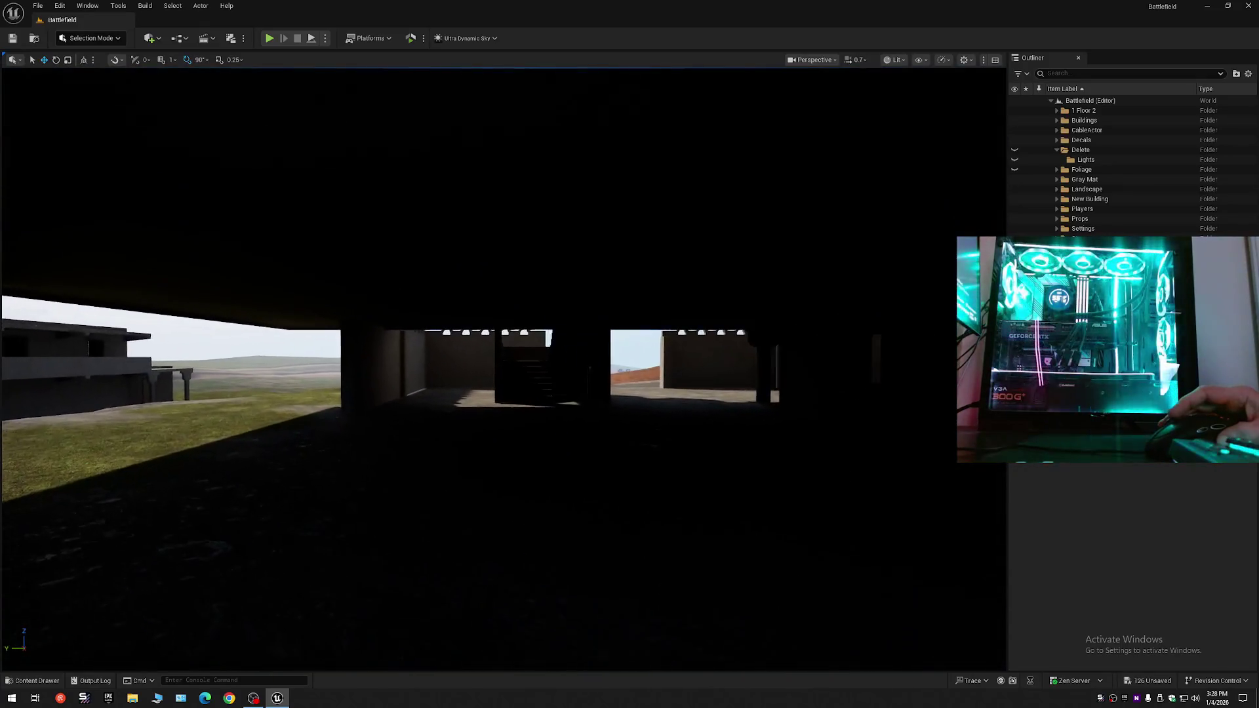
scroll(750, 267, up, 2)
click(108, 41)
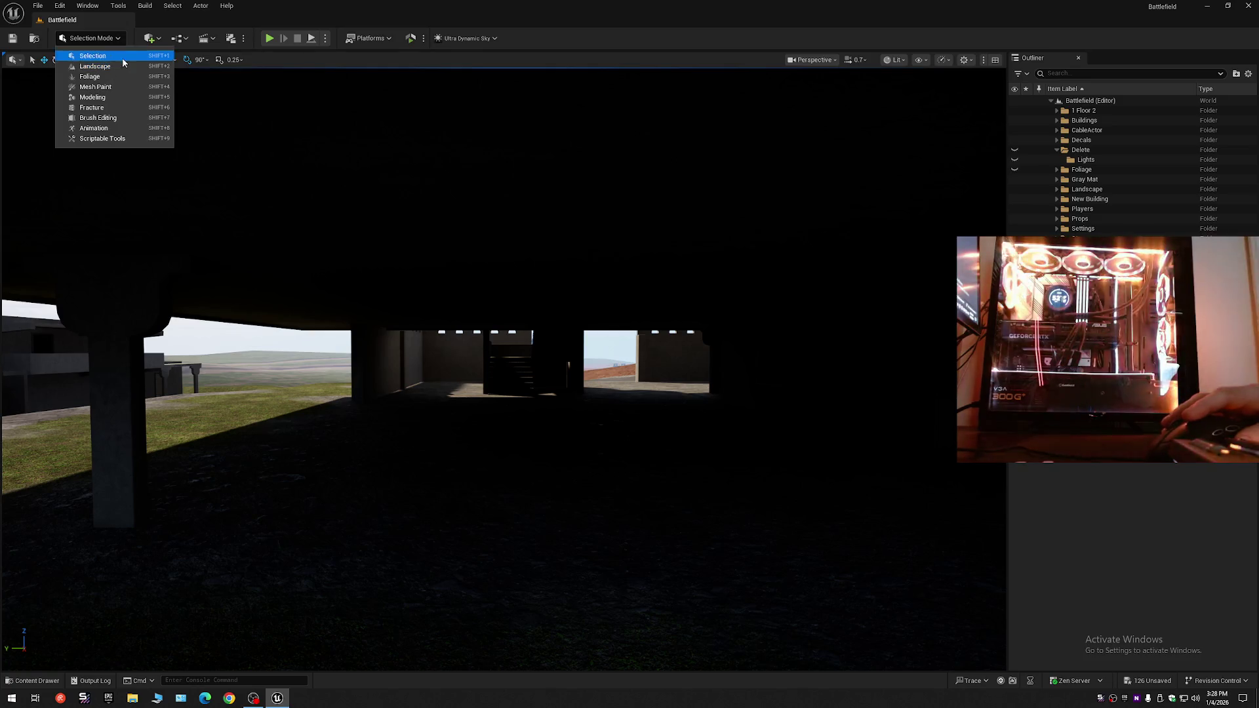
click(158, 38)
click(158, 38)
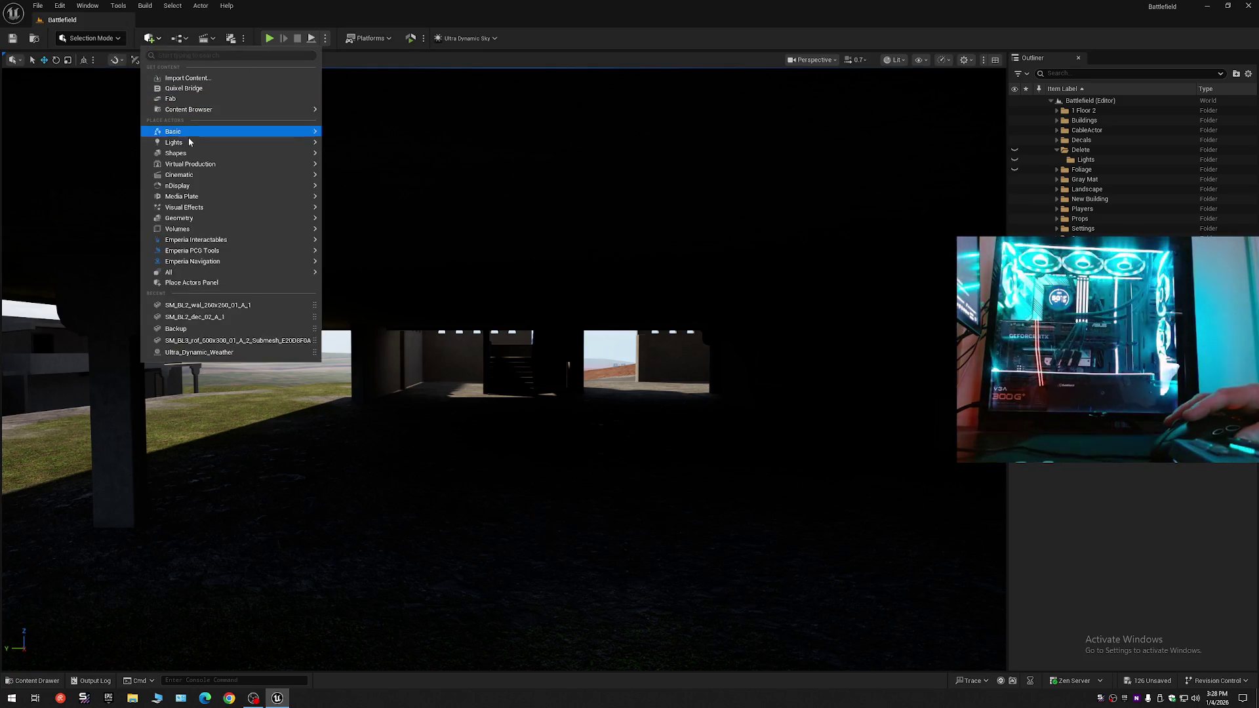
mouse_move(189, 144)
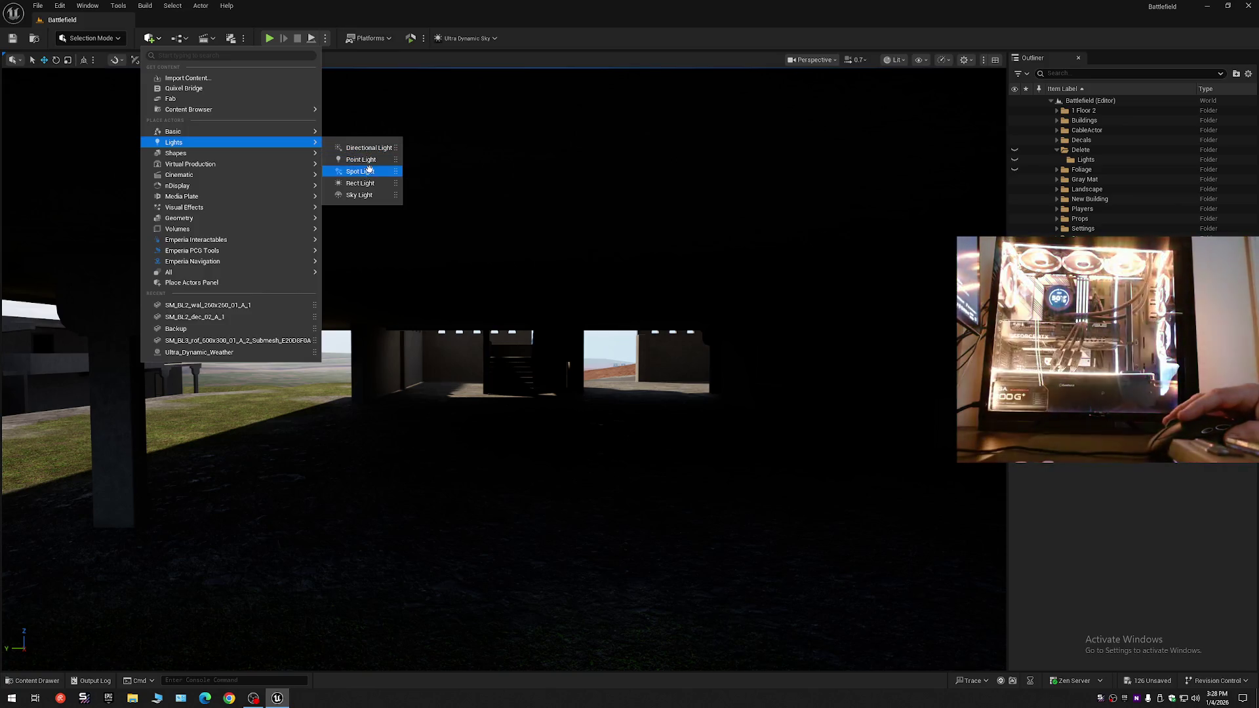
click(369, 169)
mouse_move(503, 370)
mouse_down()
mouse_move(498, 253)
mouse_move(502, 289)
mouse_up()
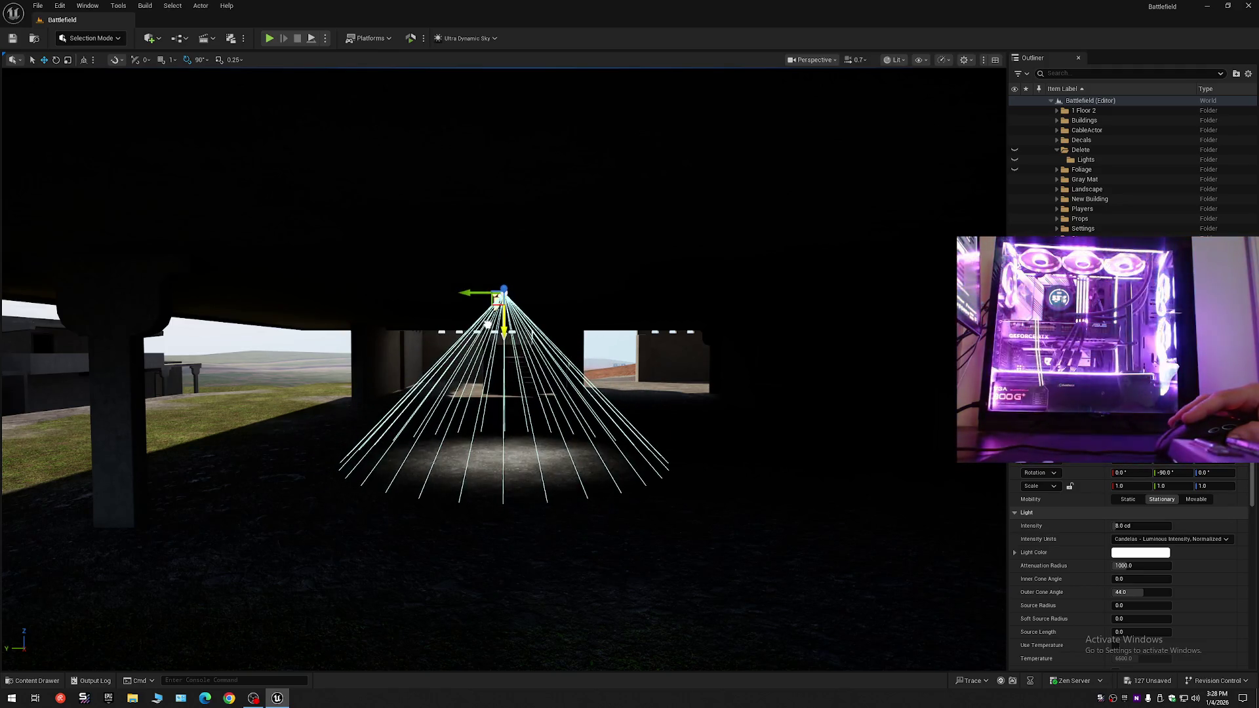
key(w)
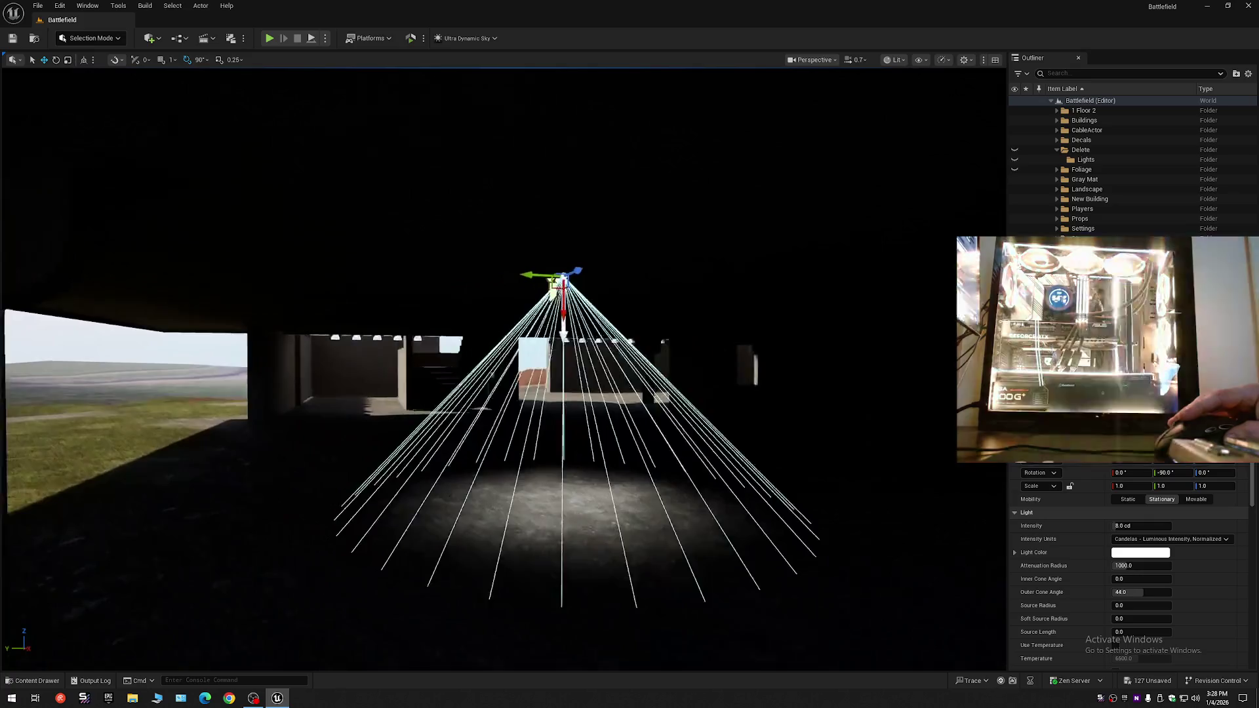
key(s)
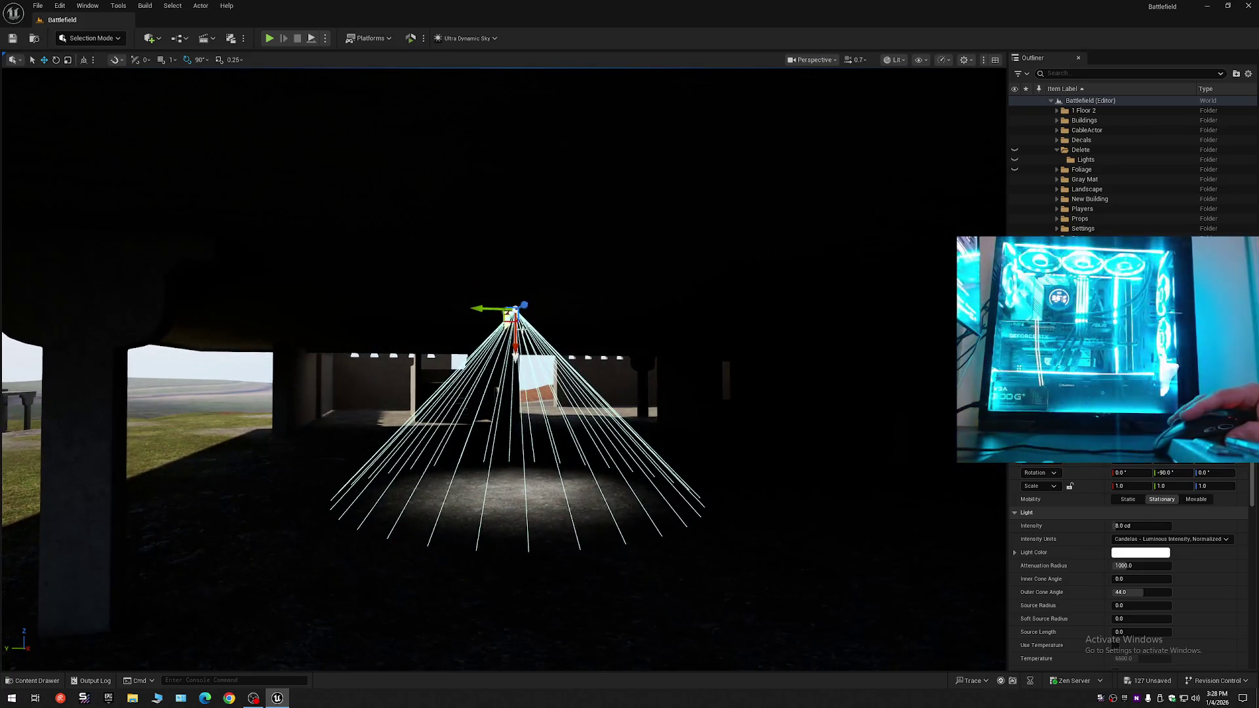
key(End)
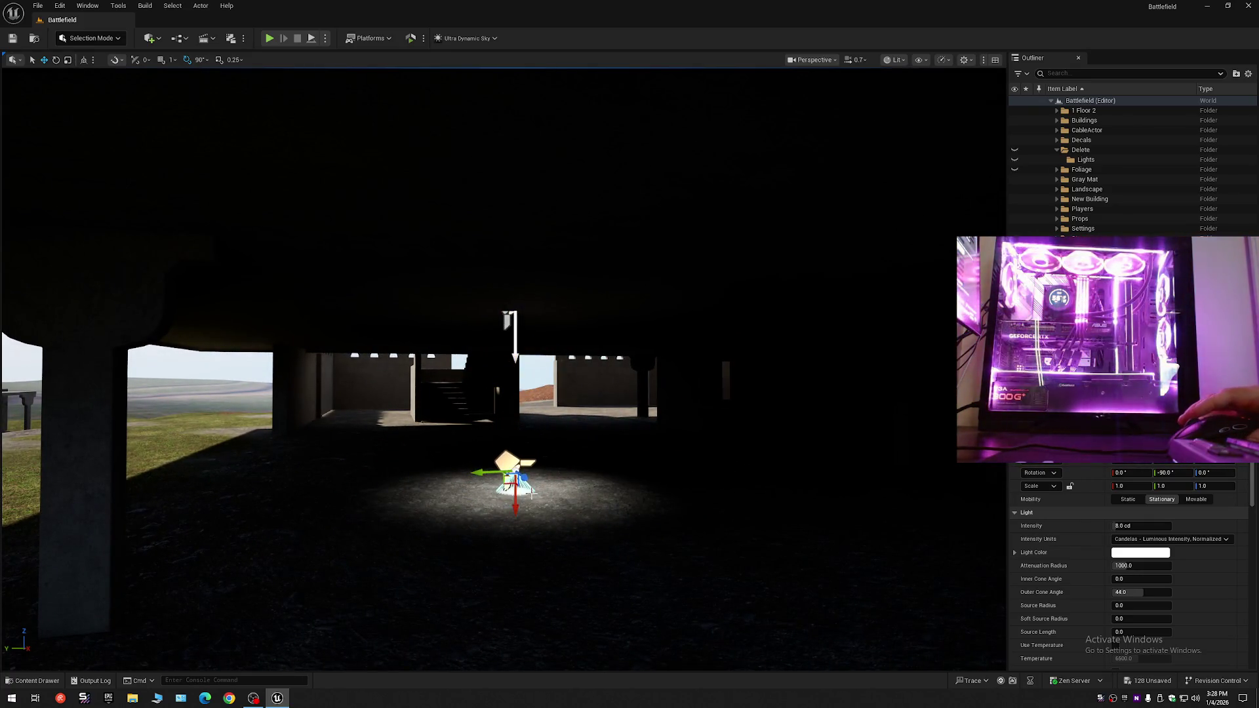
mouse_move(482, 434)
mouse_down()
mouse_move(463, 462)
mouse_move(515, 414)
mouse_up()
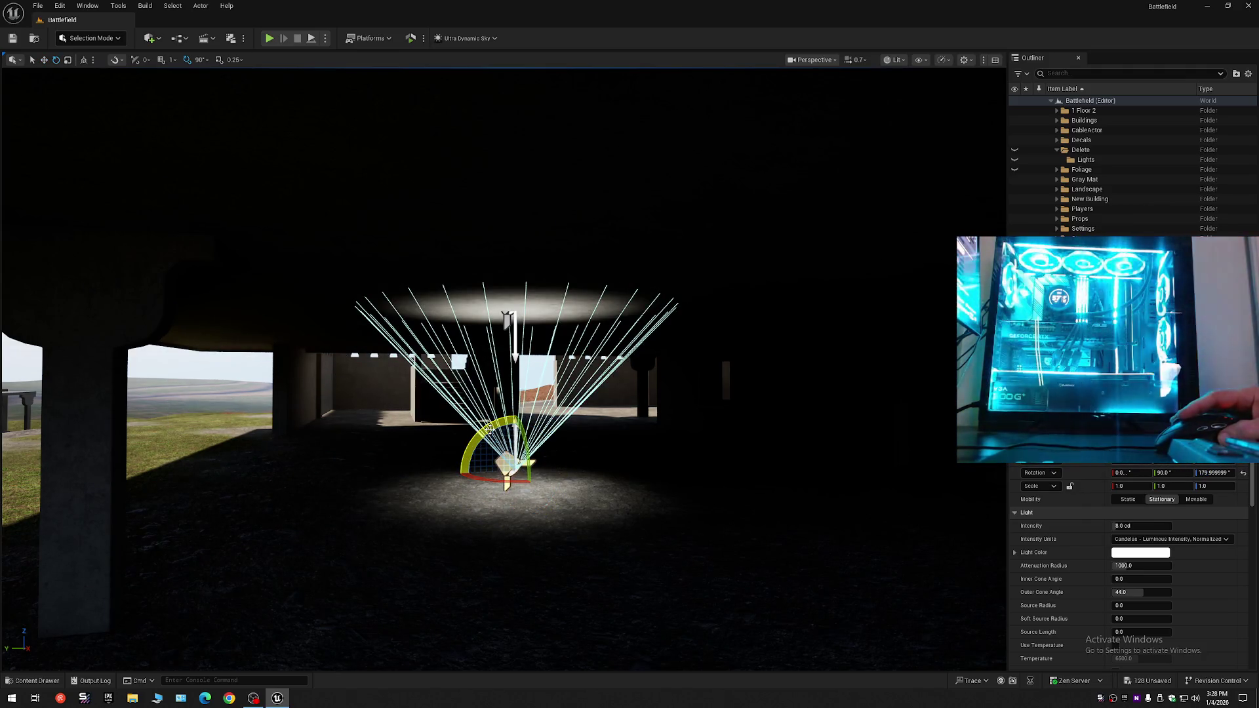
key(ctrl+z)
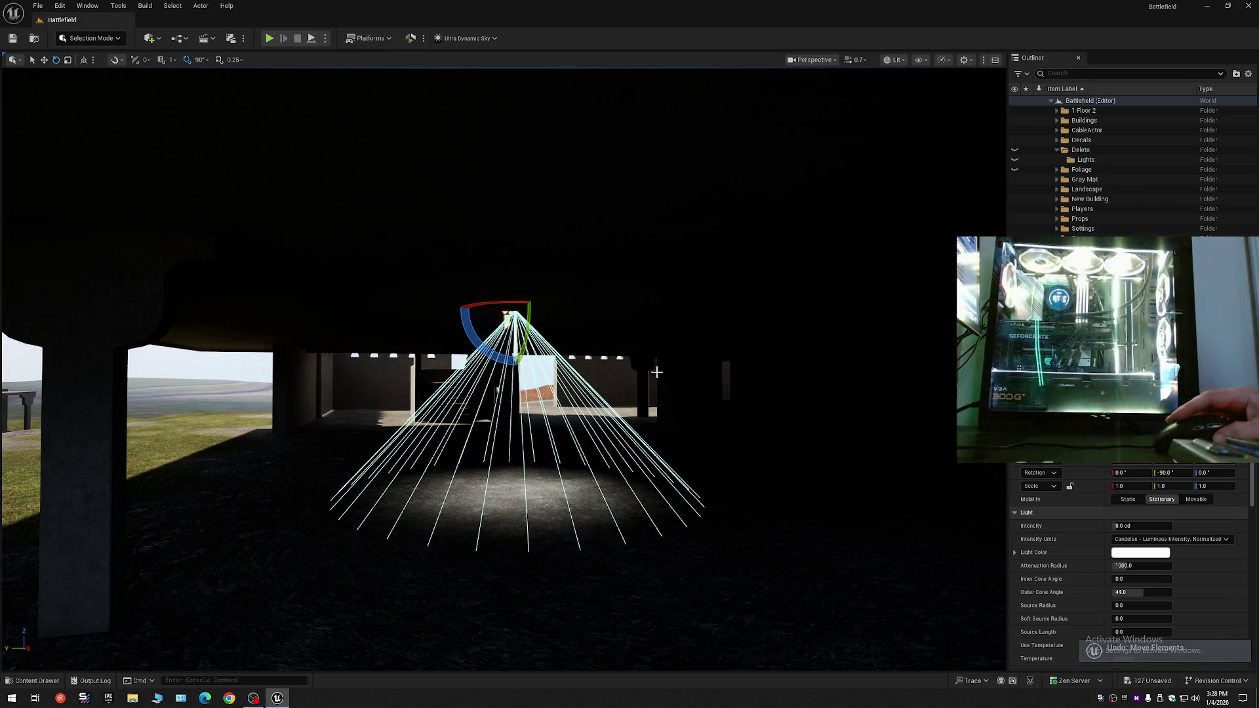
key(ctrl+z)
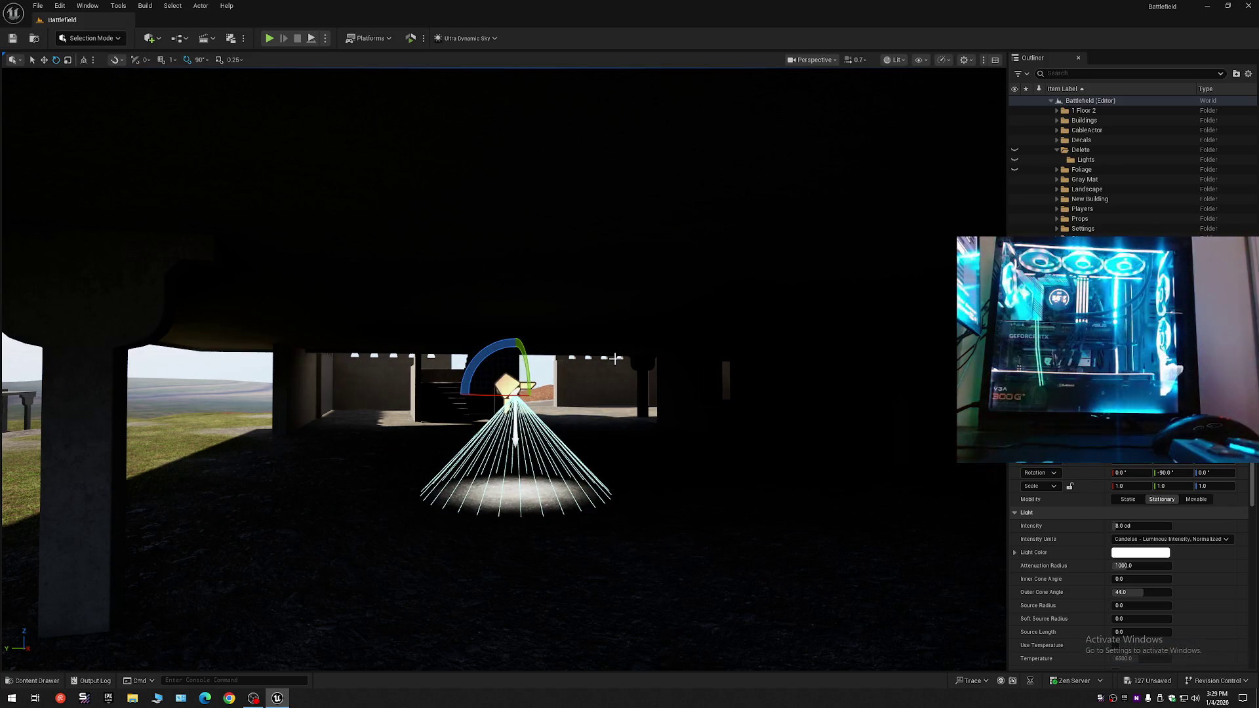
key(ctrl+z)
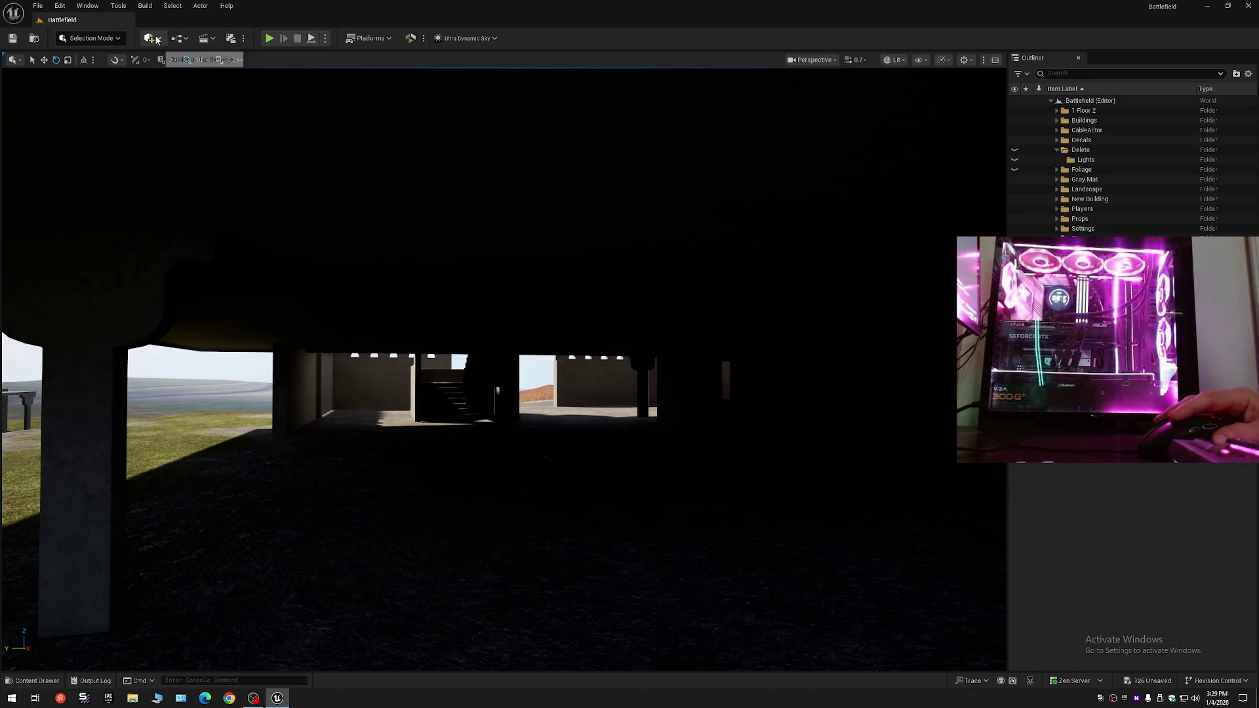
- Add a Rect Light and raise it under the ground-floor ceiling, aimed down at the floor
click(157, 40)
mouse_move(184, 146)
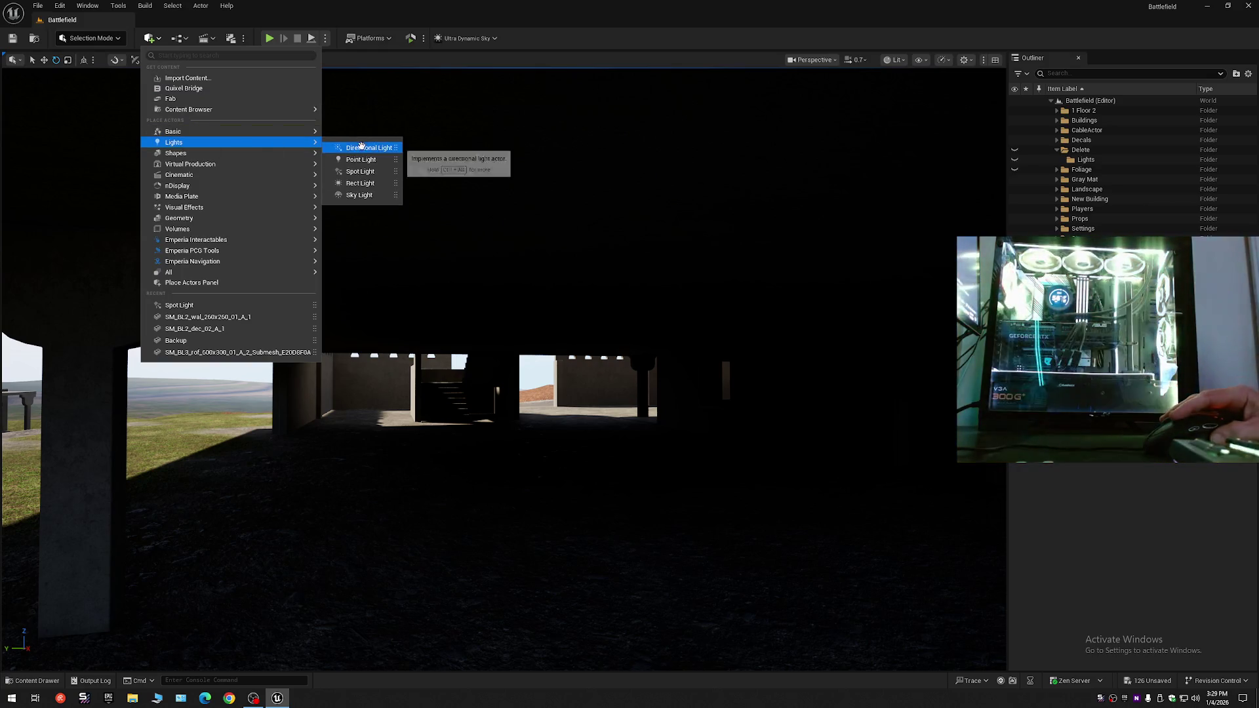
click(364, 184)
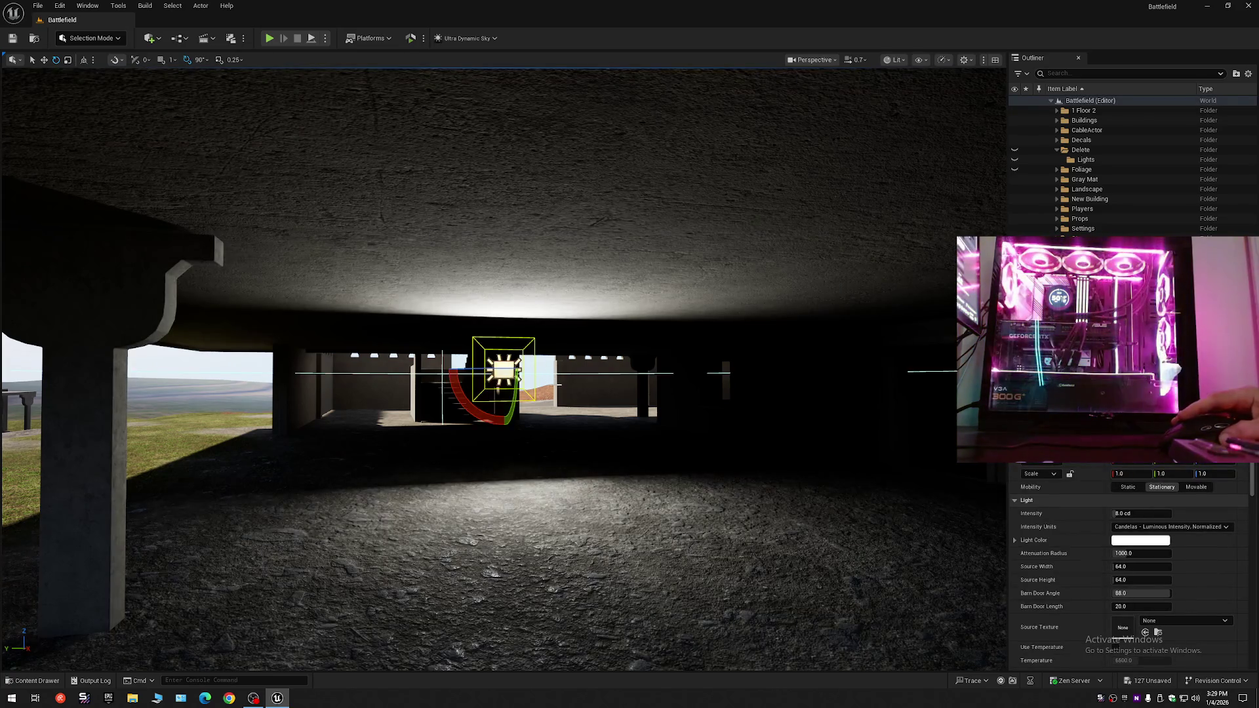
mouse_move(518, 375)
mouse_down()
mouse_move(459, 355)
mouse_move(485, 348)
mouse_move(465, 340)
mouse_move(481, 323)
mouse_move(465, 334)
mouse_move(513, 330)
mouse_move(502, 340)
mouse_up()
key(e)
mouse_move(559, 373)
mouse_down()
mouse_move(562, 317)
mouse_move(545, 323)
mouse_move(577, 332)
mouse_up()
key(e)
- Adjust the rect light's Attenuation Radius to about 791 and check the lit floor
drag(1142, 552, 1174, 553)
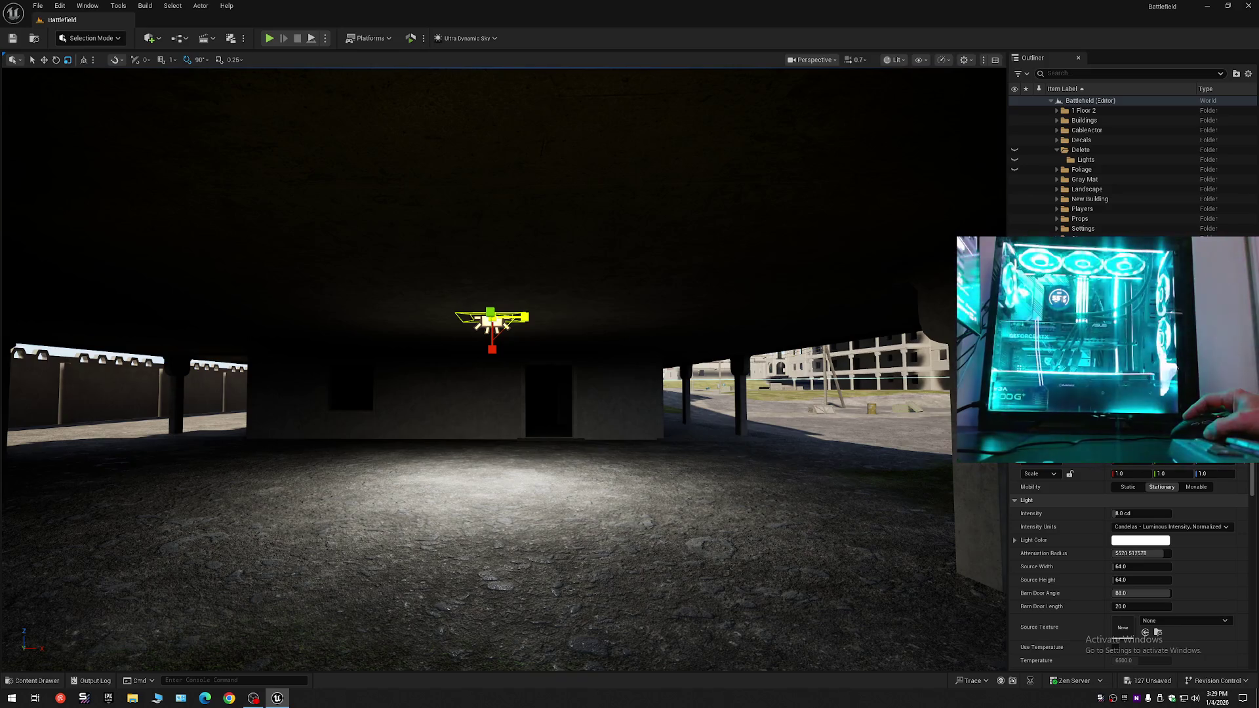
mouse_move(1142, 552)
mouse_down()
mouse_move(1111, 553)
mouse_move(1154, 552)
mouse_move(1134, 553)
mouse_up()
drag(628, 326, 568, 336)
mouse_move(703, 322)
mouse_down()
mouse_move(698, 354)
mouse_move(703, 323)
mouse_move(220, 314)
mouse_move(944, 309)
mouse_move(700, 318)
mouse_up()
- Fly under the ground-floor slab and select the two ceiling rect lights
key(s)
key(w)
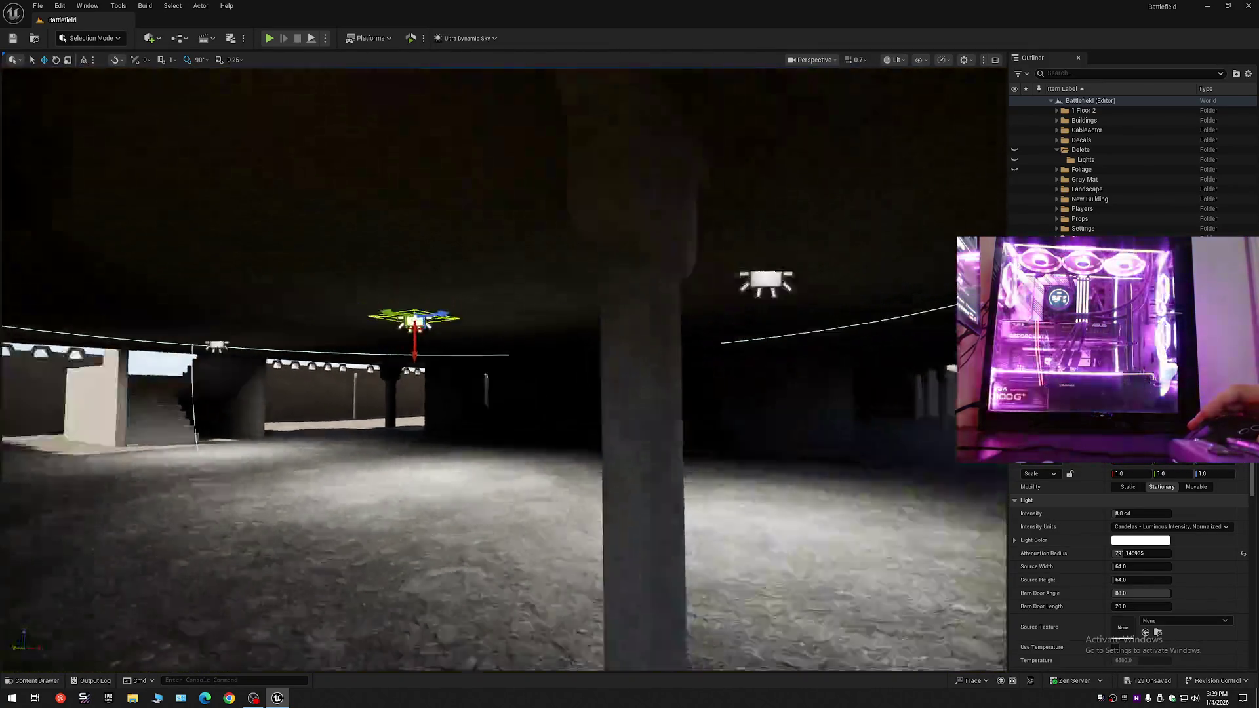
key(w)
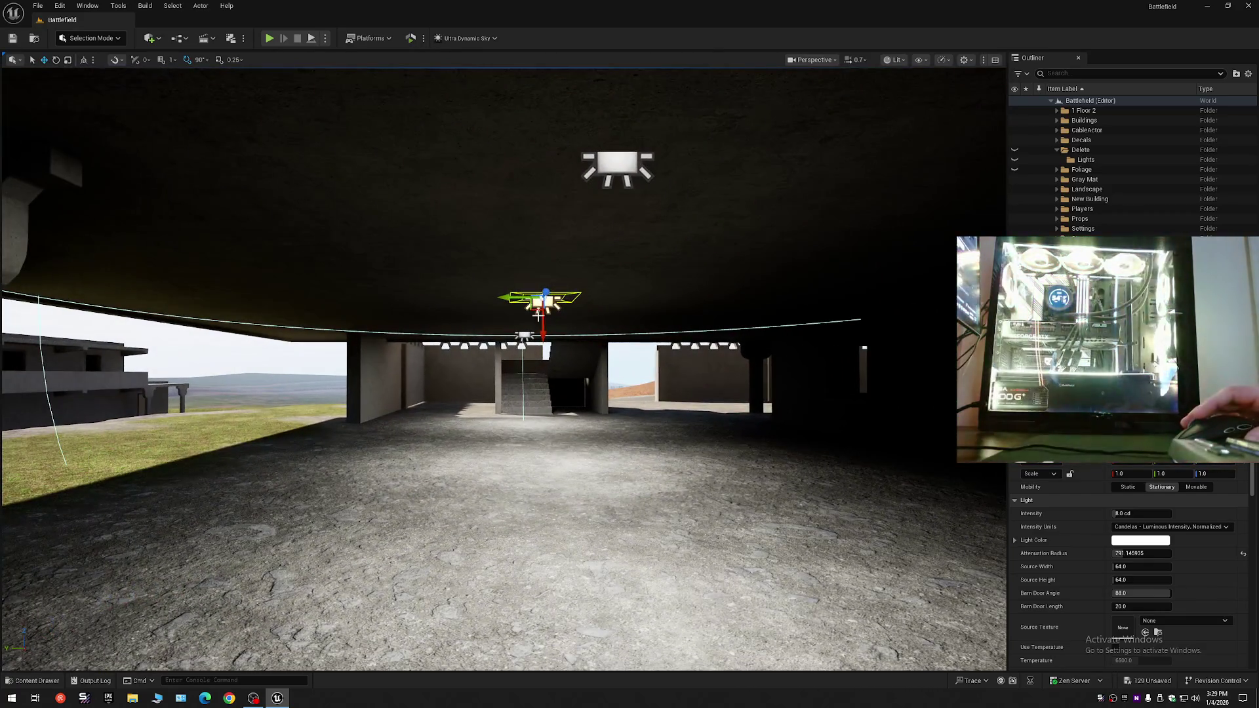
ctrl+click(523, 335)
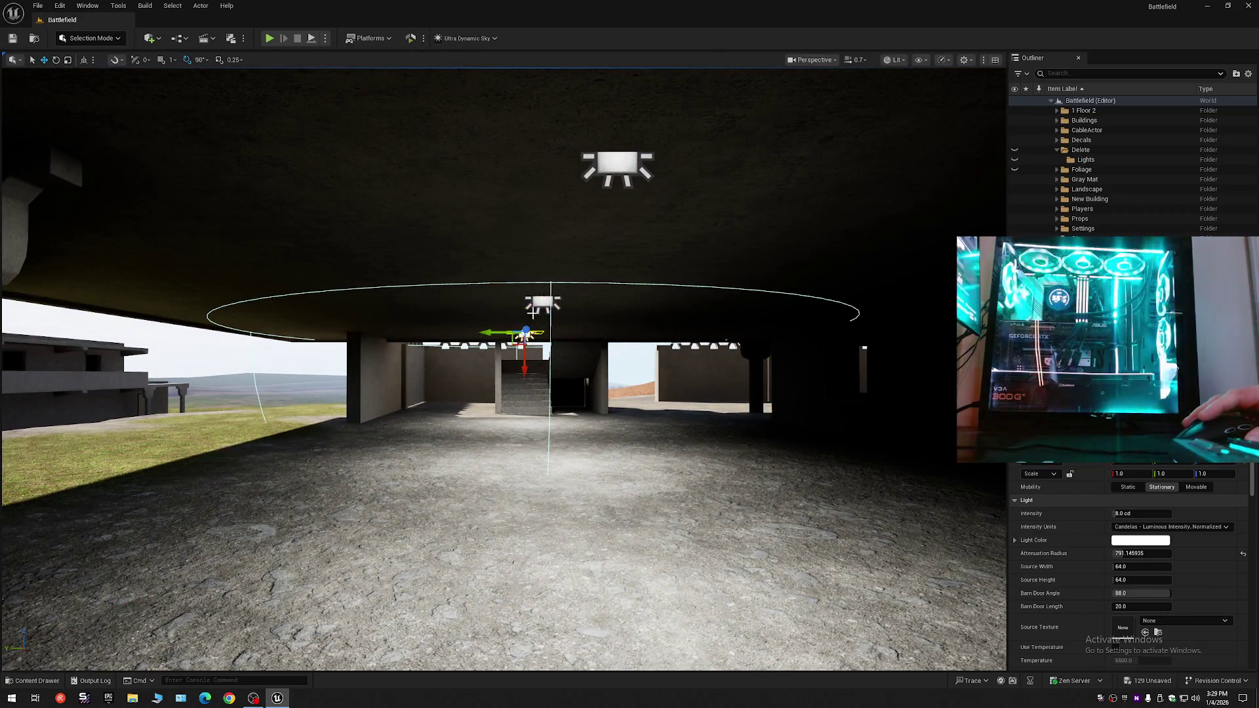
ctrl+click(618, 164)
- Alt-drag copies of the ceiling lights along the slab, then duplicate the six selected lights
key(s)
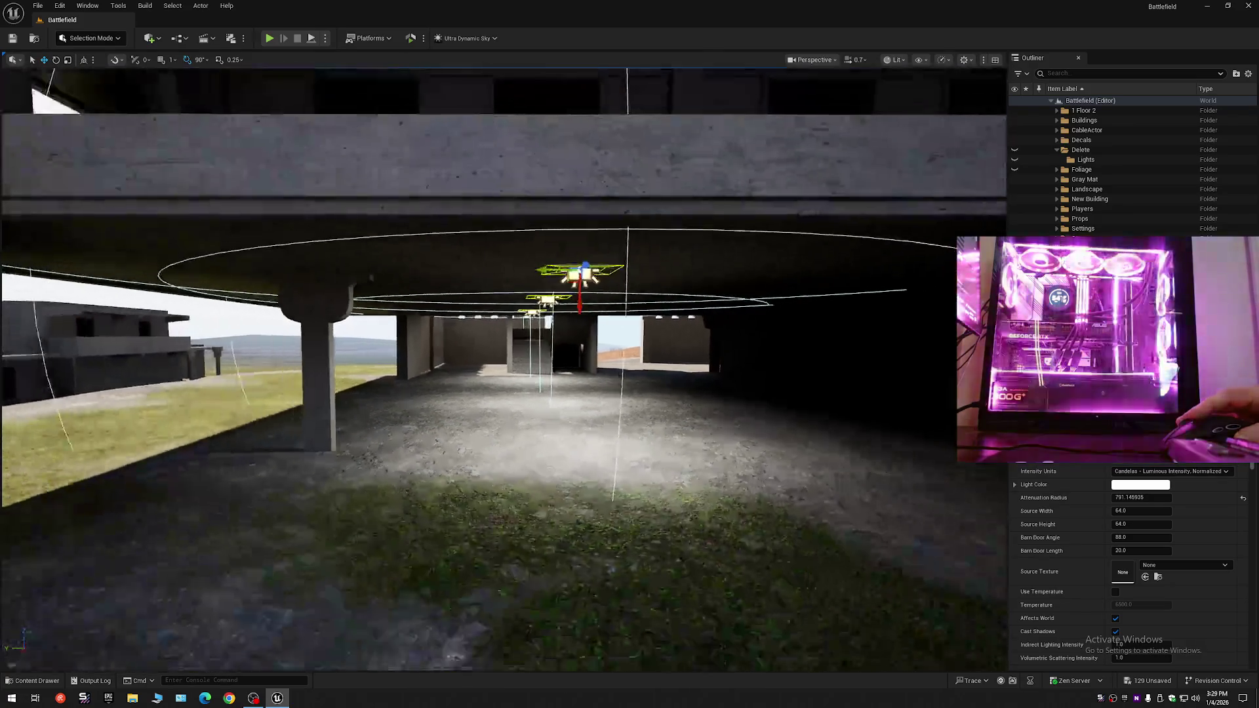
key(q)
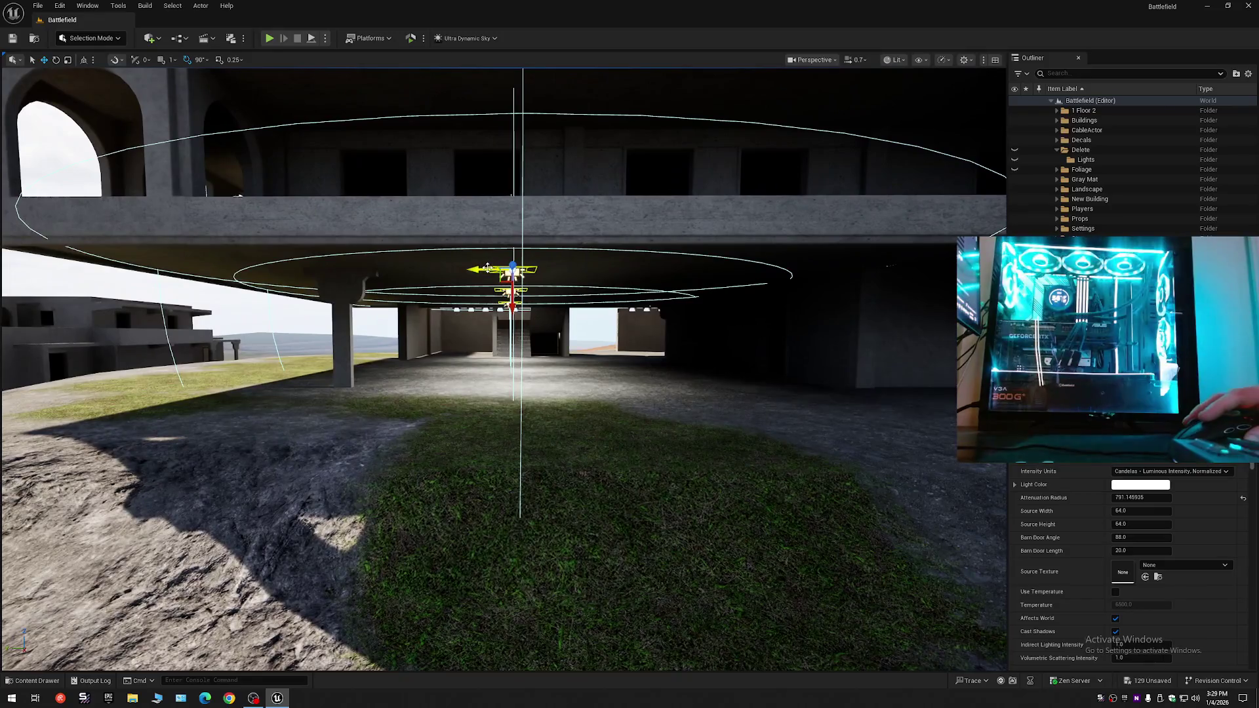
mouse_move(487, 267)
mouse_down()
mouse_move(377, 269)
mouse_move(633, 269)
mouse_up()
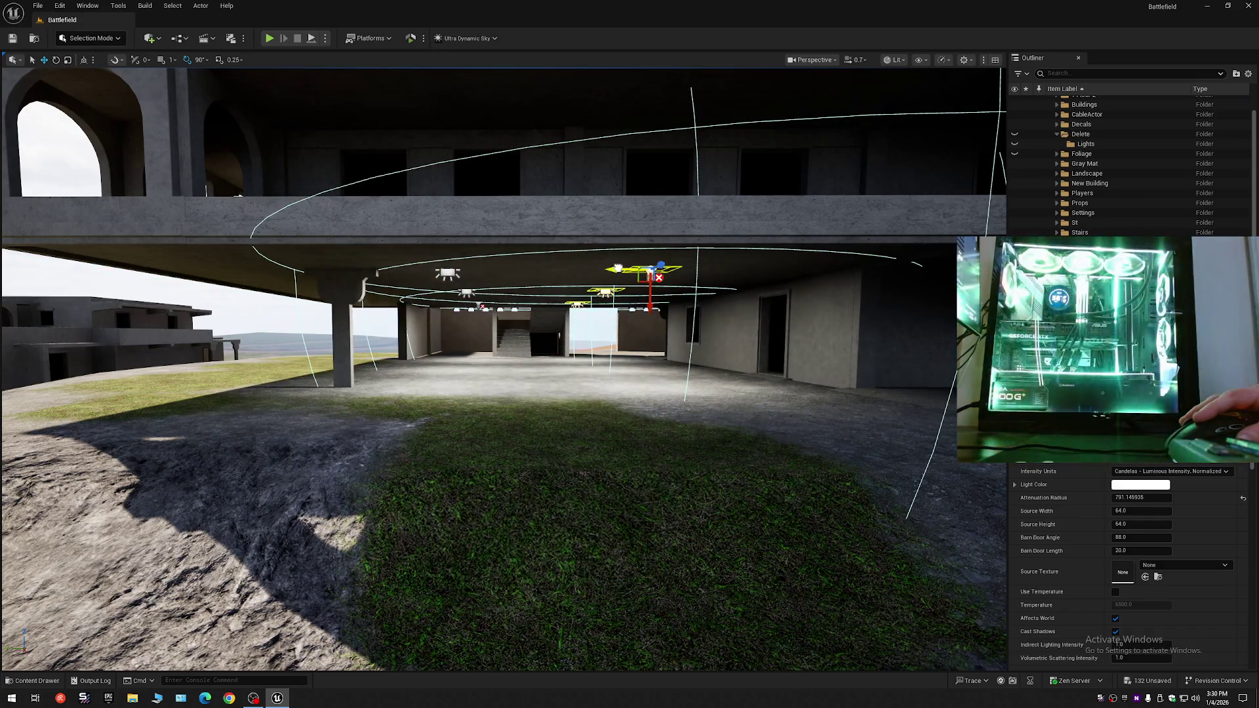
click(466, 293)
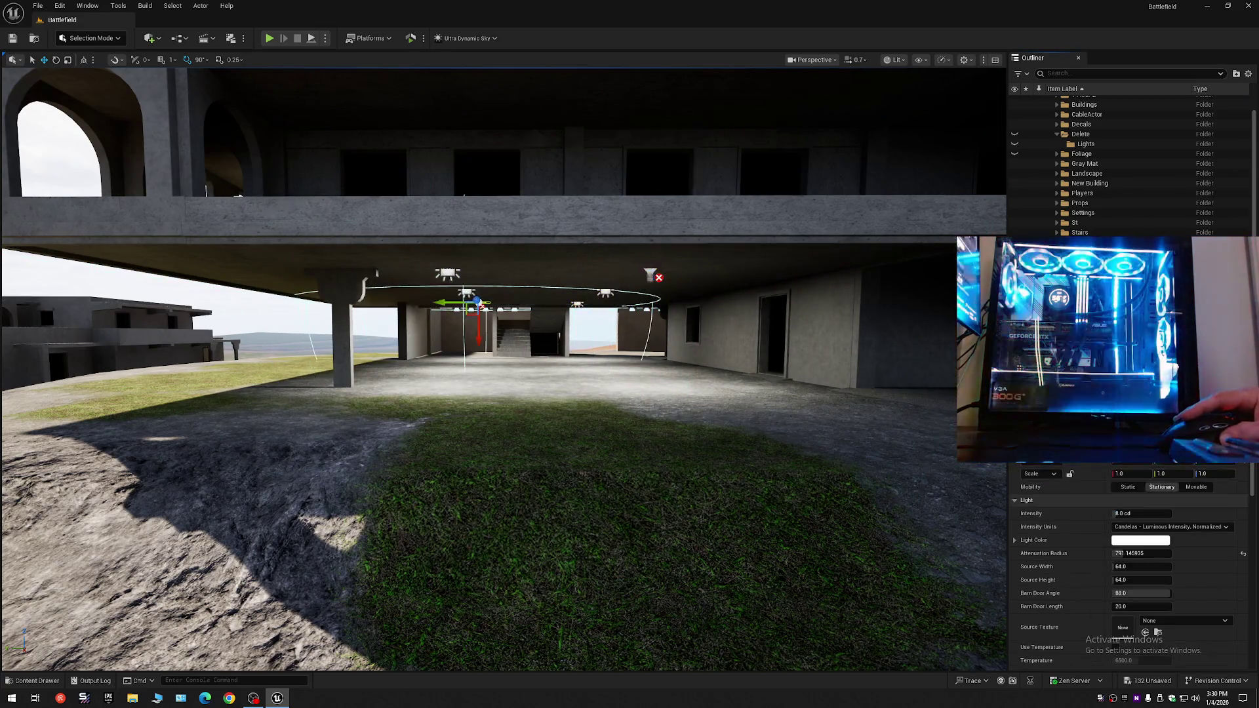
key(ctrl+z)
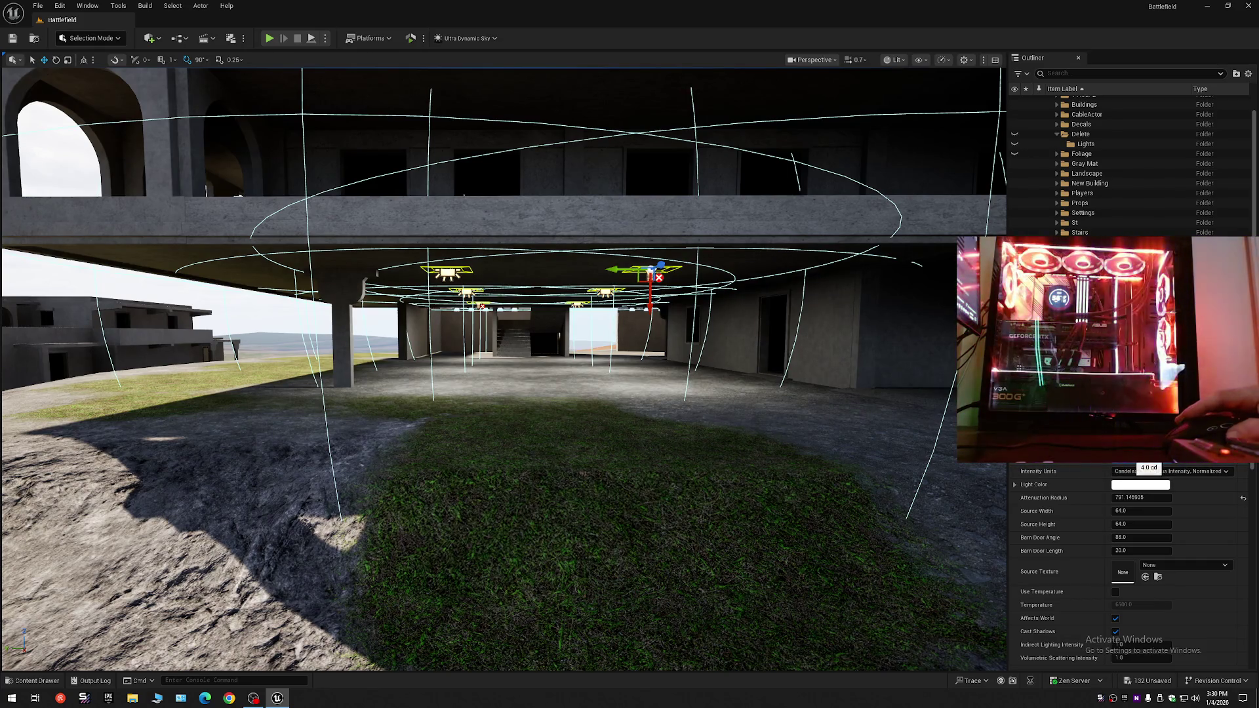
mouse_move(667, 428)
mouse_down()
mouse_move(666, 386)
mouse_move(636, 338)
mouse_move(636, 368)
mouse_move(633, 356)
mouse_up()
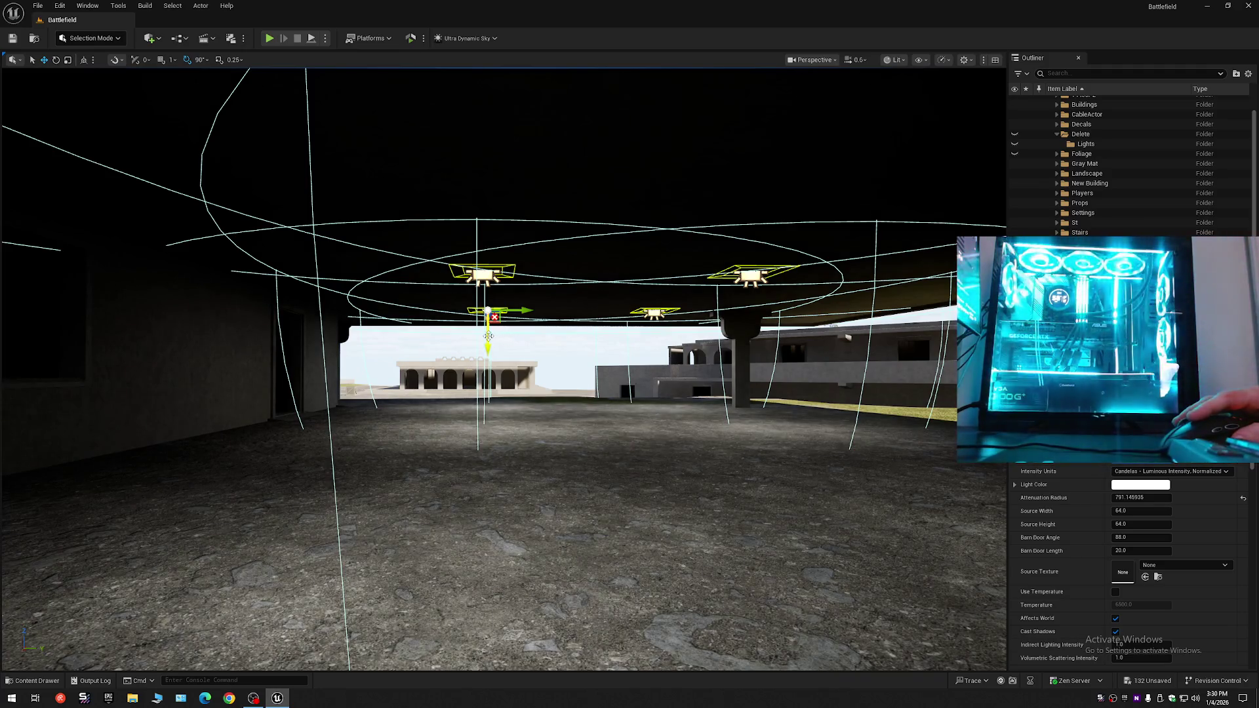
key(ctrl+d)
- Lower the copied lights to the floor and rotate them to shine up at the ceiling
mouse_move(488, 338)
mouse_down()
mouse_move(485, 459)
mouse_move(488, 426)
mouse_move(502, 441)
mouse_up()
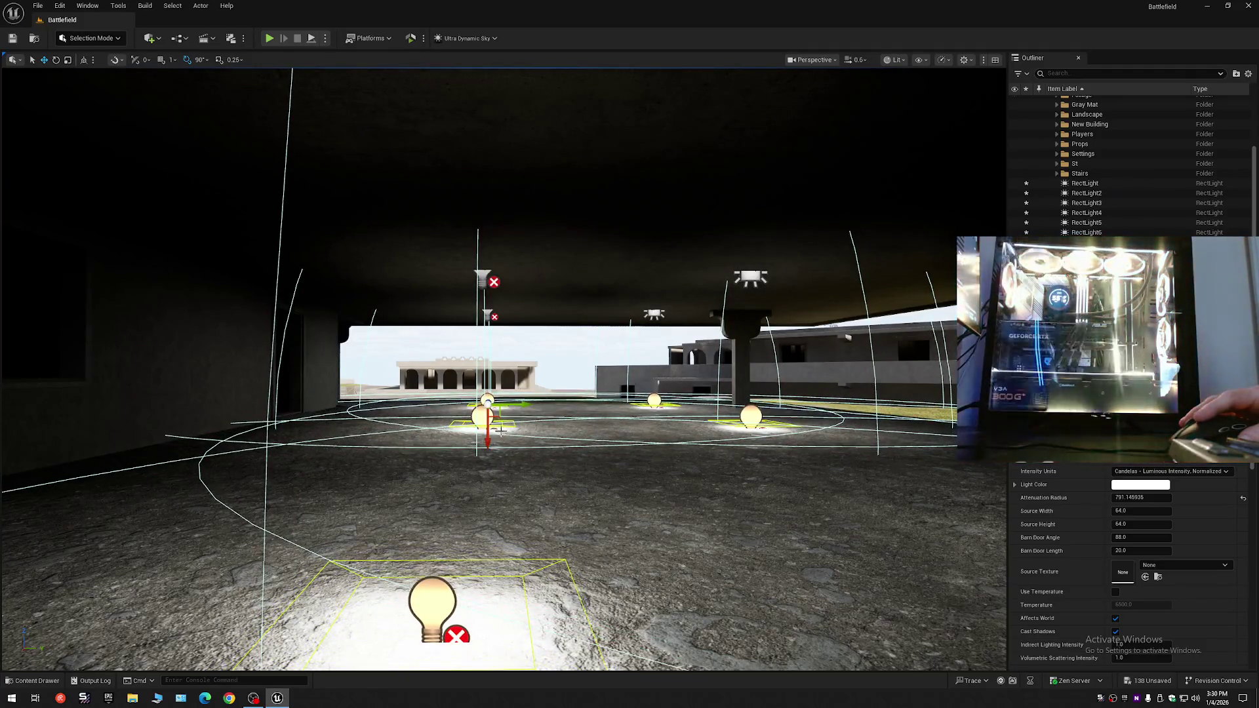
key(e)
mouse_move(509, 363)
mouse_down()
mouse_move(472, 393)
mouse_move(518, 401)
mouse_move(459, 401)
mouse_move(628, 398)
mouse_move(551, 402)
mouse_move(550, 420)
mouse_move(528, 419)
mouse_up()
key(w)
- Reduce the rect lights' Intensity from 2.0 to 1.0 cd, then clear the selection
scroll(629, 398, up, 3)
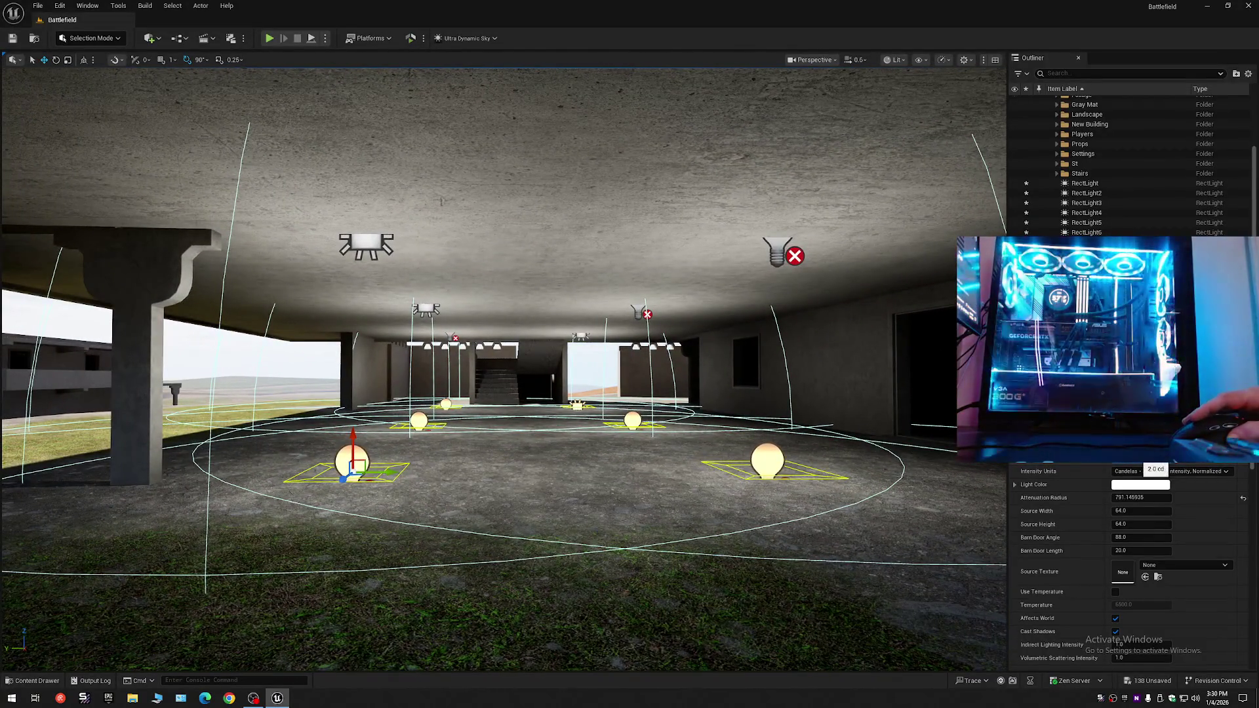
drag(1156, 469, 1144, 469)
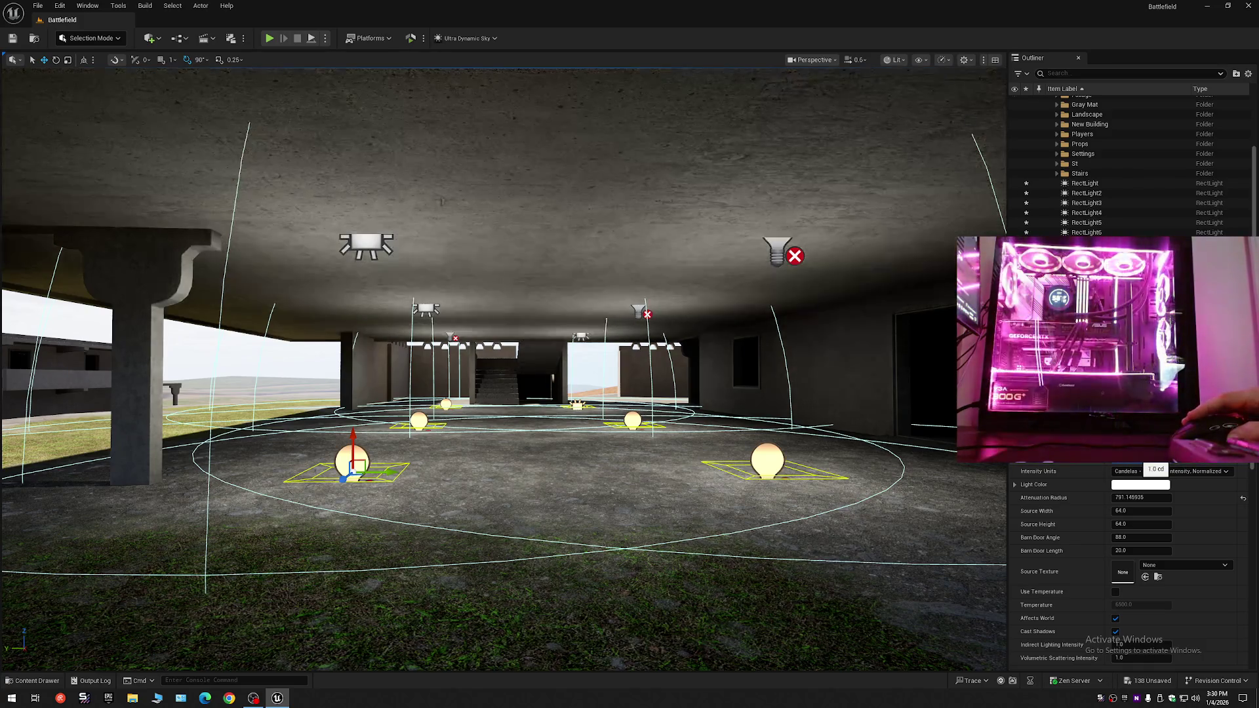
scroll(715, 417, down, 5)
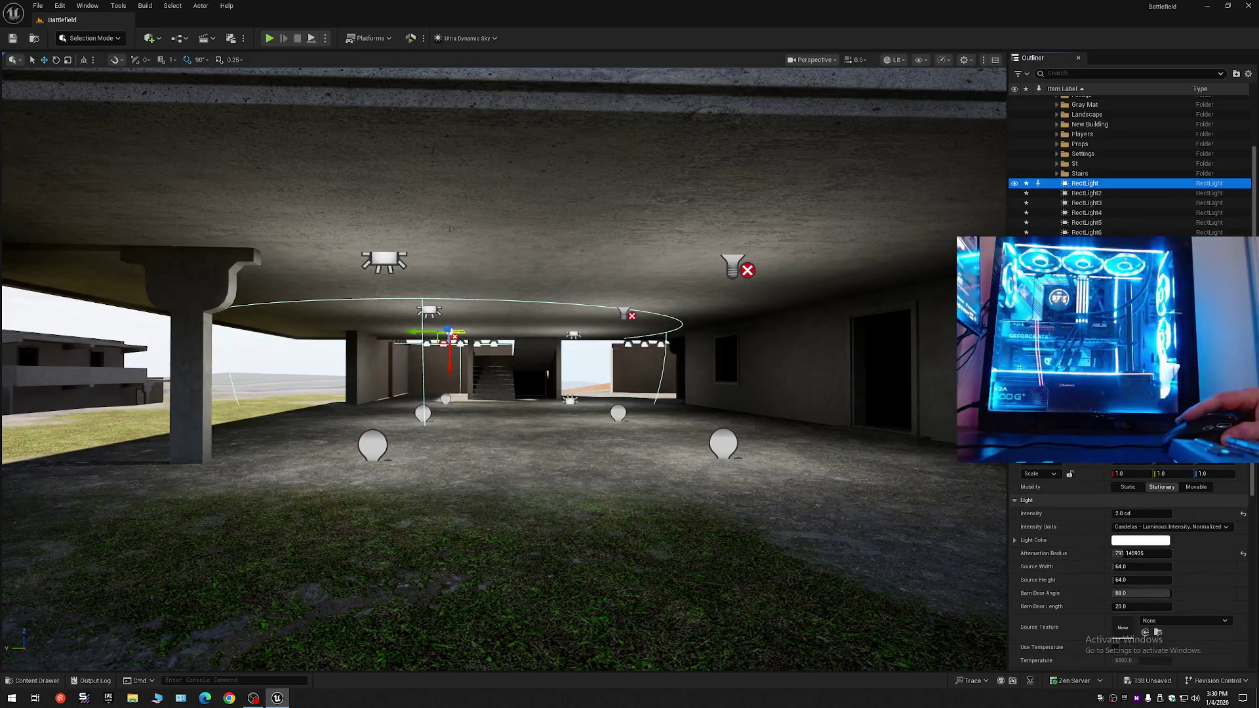
shift+click(1086, 232)
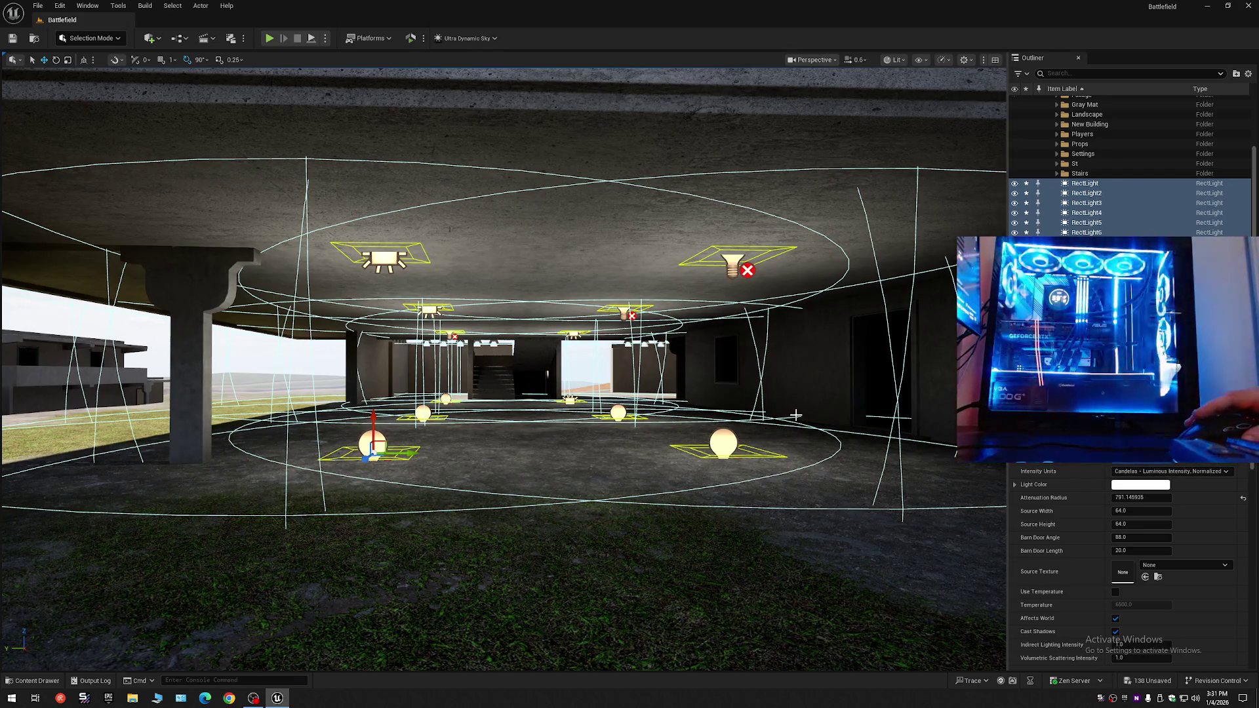
scroll(795, 414, down, 10)
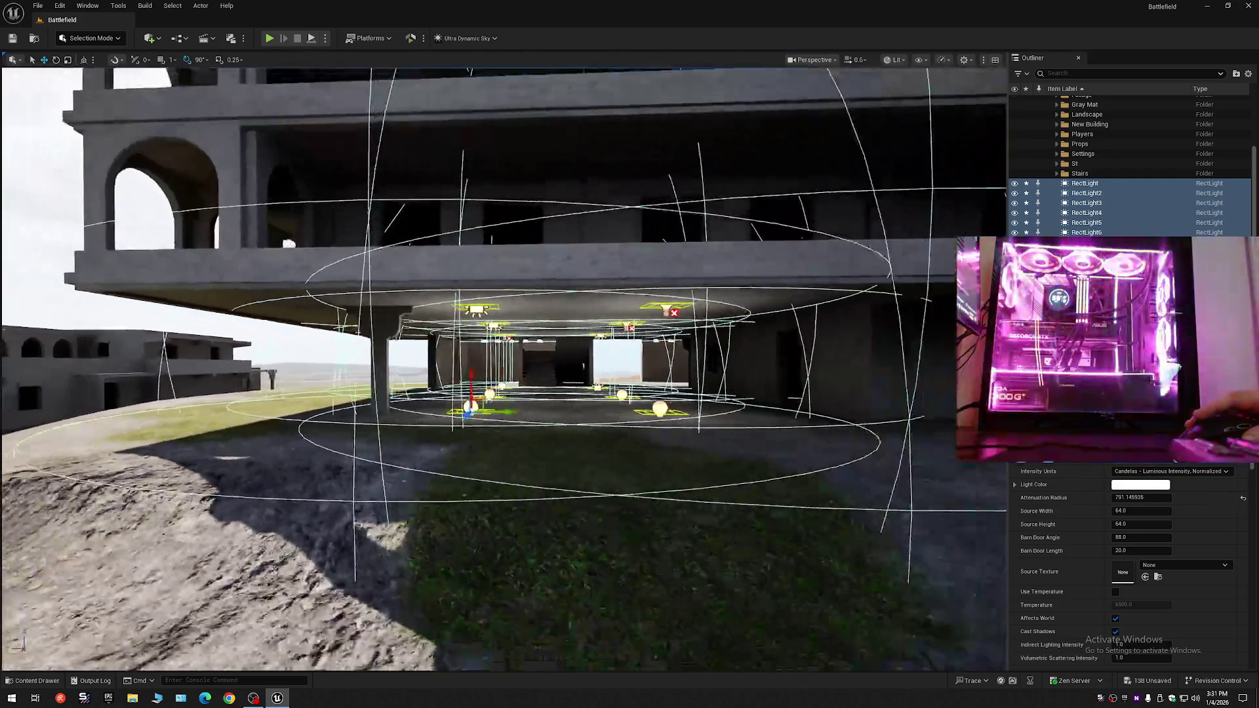
key(Escape)
- Fly back under the building into the interior and select all six rect lights
mouse_move(795, 414)
mouse_down()
mouse_move(795, 393)
mouse_move(754, 393)
mouse_move(807, 380)
mouse_move(803, 331)
mouse_move(773, 324)
mouse_move(773, 354)
mouse_move(774, 315)
mouse_move(746, 424)
mouse_up()
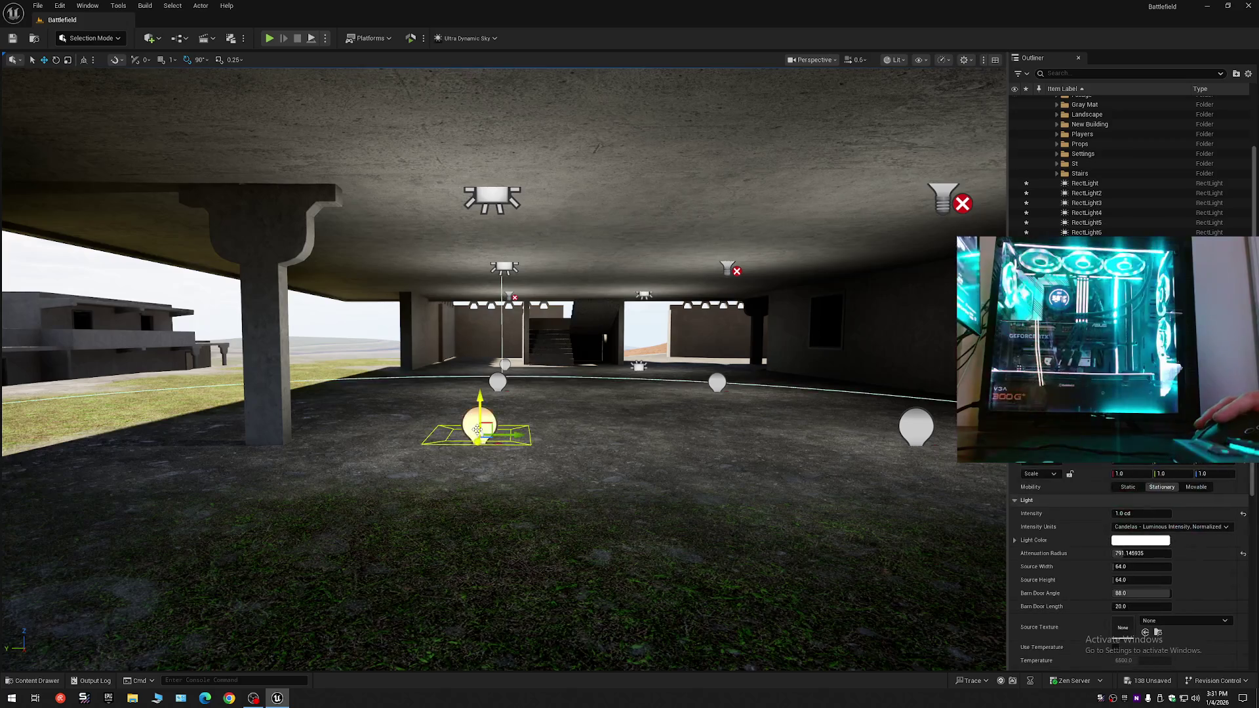
mouse_move(746, 424)
mouse_down()
mouse_move(746, 331)
mouse_move(746, 413)
mouse_up()
drag(589, 259, 588, 259)
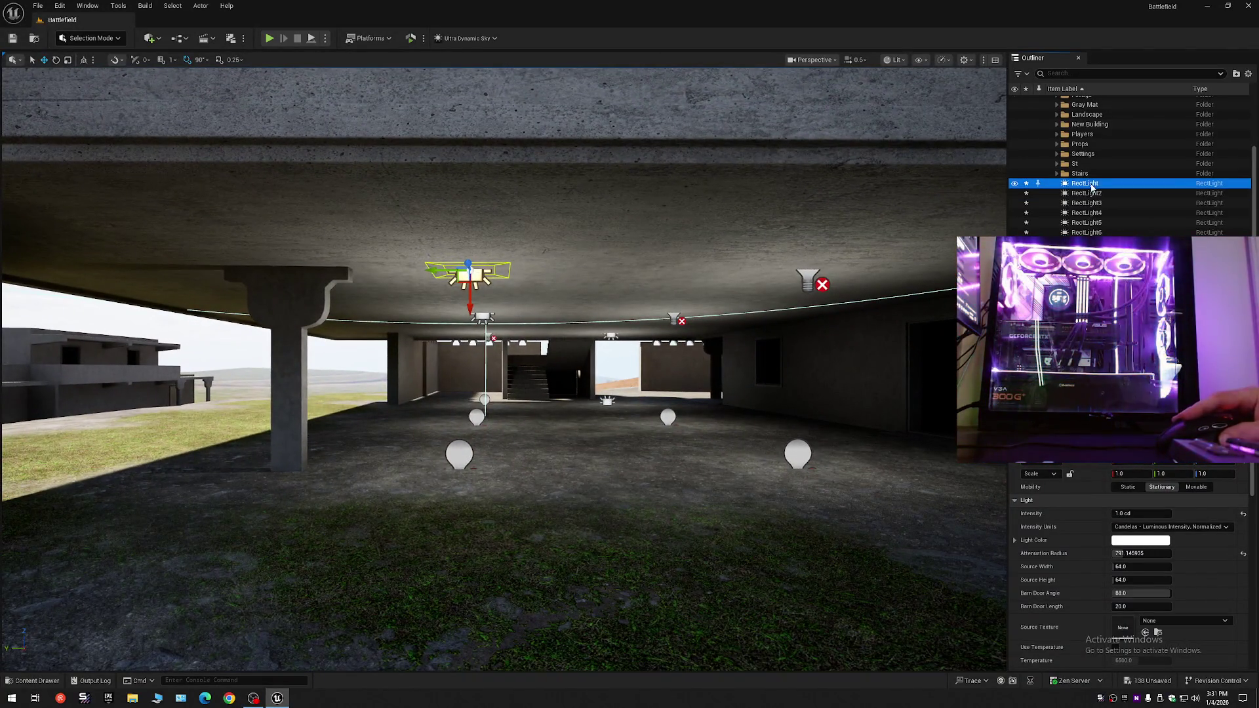
key(ctrl+shift+a)
mouse_move(823, 341)
mouse_down()
mouse_move(823, 377)
mouse_move(777, 348)
mouse_up()
- Try raising the floor lights, undo it, and select a ceiling rect light
click(499, 356)
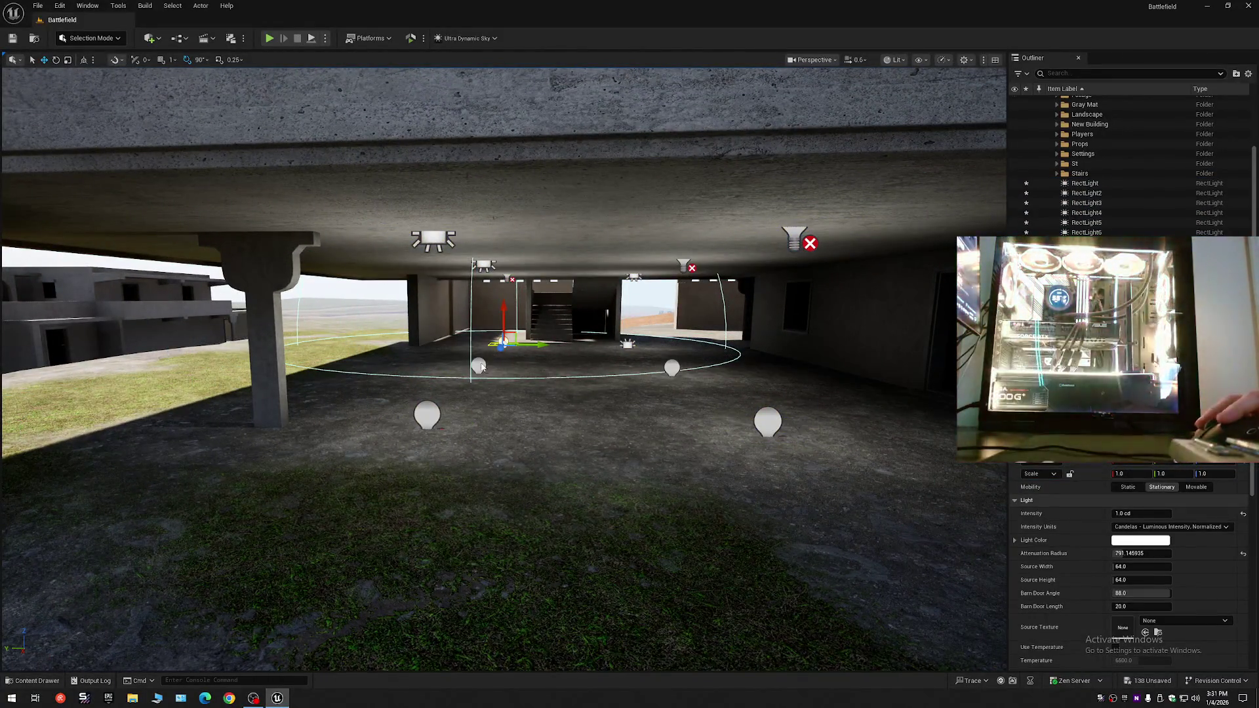
click(479, 365)
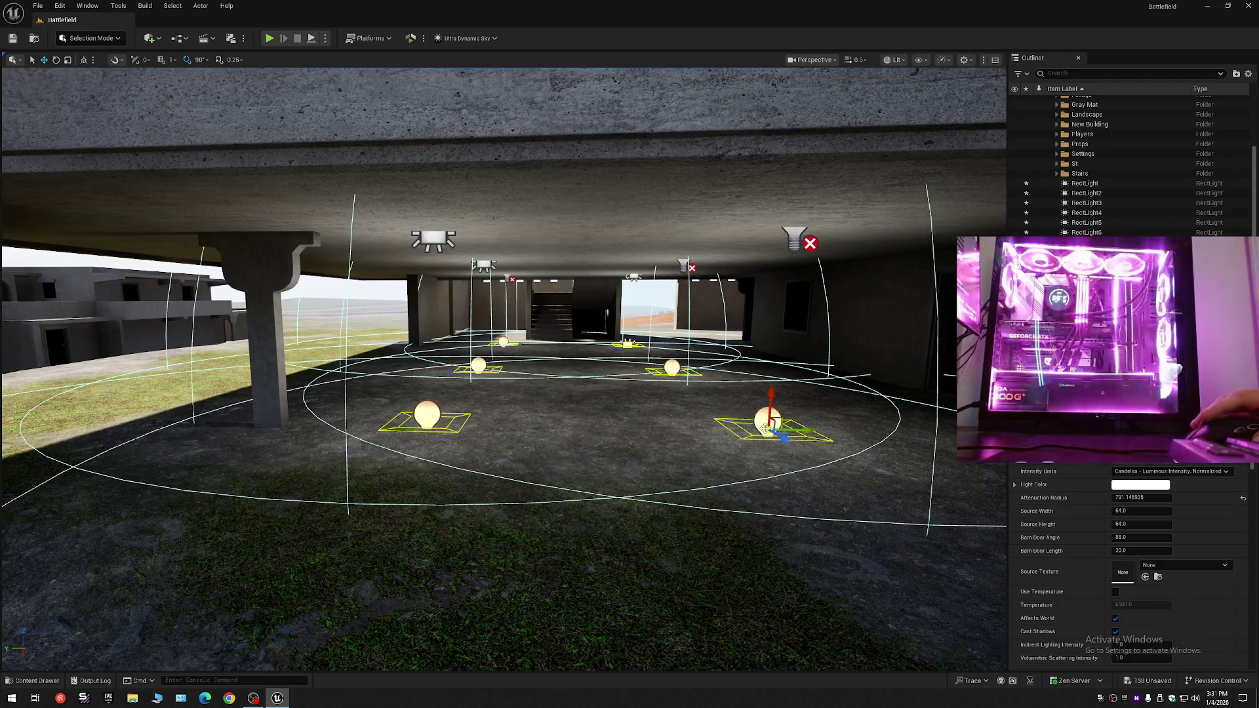
drag(771, 400, 772, 356)
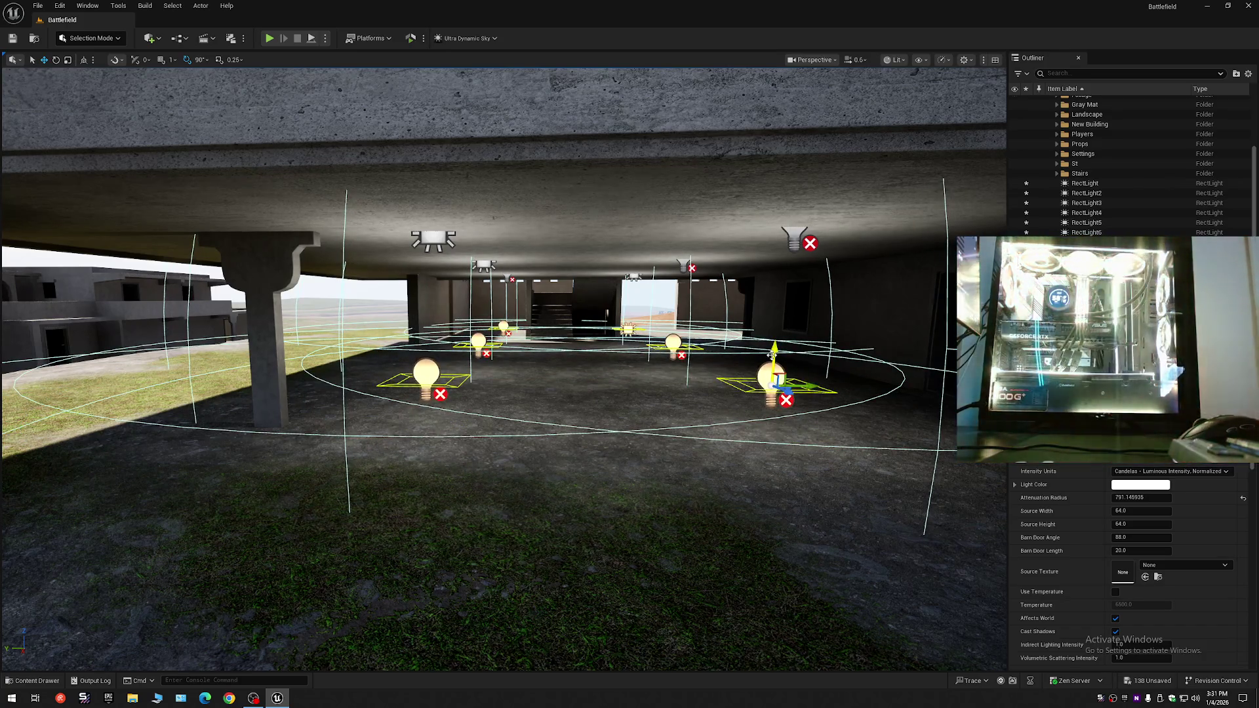
key(ctrl+z)
mouse_move(655, 383)
mouse_down()
mouse_move(741, 351)
mouse_move(636, 348)
mouse_move(731, 367)
mouse_up()
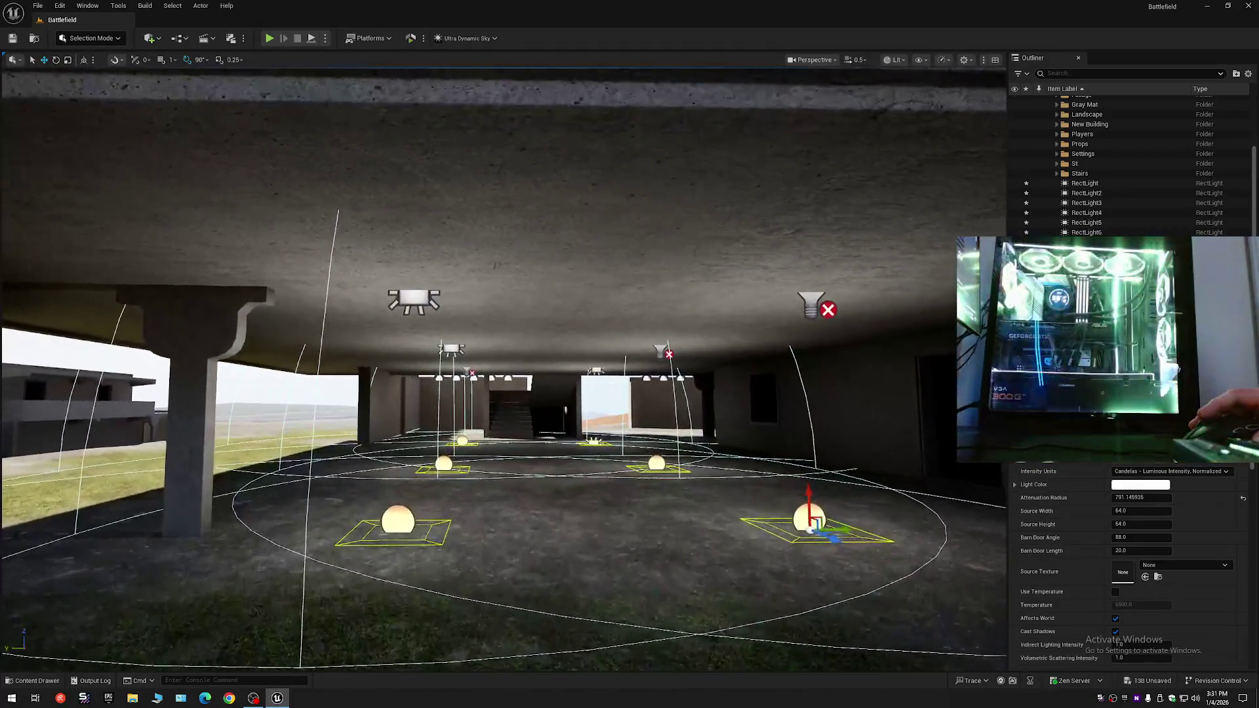
click(446, 346)
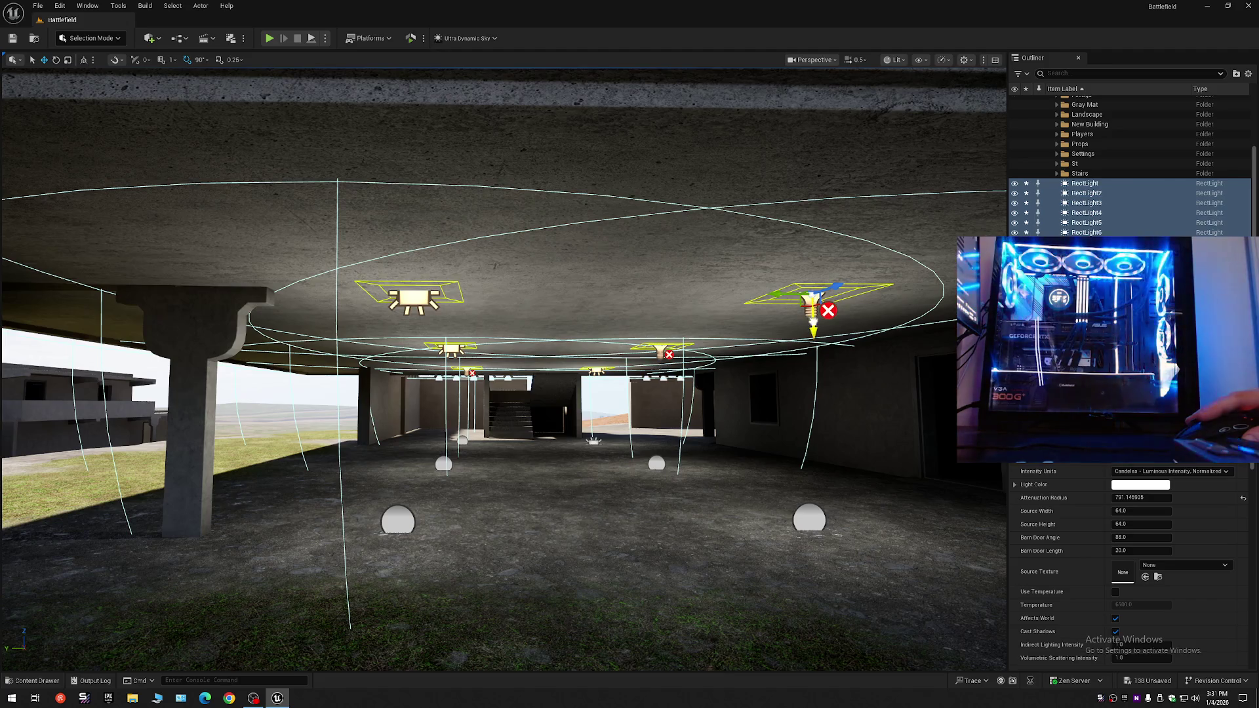
mouse_move(817, 401)
mouse_down()
mouse_move(826, 644)
mouse_move(813, 357)
mouse_move(785, 308)
mouse_up()
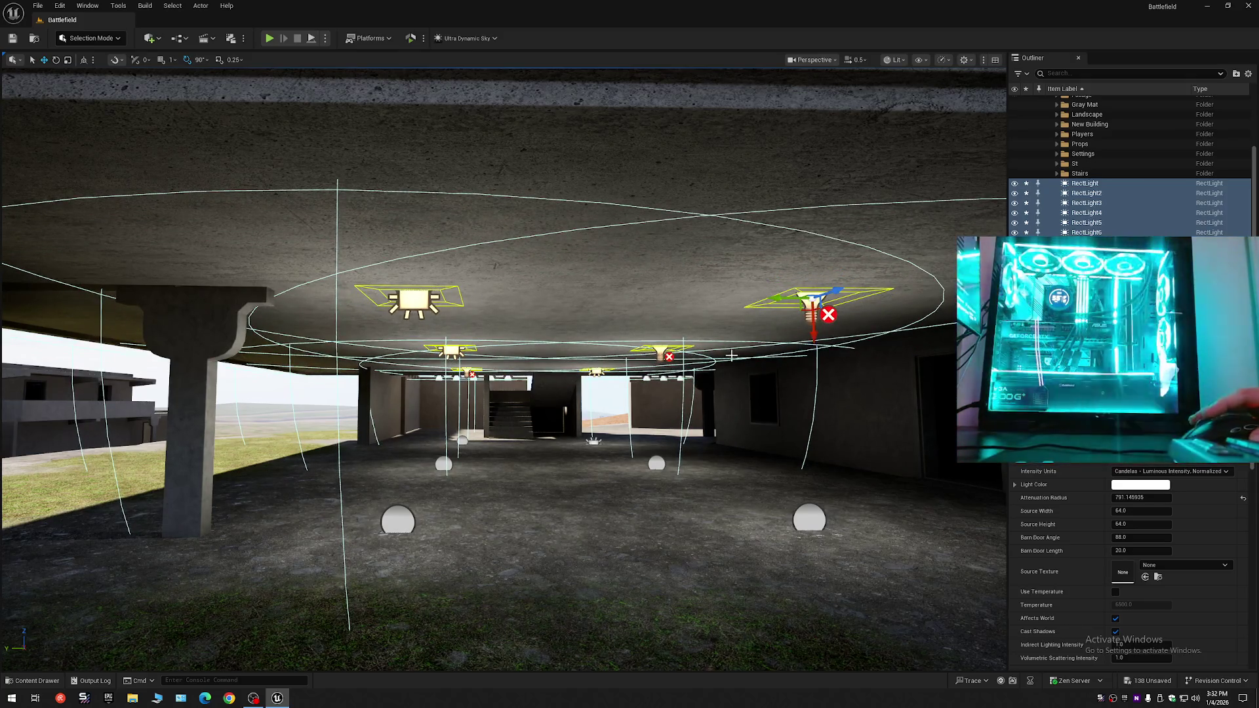
scroll(733, 355, down, 2)
key(w)
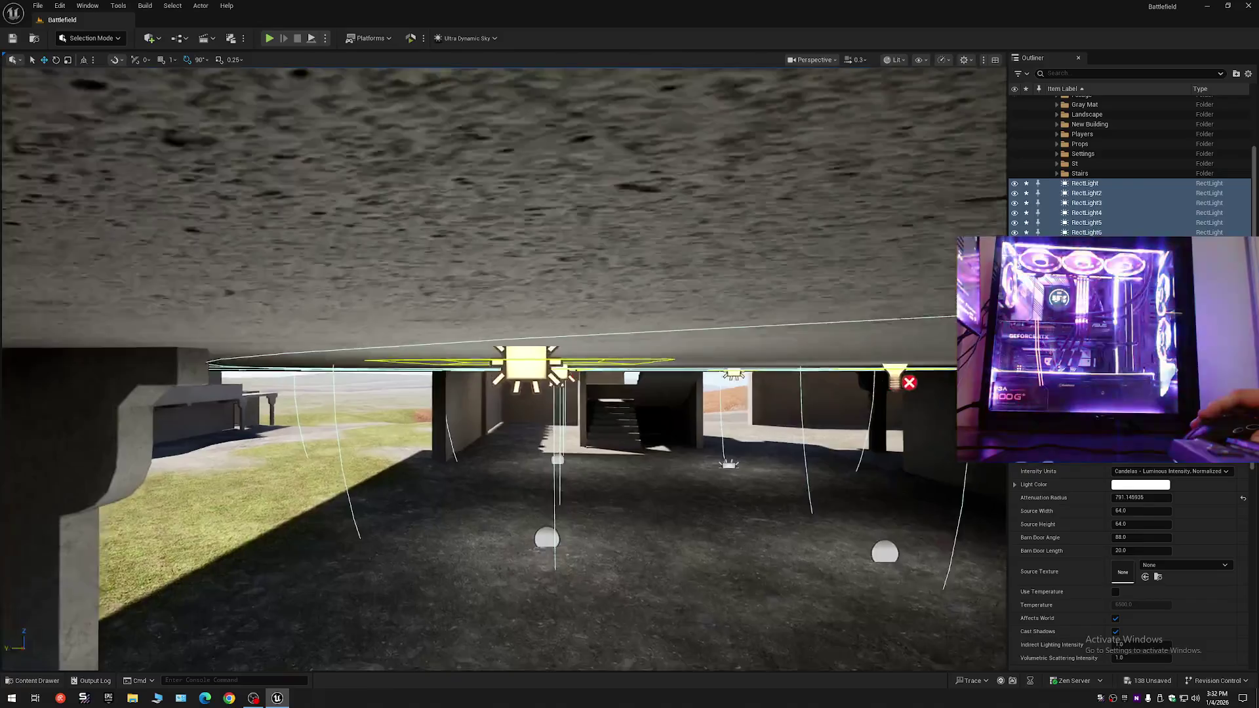
scroll(503, 370, up, 2)
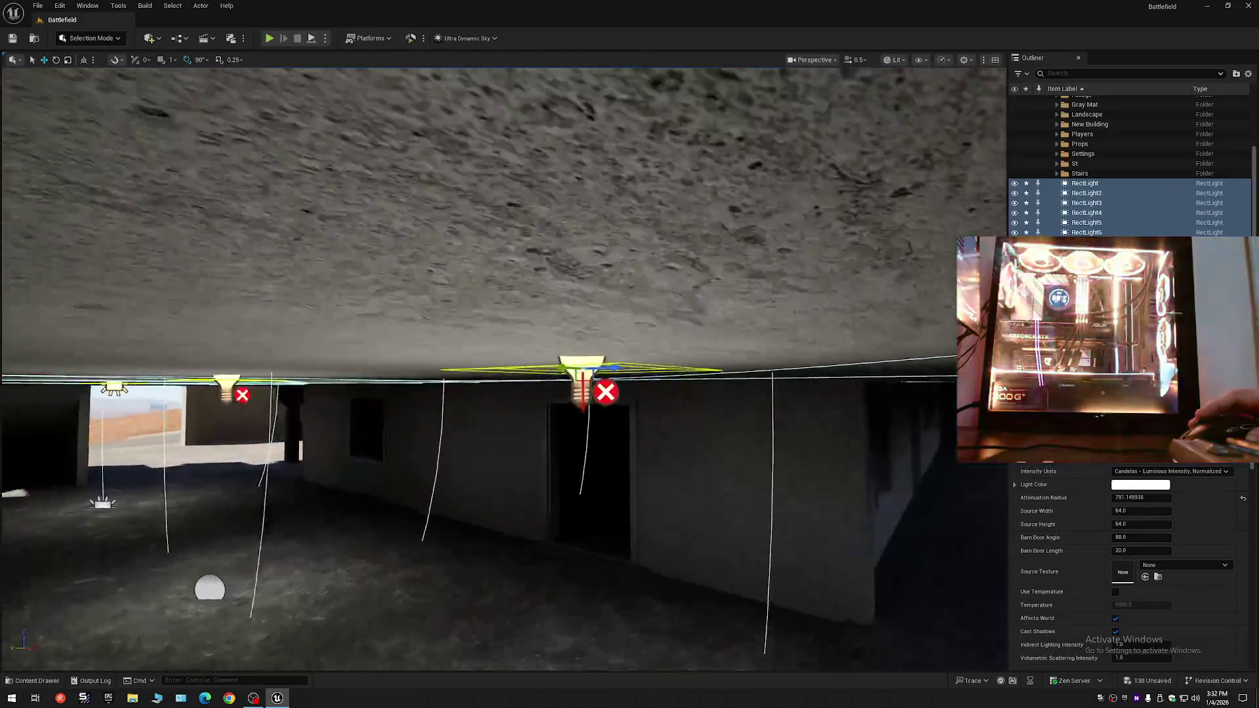
scroll(503, 370, down, 2)
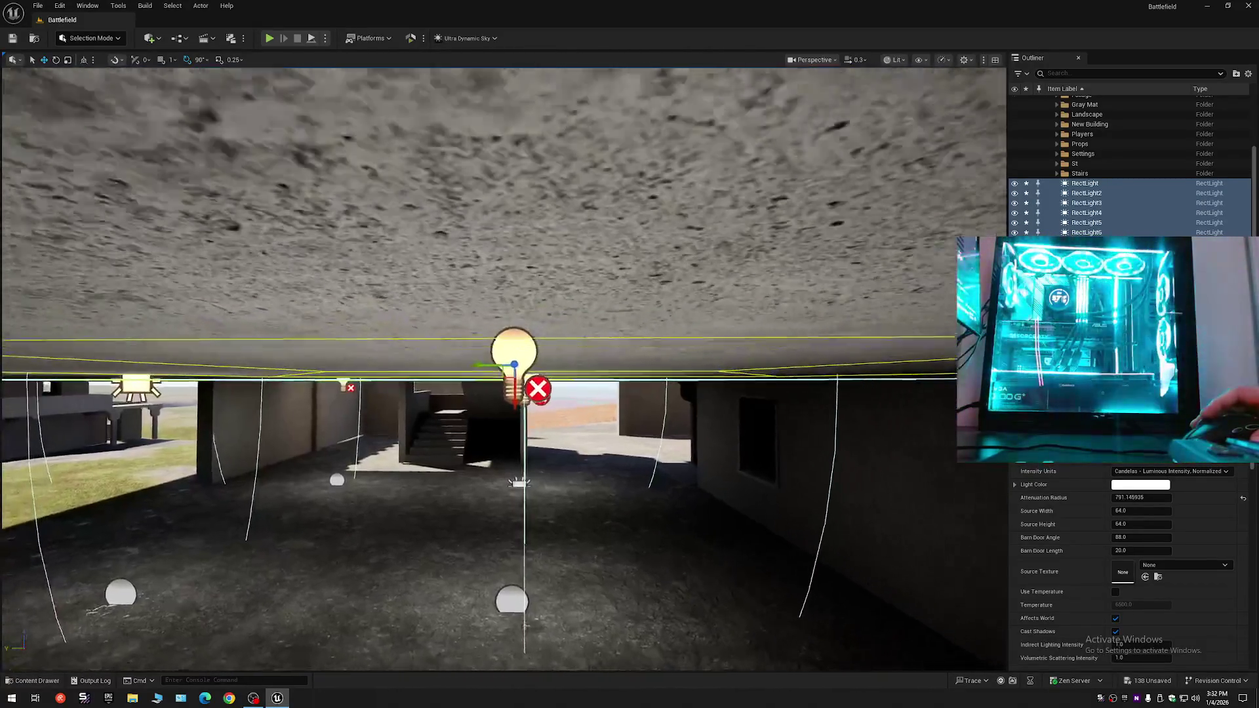
scroll(504, 370, down, 1)
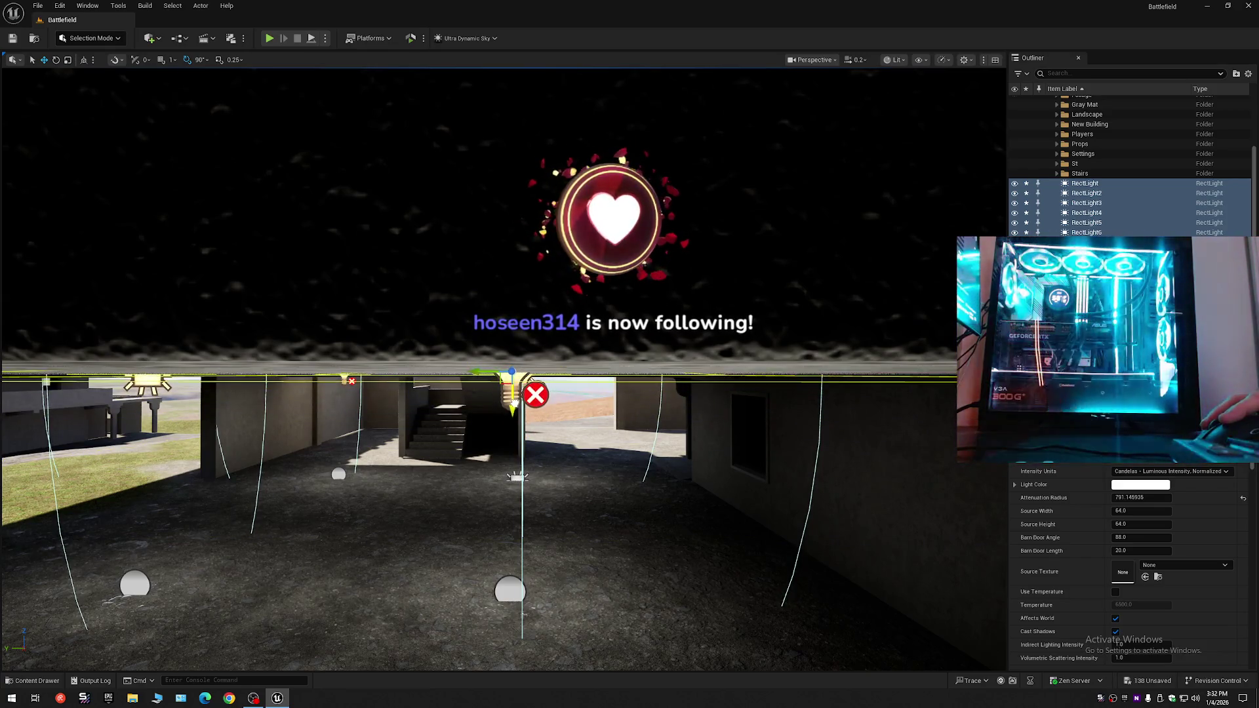
scroll(504, 370, up, 1)
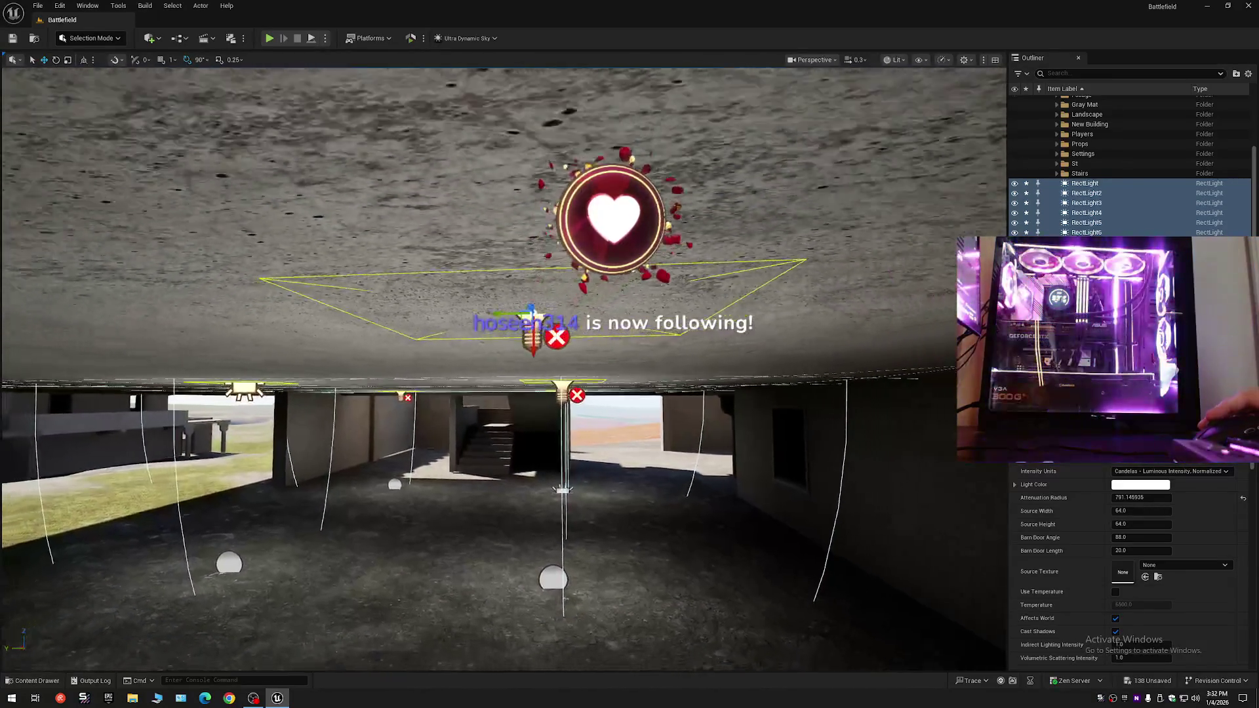
scroll(504, 369, up, 1)
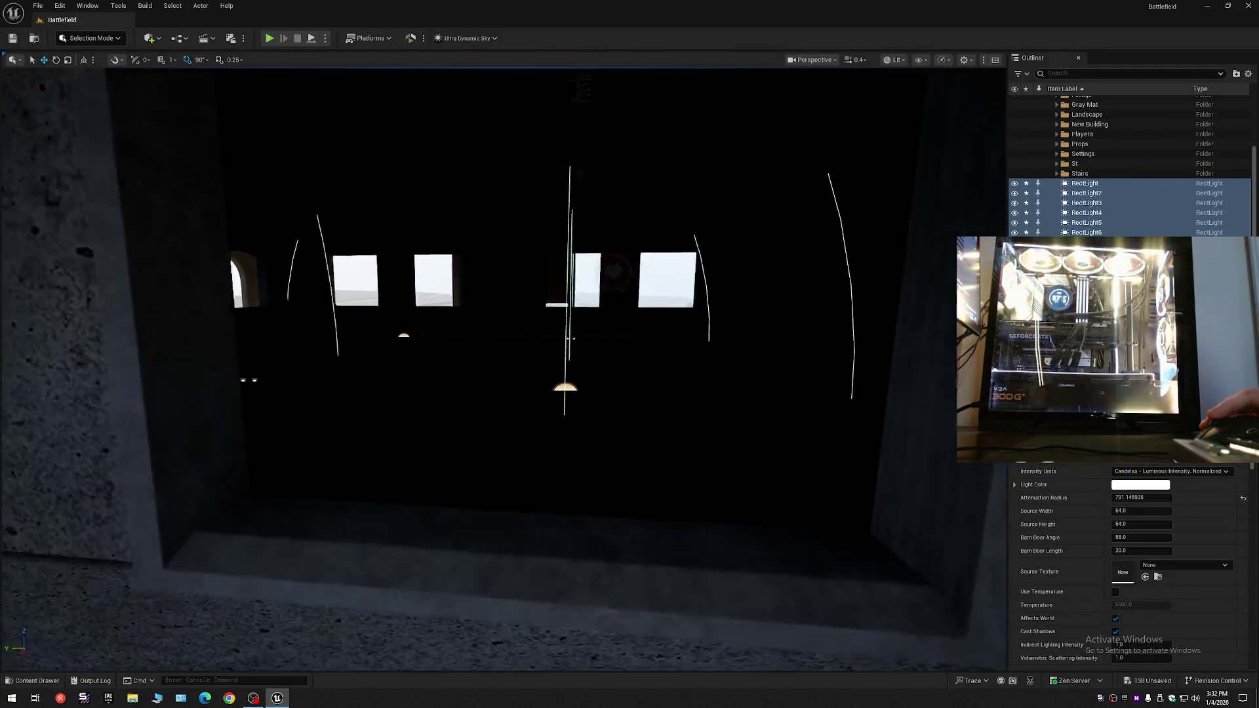
scroll(572, 339, up, 2)
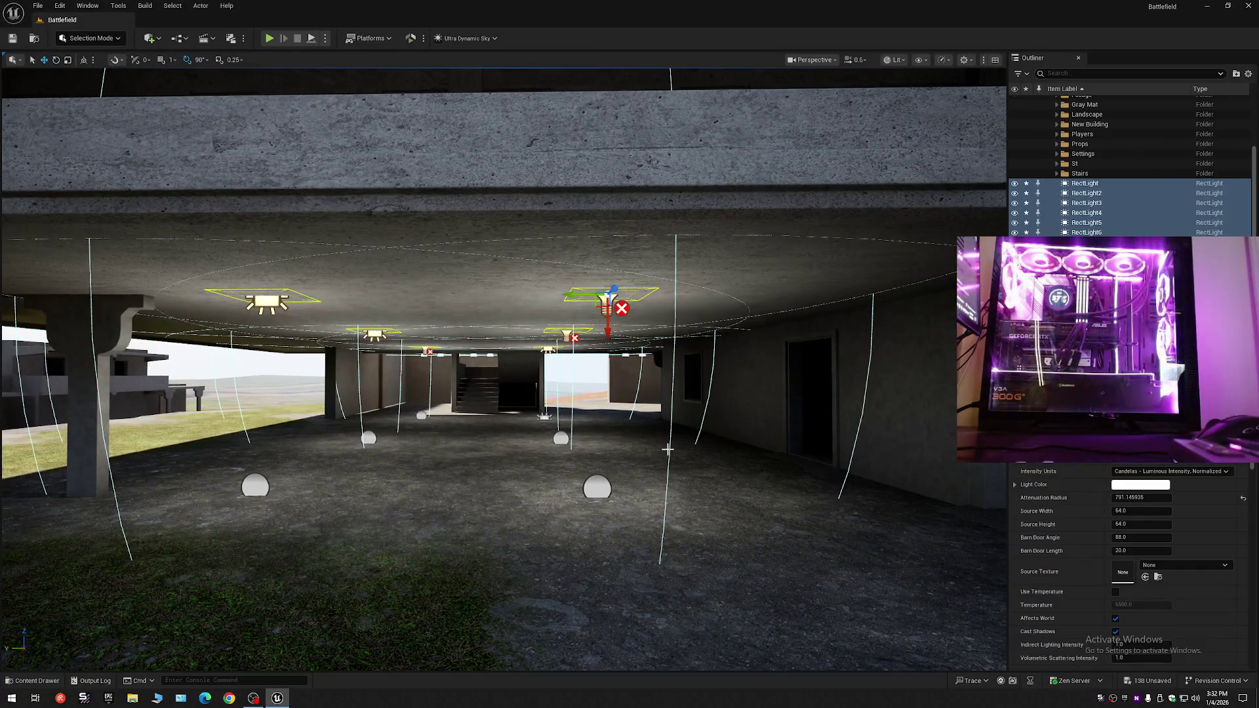
key(s)
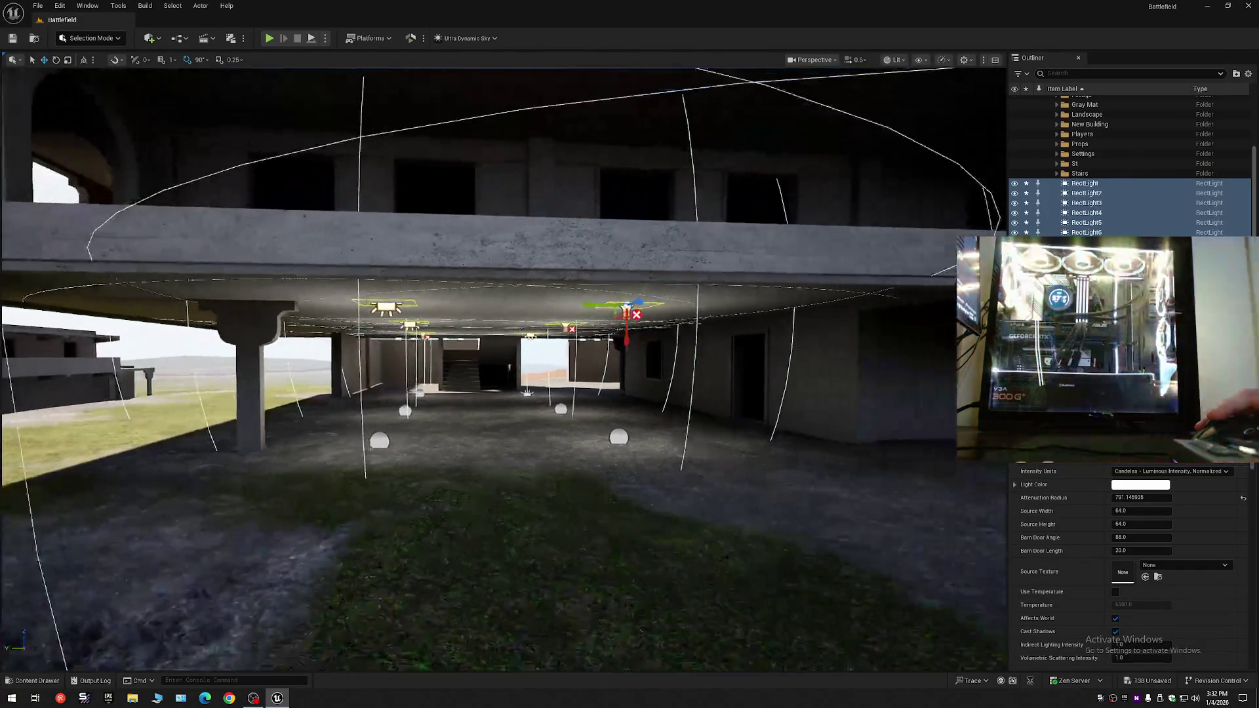
key(w)
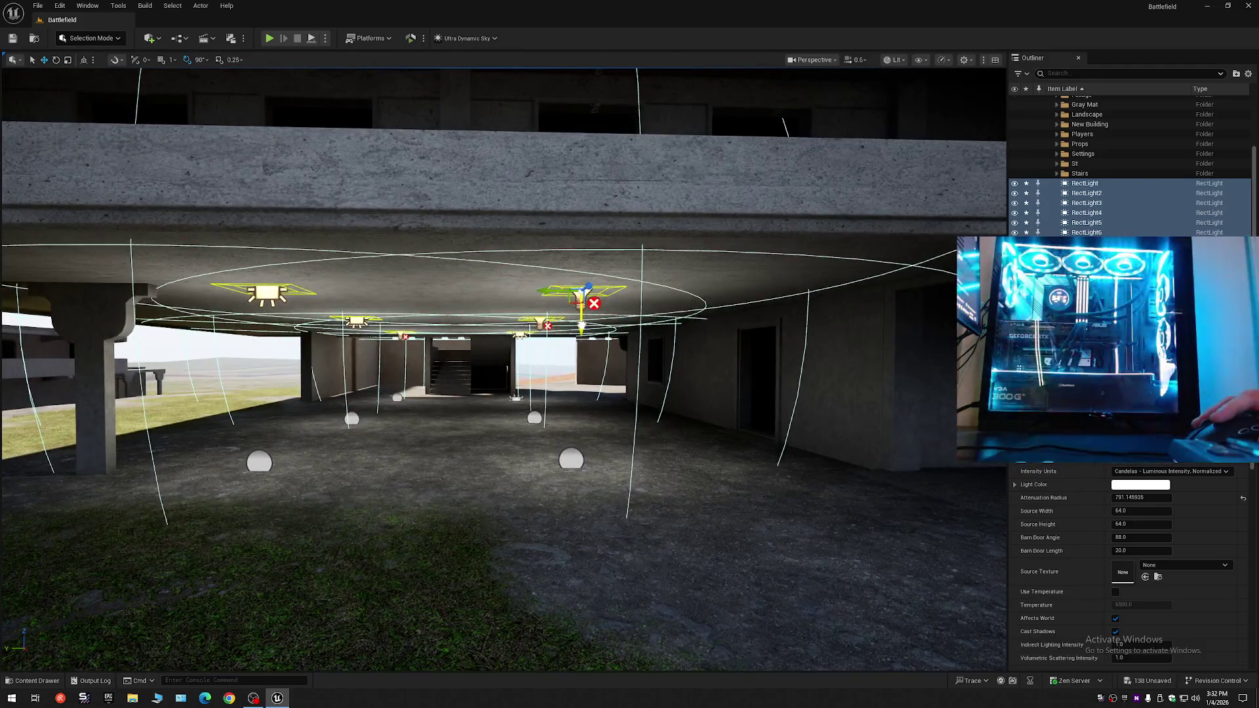
key(s)
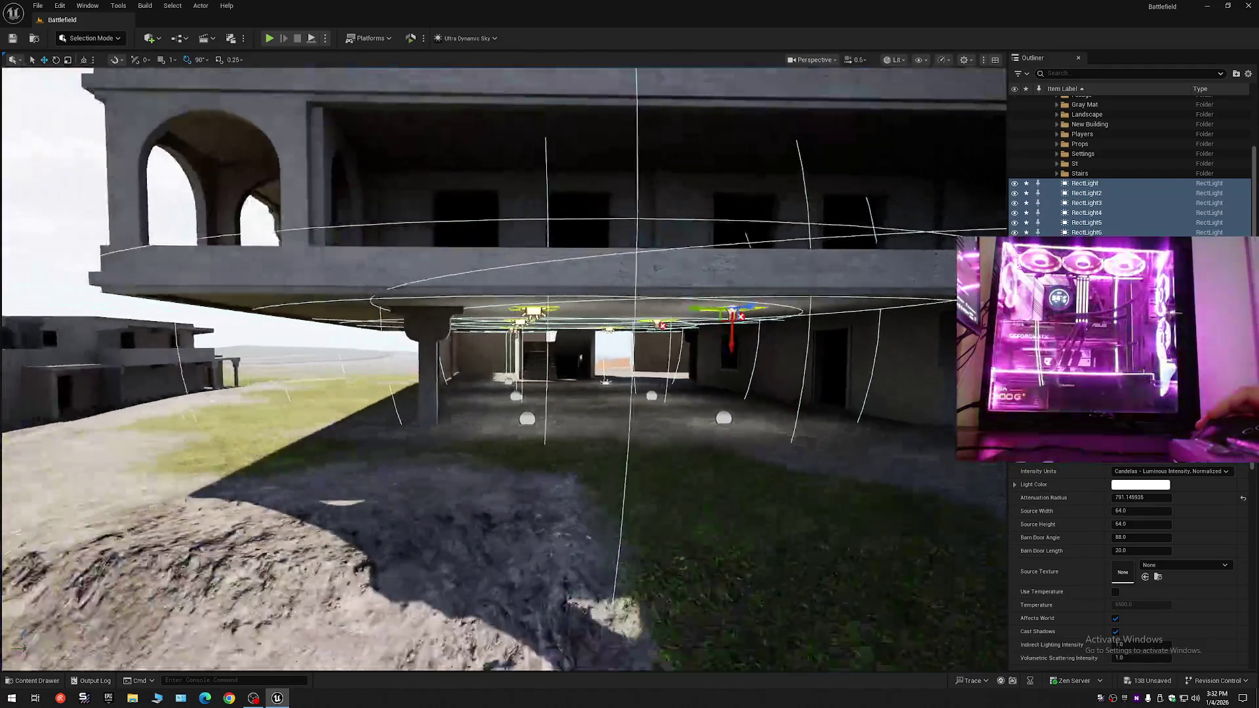
key(s)
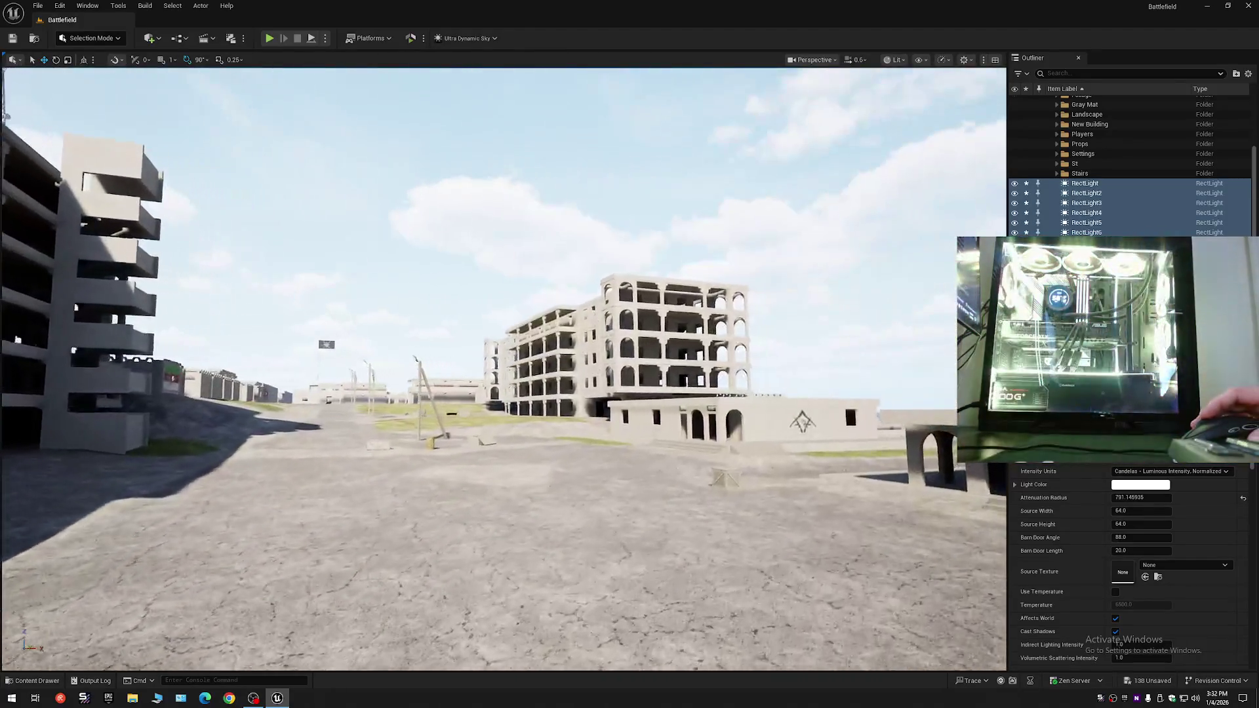
key(w)
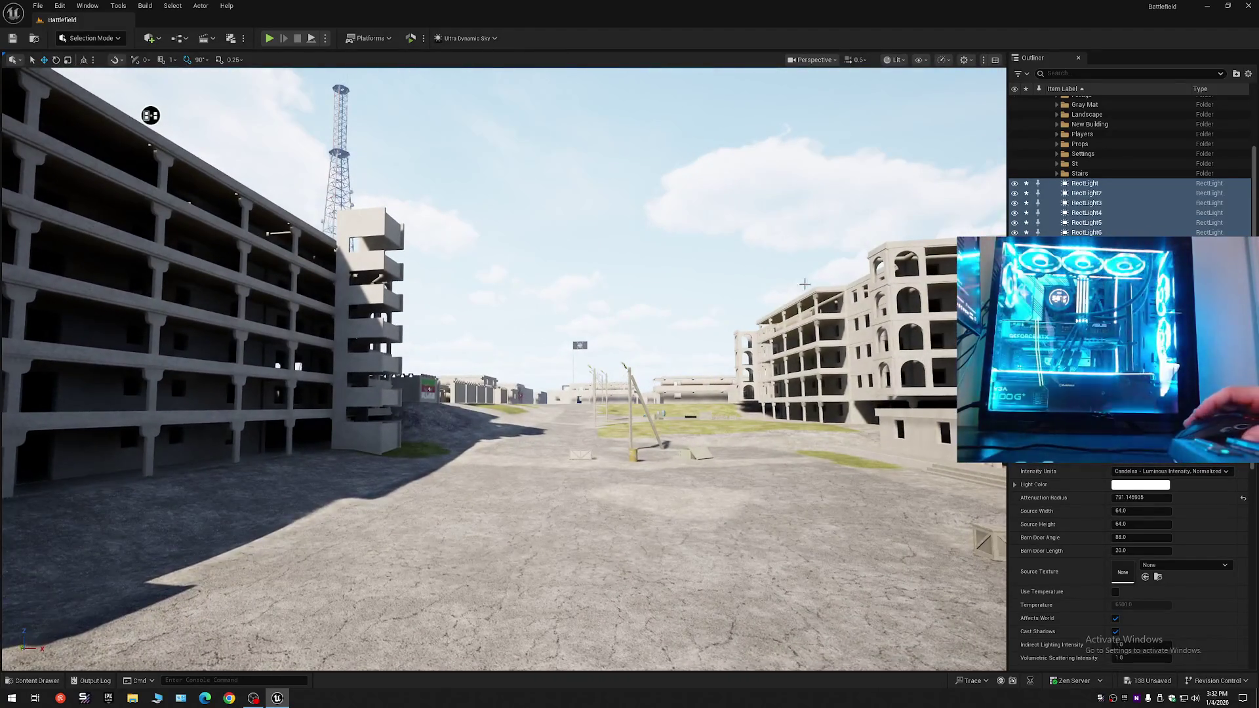
click(945, 62)
mouse_move(965, 118)
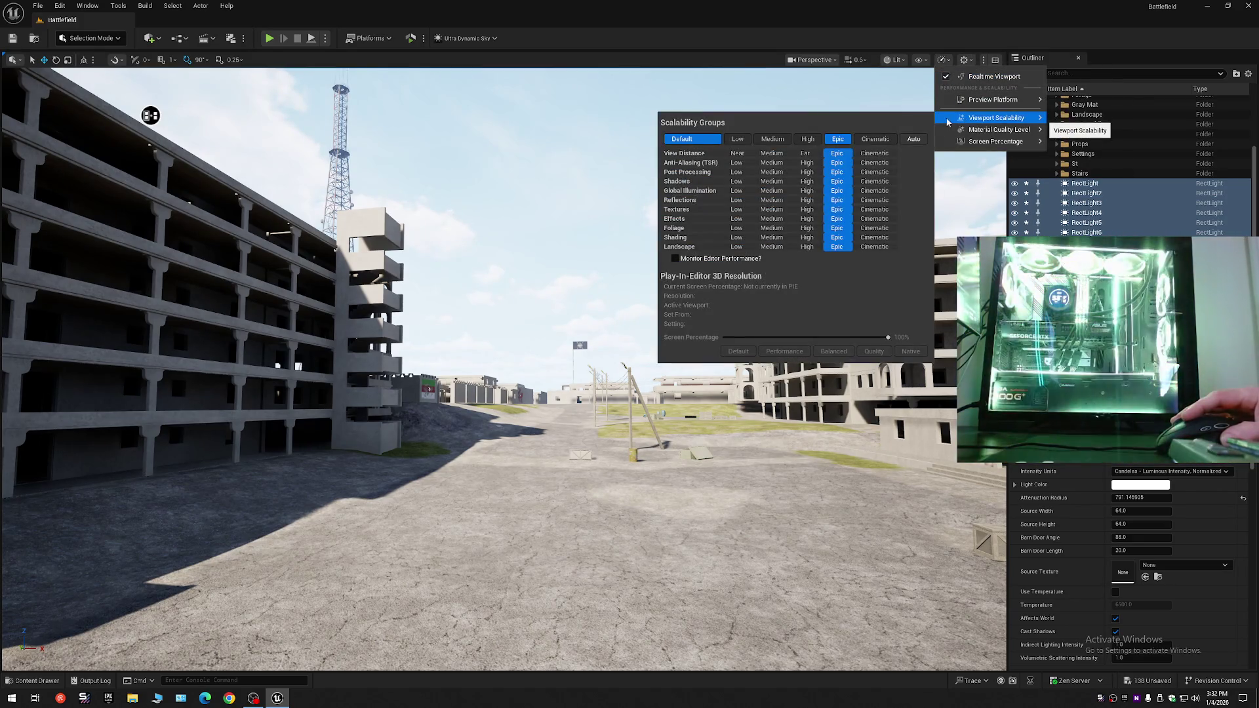
click(760, 27)
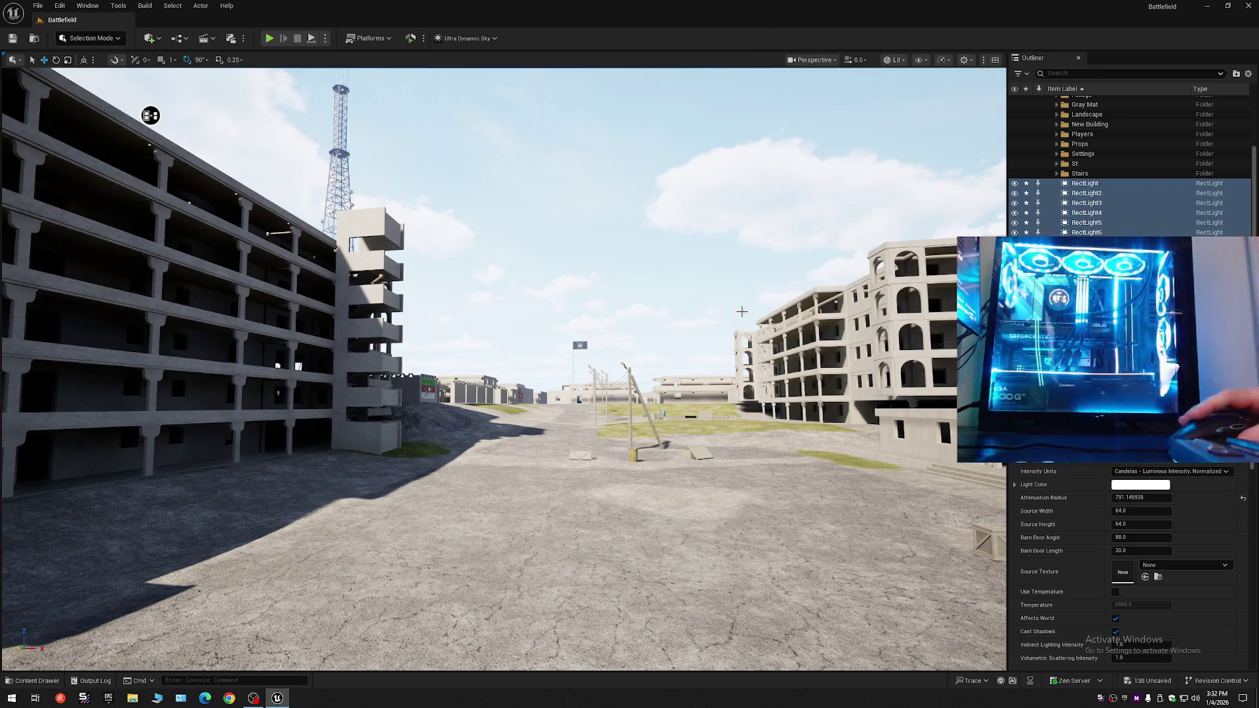
drag(498, 367, 498, 328)
key(f)
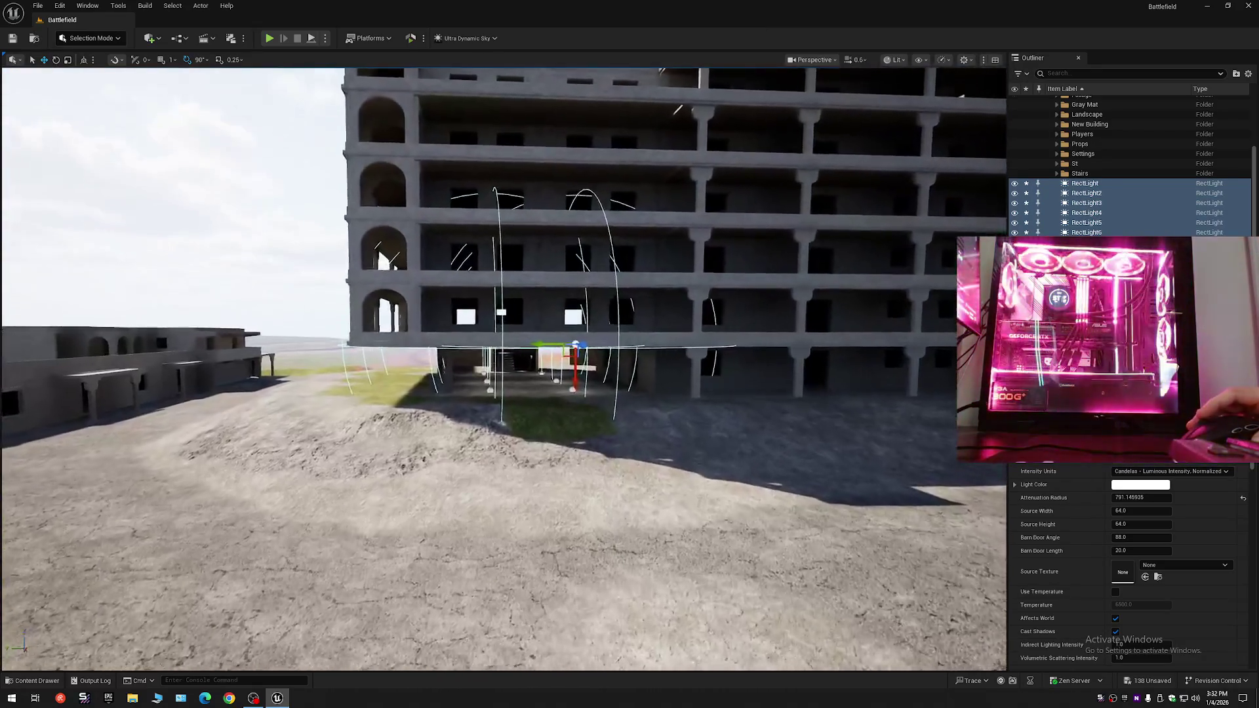
scroll(503, 367, up, 8)
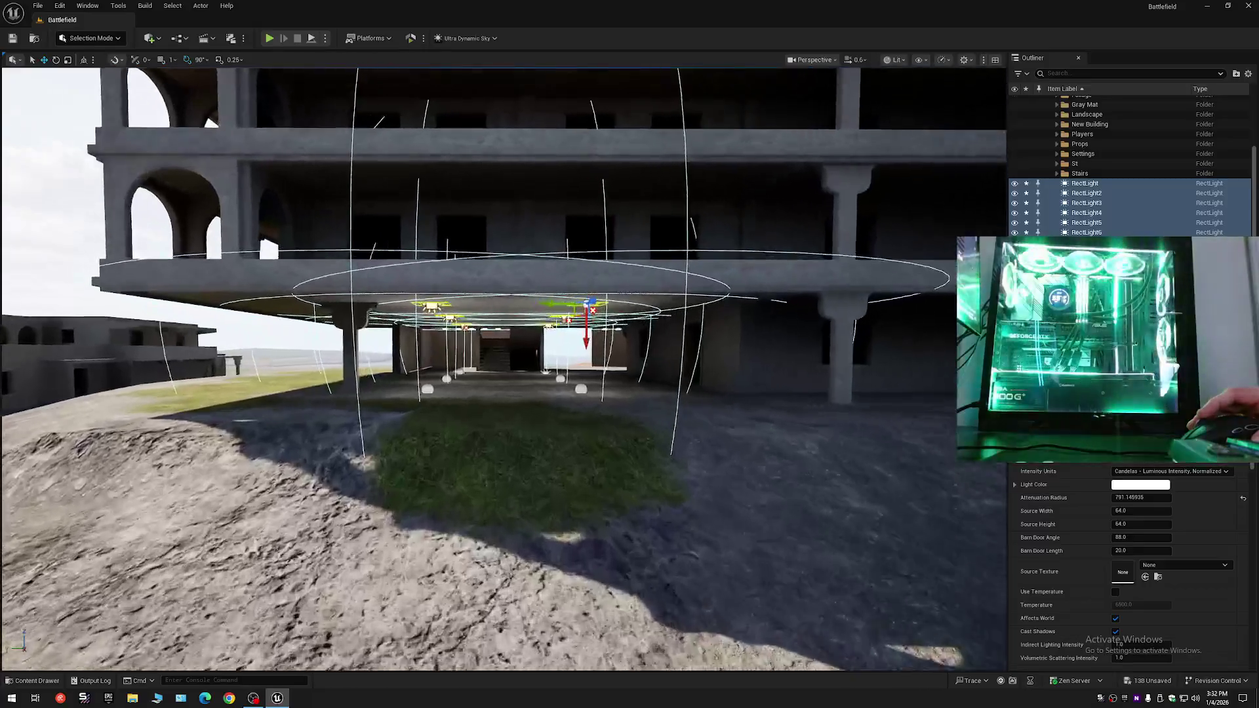
scroll(503, 367, up, 8)
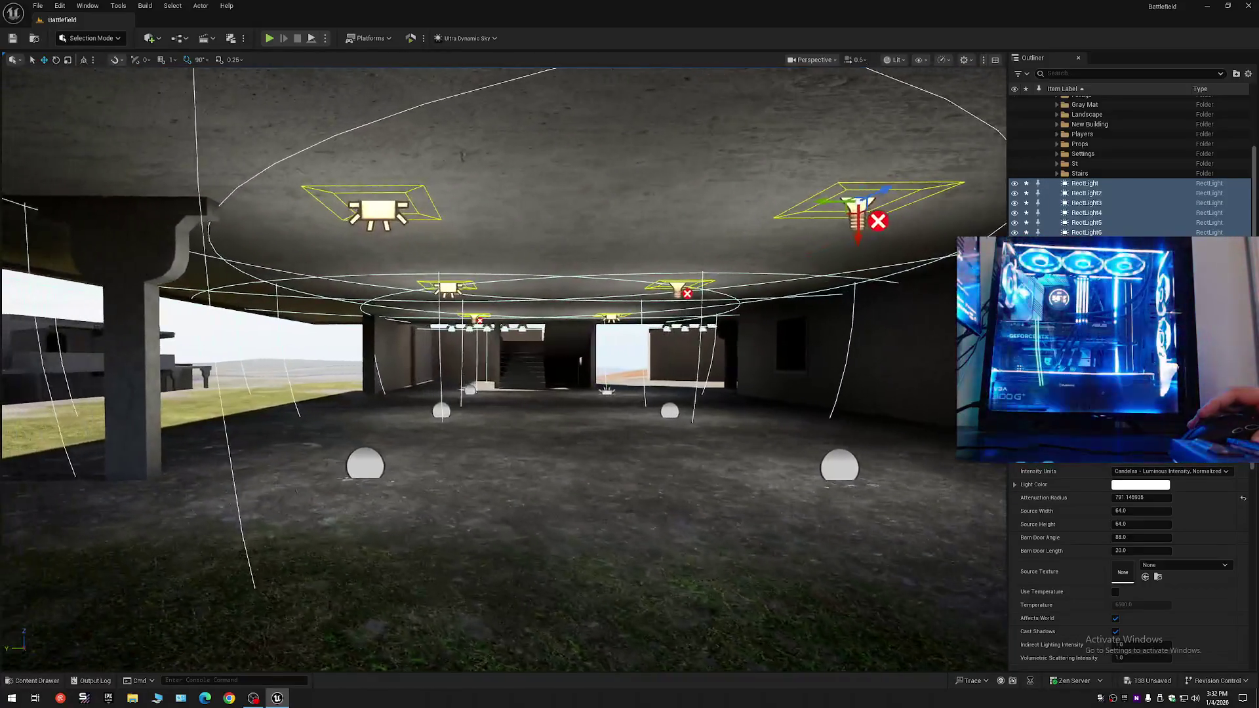
scroll(731, 323, down, 3)
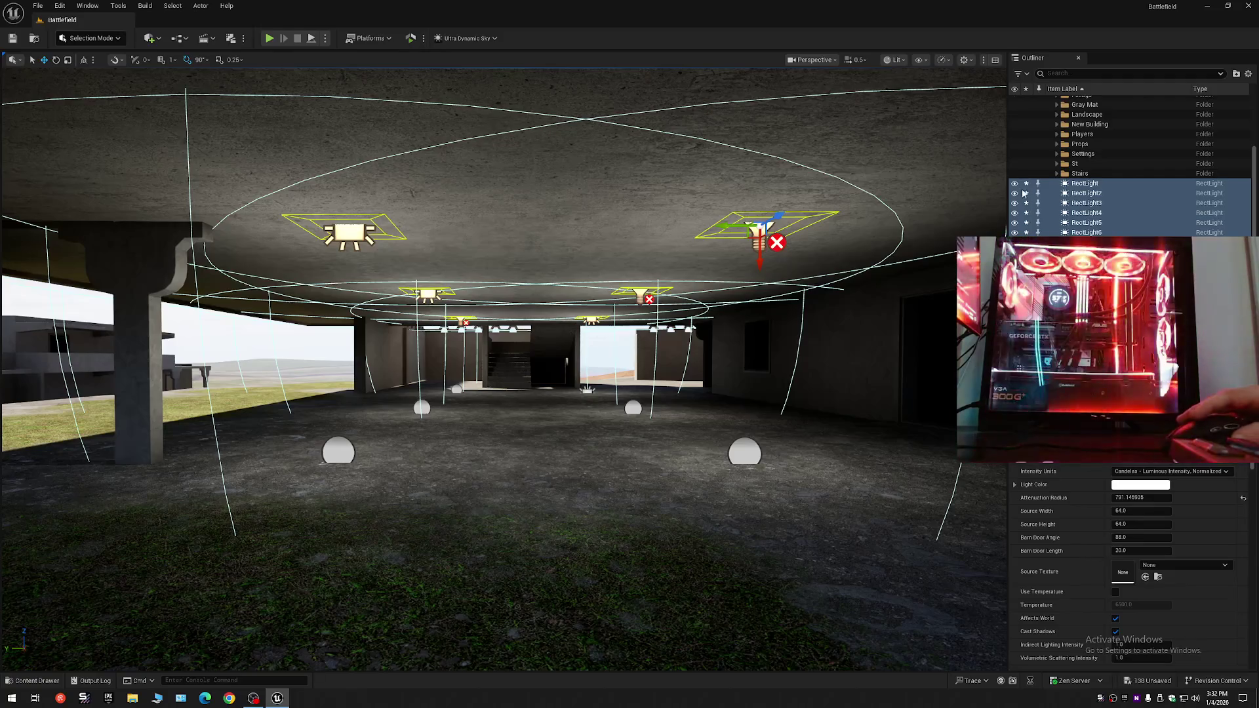
click(1014, 184)
click(1014, 187)
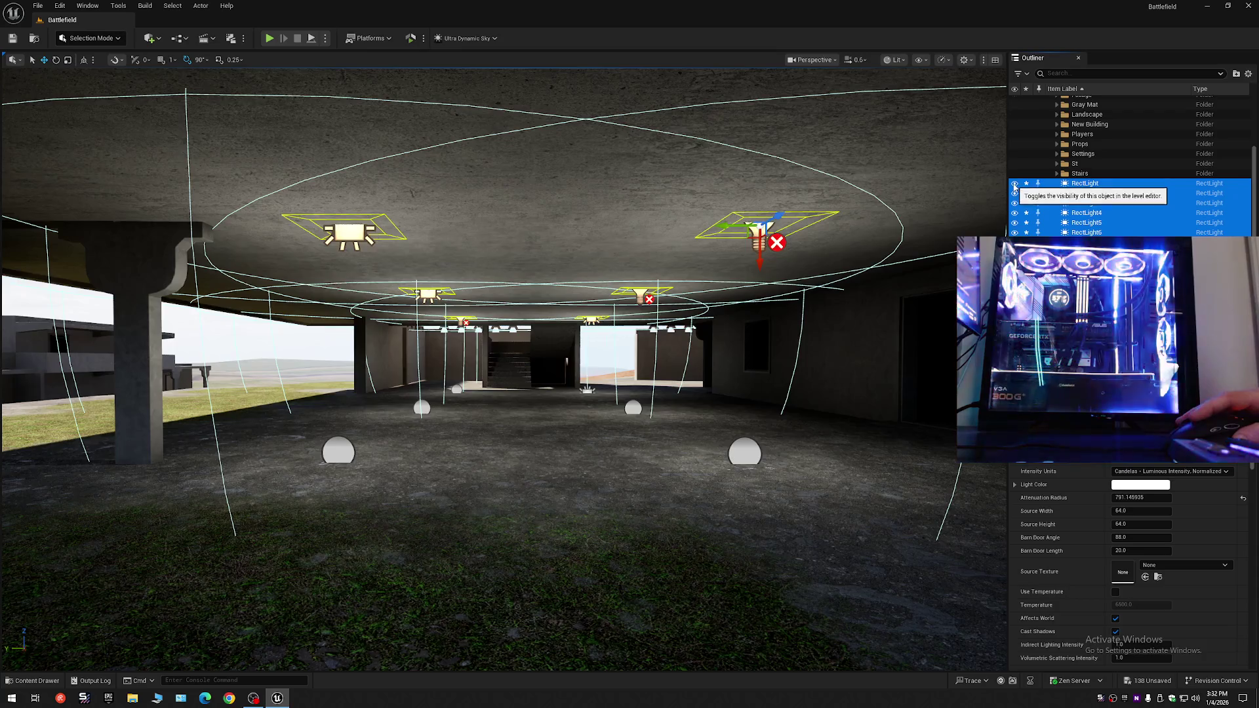
mouse_move(427, 459)
mouse_down()
mouse_move(360, 439)
mouse_move(426, 393)
mouse_move(841, 236)
mouse_up()
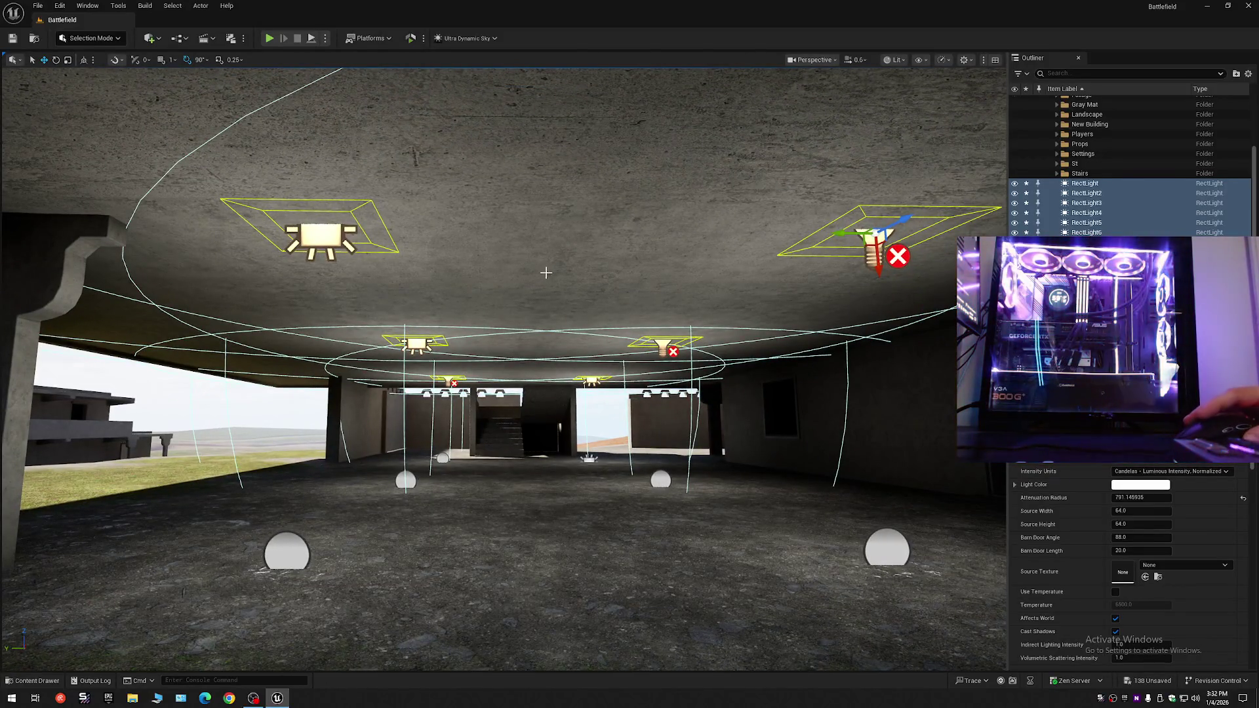
drag(712, 264, 561, 197)
click(562, 196)
scroll(561, 197, down, 3)
key(e)
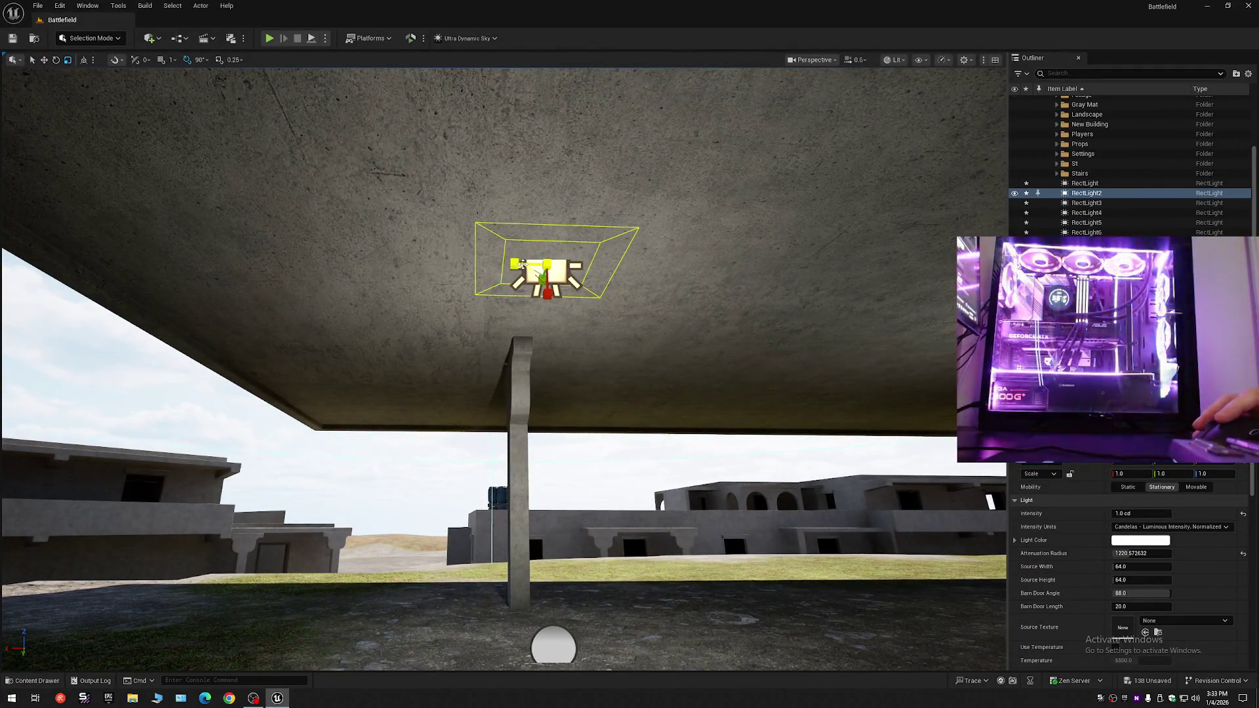
mouse_move(544, 278)
mouse_down()
mouse_move(544, 302)
mouse_move(511, 335)
mouse_move(514, 295)
mouse_up()
click(1084, 184)
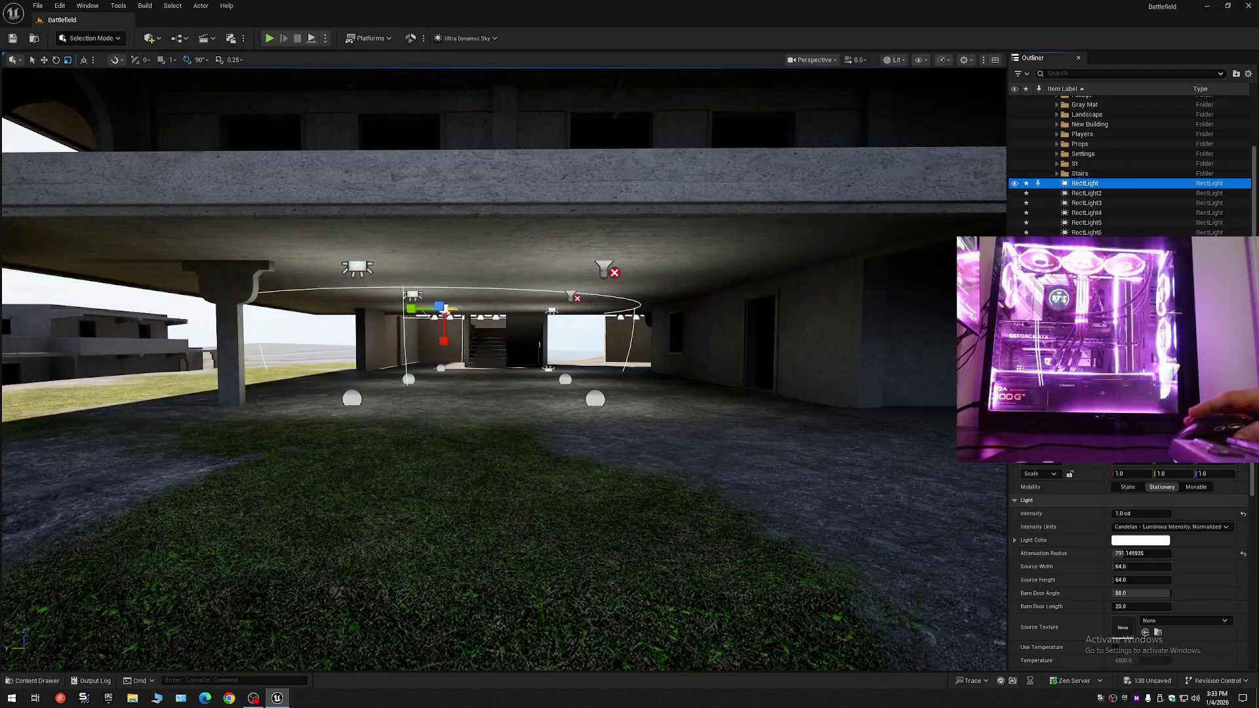
shift+click(1086, 232)
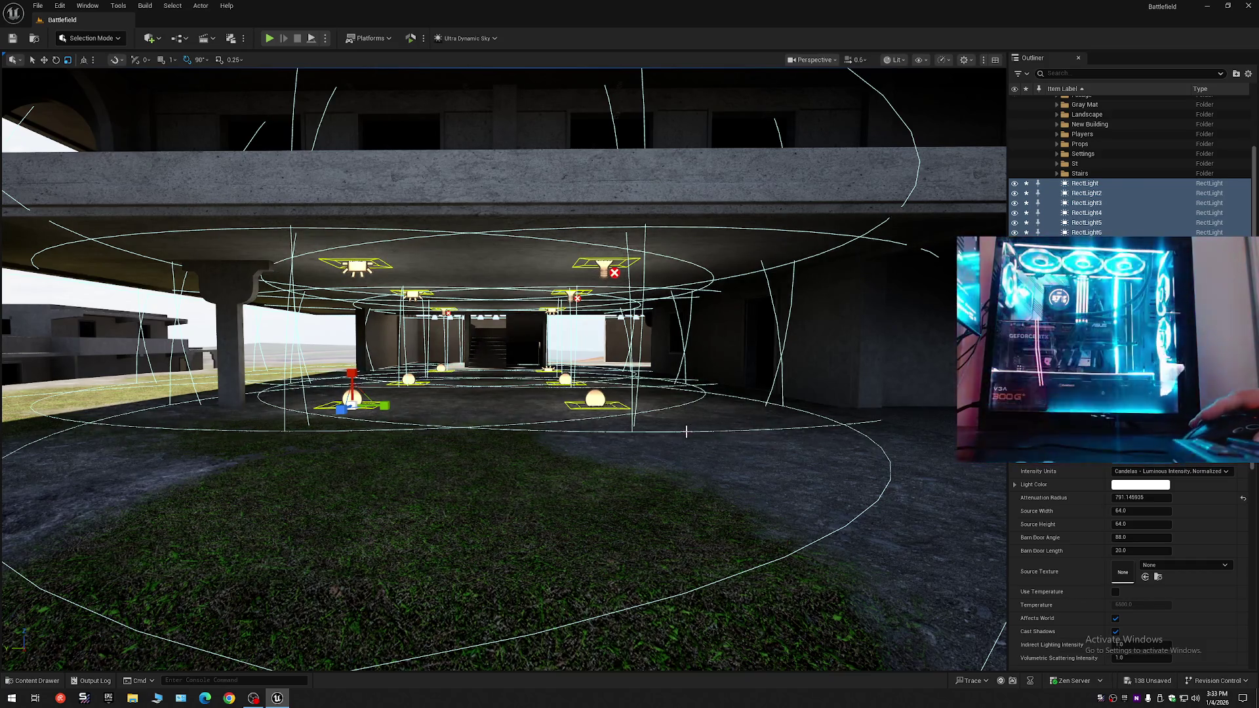
scroll(686, 431, up, 10)
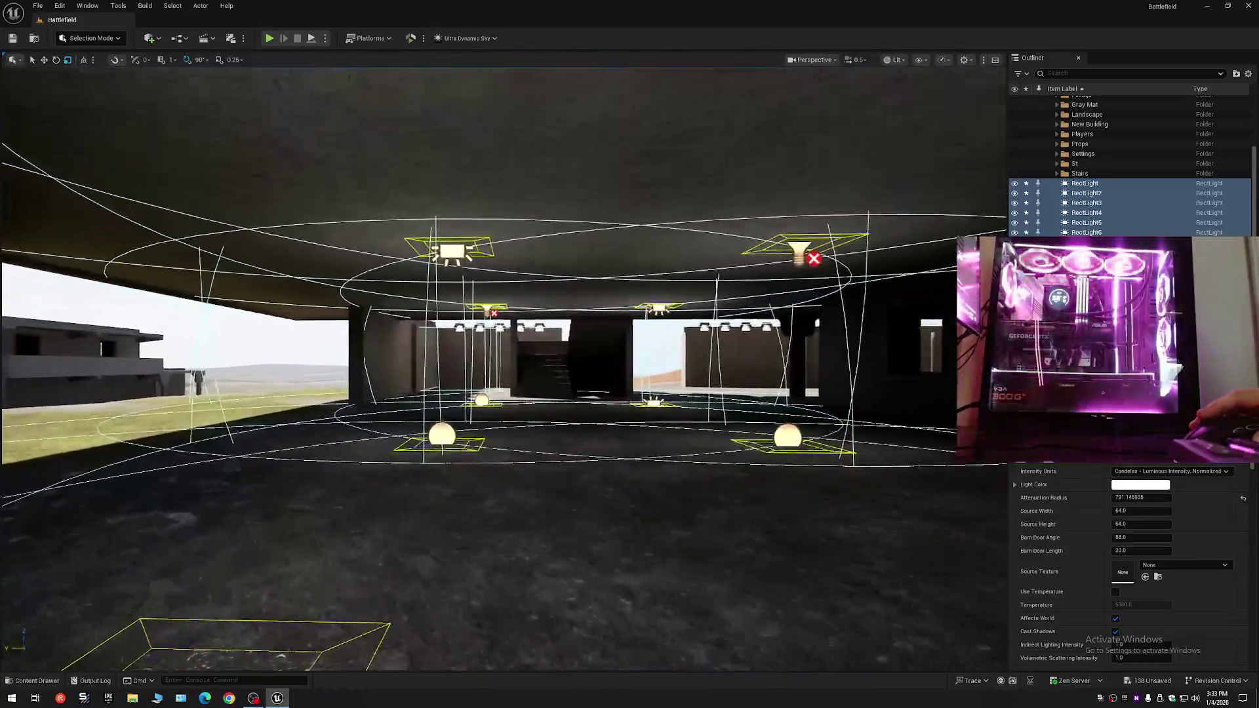
scroll(439, 409, up, 10)
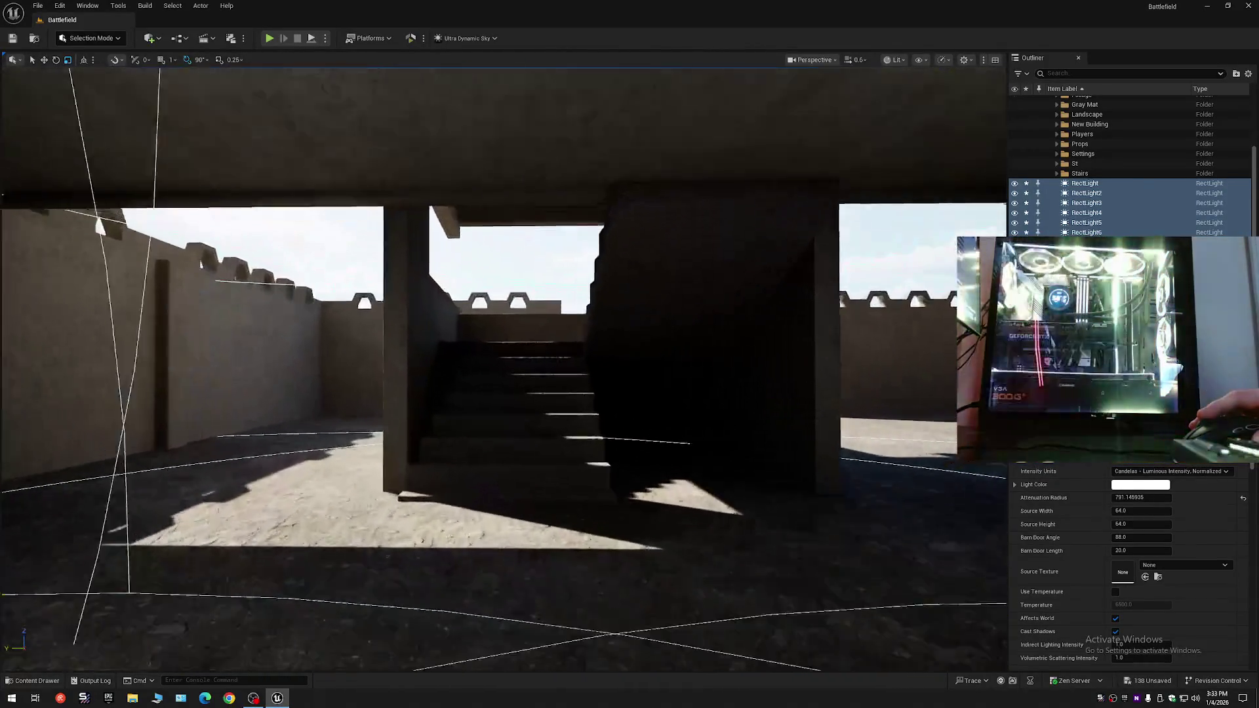
key(f)
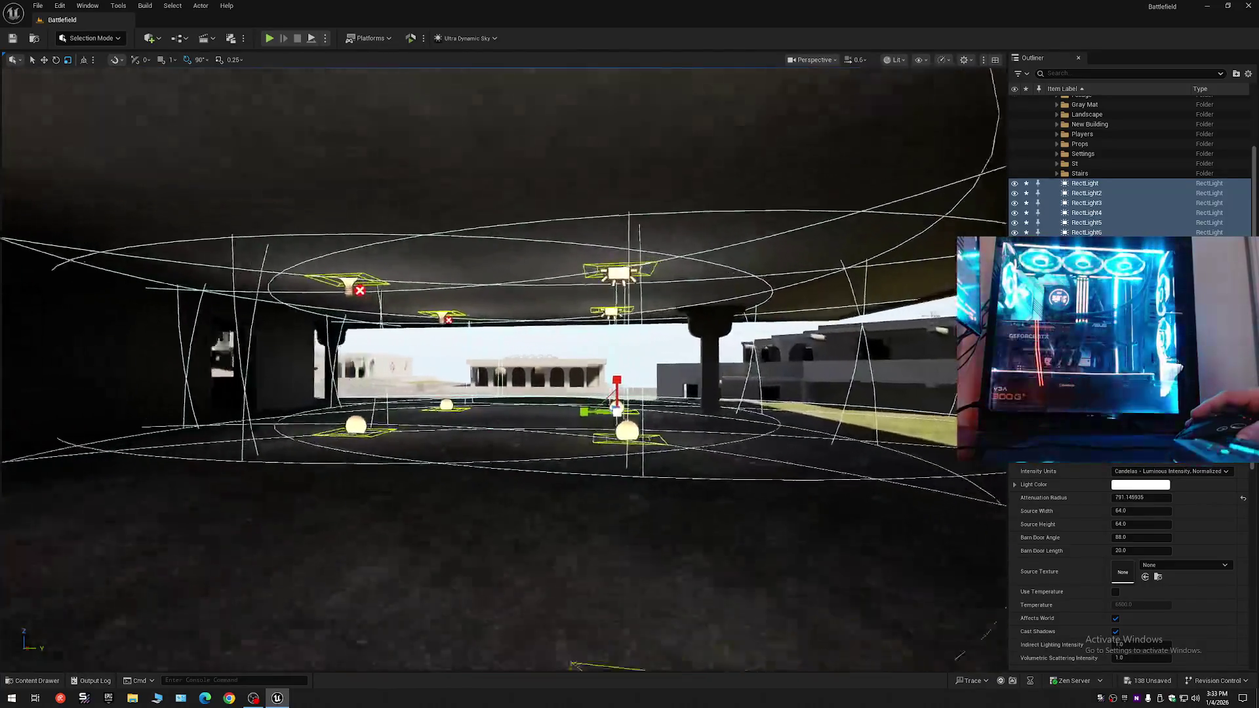
drag(503, 367, 420, 371)
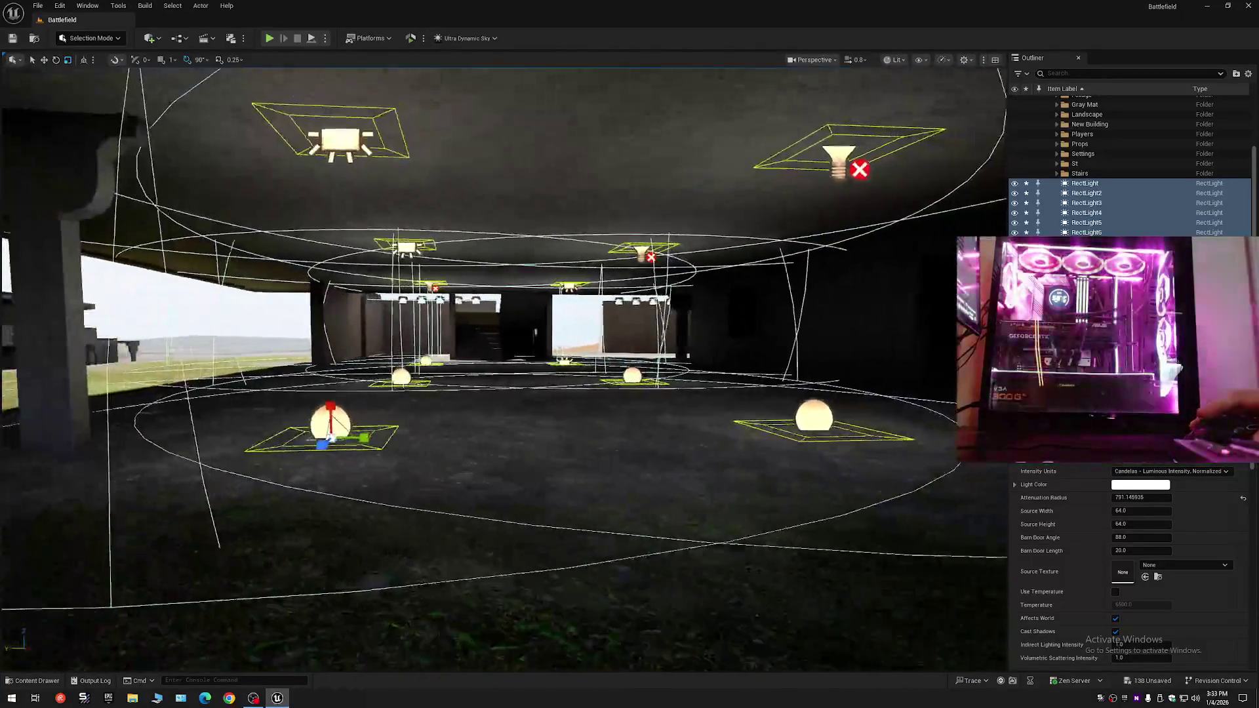
scroll(685, 431, down, 5)
key(Escape)
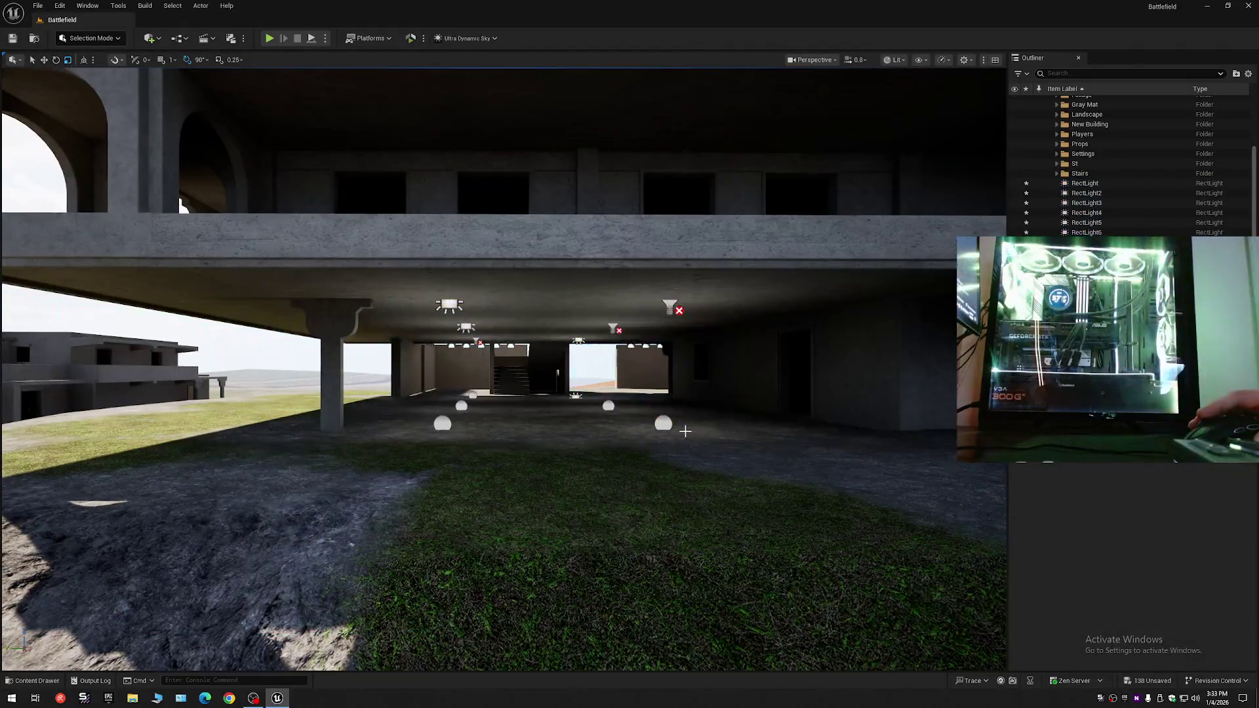
scroll(685, 431, down, 10)
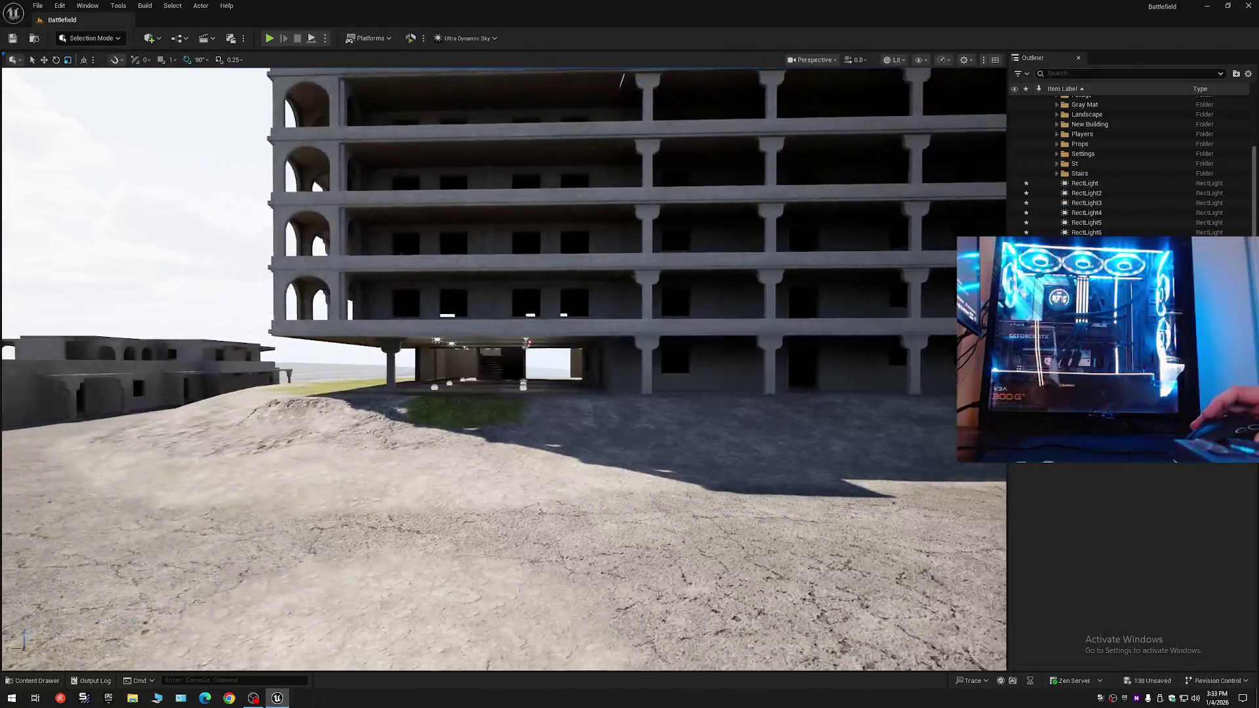
scroll(685, 431, up, 15)
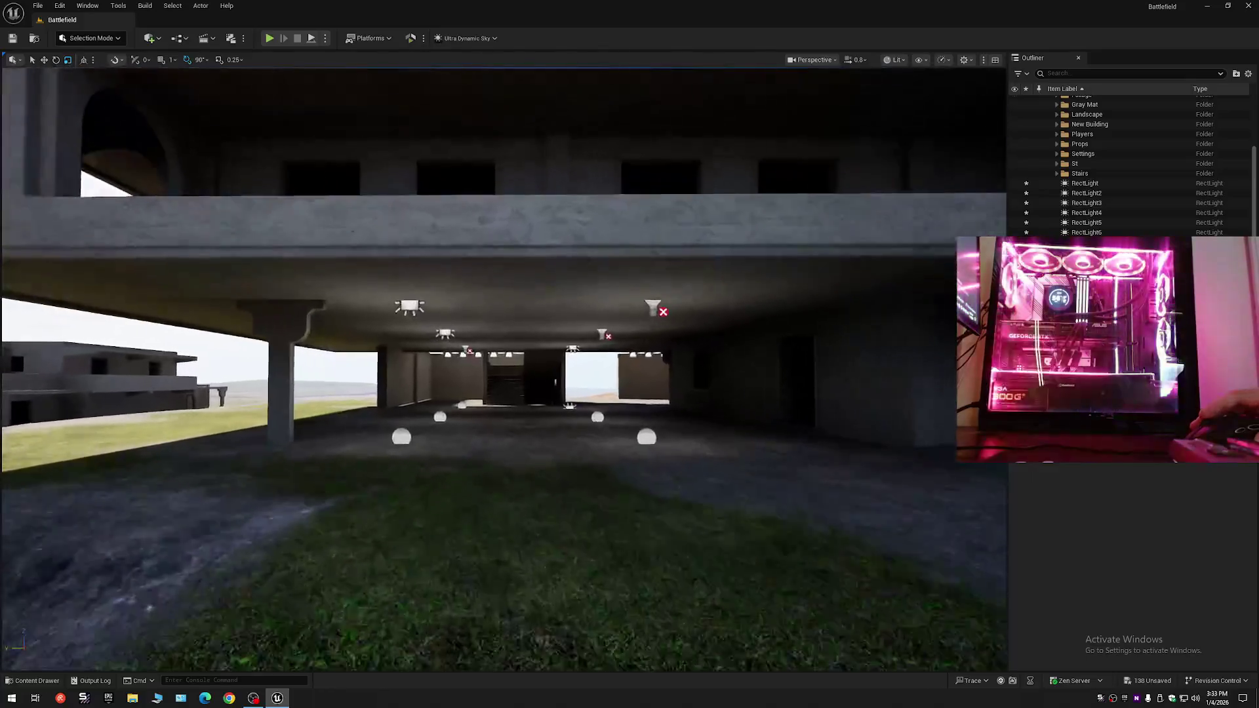
scroll(685, 431, up, 8)
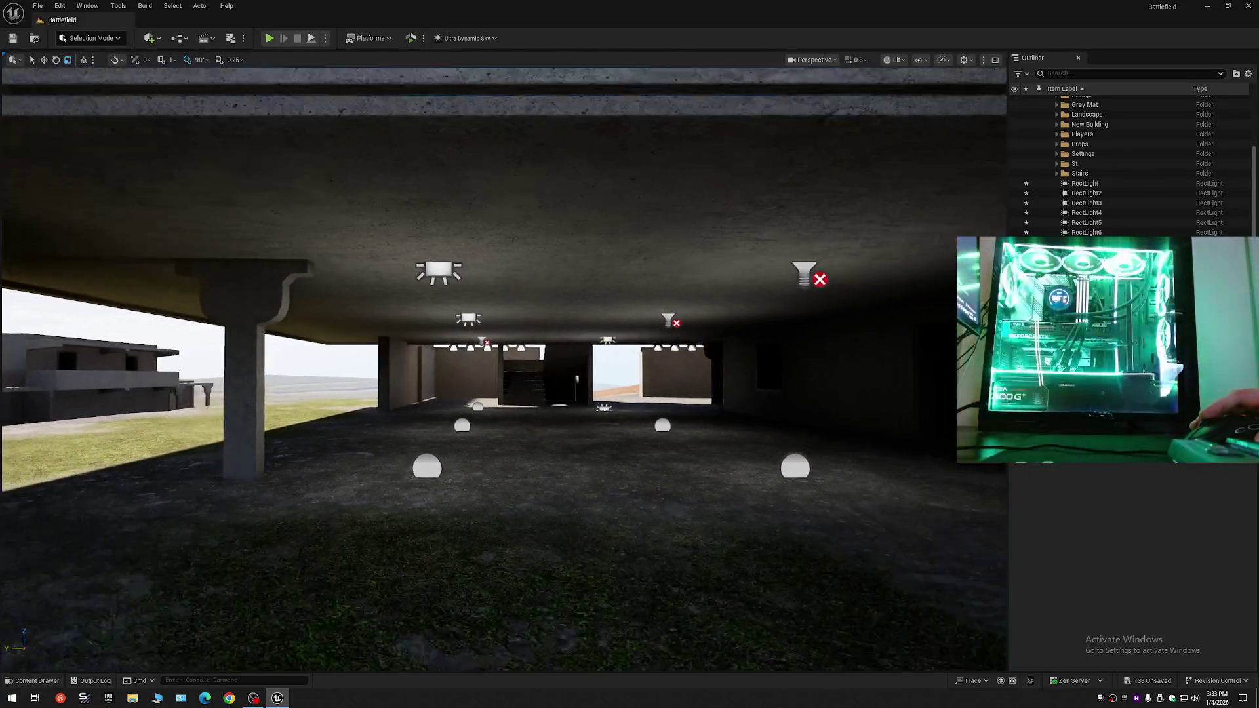
scroll(685, 431, down, 2)
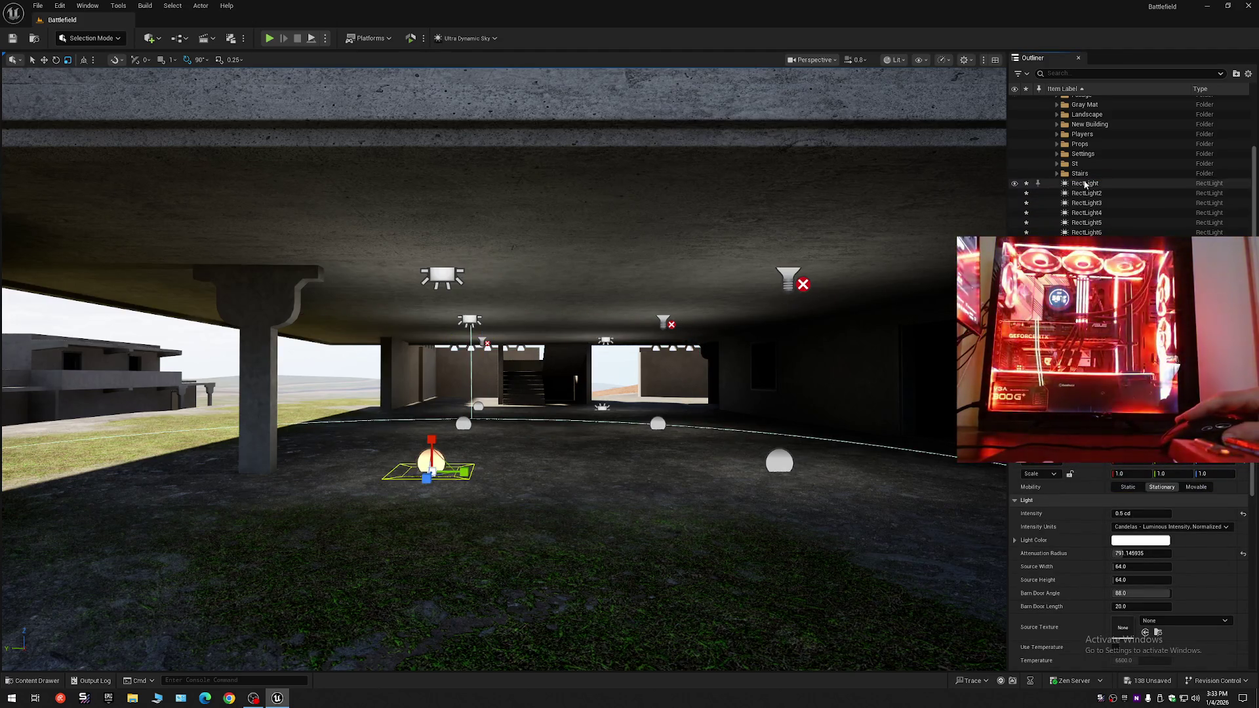
key(ctrl+shift+a)
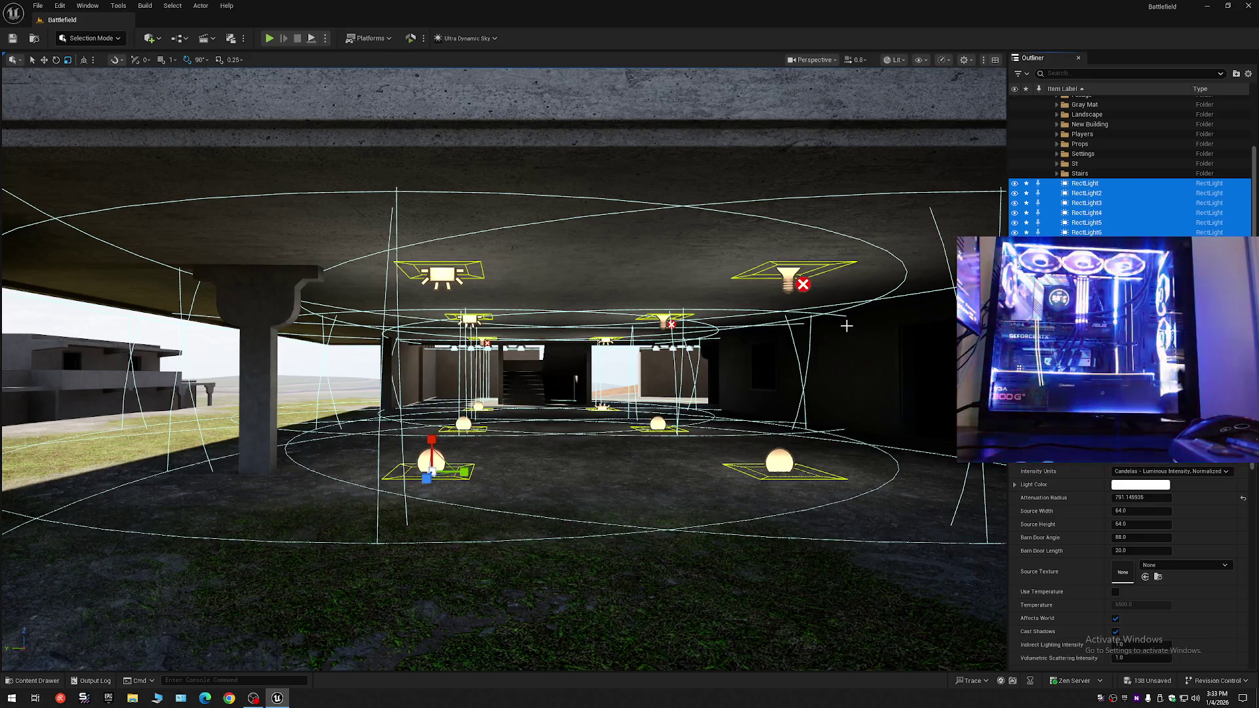
scroll(582, 281, up, 1)
key(w)
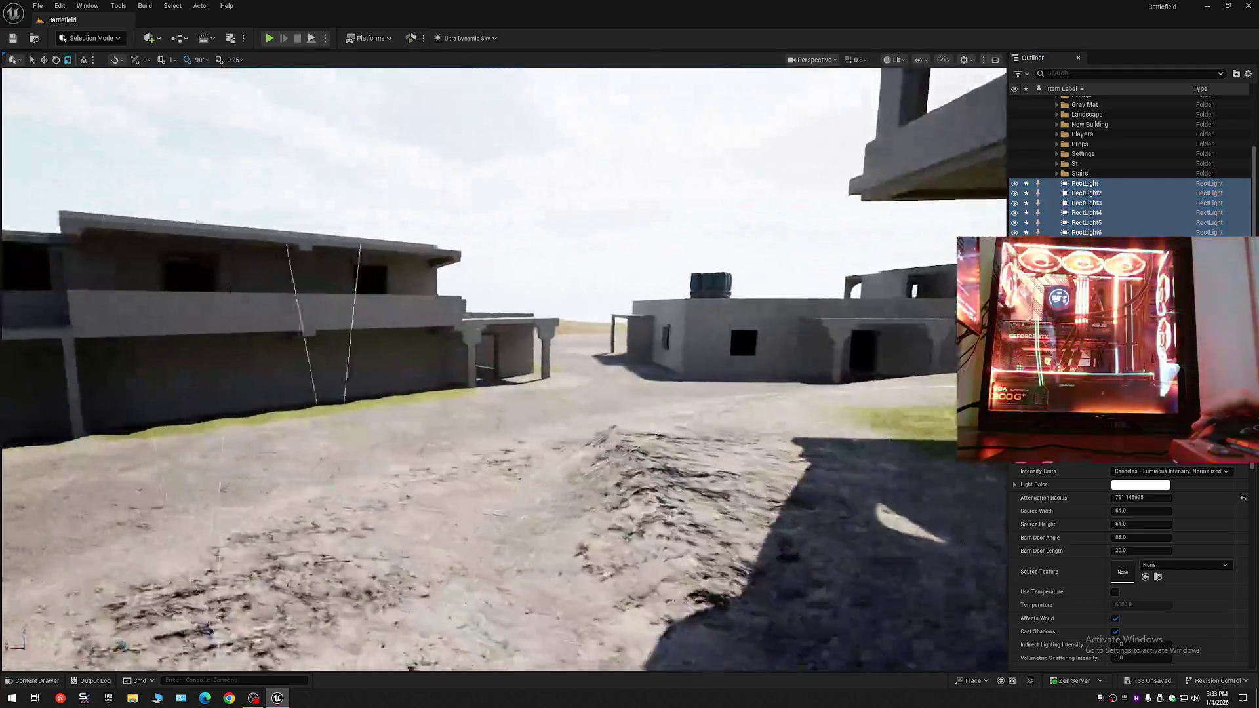
key(w)
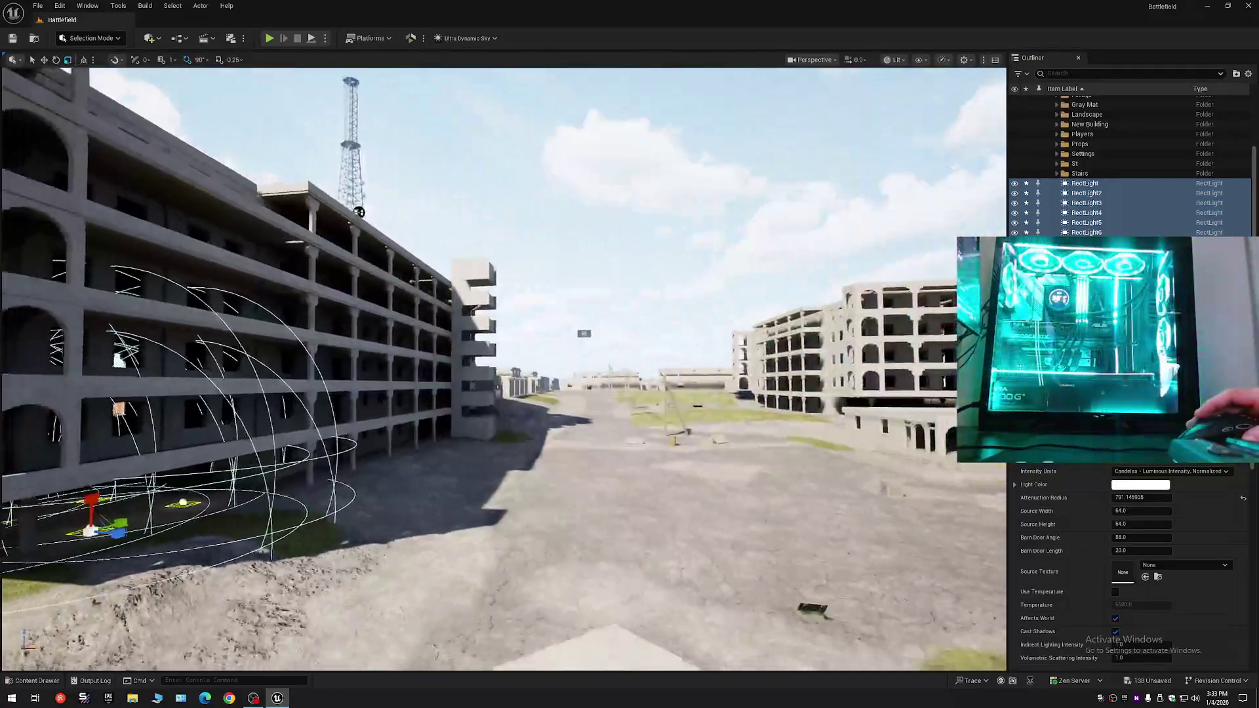
key(w)
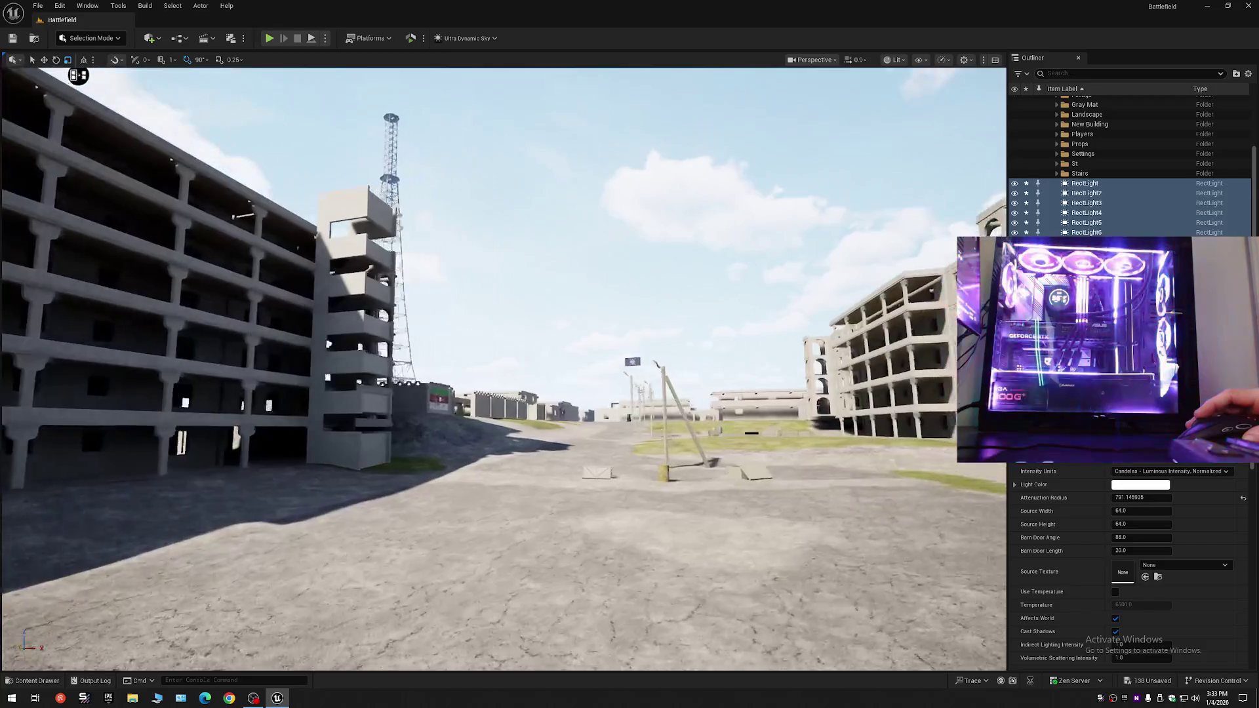
key(w)
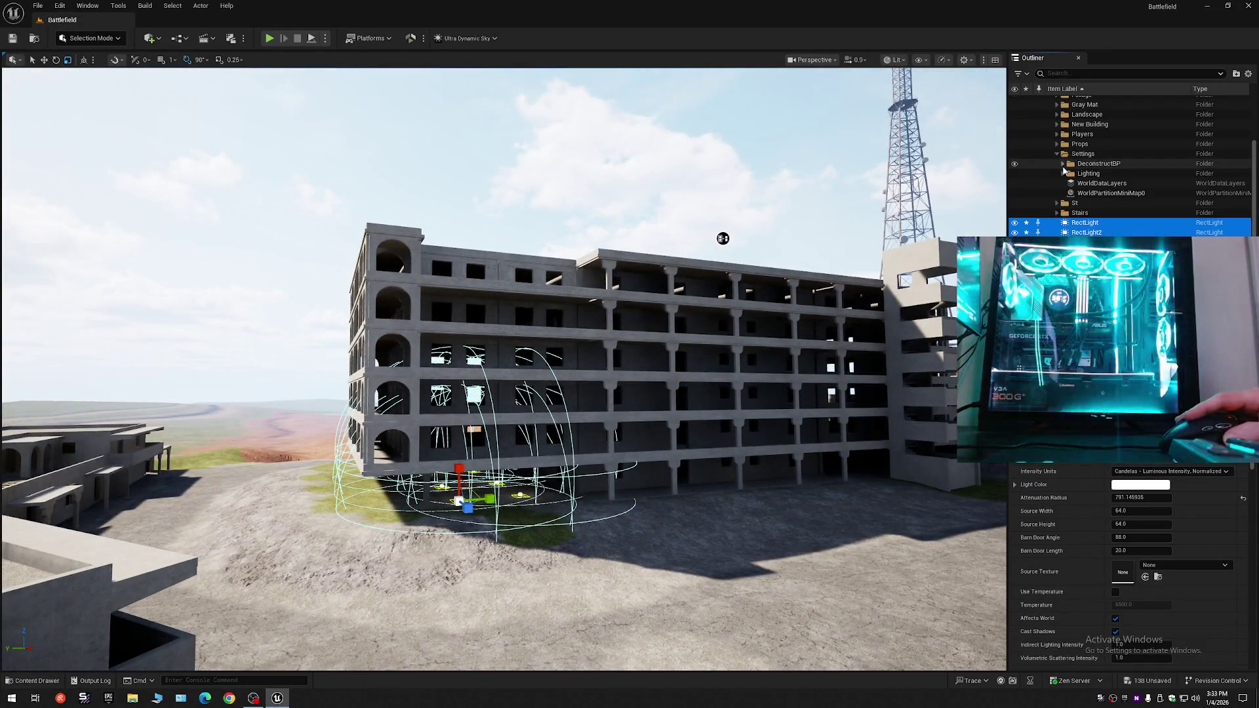
- Hide the Lighting folder and fly into the darkened hall to see its lights
click(1015, 176)
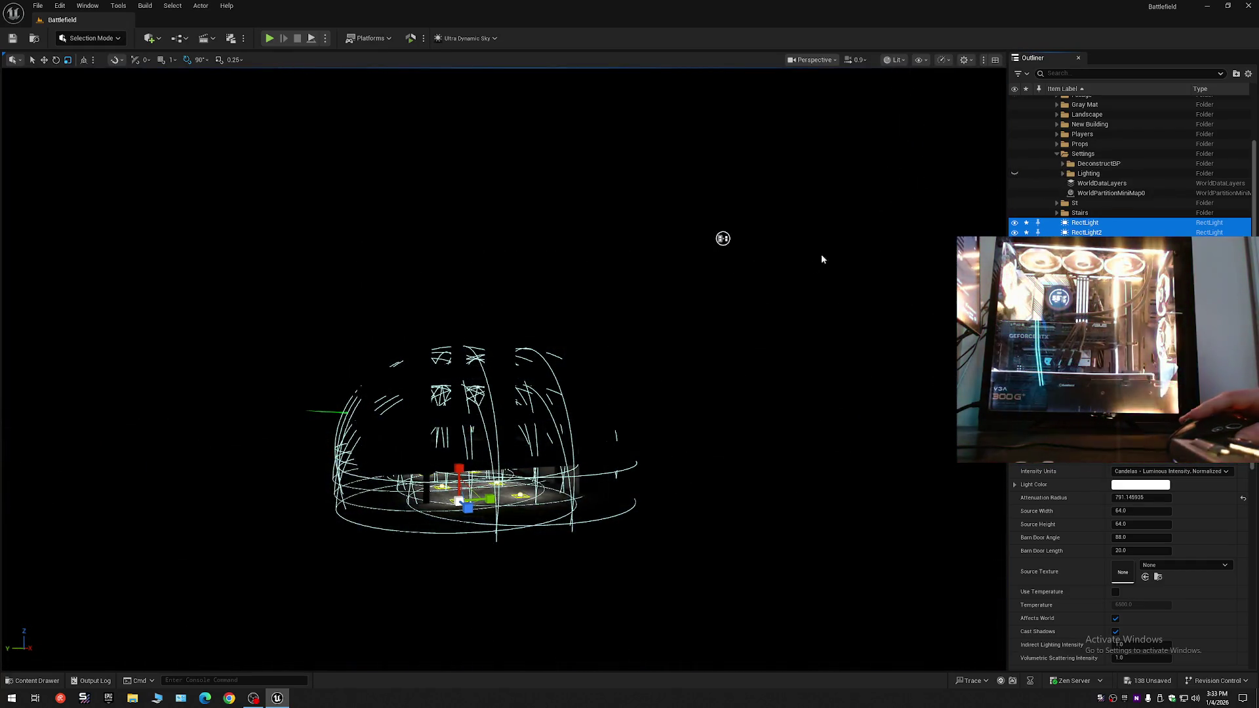
key(w)
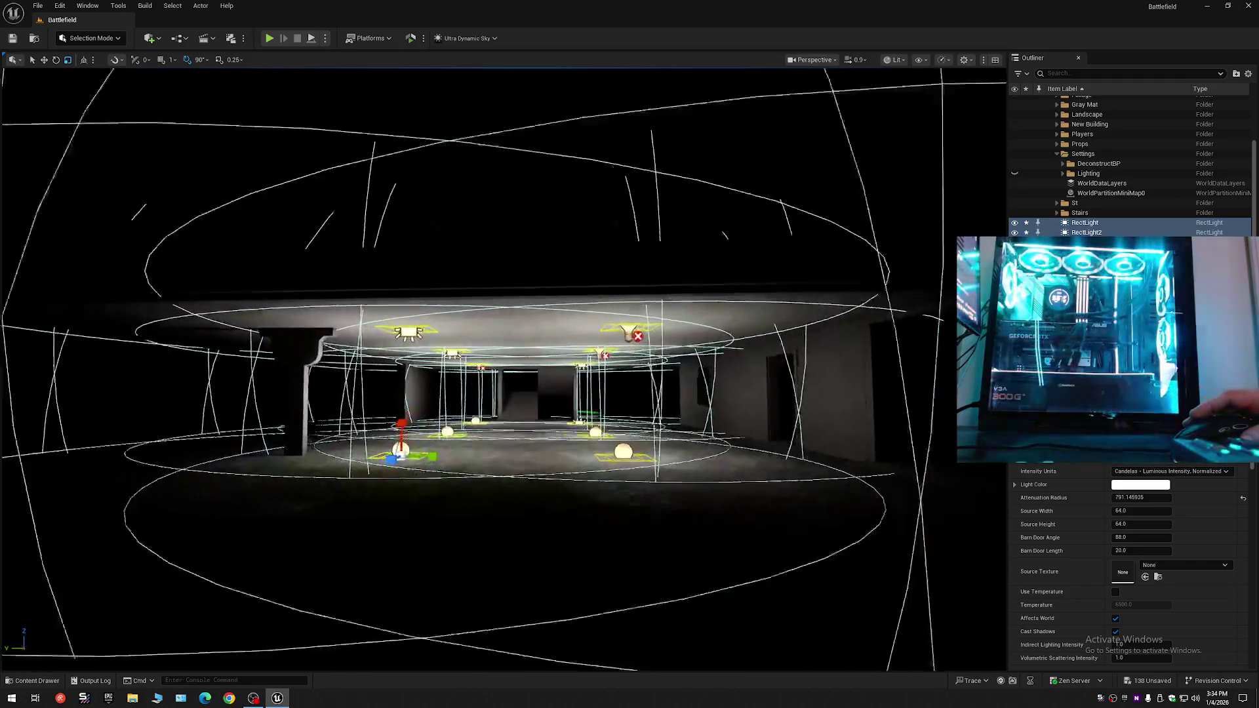
key(w)
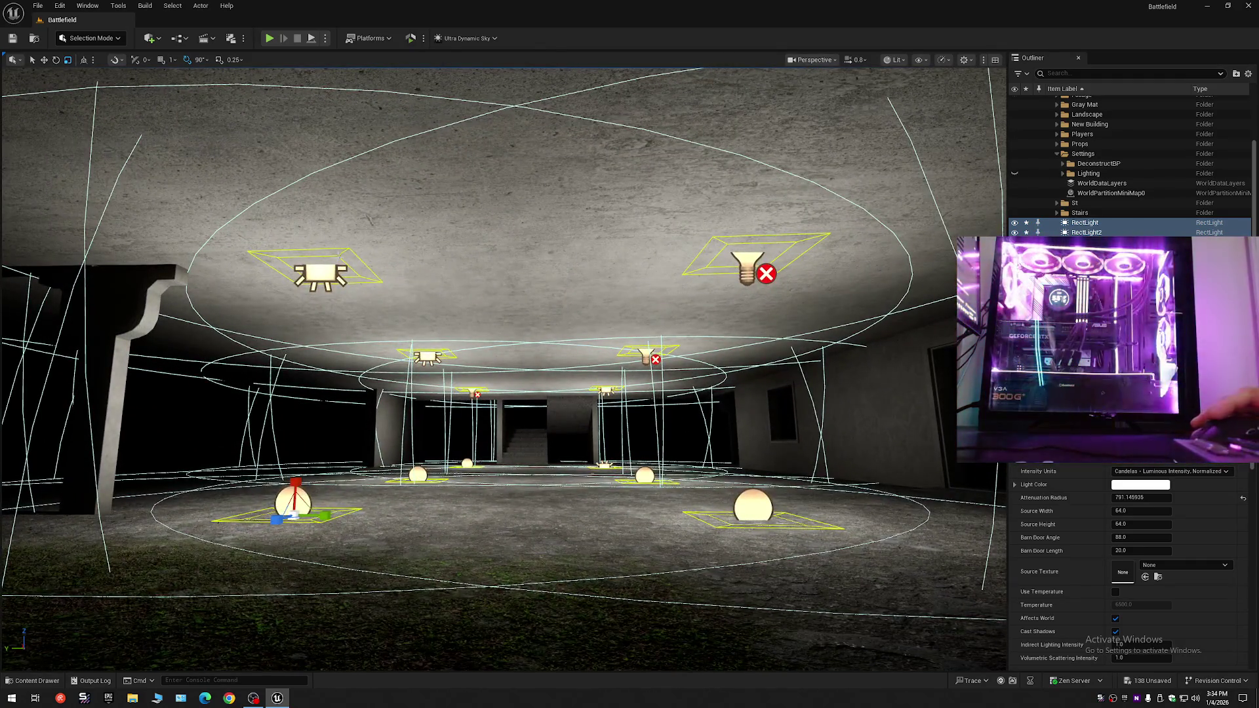
key(s)
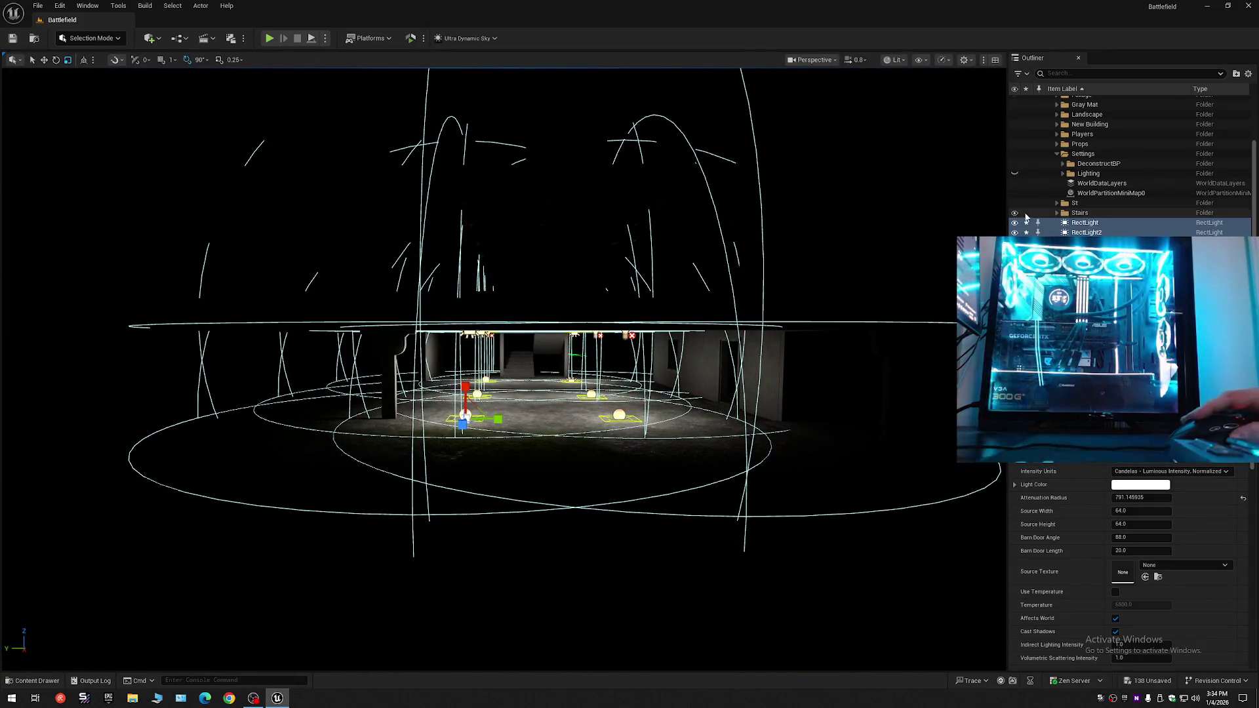
- Show the Lighting folder again, approach the concrete building, and expand Lighting to reveal its sky actors
click(1014, 174)
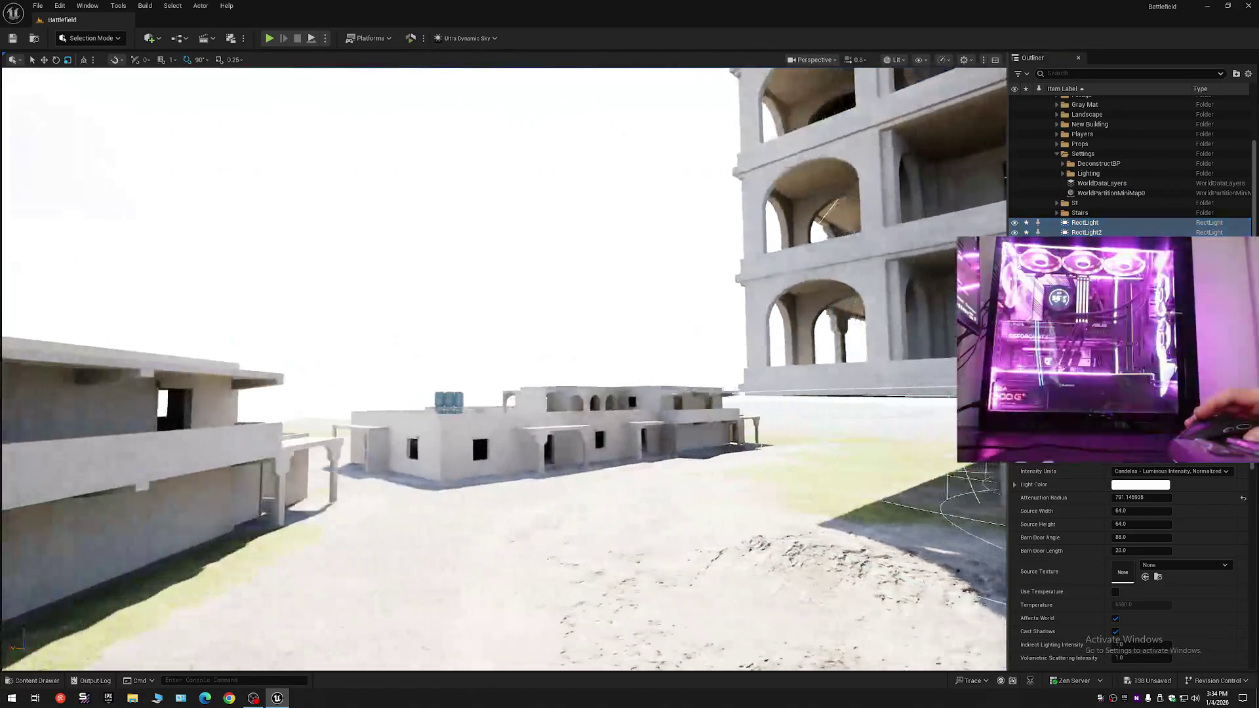
key(w)
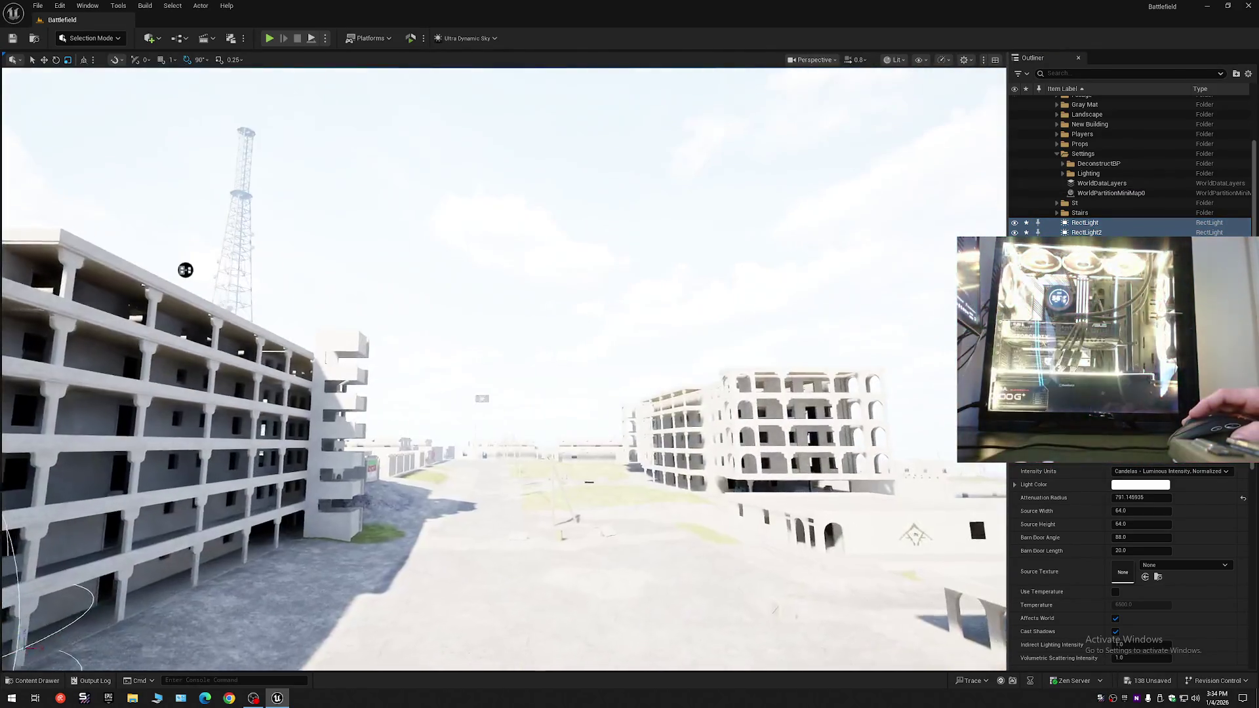
key(w)
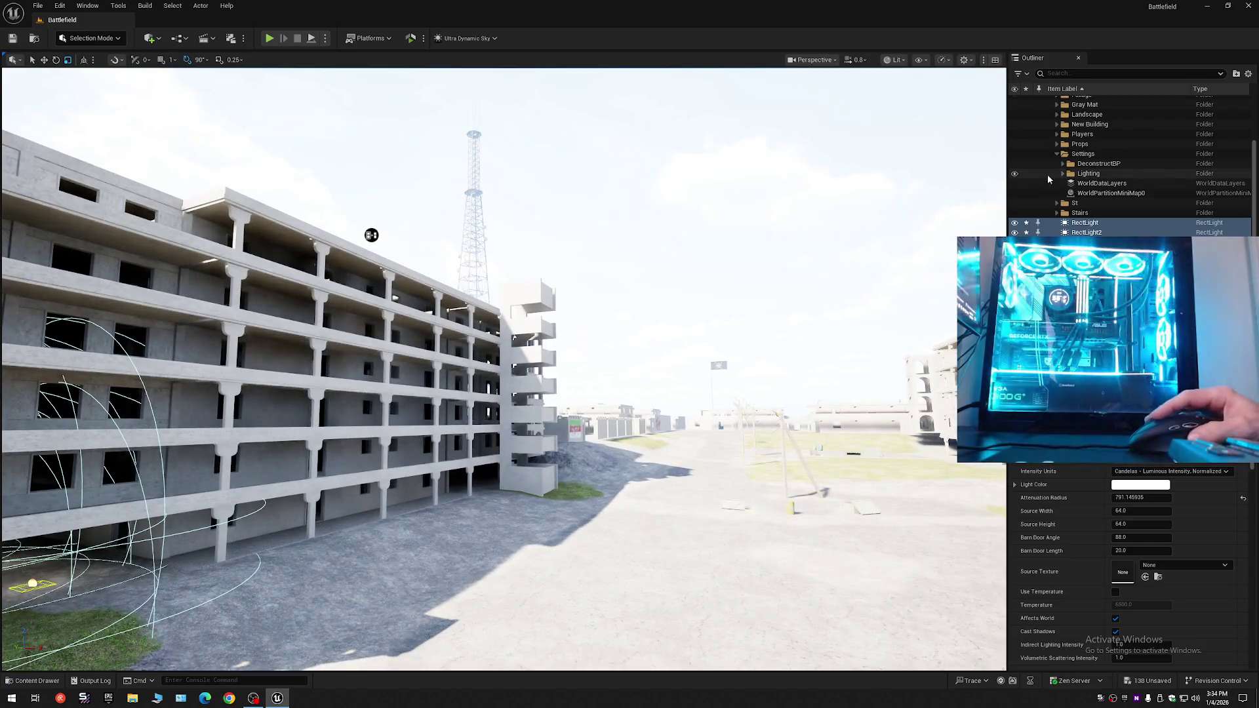
click(1063, 175)
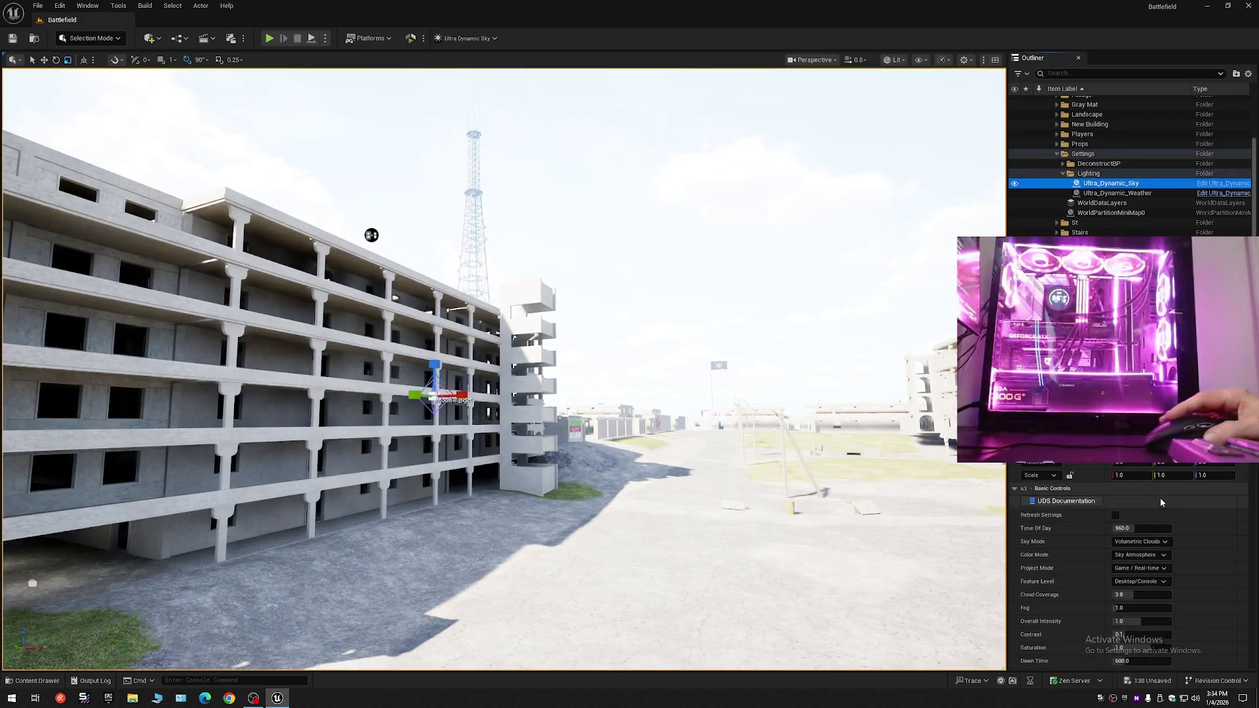
- Drag Time Of Day toward night, view the building, then reset it to 960.0
mouse_move(1141, 529)
mouse_down()
mouse_move(1167, 528)
mouse_move(1127, 528)
mouse_up()
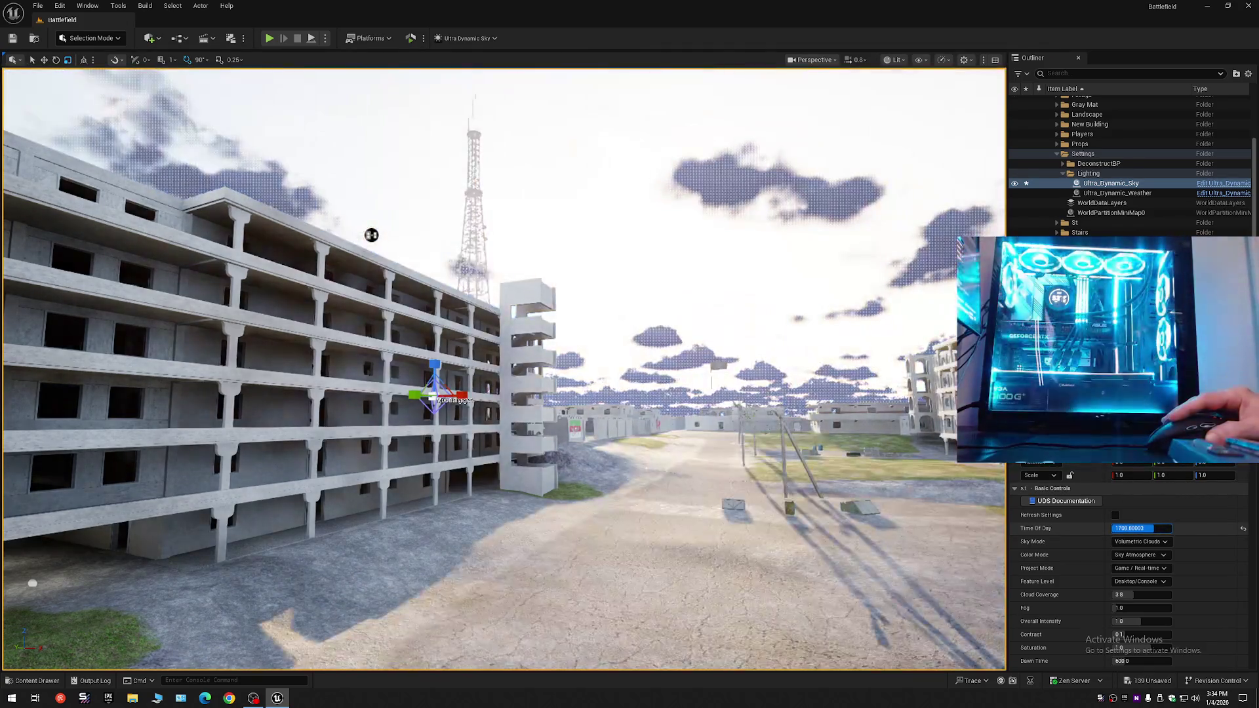
scroll(504, 367, up, 3)
mouse_move(419, 241)
mouse_down()
mouse_move(472, 261)
mouse_move(701, 199)
mouse_up()
scroll(504, 367, up, 3)
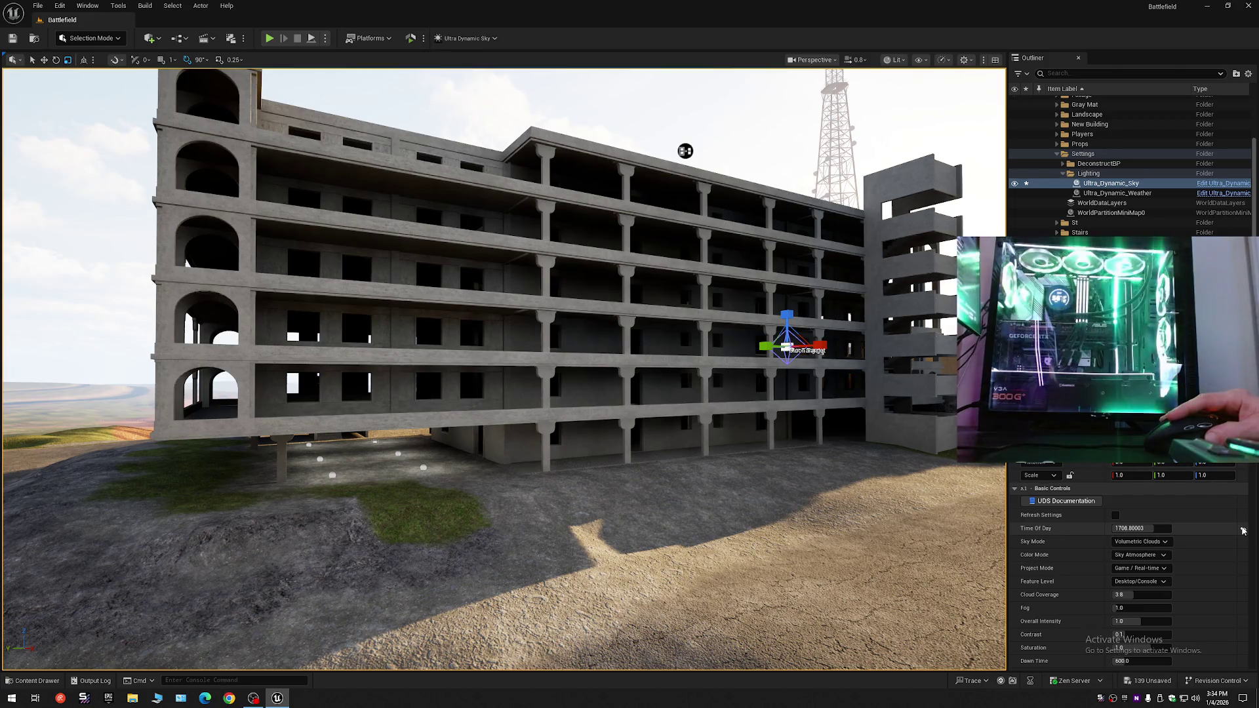
click(1243, 531)
- Collapse the Outliner, expand Battlefield, and select the Ultra Dynamic Sky actor
click(1249, 75)
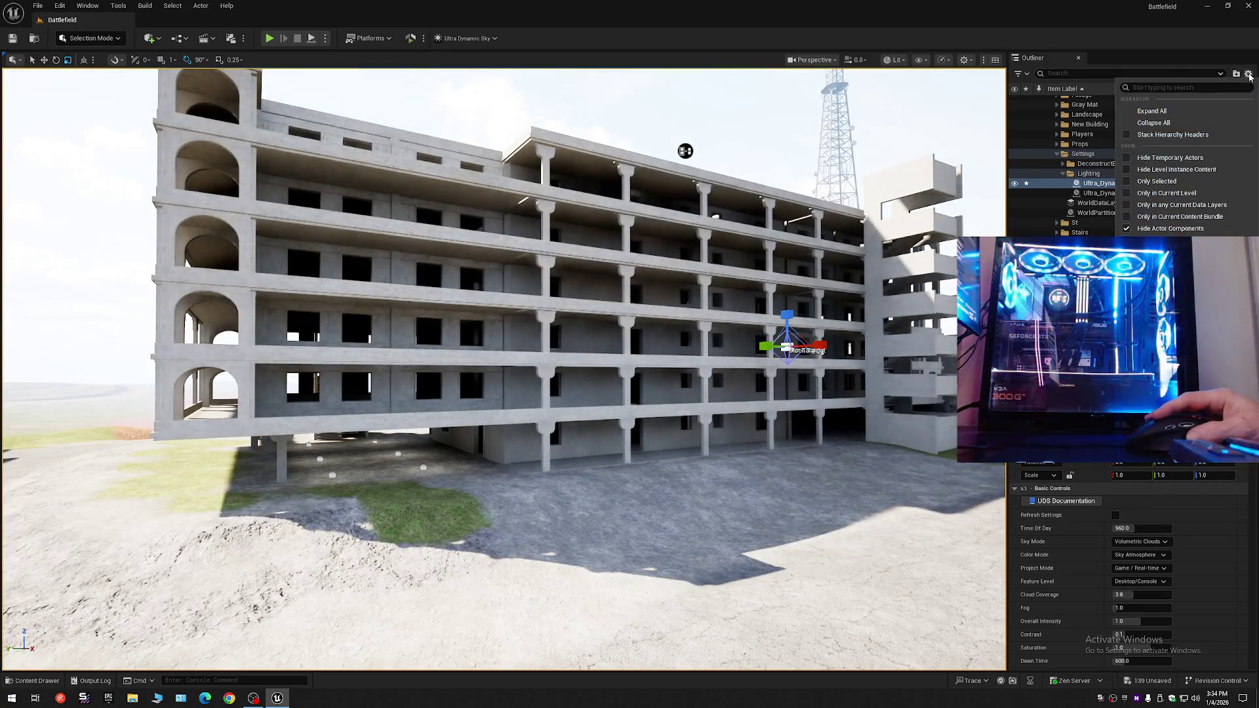
click(1177, 124)
click(1052, 100)
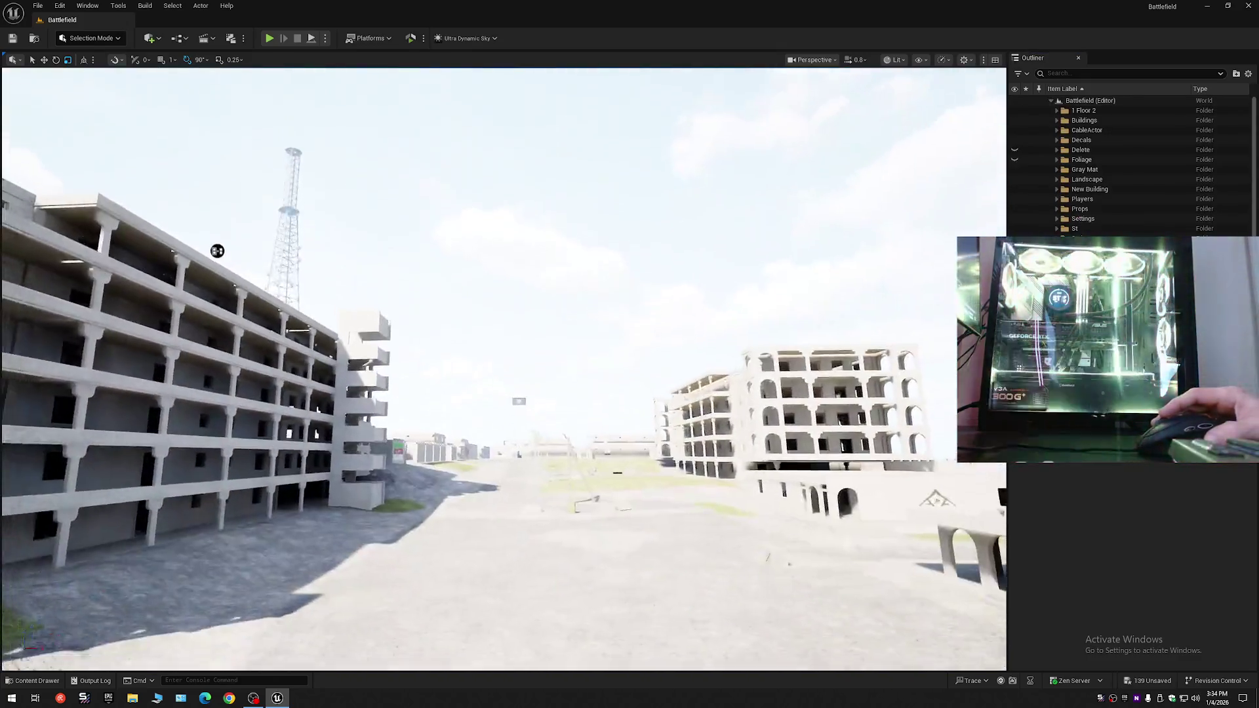
mouse_move(217, 251)
mouse_down()
mouse_move(197, 236)
mouse_move(190, 170)
mouse_move(190, 223)
mouse_move(112, 223)
mouse_move(107, 335)
mouse_move(598, 568)
mouse_move(469, 609)
mouse_move(719, 215)
mouse_move(389, 196)
mouse_up()
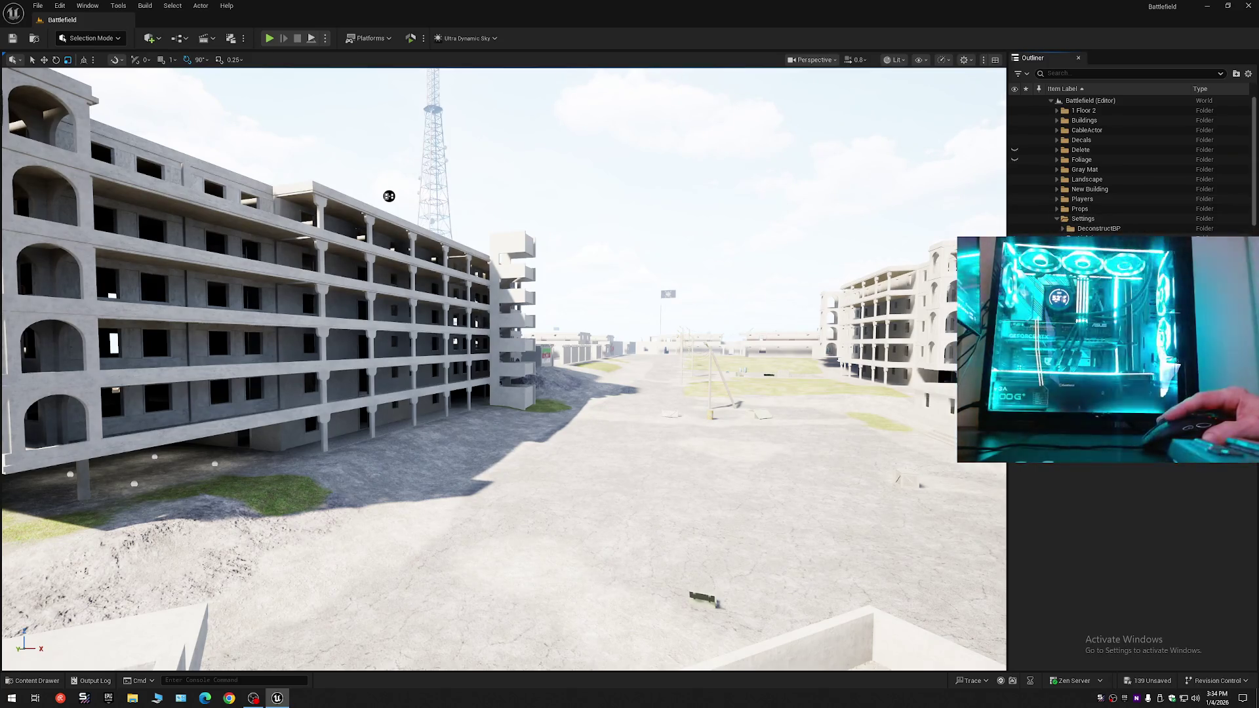
click(389, 196)
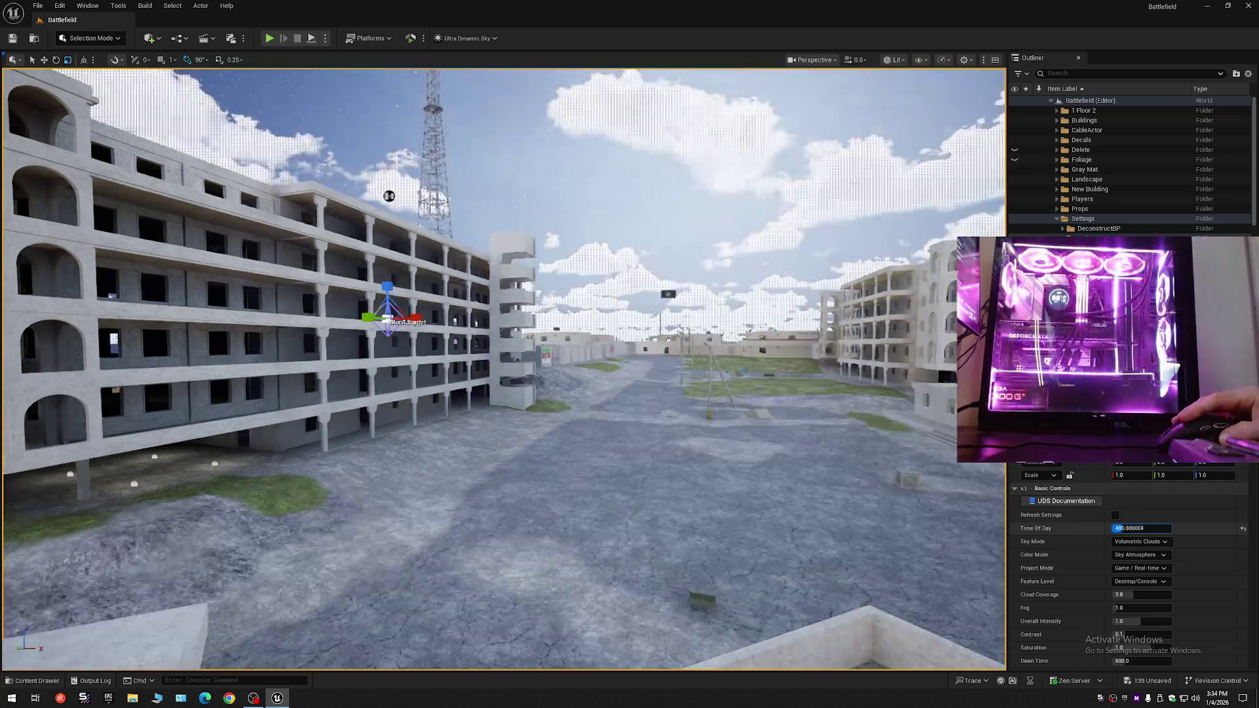
- Set Time Of Day to 441.6, view the dark building from a rooftop, then reset to 960.0
text(441.6)
key(Return)
scroll(305, 208, up, 2)
mouse_move(305, 207)
mouse_down()
mouse_move(632, 267)
mouse_move(621, 272)
mouse_move(922, 205)
mouse_move(937, 183)
mouse_move(891, 450)
mouse_up()
mouse_move(412, 226)
mouse_down()
mouse_move(374, 236)
mouse_move(341, 268)
mouse_move(406, 269)
mouse_up()
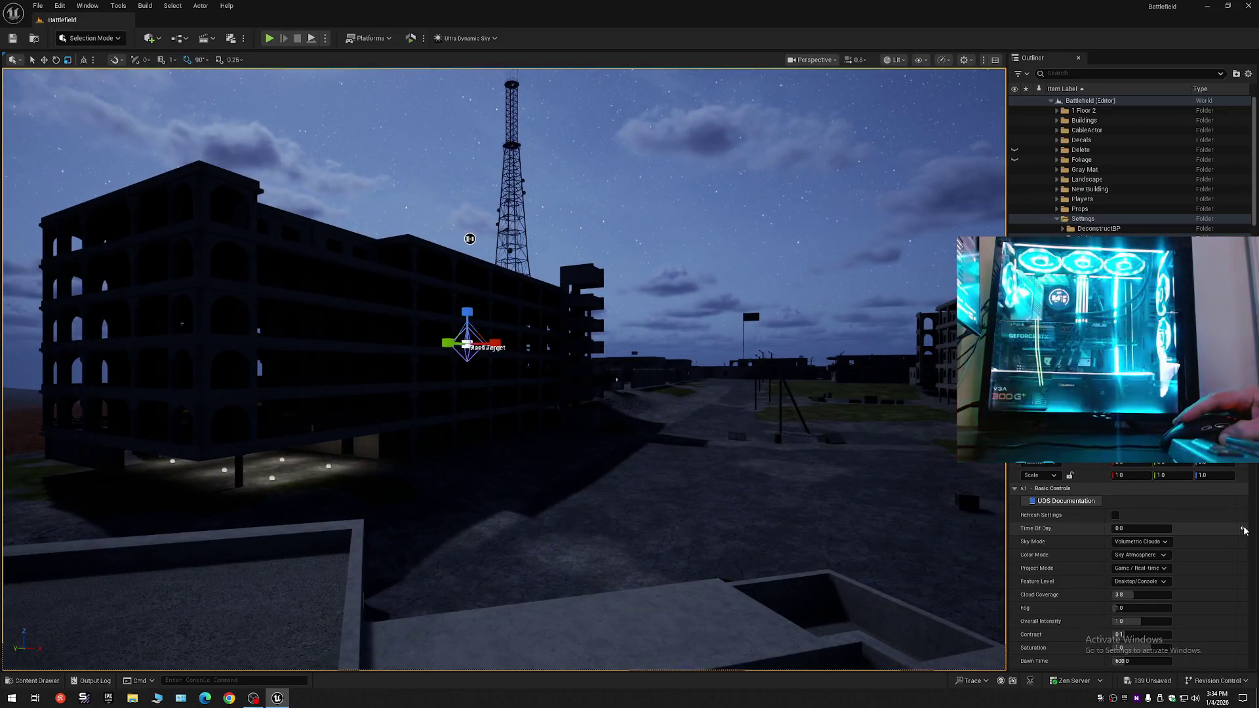
click(1244, 529)
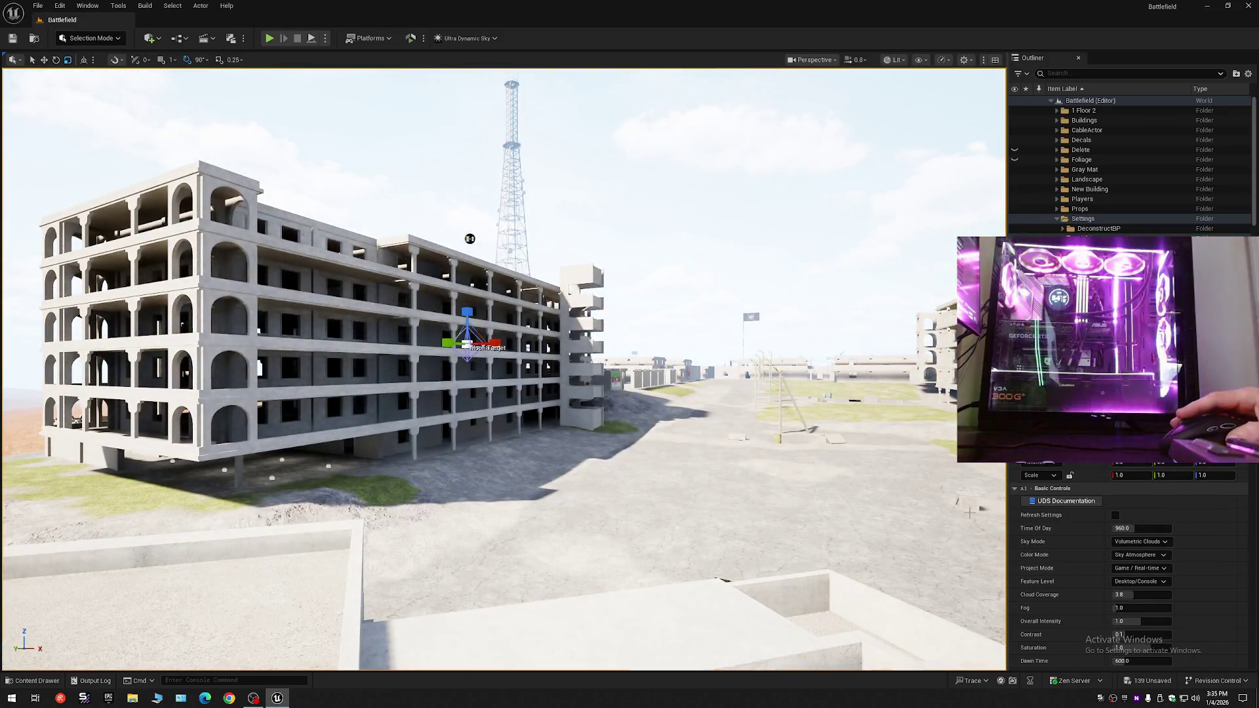
click(36, 682)
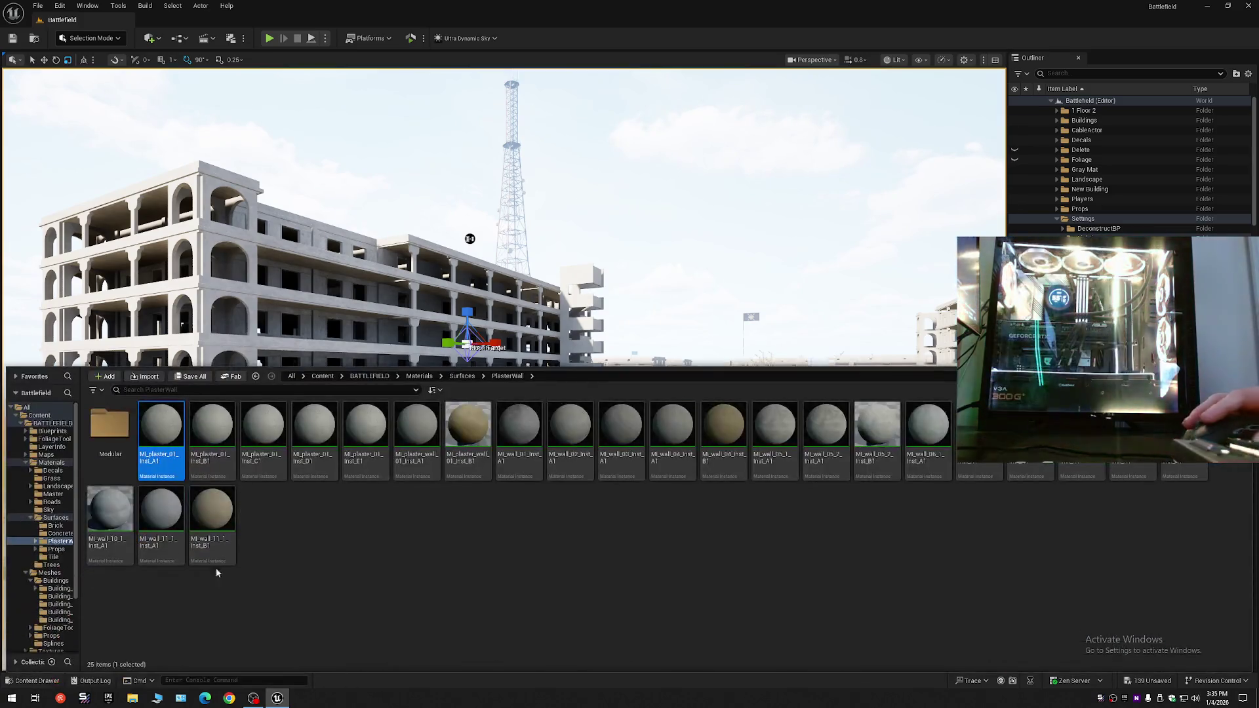
- Reopen the Battlefield level from Content > Maps, choosing Don't Save for current changes
click(39, 416)
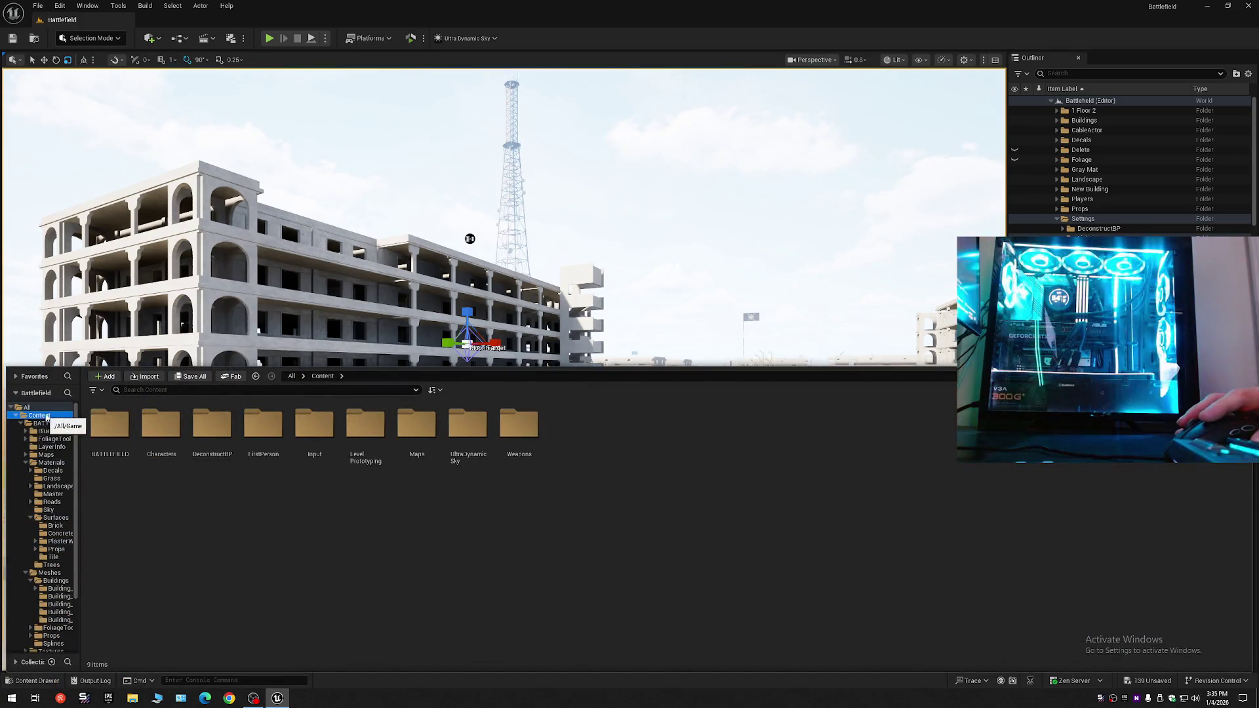
double_click(413, 433)
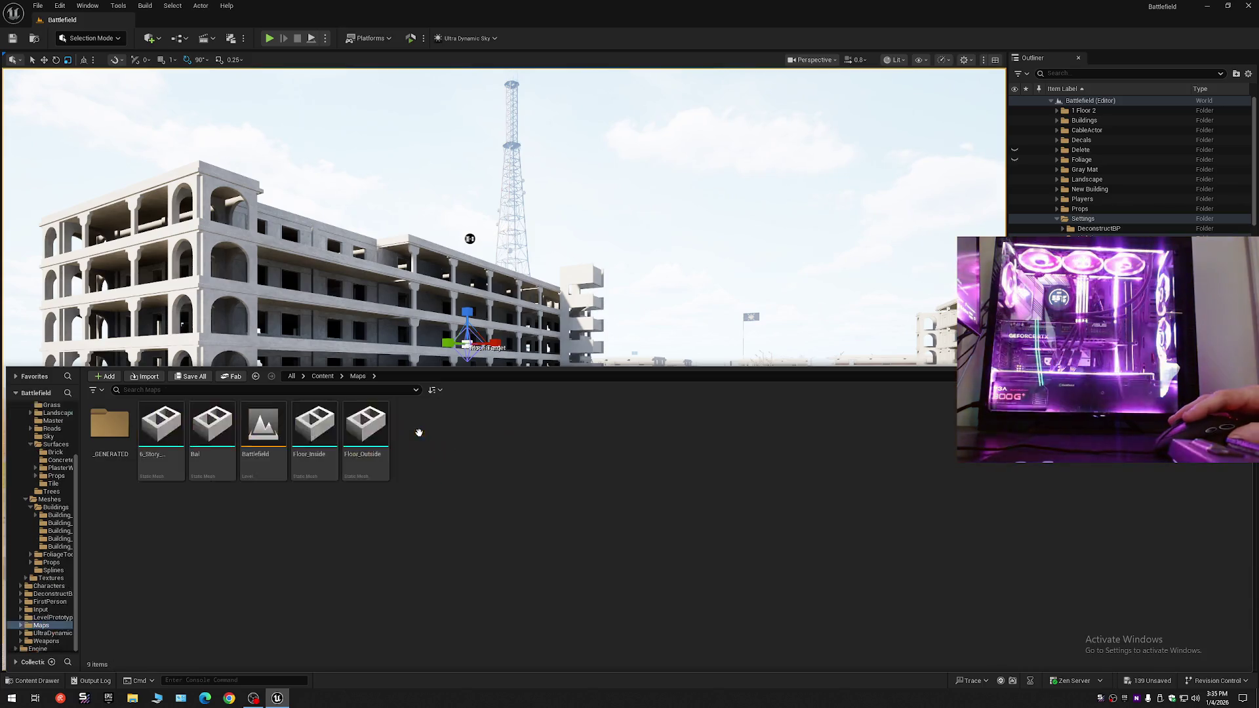
double_click(284, 439)
click(712, 461)
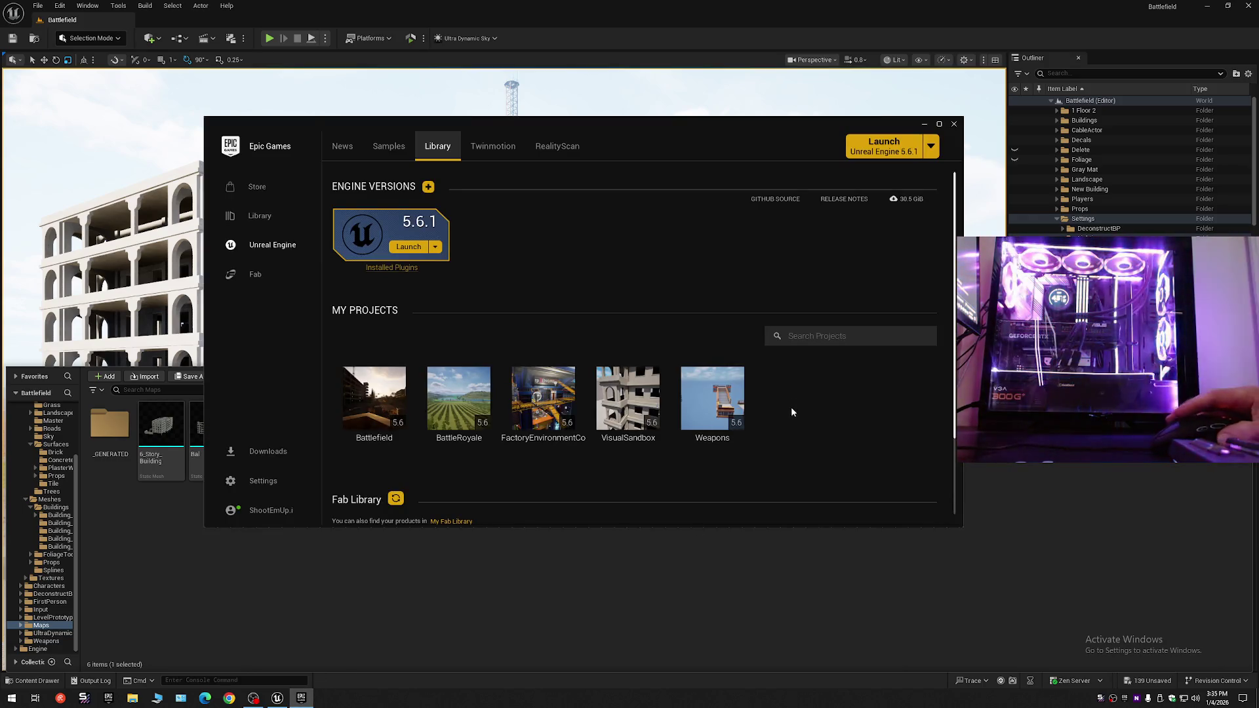
- Search the Fab Library with 'lt' to find Ultra Dynamic Sky, then close the Epic Games Launcher
scroll(794, 423, down, 3)
scroll(796, 431, down, 2)
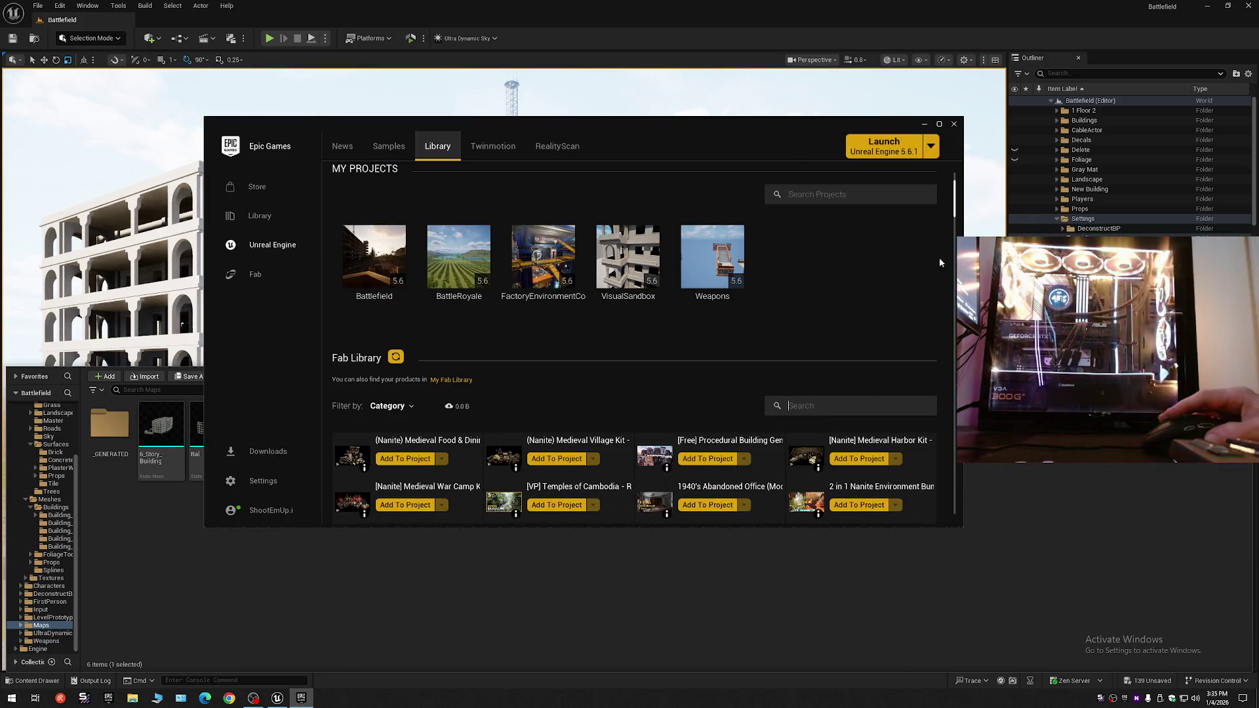
drag(955, 194, 936, 385)
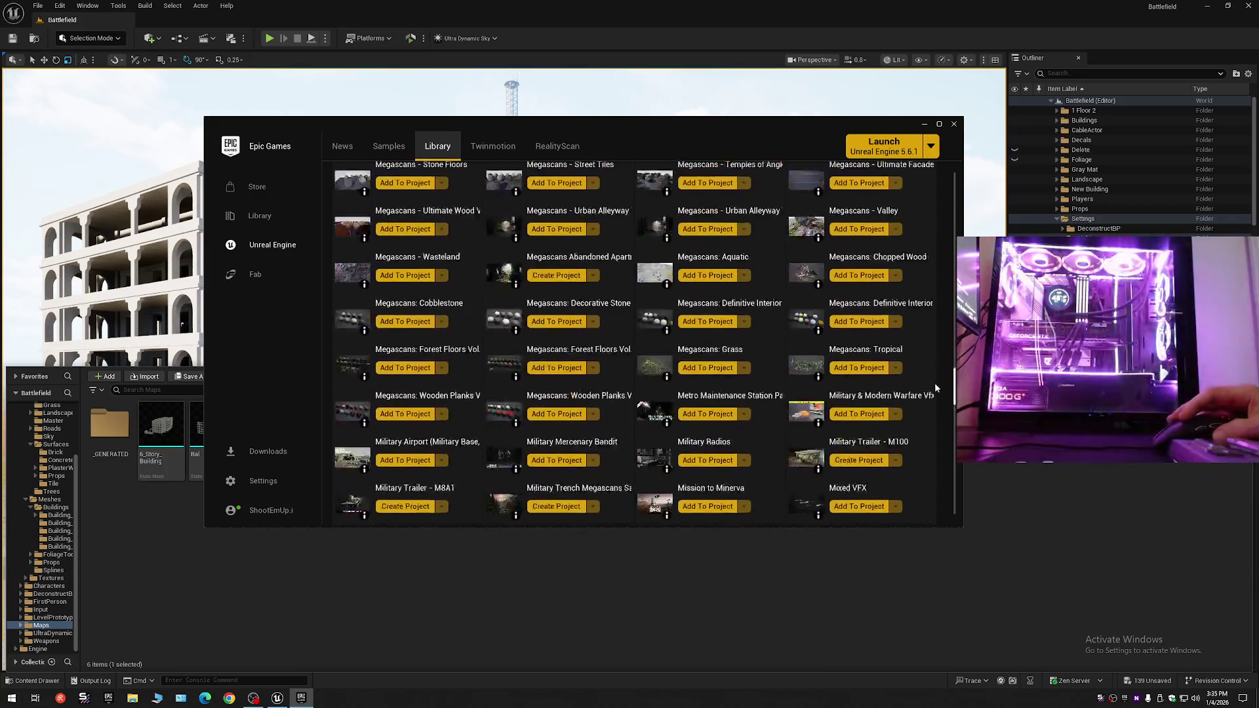
scroll(885, 354, up, 20)
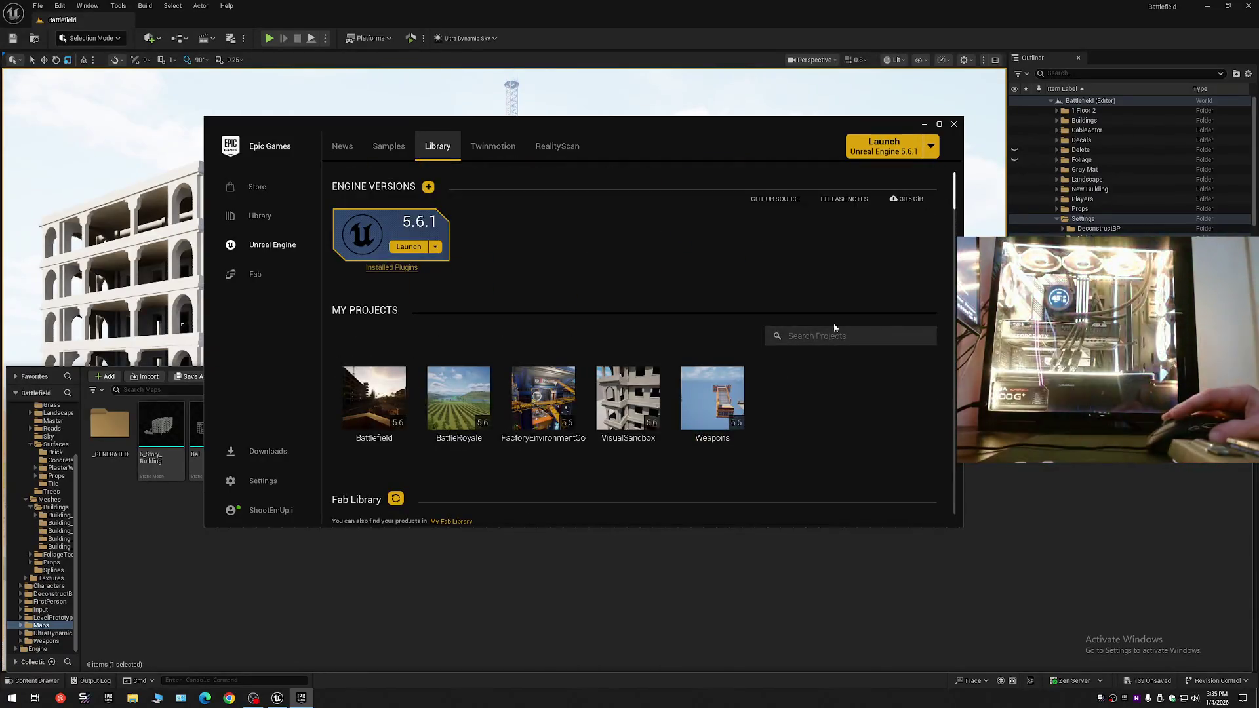
scroll(821, 410, down, 2)
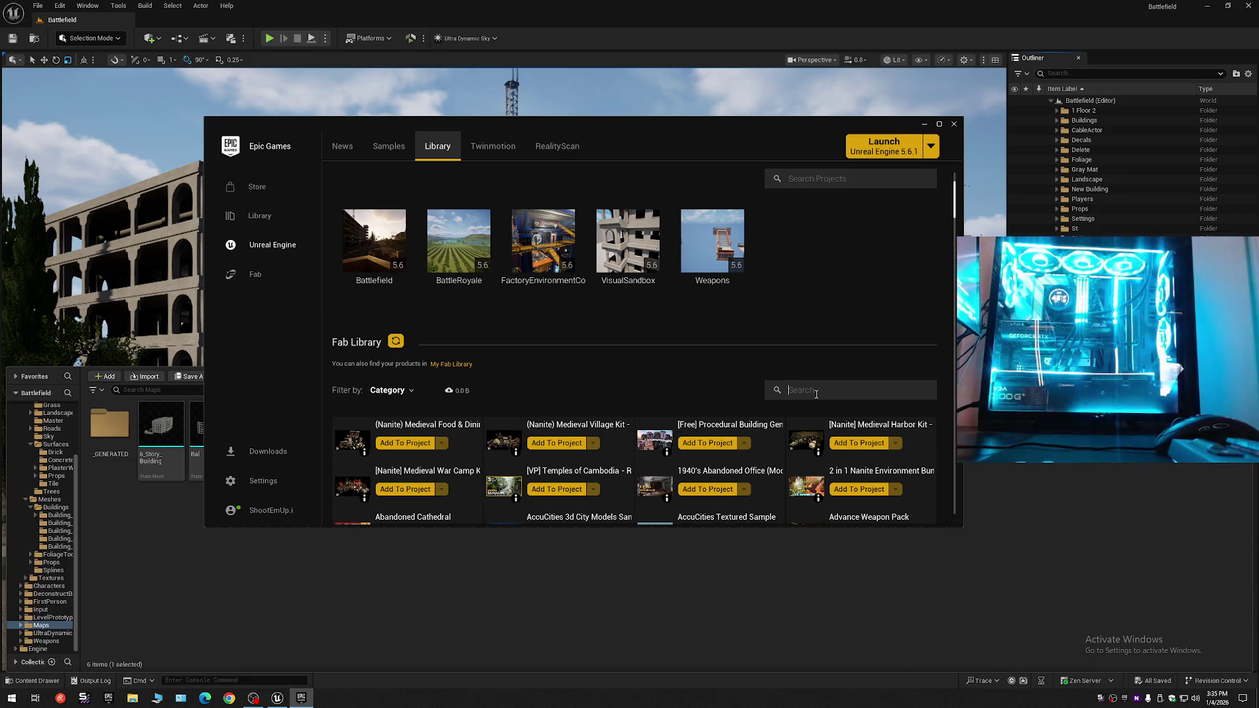
text(ult)
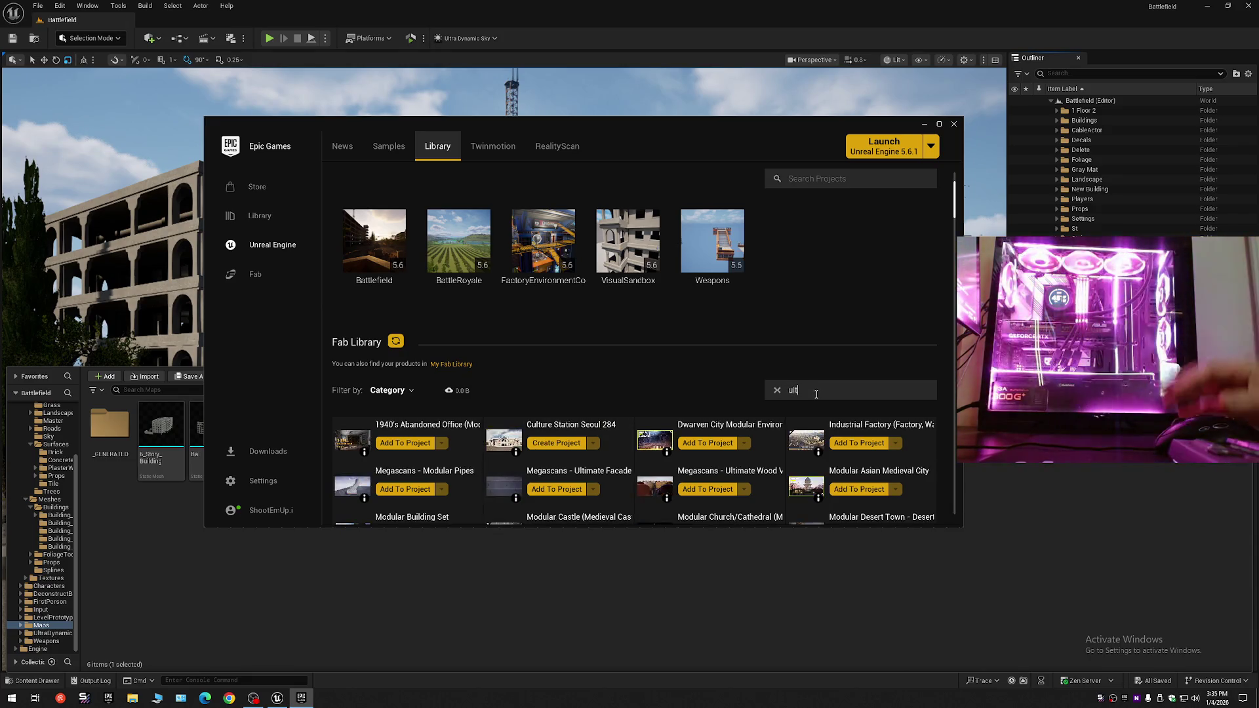
scroll(756, 442, down, 1)
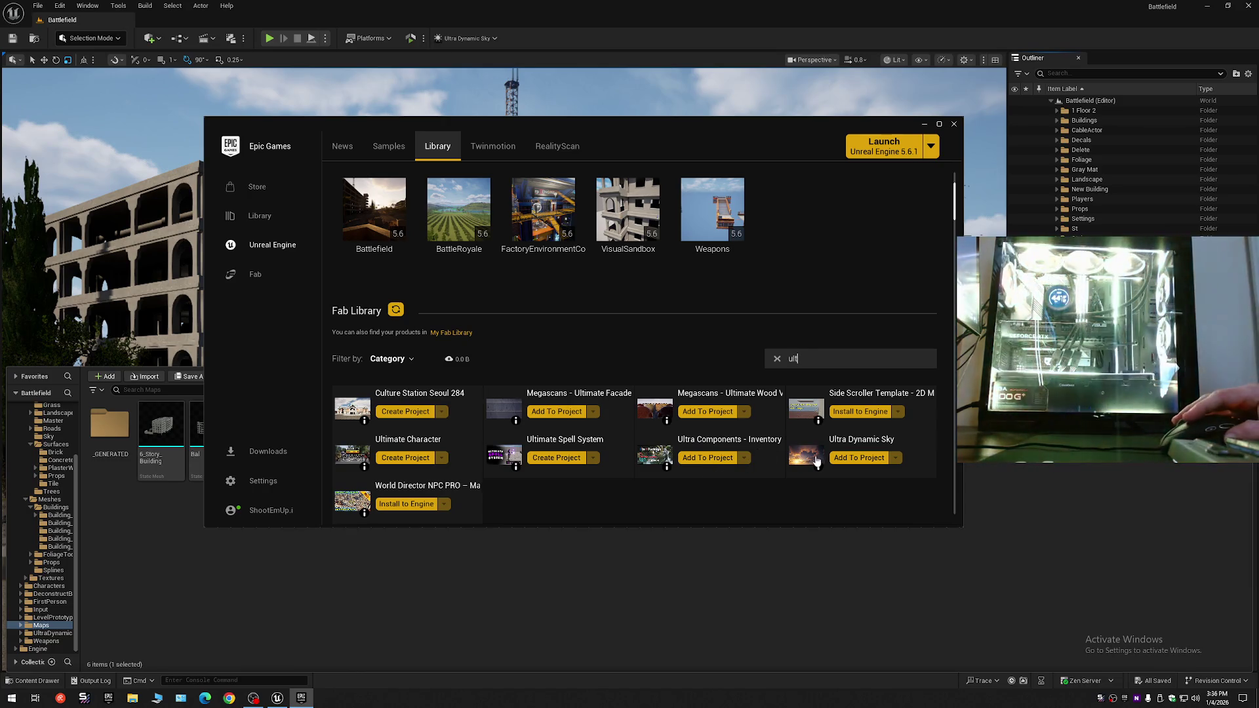
mouse_move(817, 468)
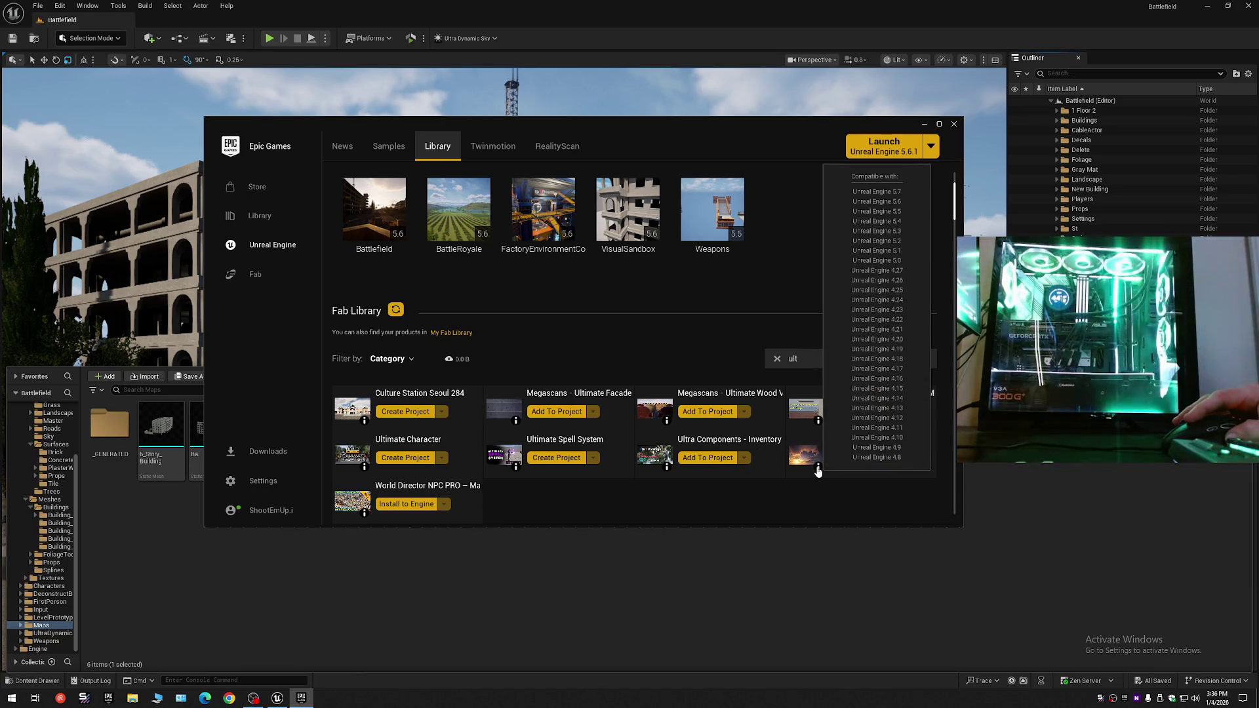
click(953, 125)
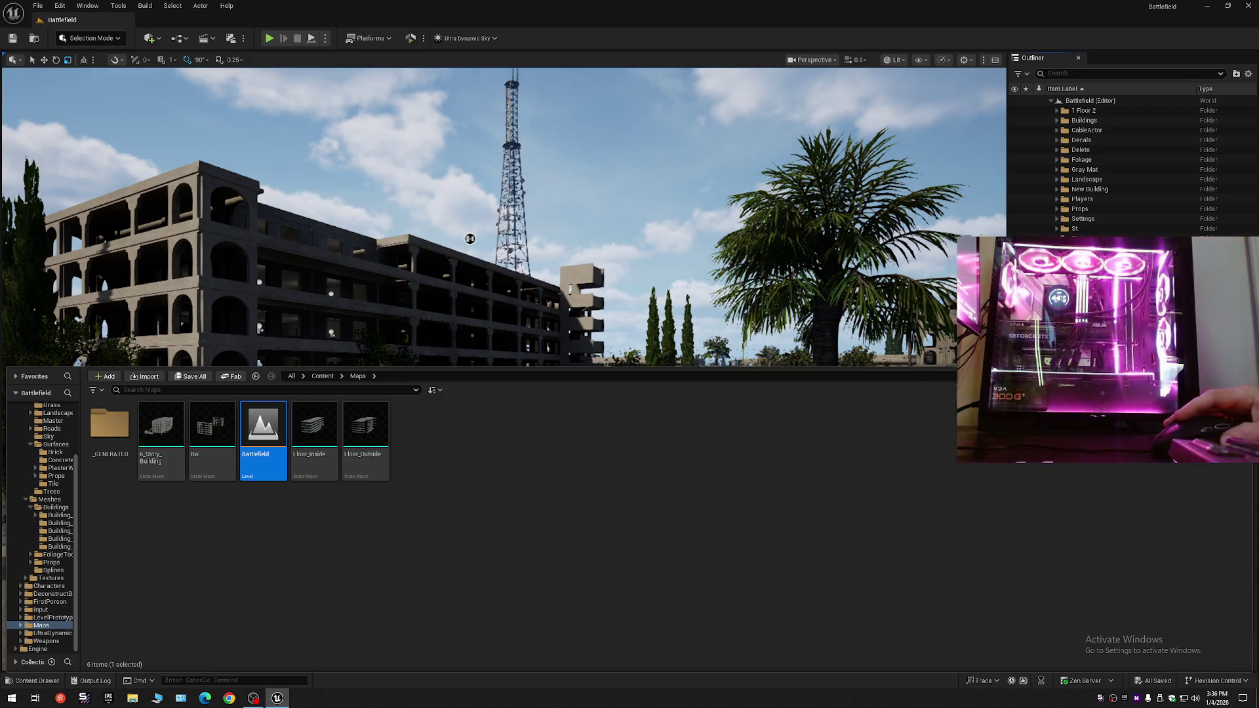
- Hide the Content Drawer and fly around the apartment building to view its point lights on several floors
key(ctrl+space)
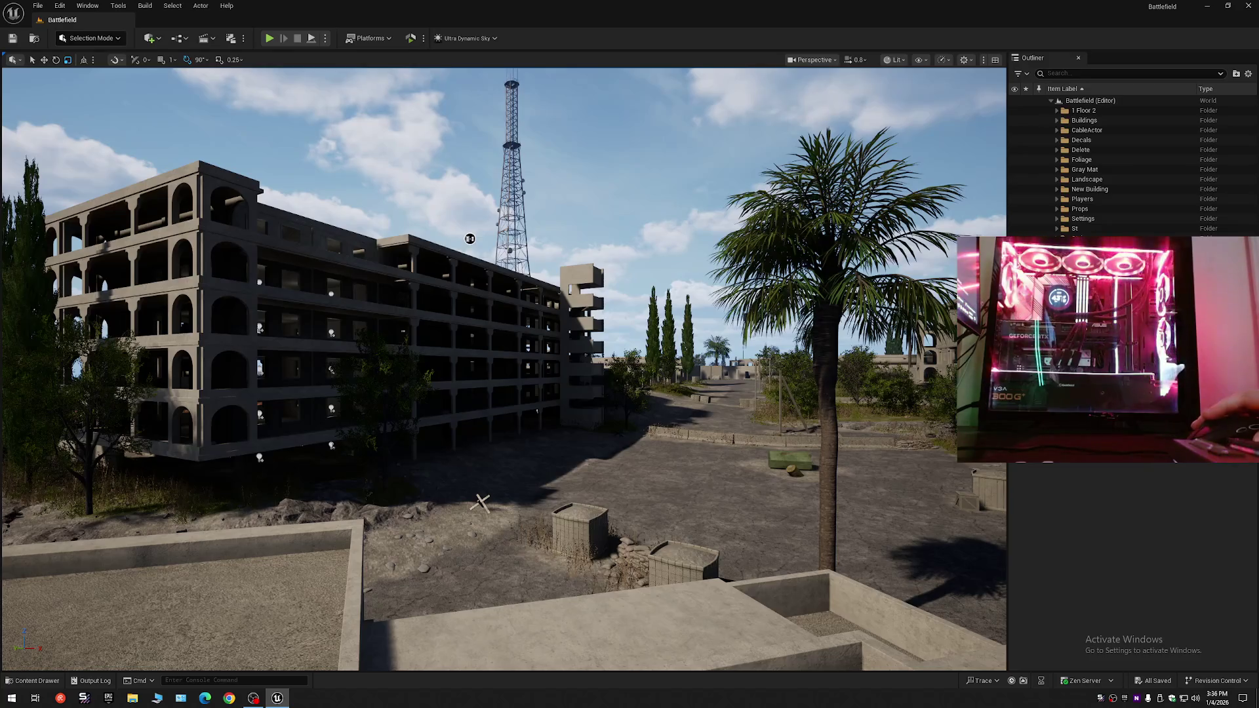
key(w)
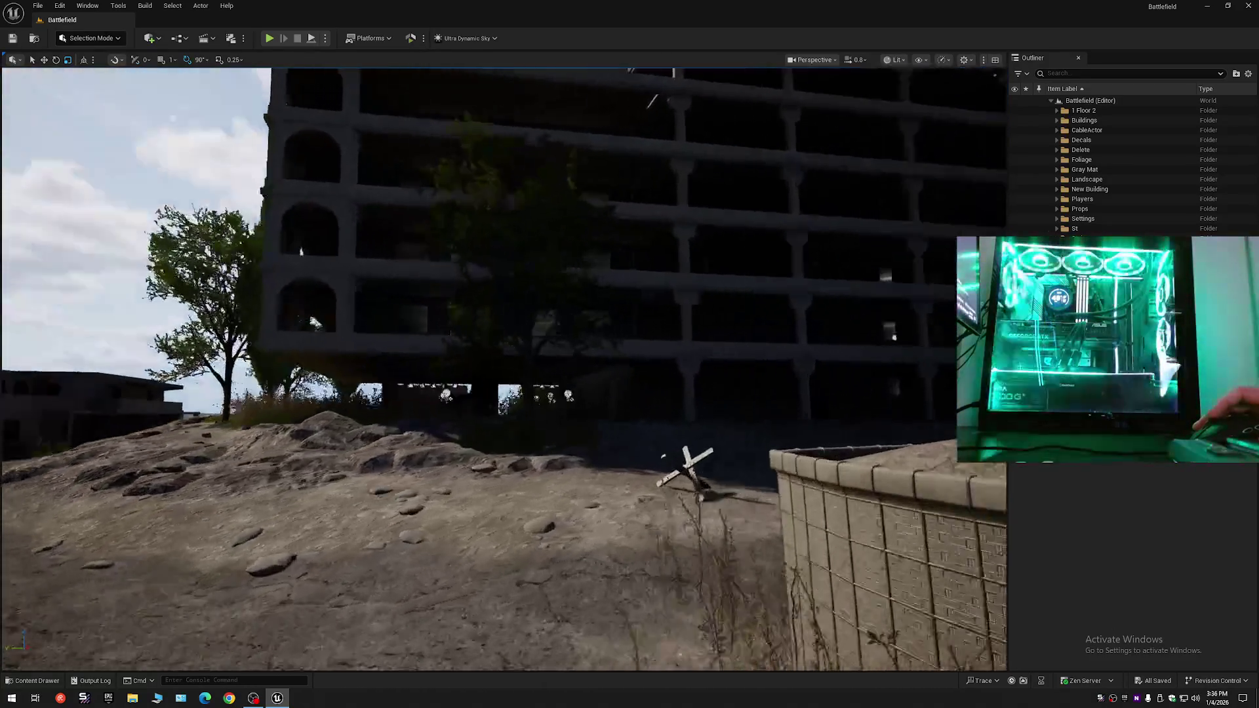
key(w)
key(s)
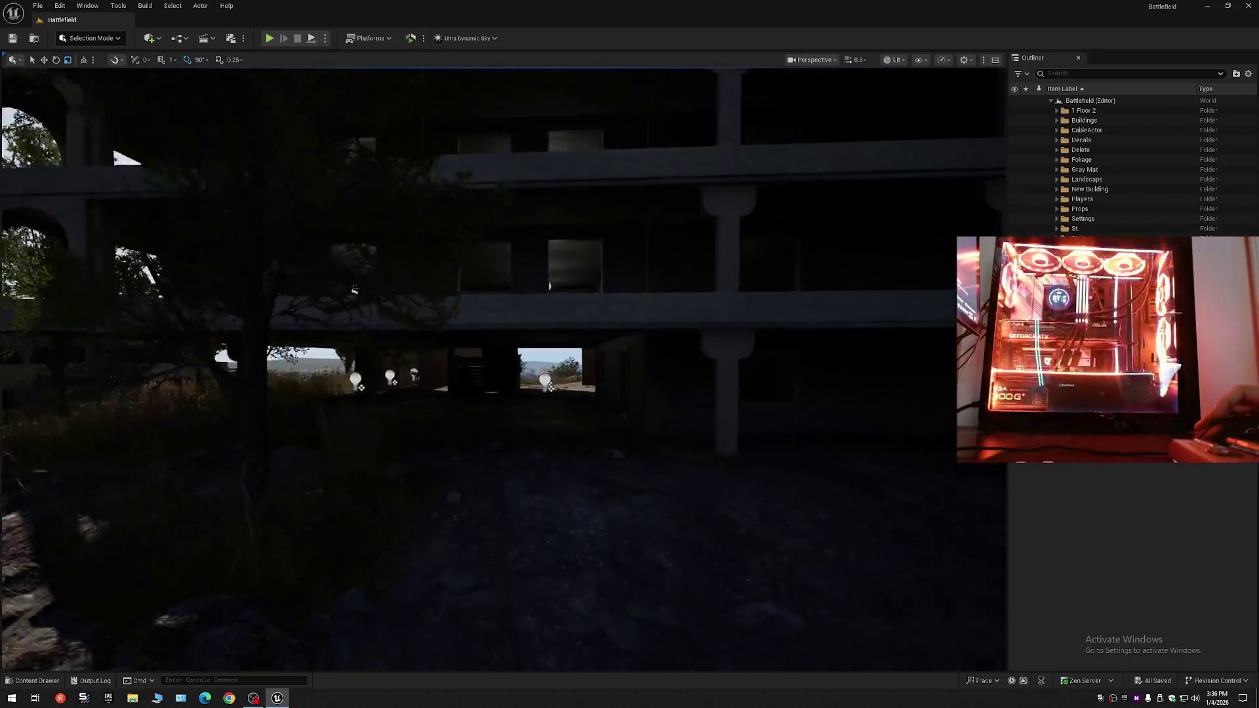
key(s)
key(a)
key(w)
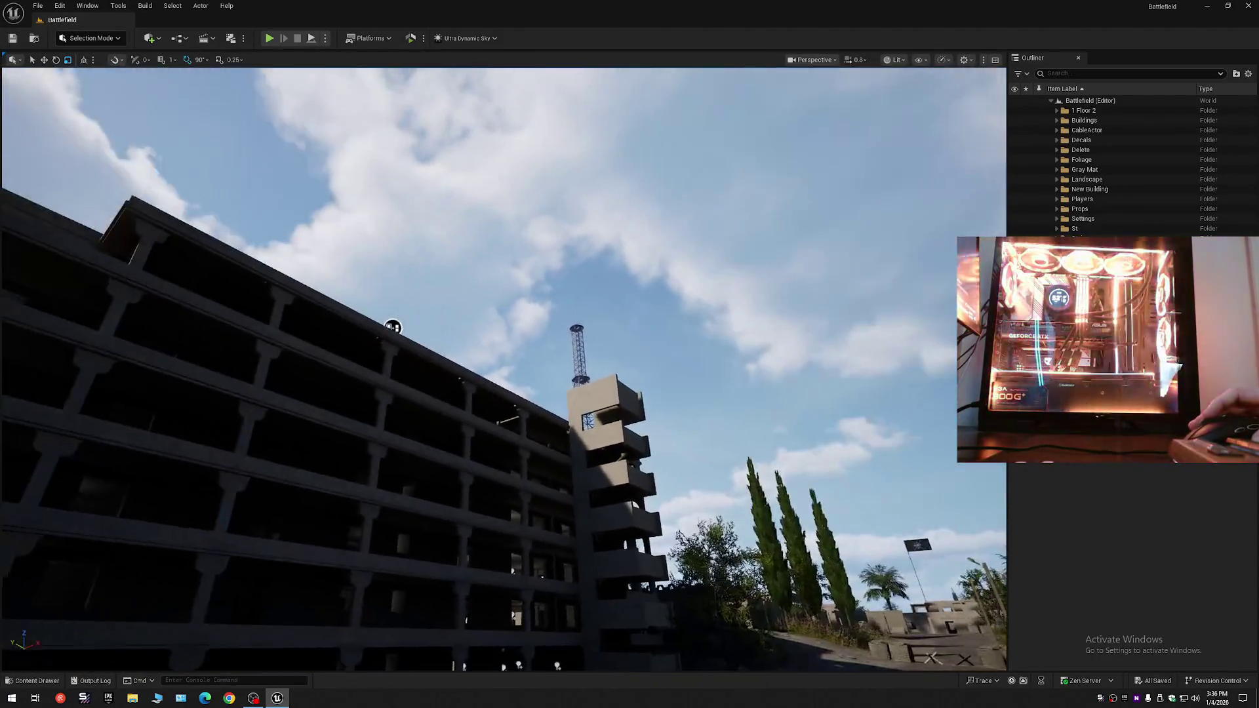
key(w)
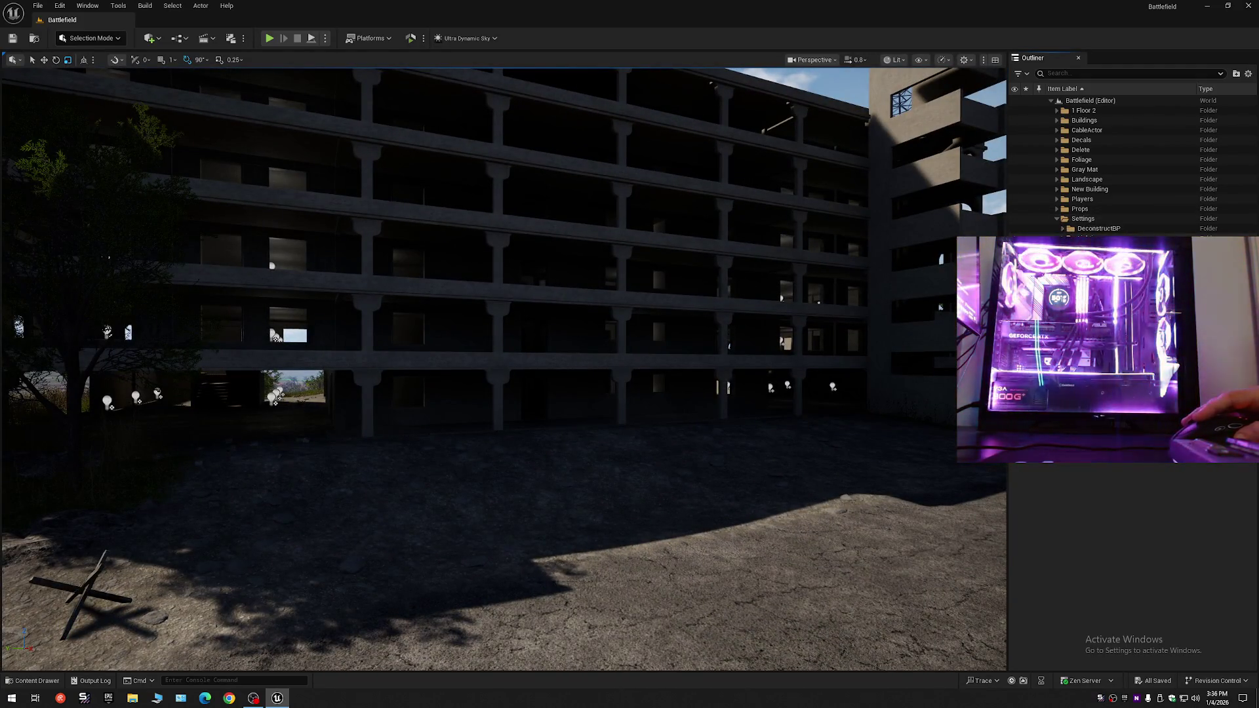
click(1102, 258)
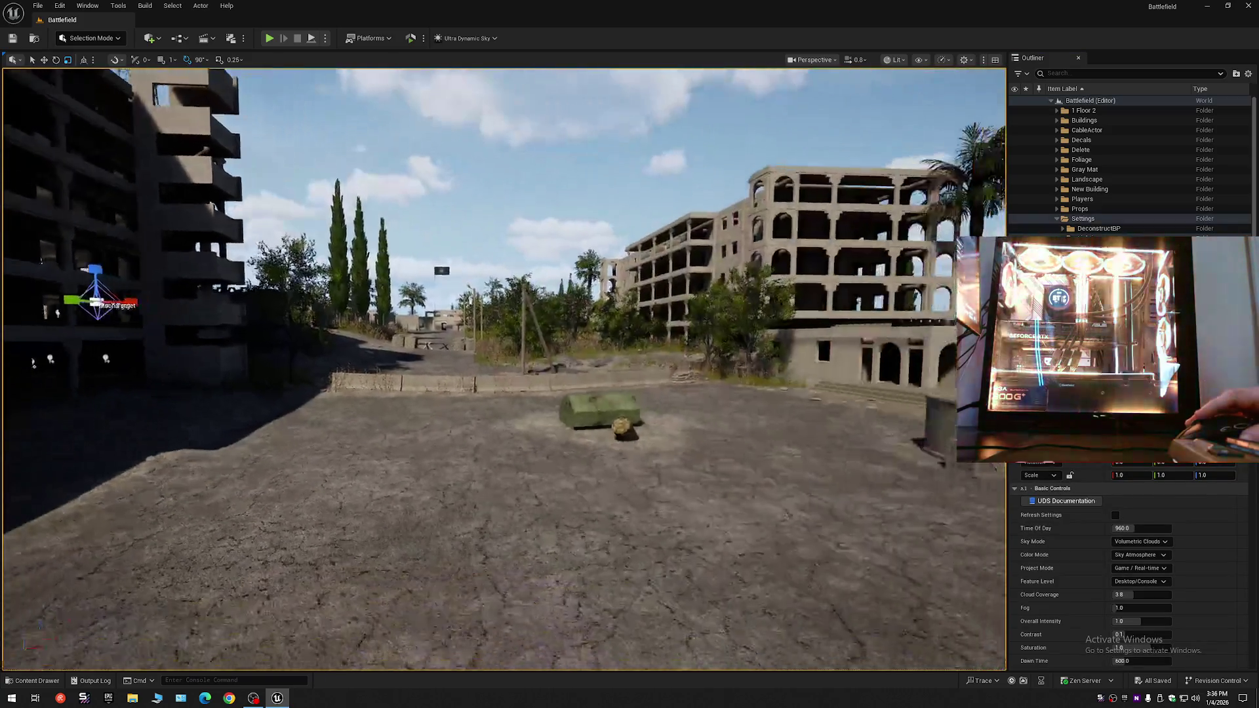
click(1138, 529)
text(17)
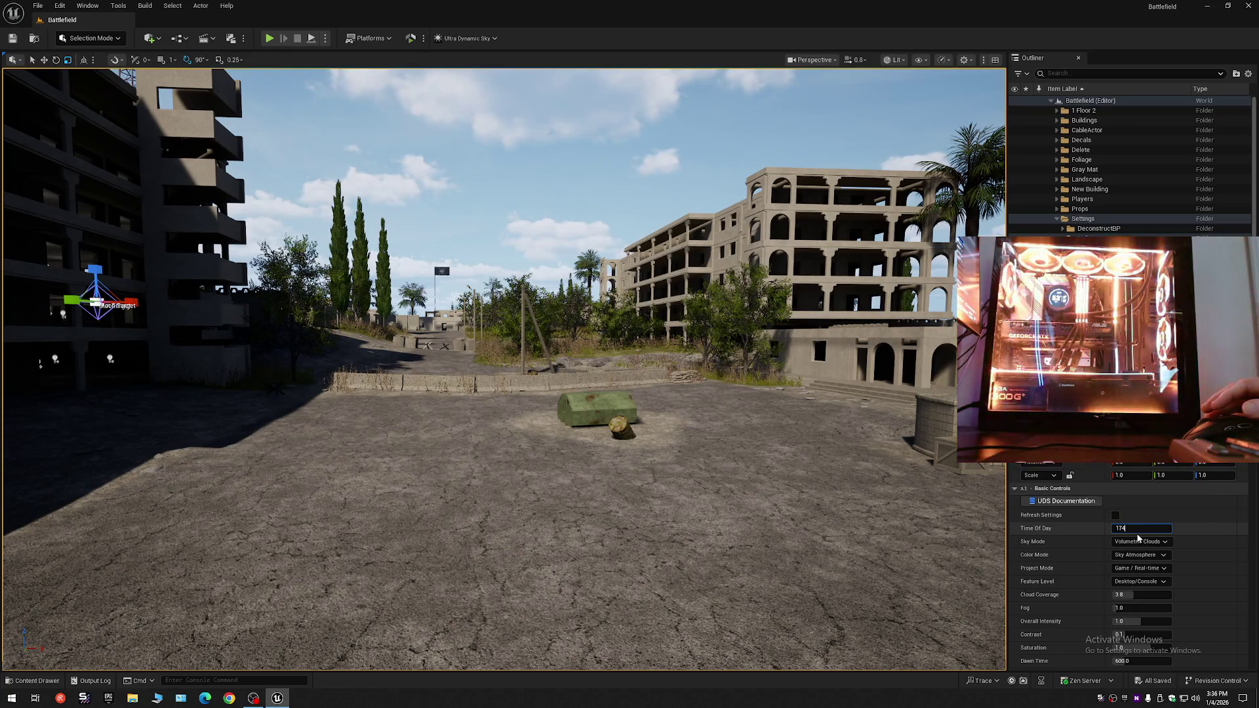
text(0)
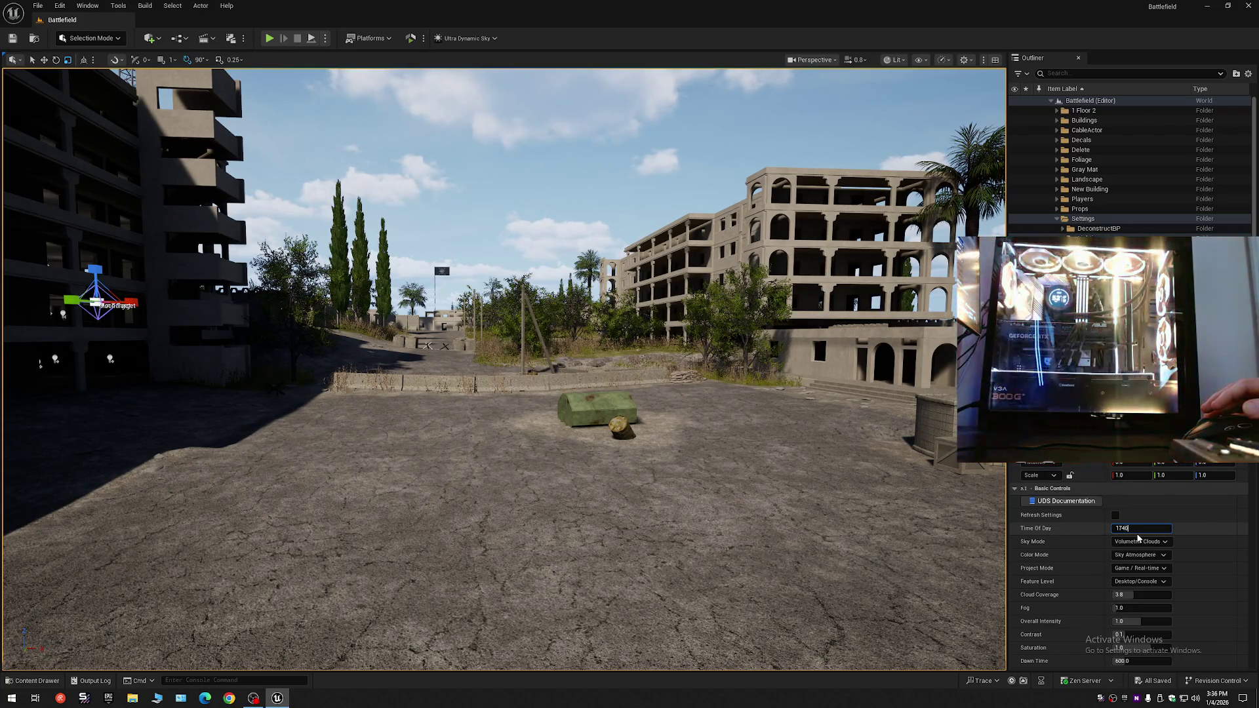
key(Return)
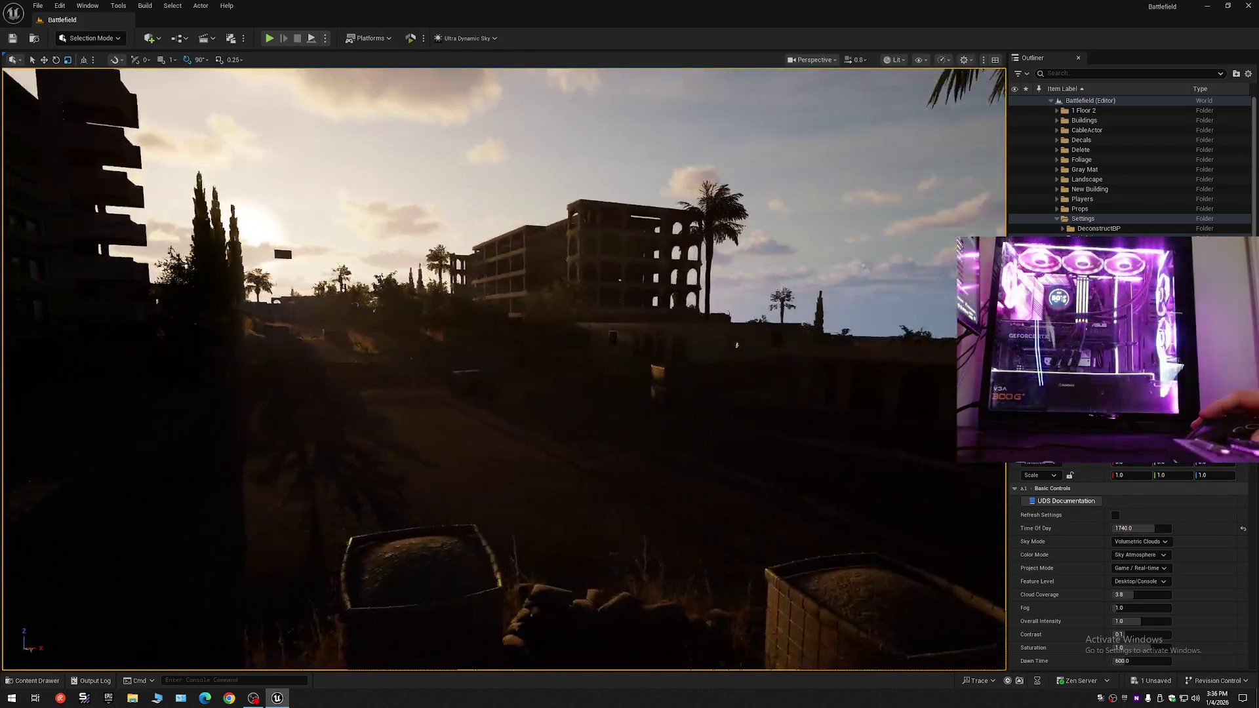
scroll(190, 359, down, 2)
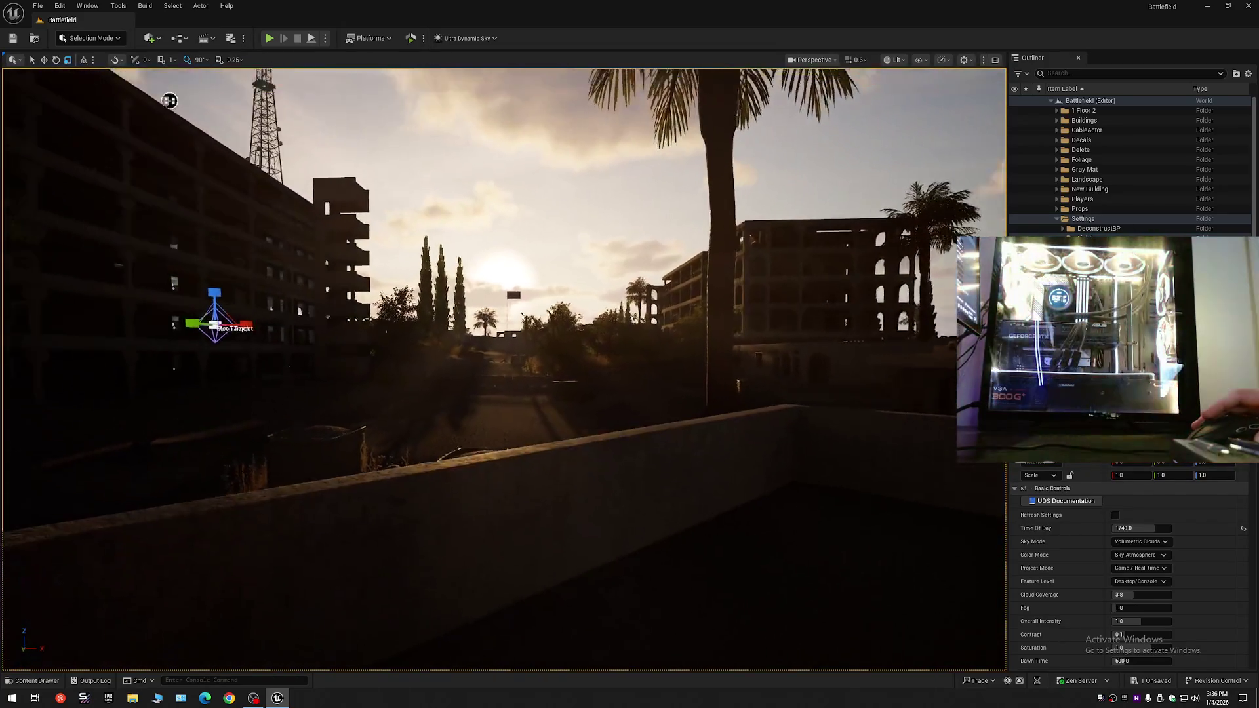
scroll(504, 367, up, 1)
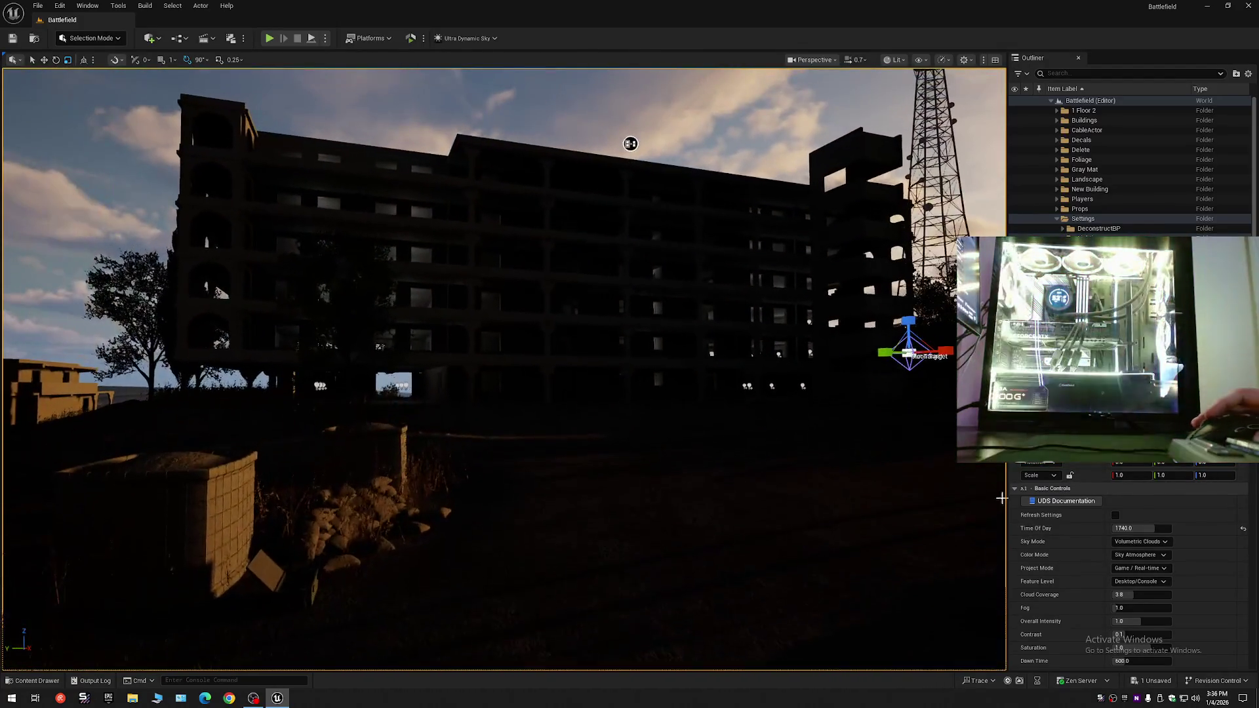
click(1243, 528)
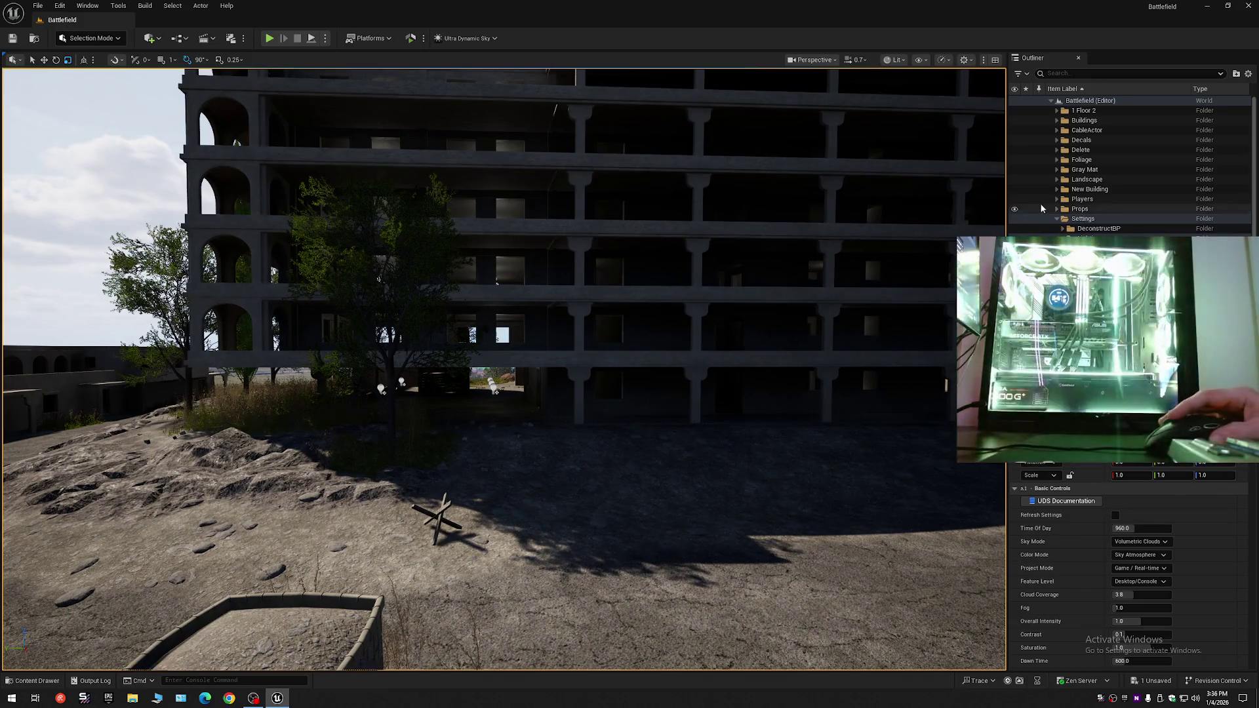
scroll(504, 367, up, 3)
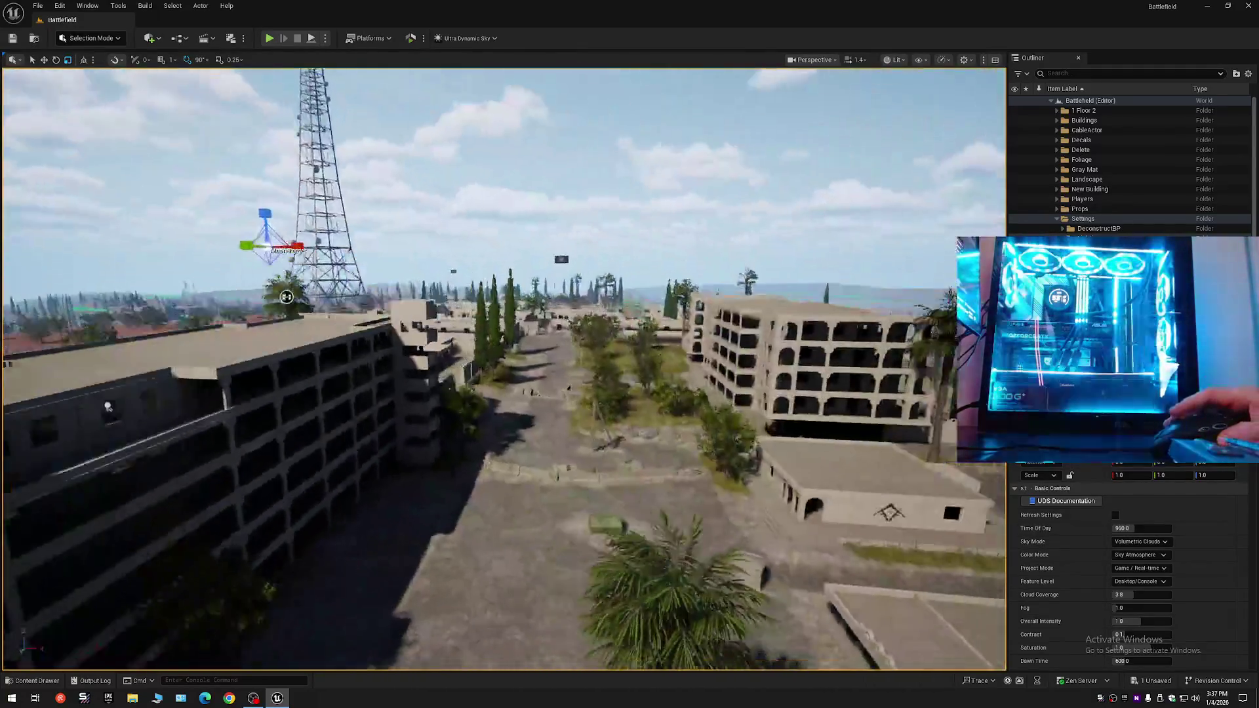
scroll(378, 309, down, 5)
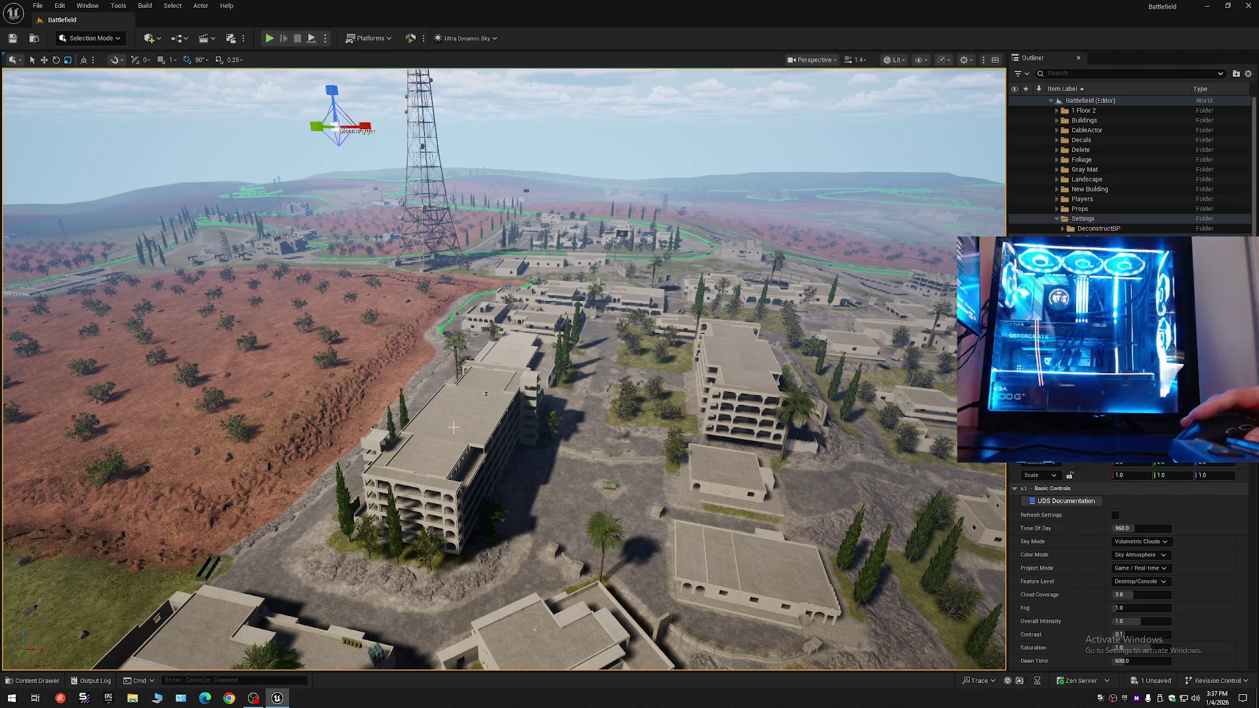
scroll(482, 439, up, 5)
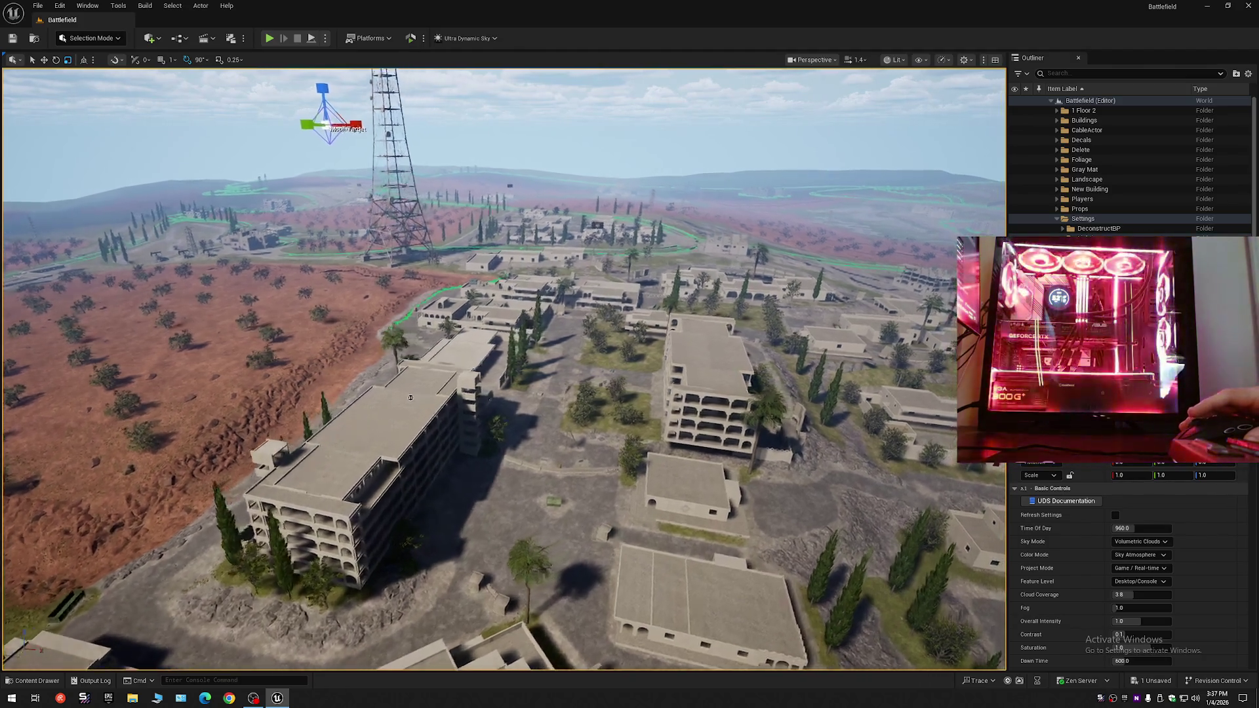
scroll(341, 316, down, 5)
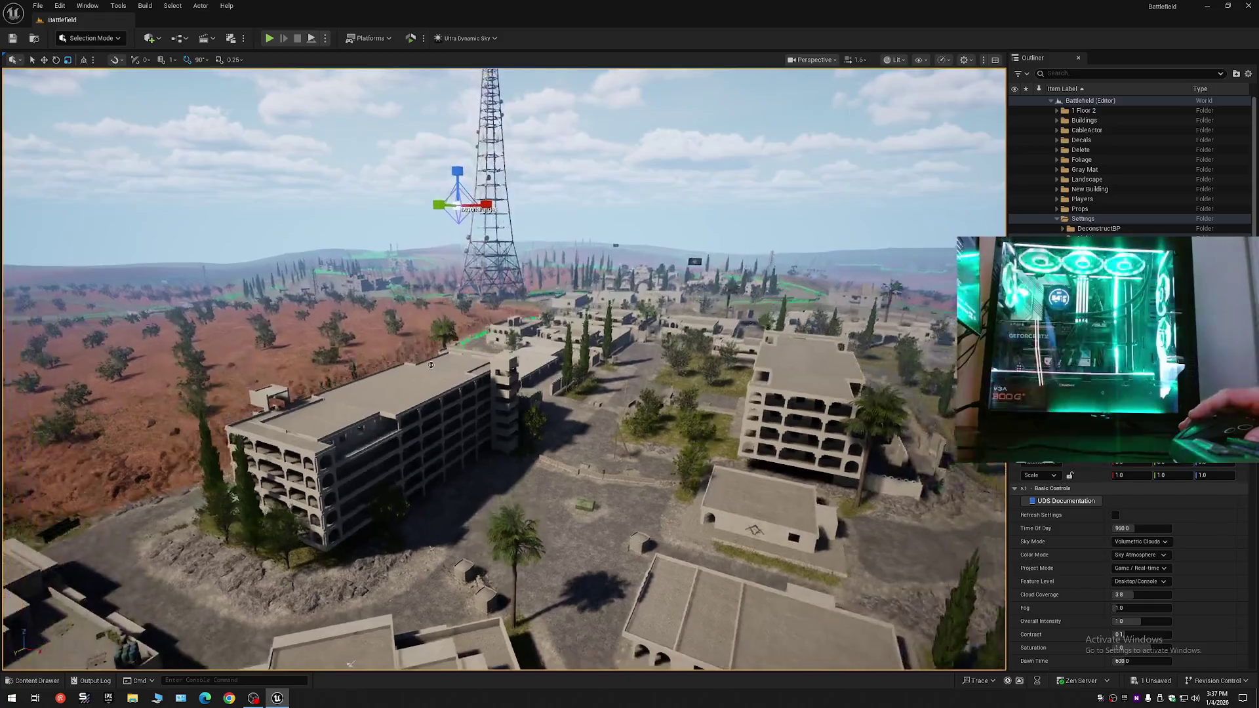
scroll(405, 366, down, 5)
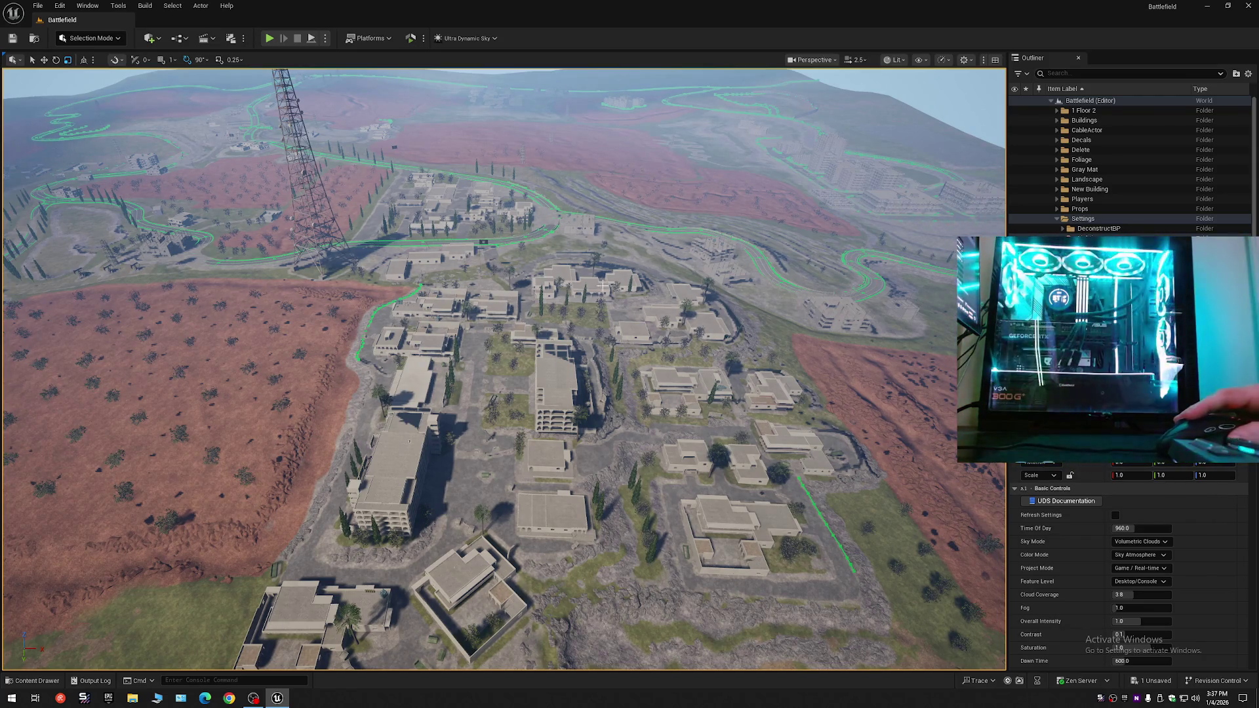
scroll(425, 173, down, 5)
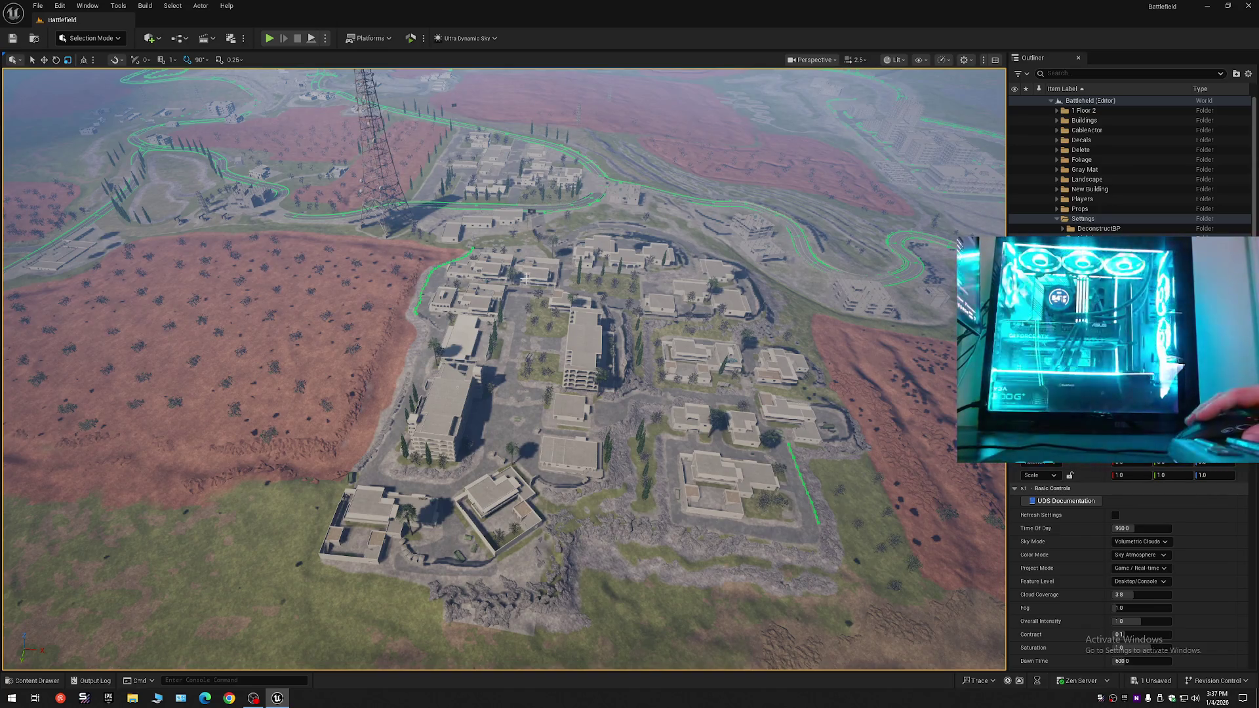
click(493, 155)
click(479, 136)
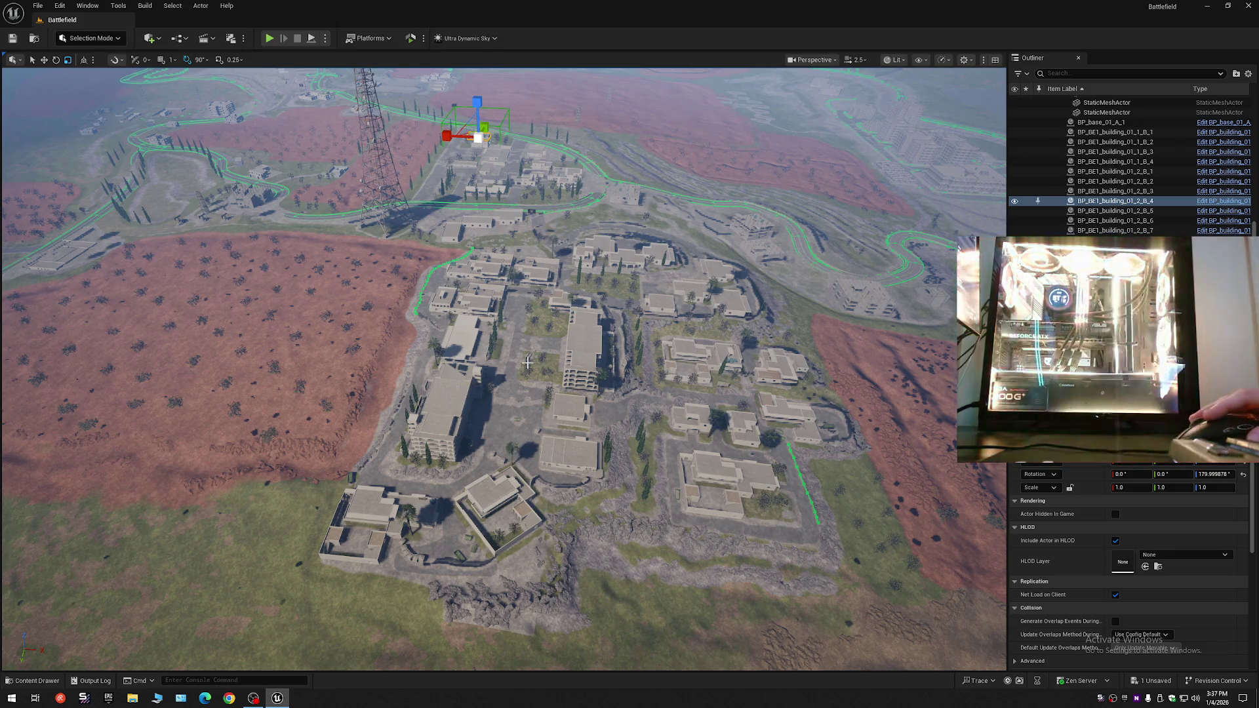
drag(514, 514, 514, 250)
drag(469, 467, 469, 467)
- Focus the view on a top-floor window frame, then select the middle window frame
click(438, 313)
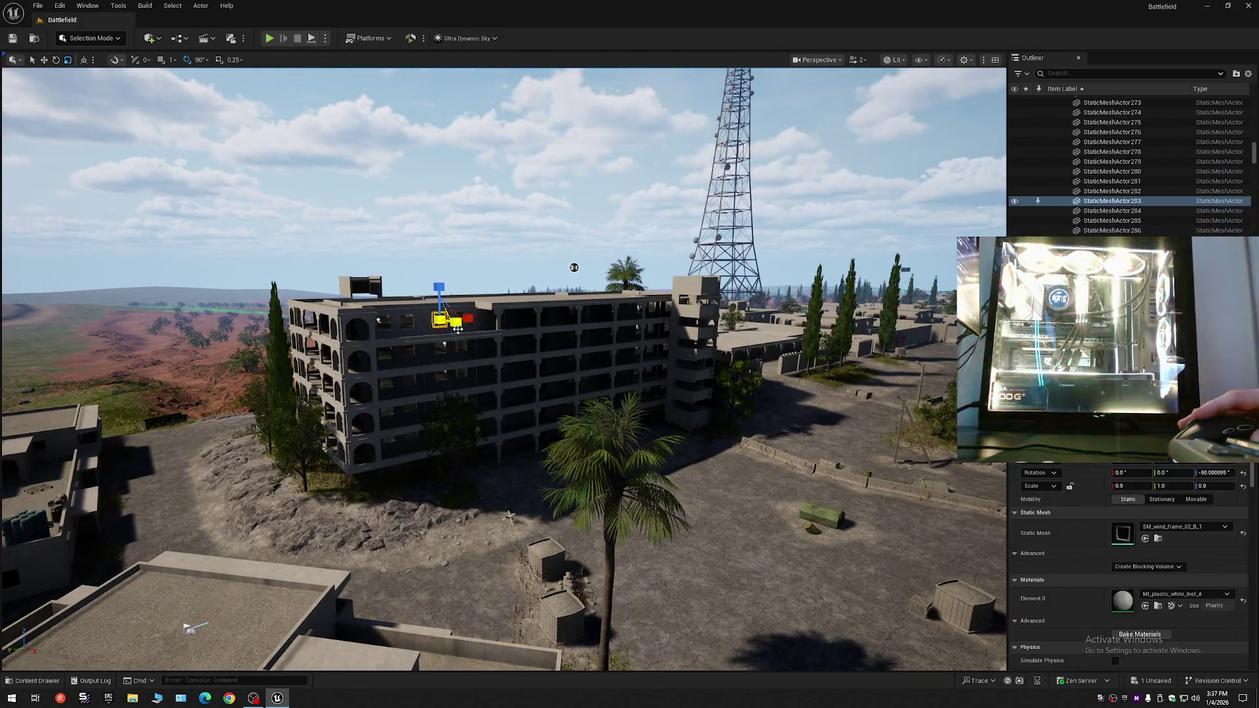
key(f)
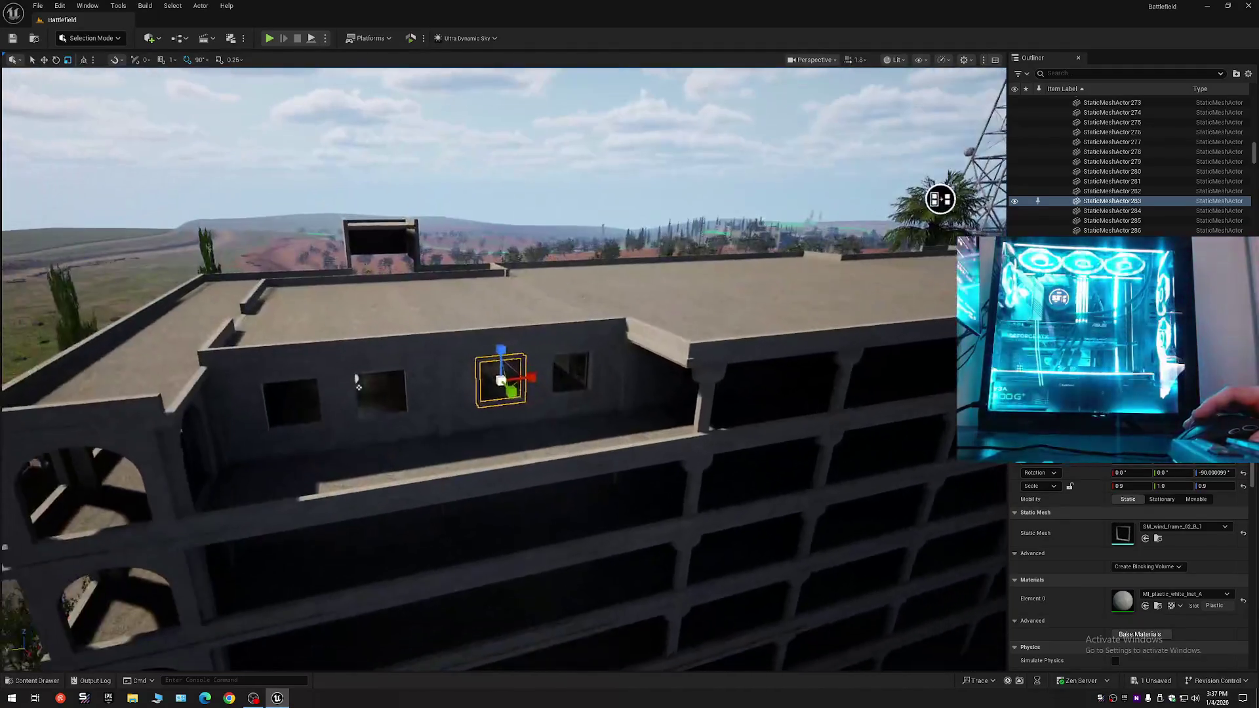
scroll(504, 370, down, 1)
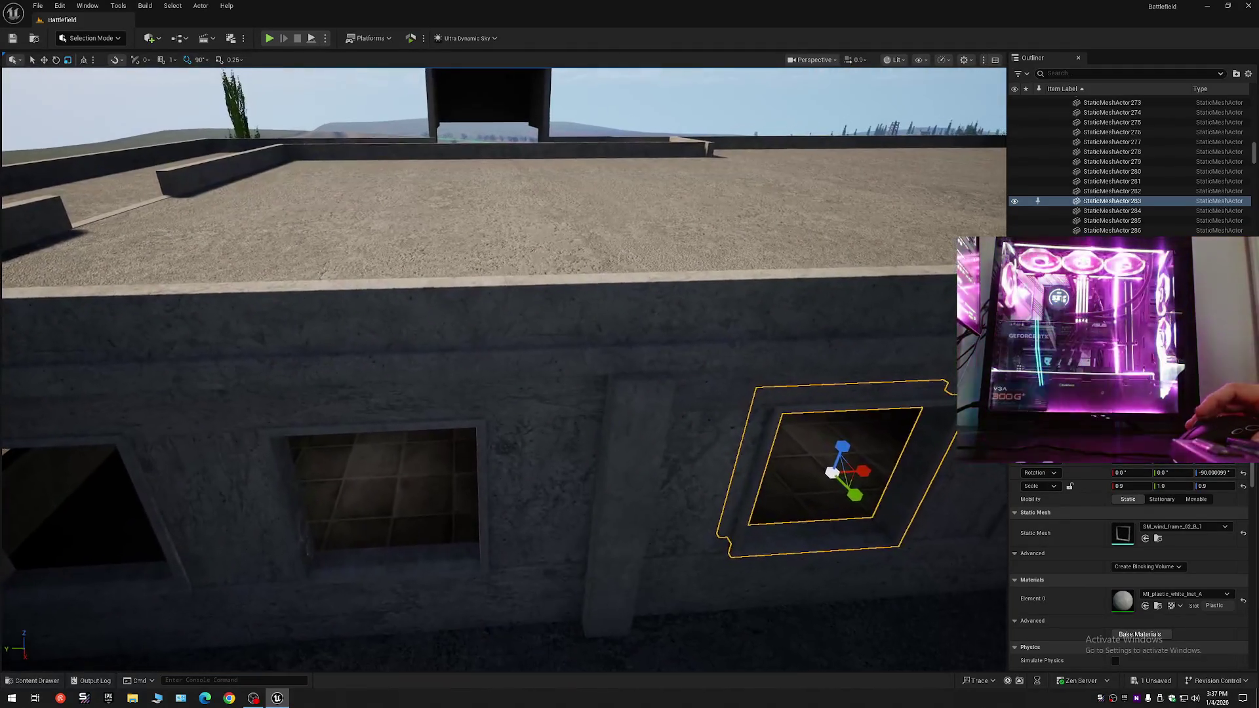
key(s)
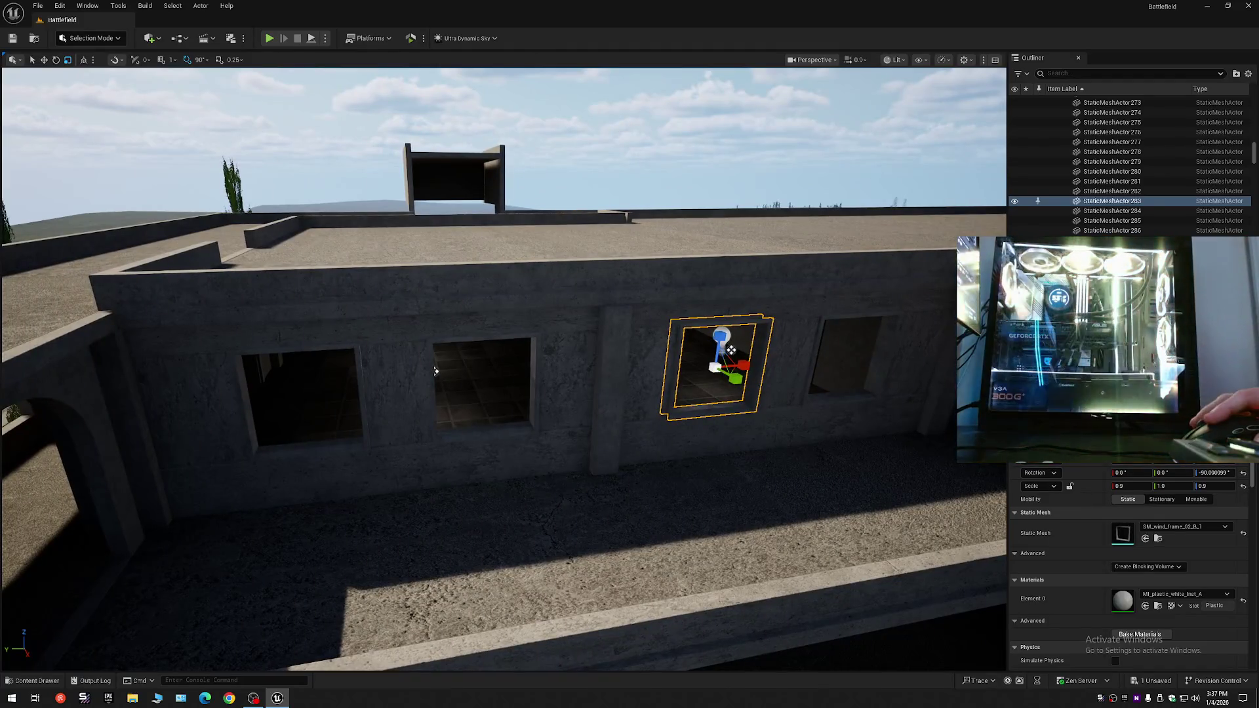
click(536, 433)
- Collapse the Outliner, expand Battlefield (Editor), and select 6_Story_Building
click(1247, 74)
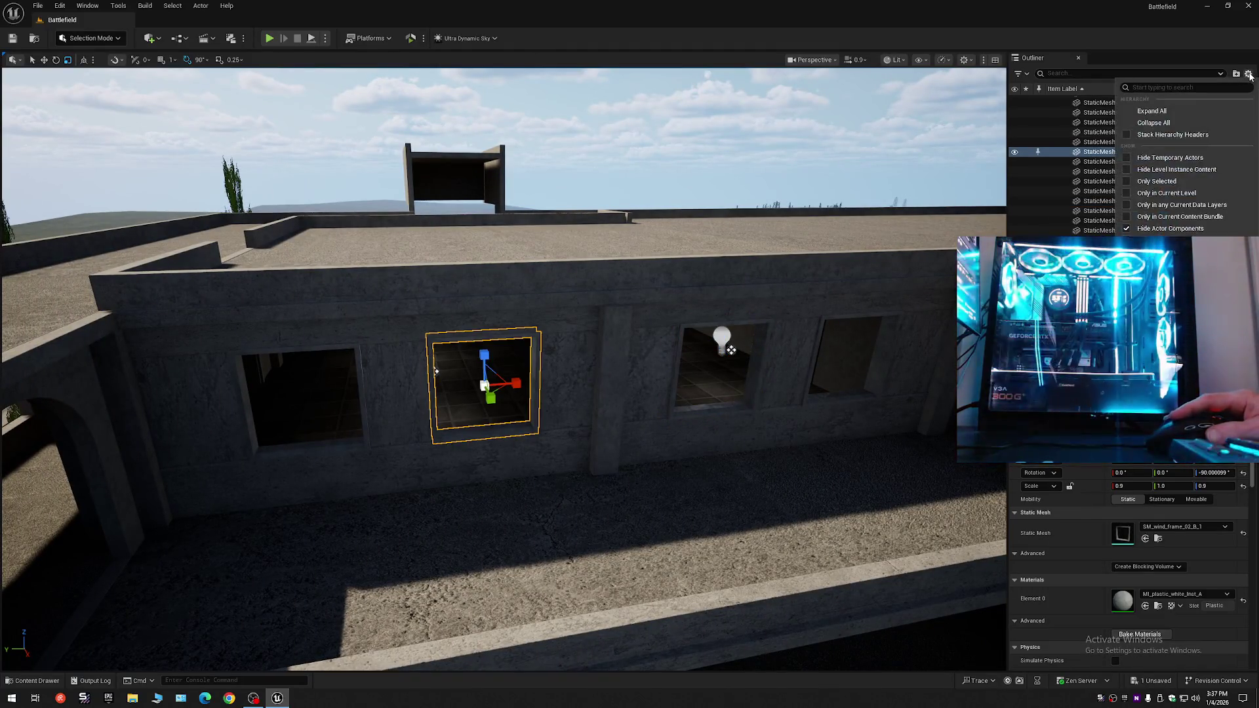
click(1091, 126)
click(1075, 100)
click(1050, 100)
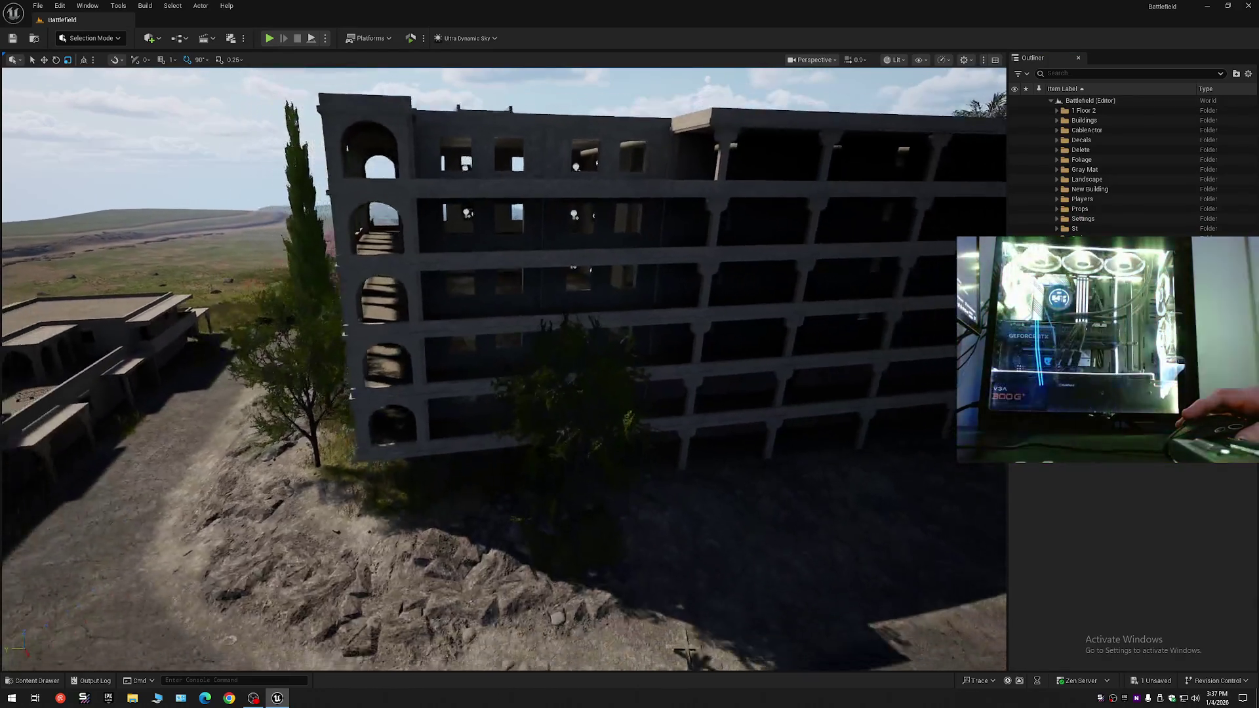
key(w)
scroll(504, 367, up, 2)
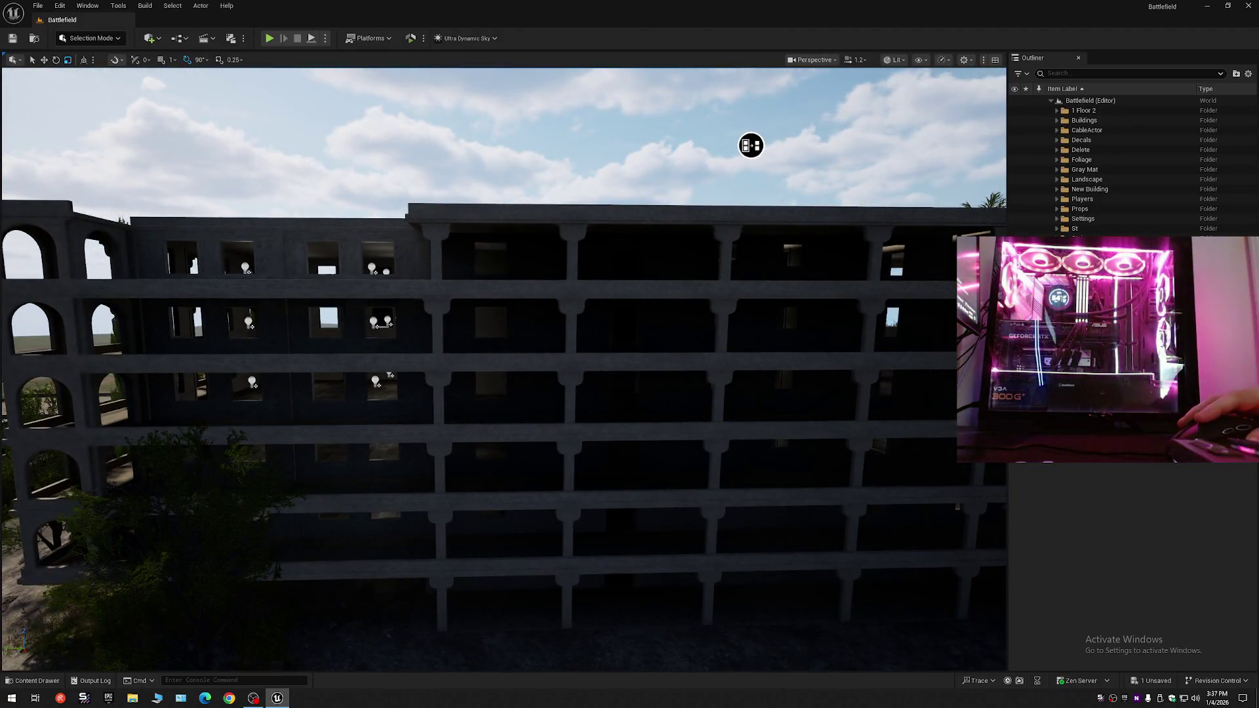
click(590, 261)
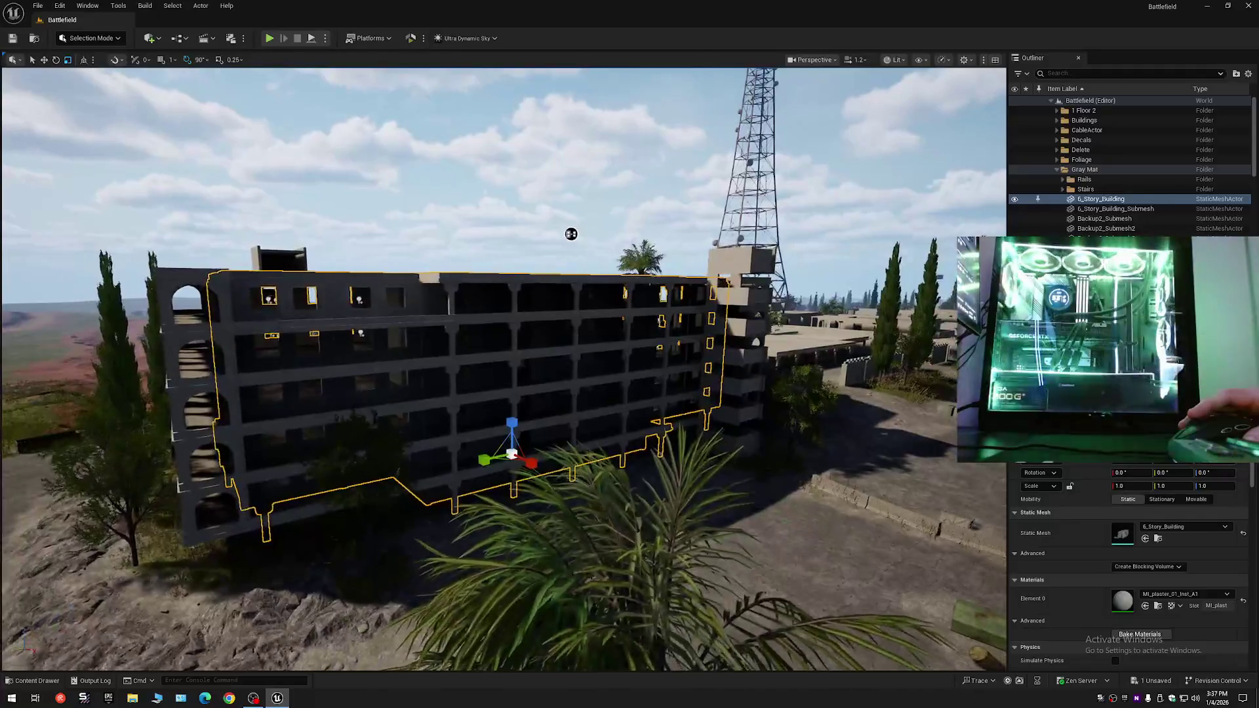
- Select 5_Floor_Building2 and fly around its arched end facade and roof
key(w)
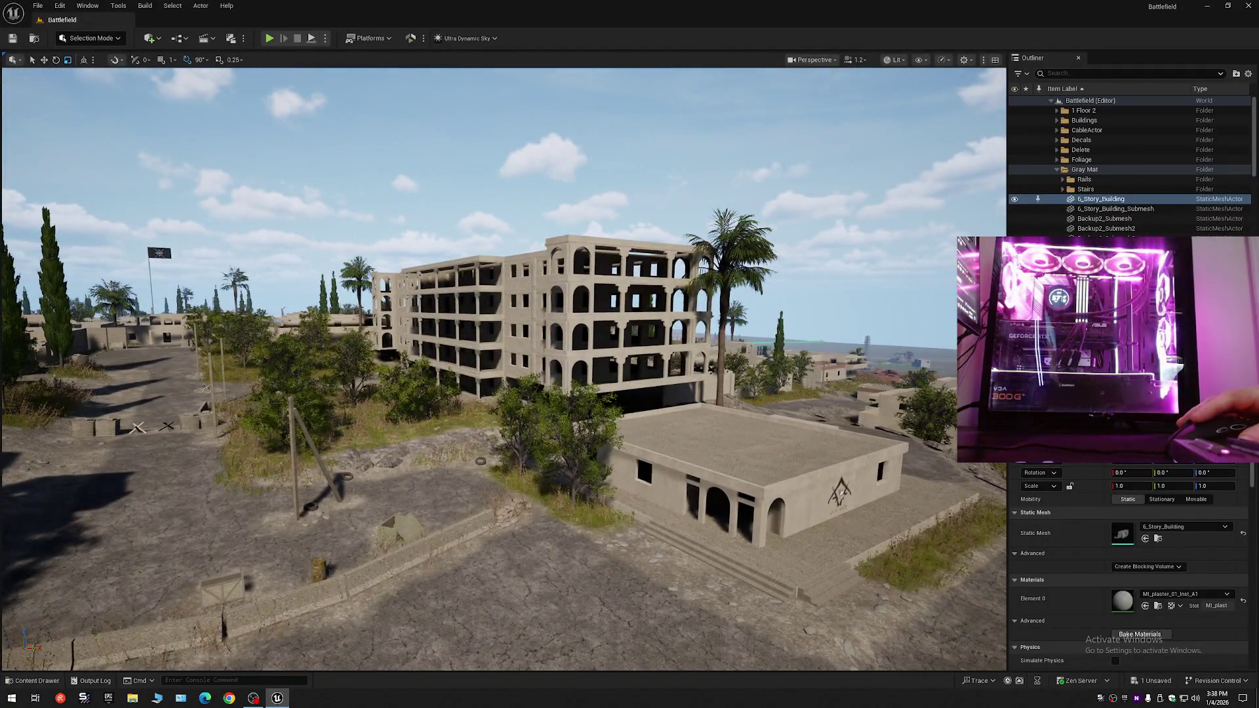
click(459, 314)
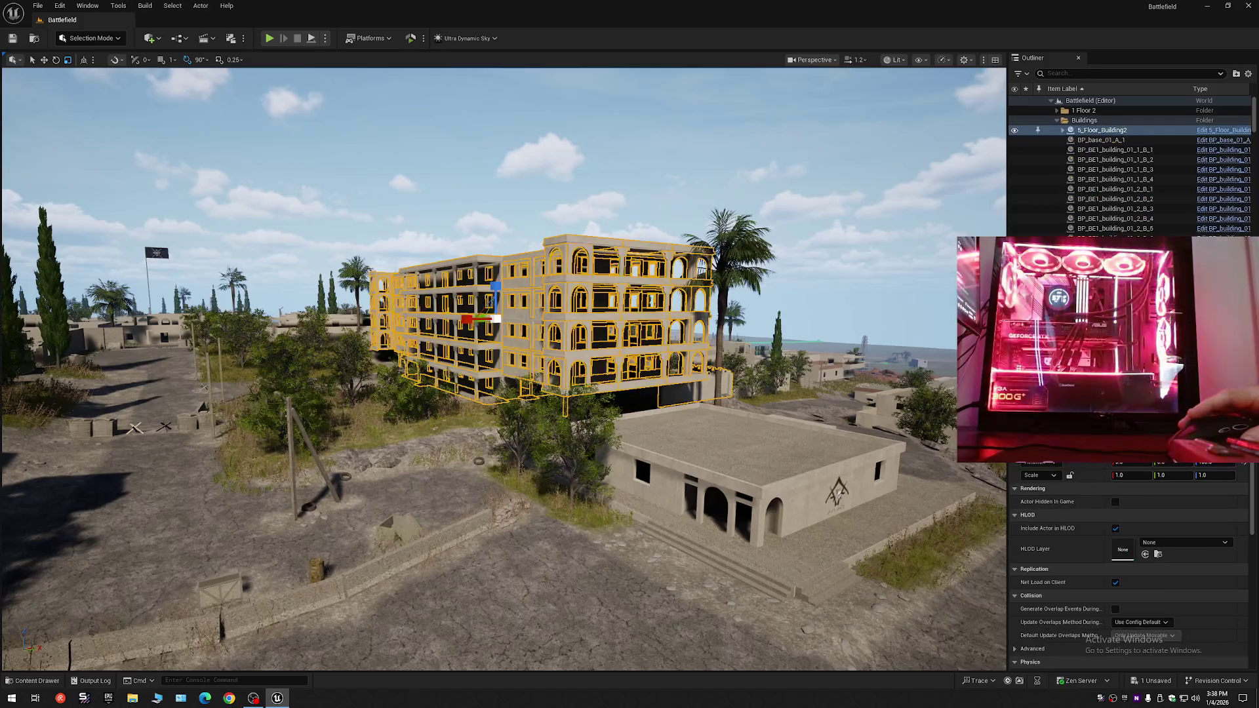
key(w)
key(d)
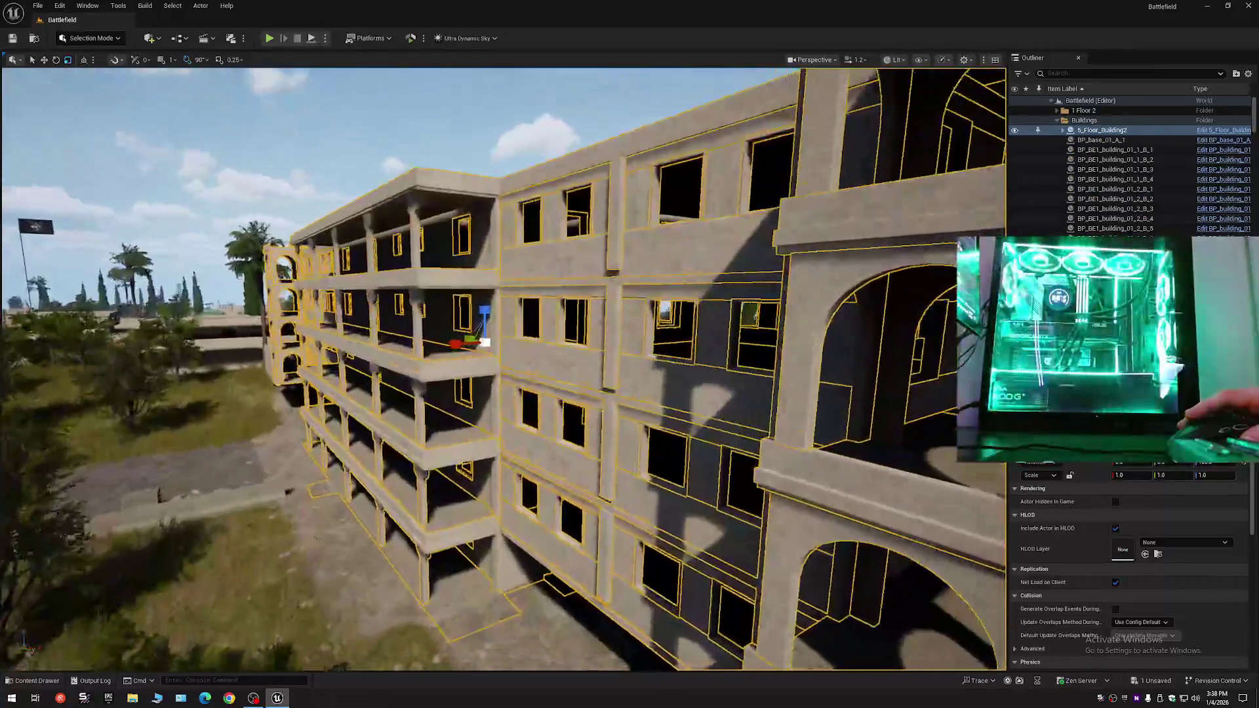
key(d)
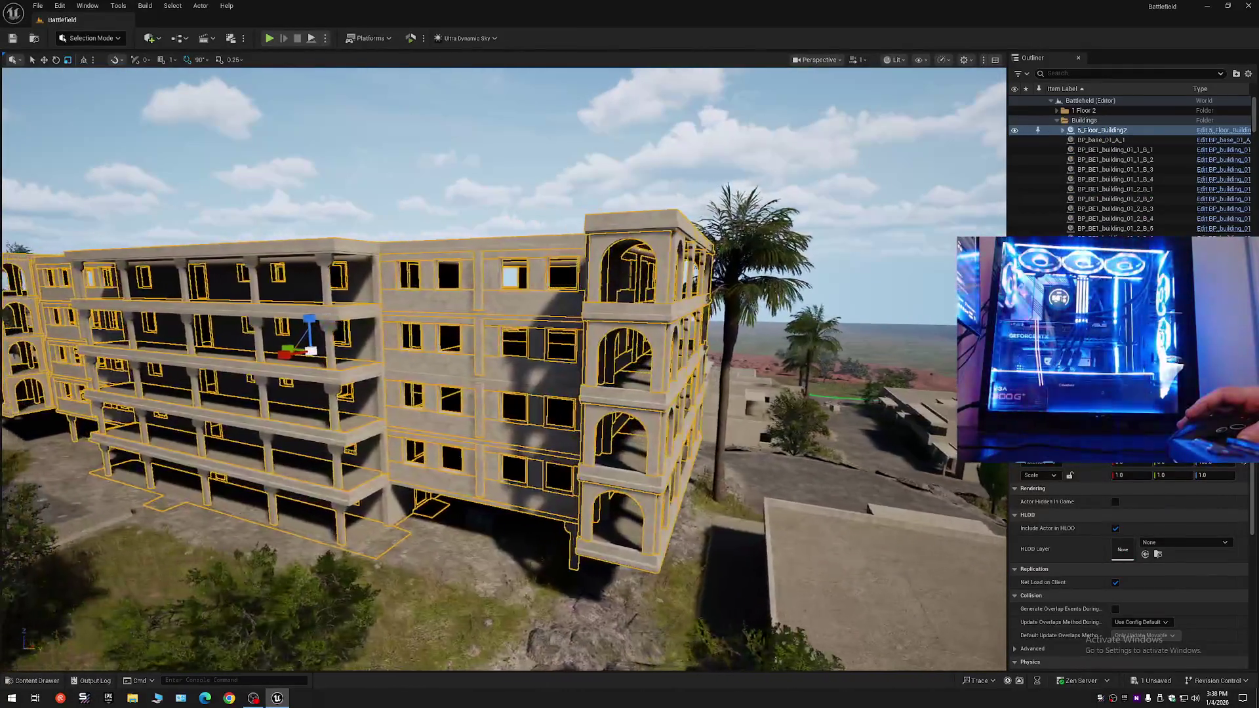
key(s)
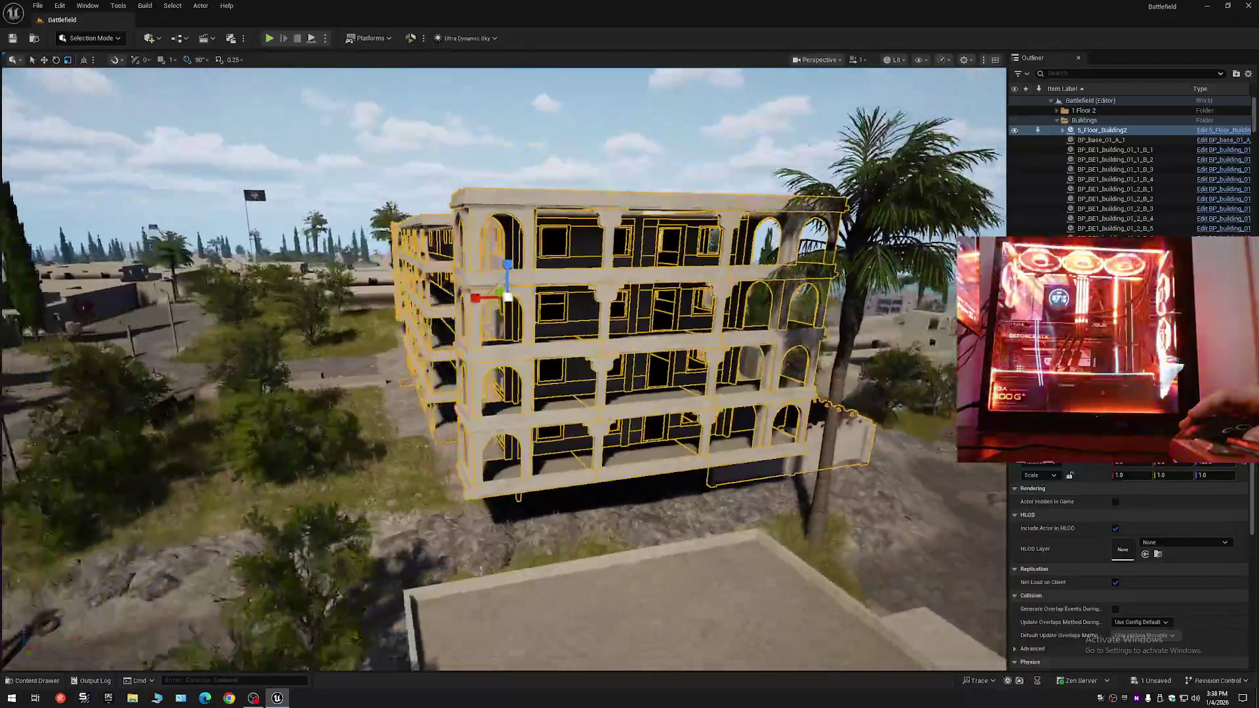
key(e)
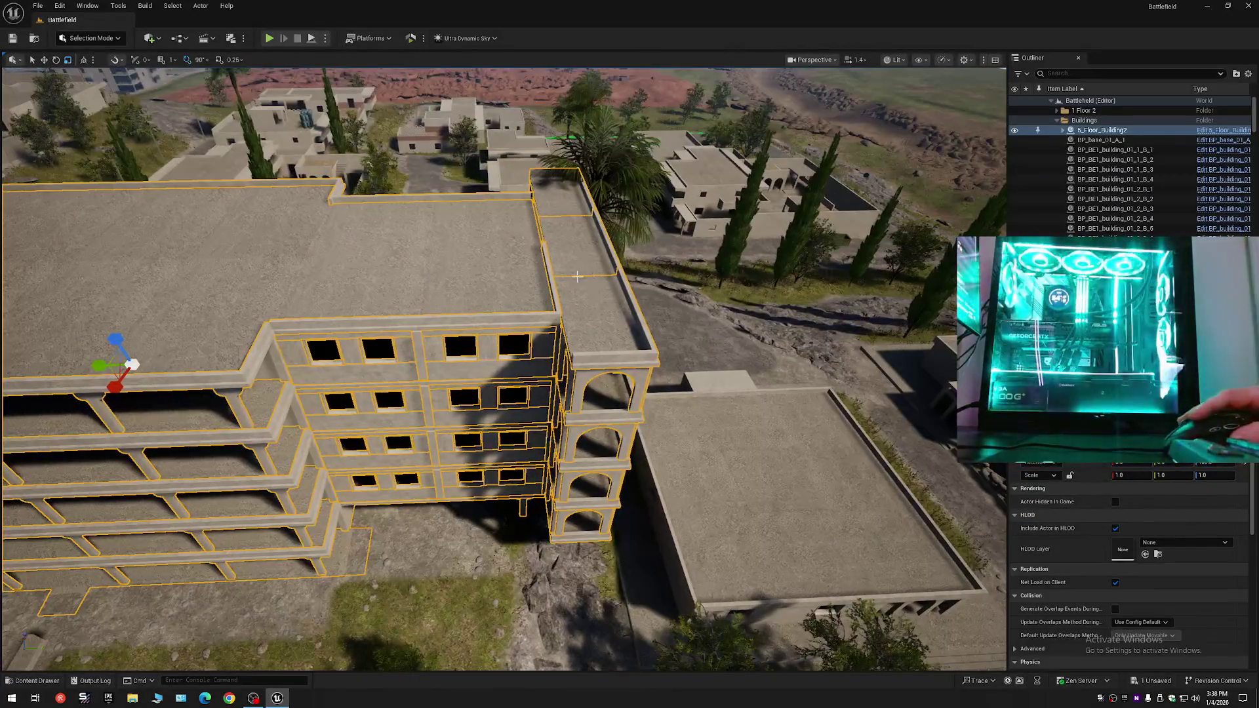
key(q)
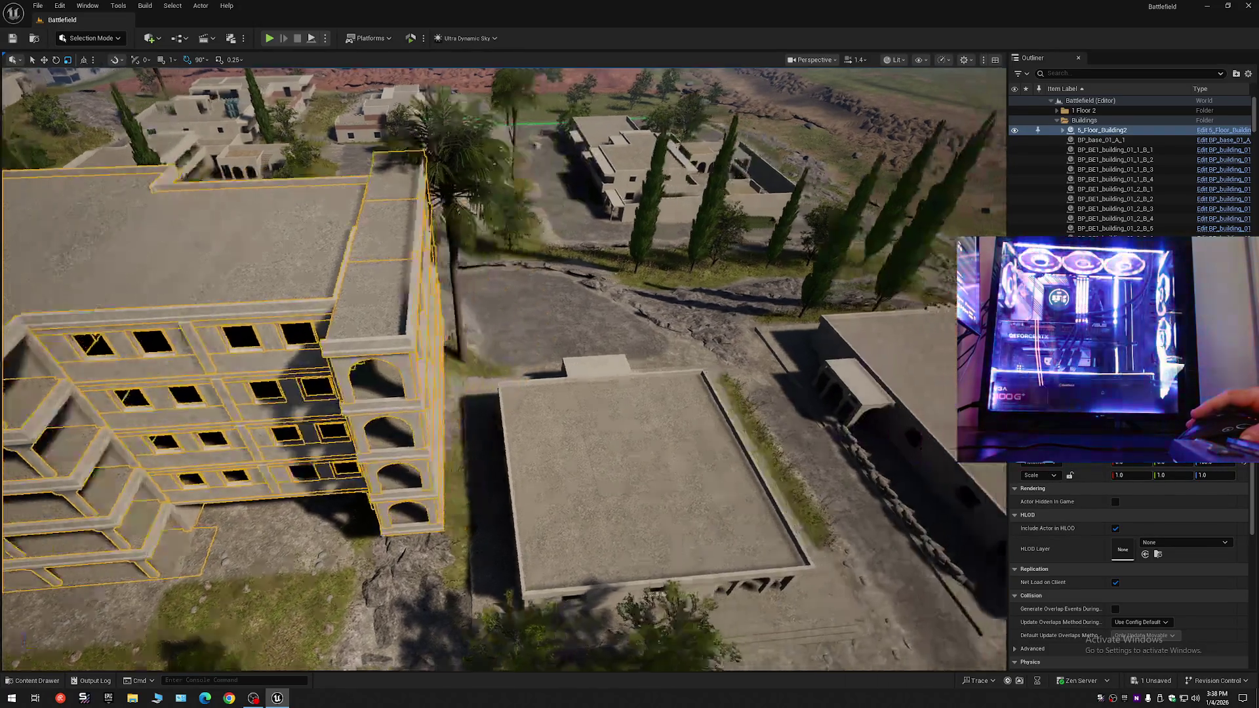
key(w)
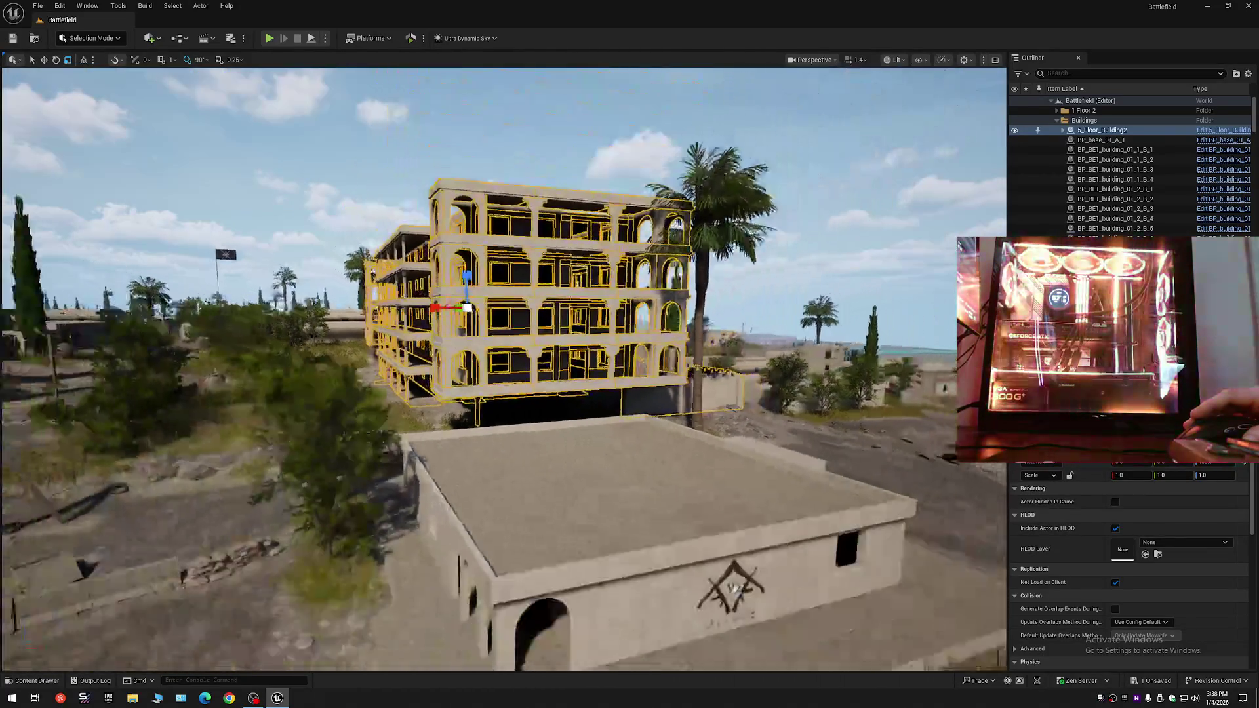
key(a)
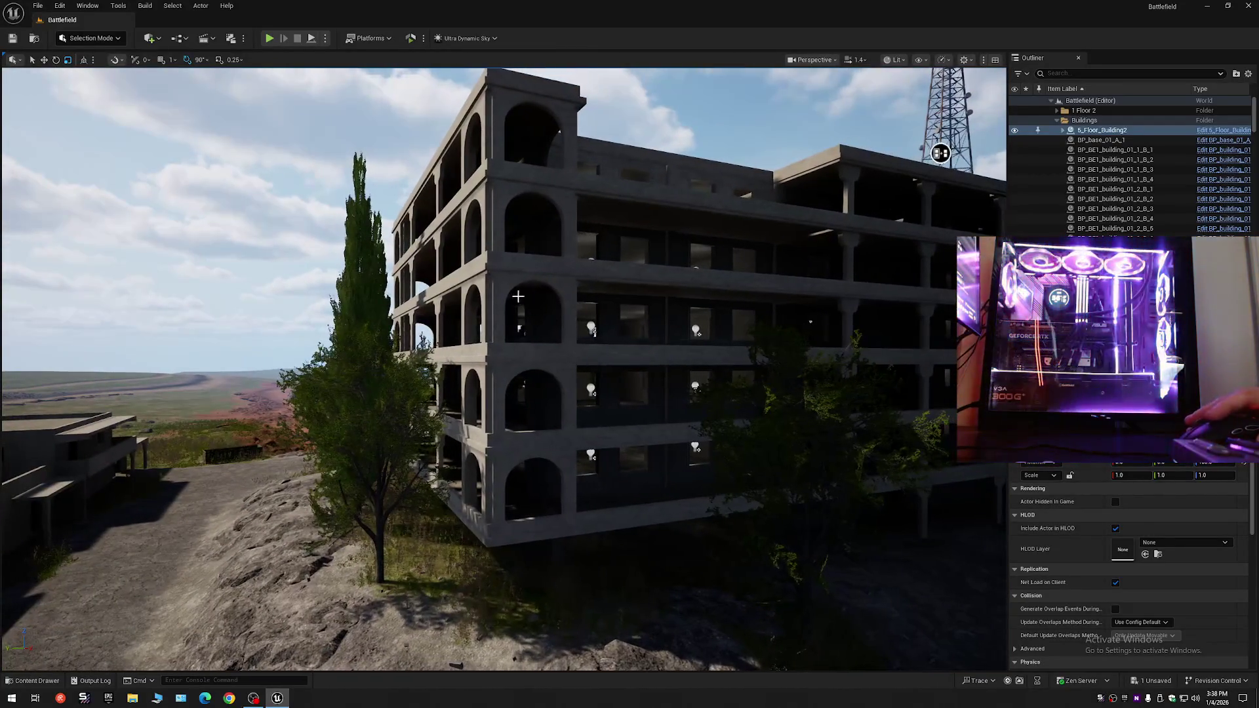
- Inspect the Bal facade and three tower wall pieces, then collapse the Outliner hierarchy
click(501, 297)
key(a)
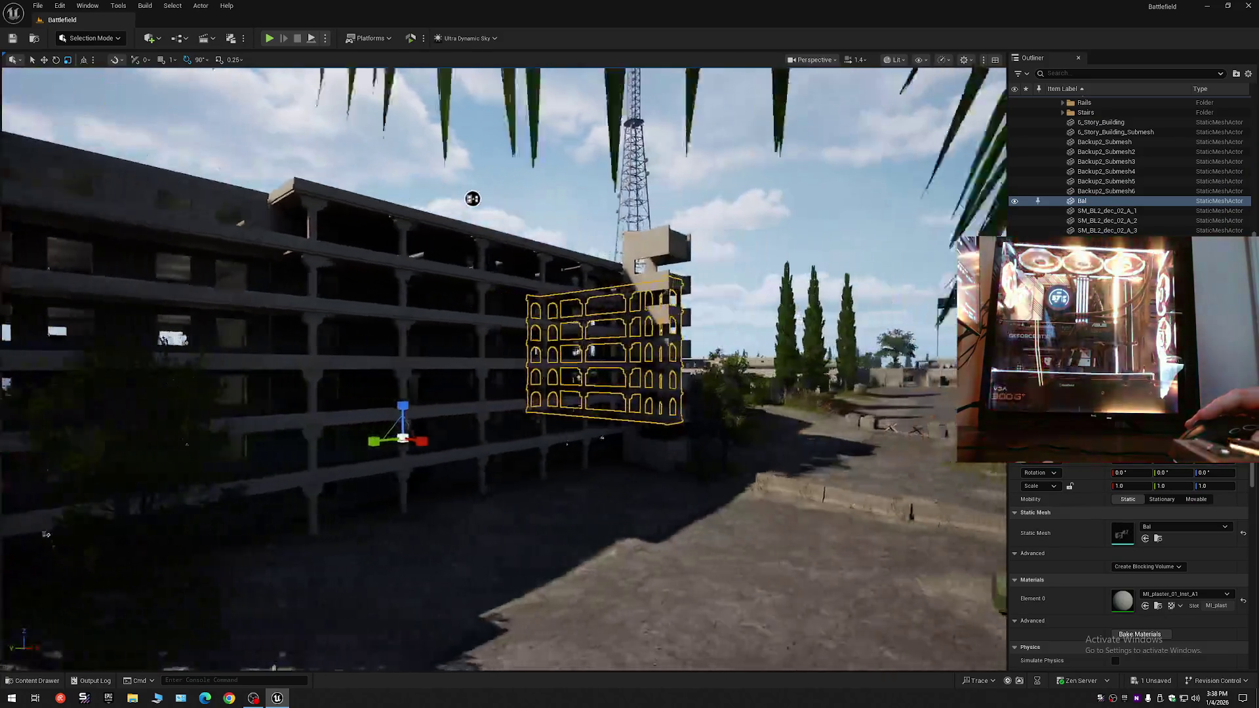
key(w)
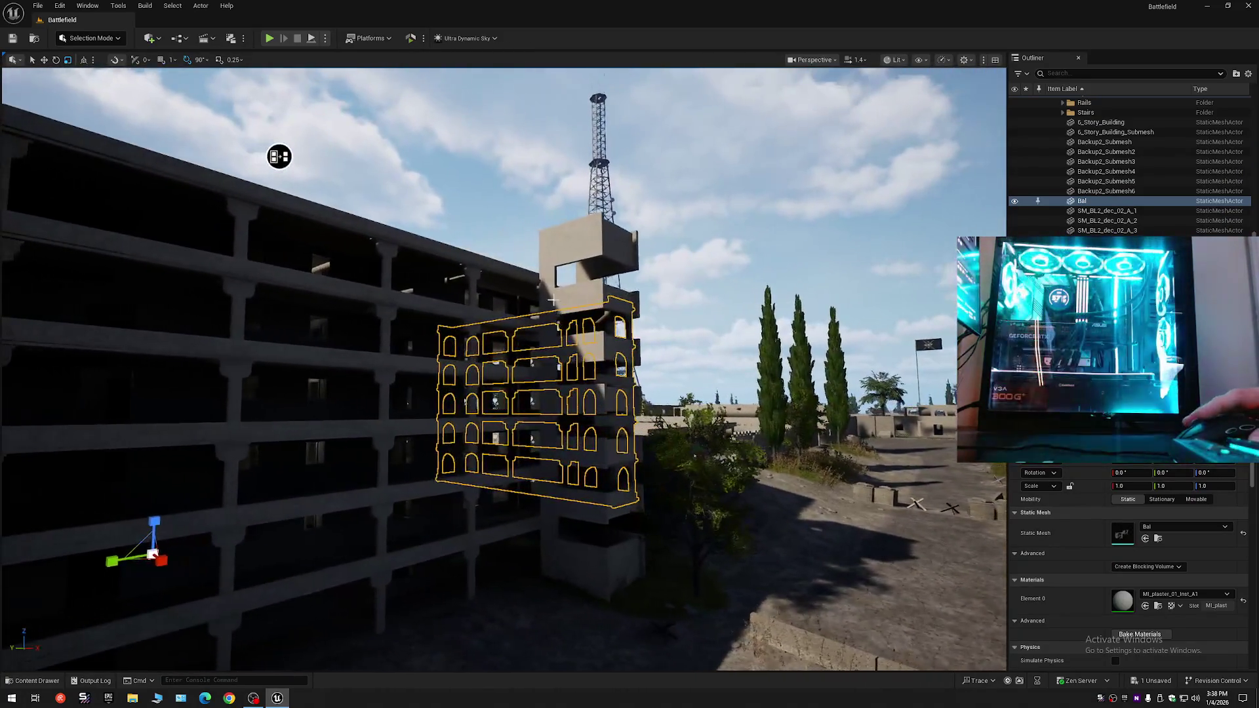
click(577, 295)
click(579, 245)
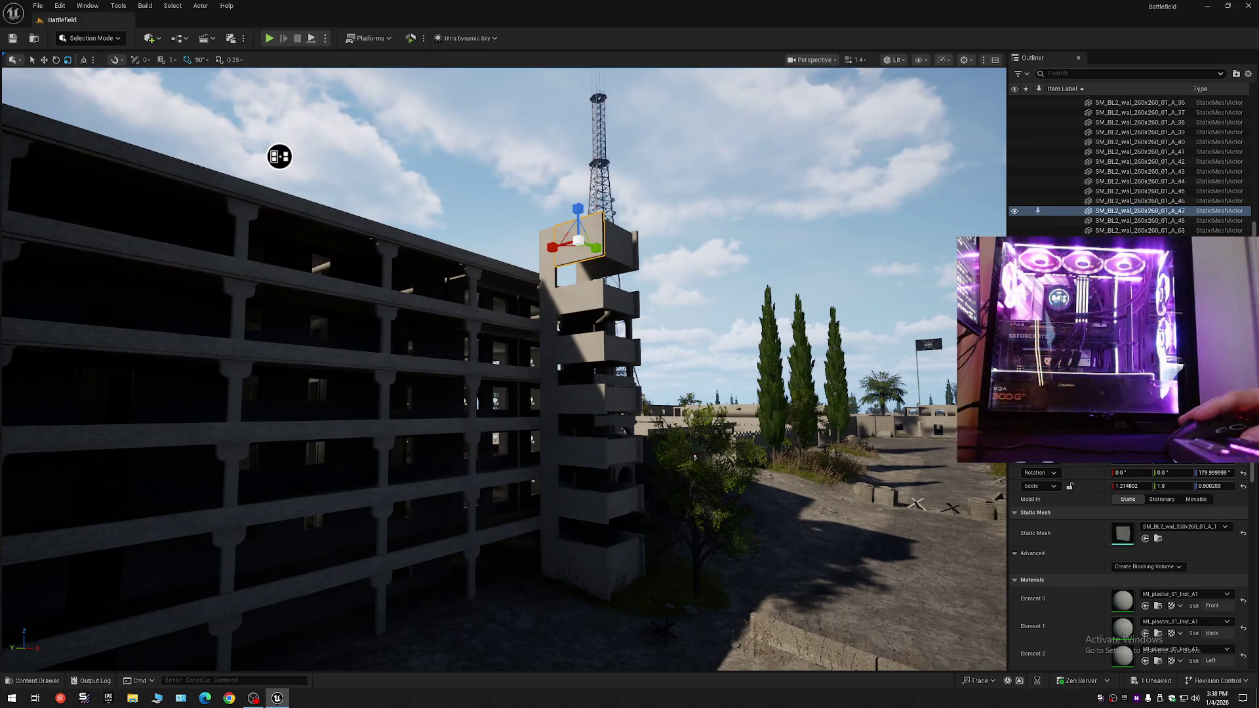
click(620, 253)
click(1248, 74)
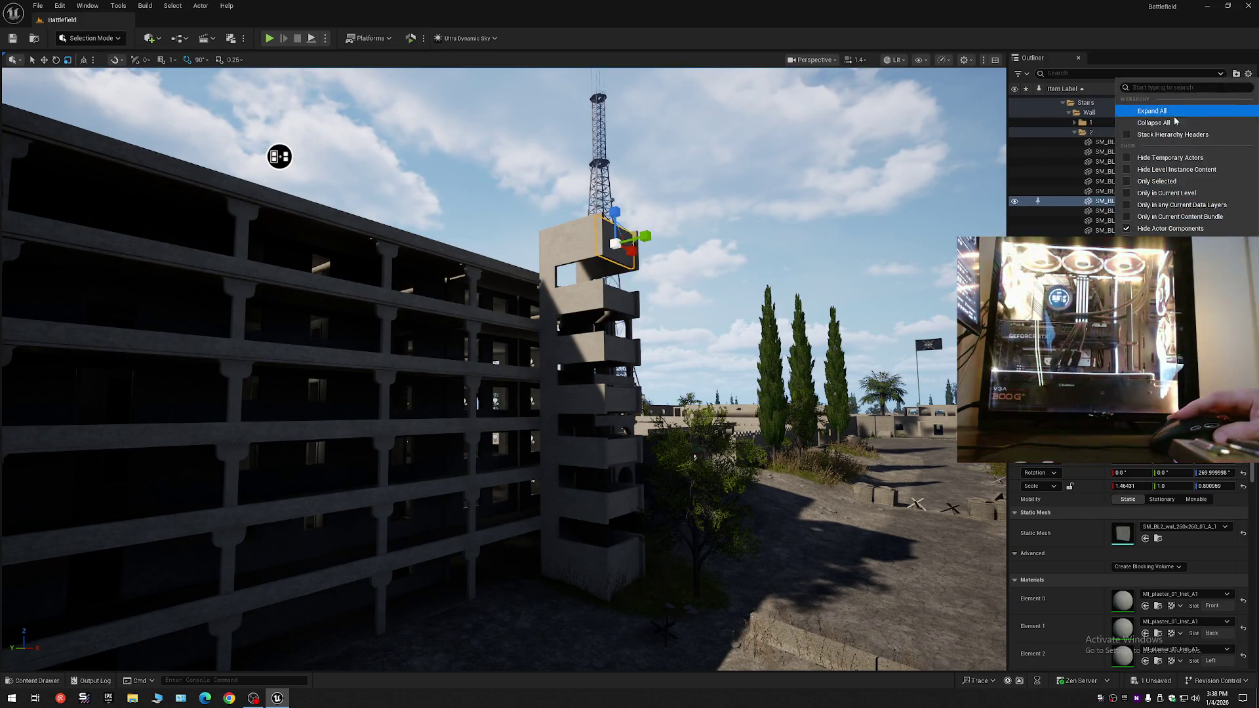
click(1177, 122)
click(1051, 100)
- Frame the apartment building and hide the Foliage folder in the viewport
key(w)
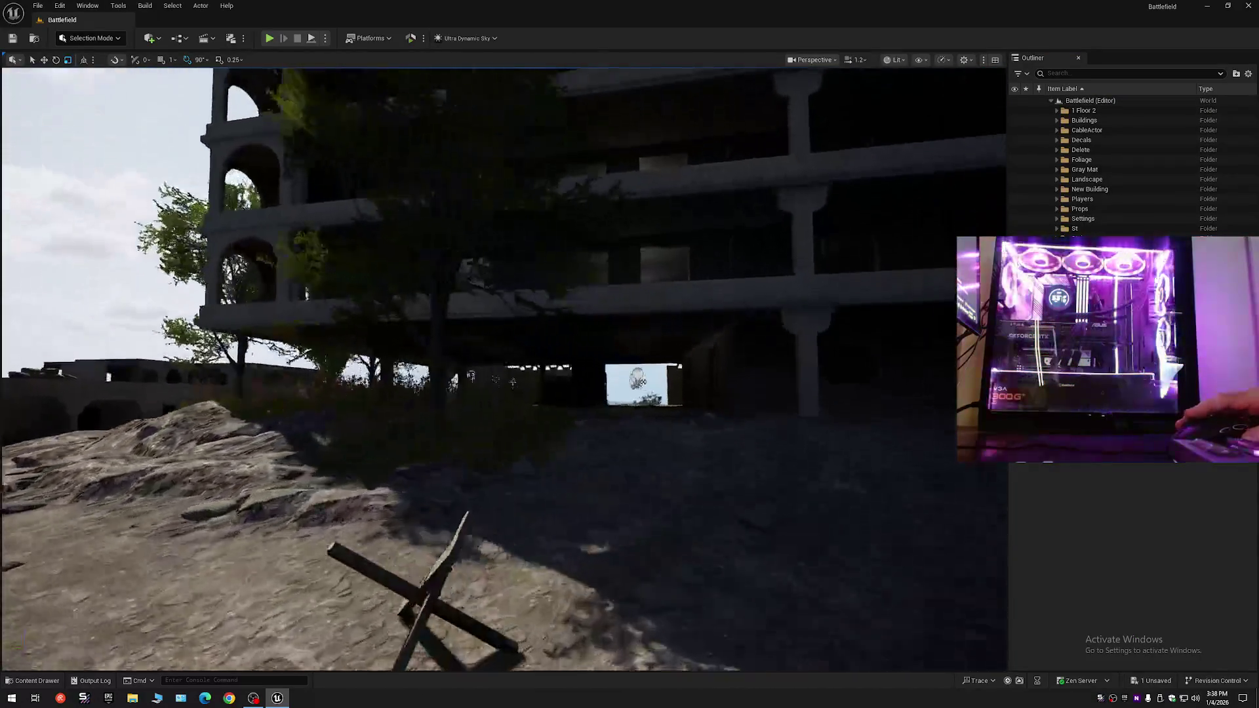
key(w)
scroll(625, 409, down, 1)
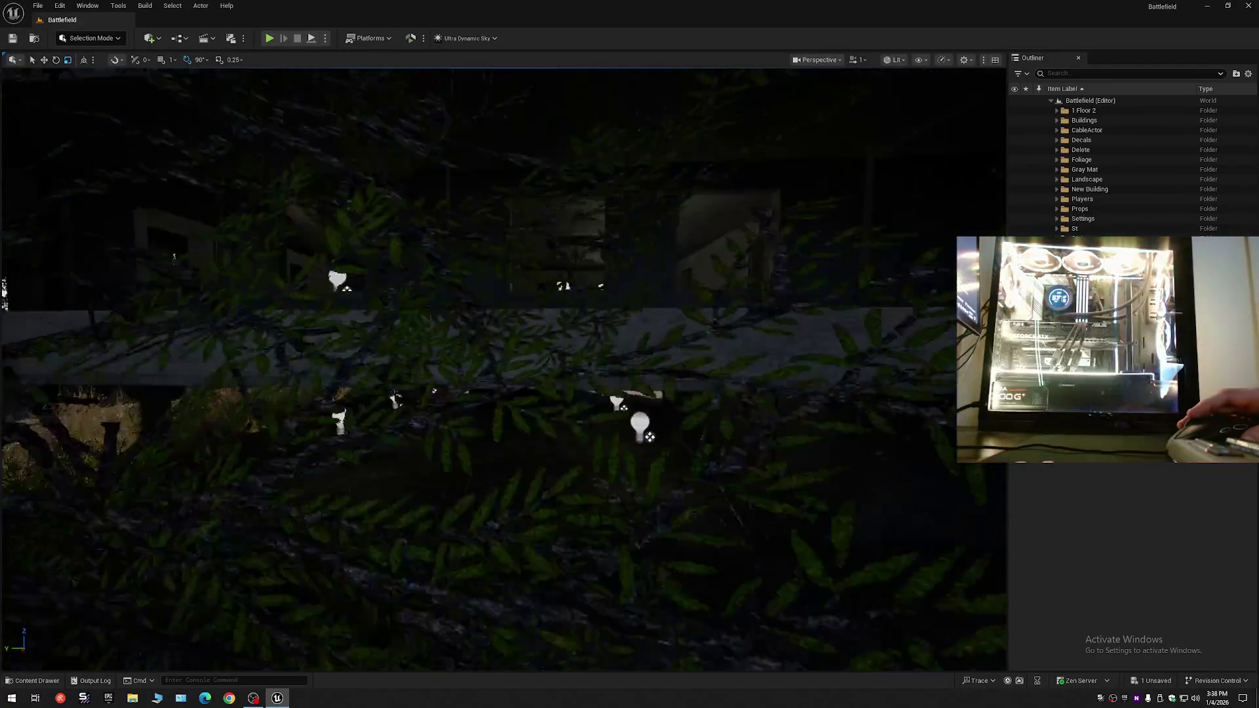
key(s)
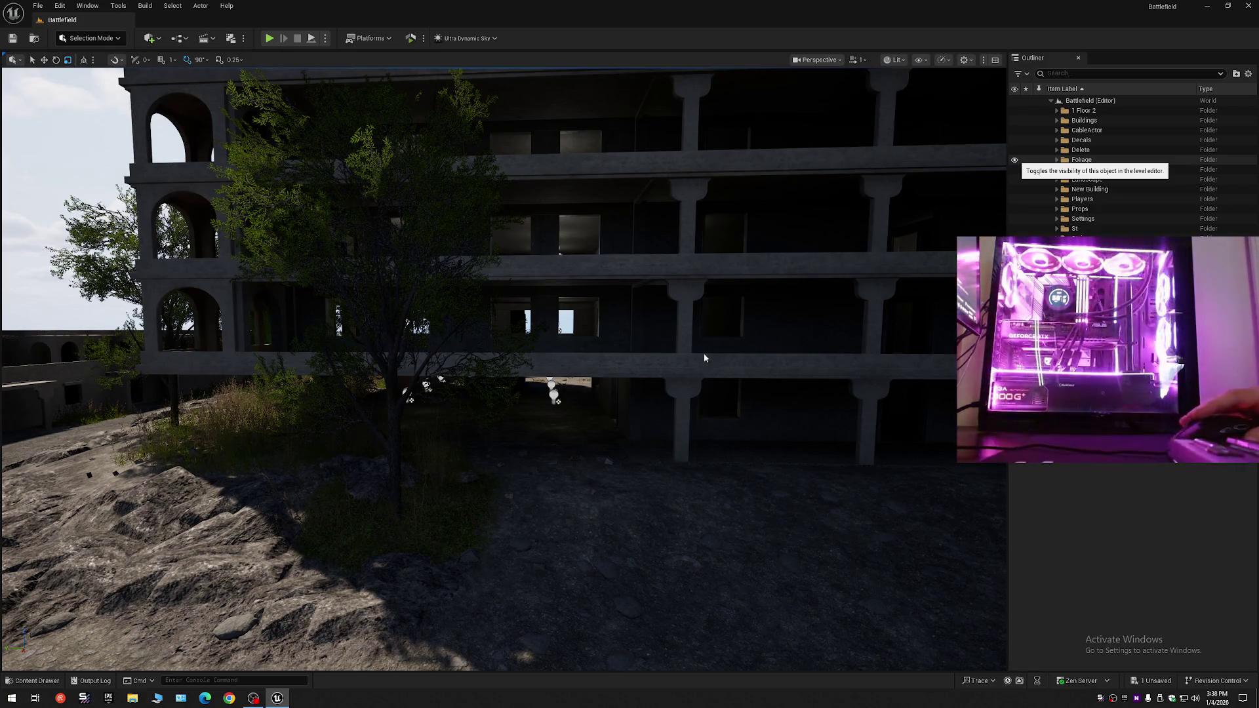
click(1014, 159)
- Delete all point lights in Delete > Lights, from the first PointLight through PointLight126
click(1056, 149)
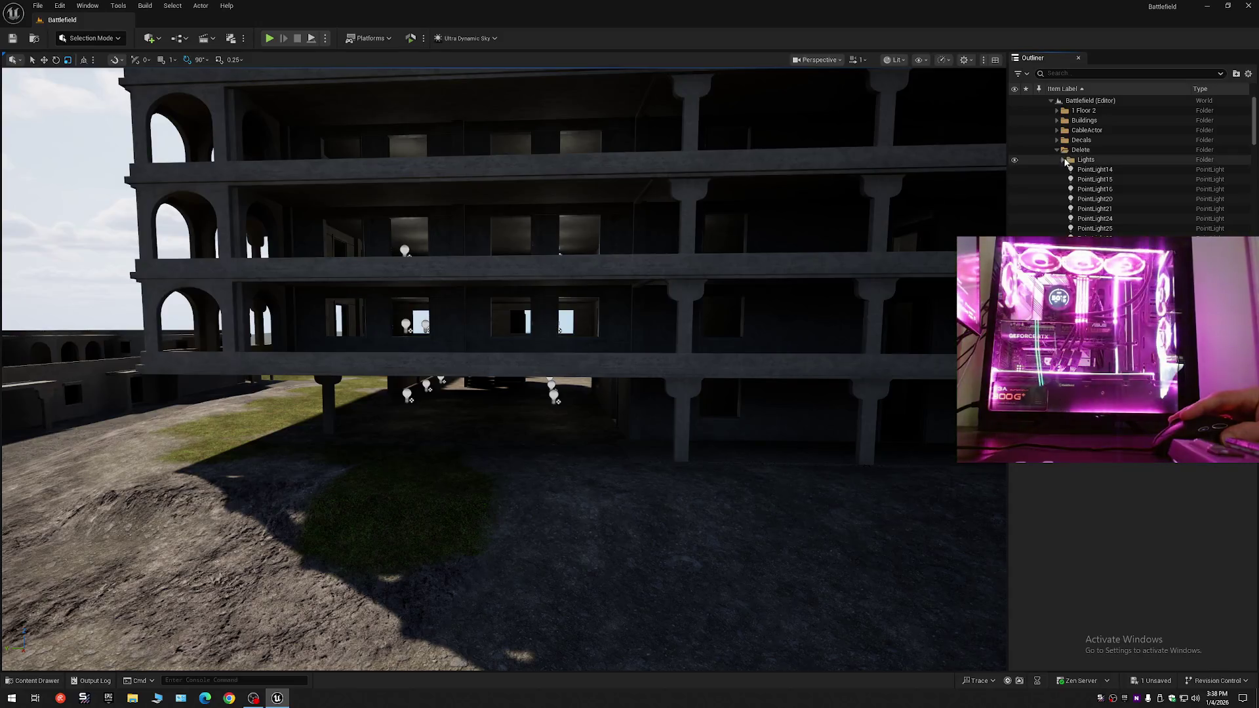
click(1063, 159)
click(1097, 170)
scroll(1108, 164, down, 20)
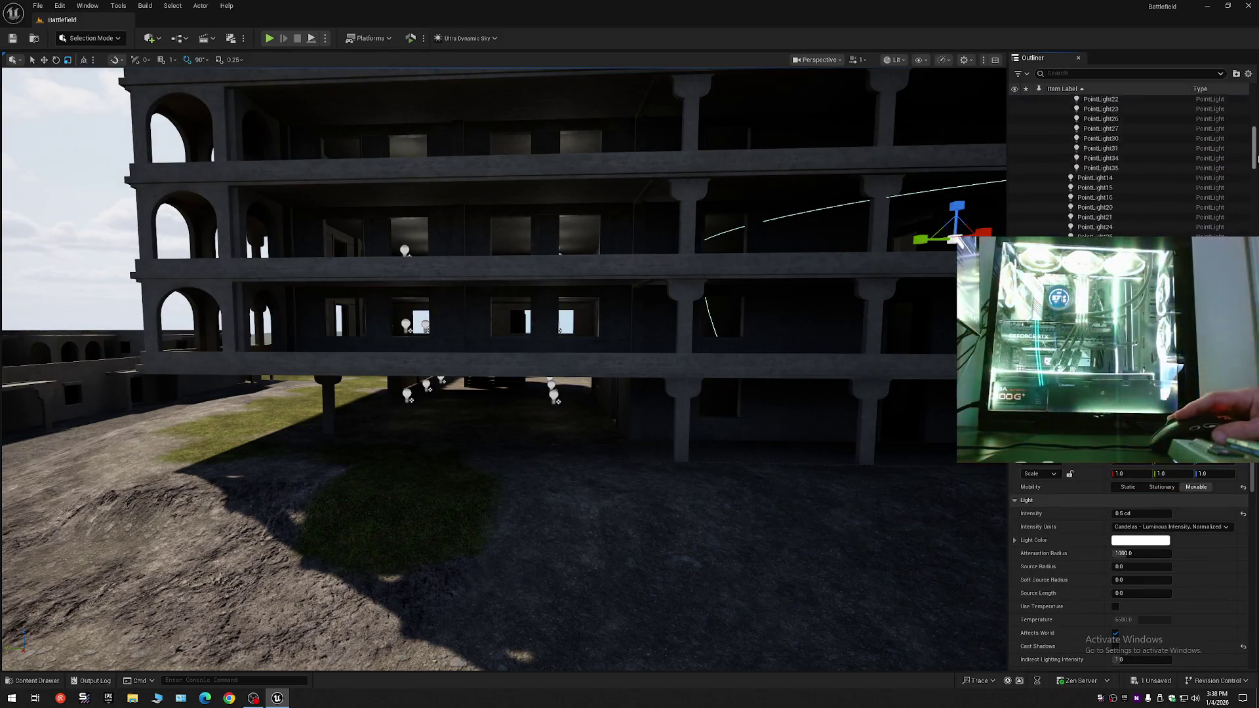
shift+click(1100, 204)
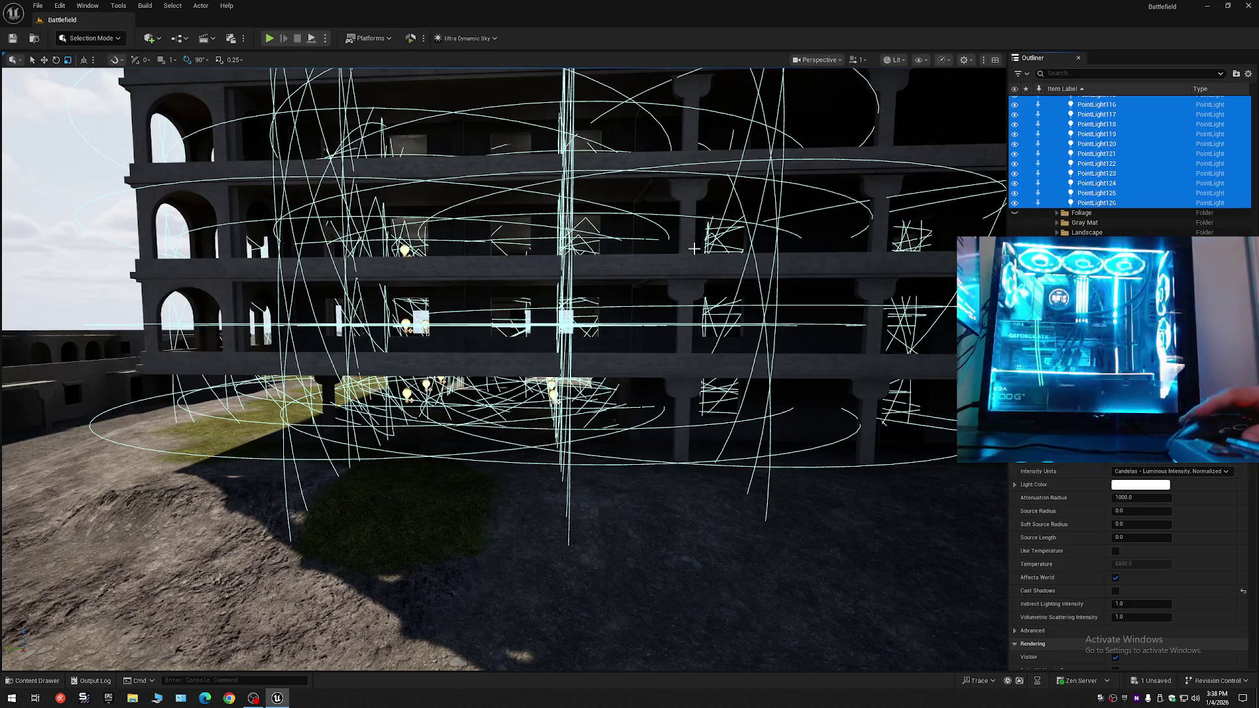
key(Delete)
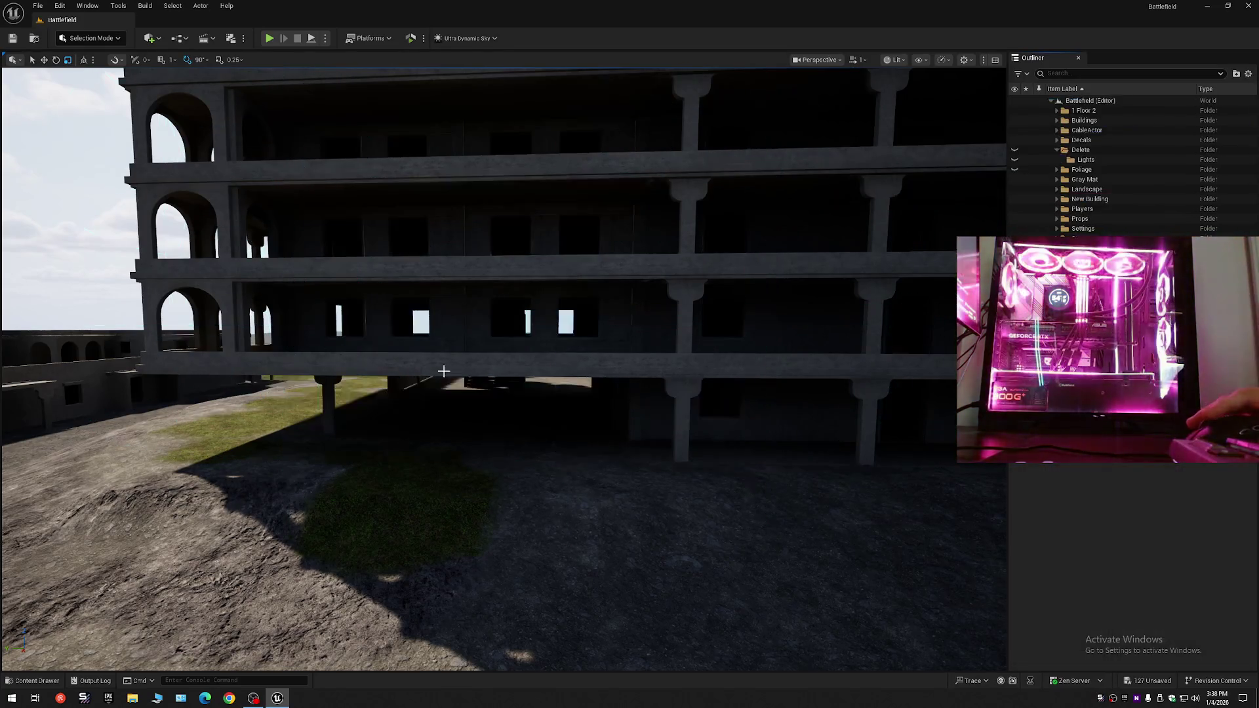
drag(550, 387, 550, 338)
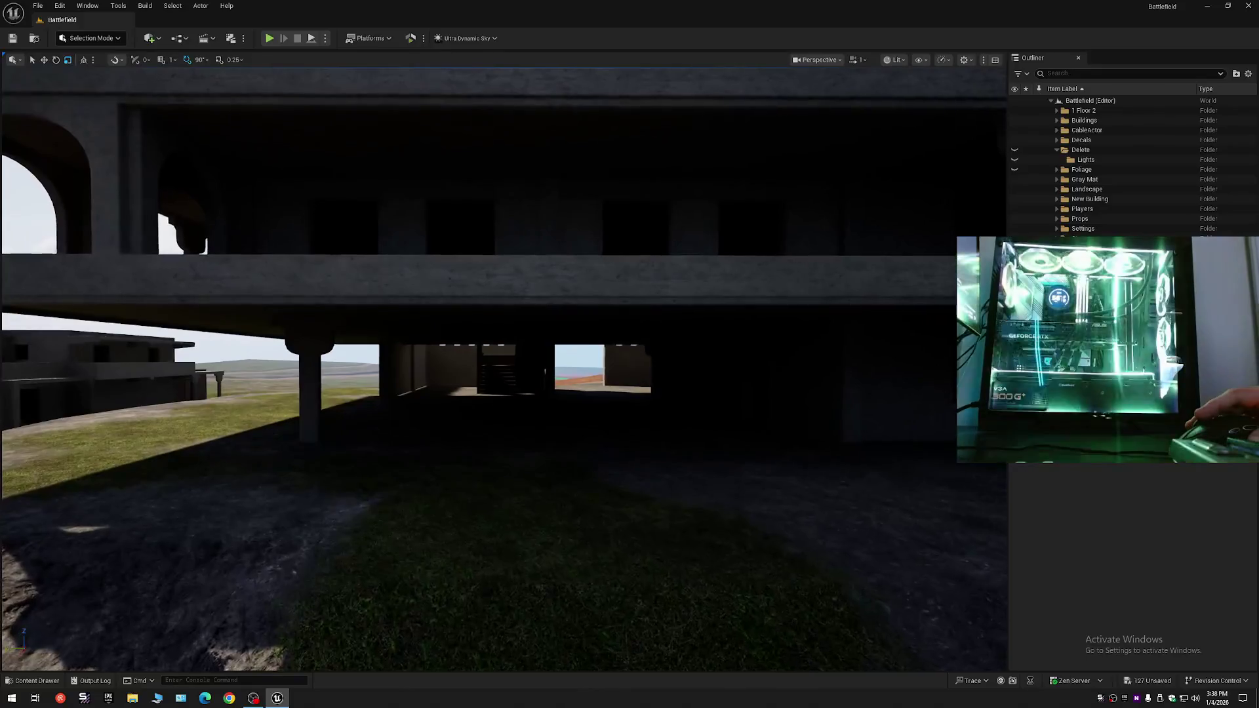
mouse_move(399, 473)
mouse_down()
mouse_move(399, 498)
mouse_move(399, 473)
mouse_up()
click(36, 681)
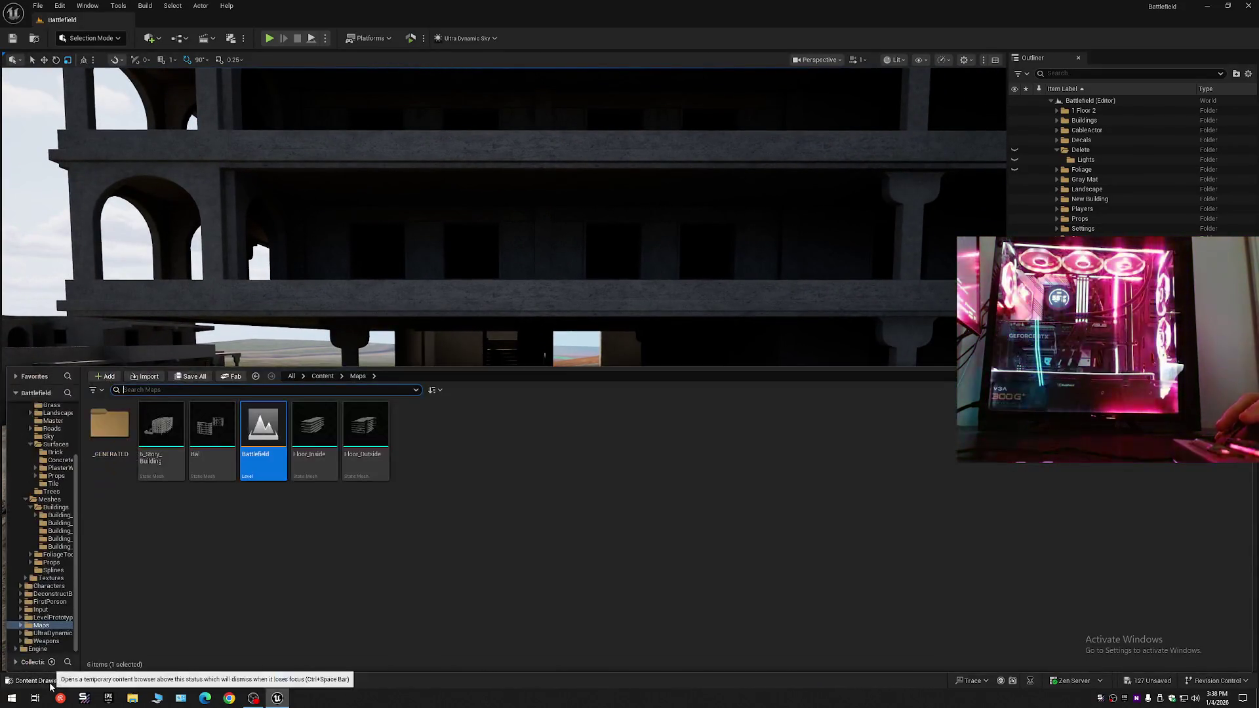
- Place a rect light, rotate it to face down, and raise it under the first-floor slab
click(152, 38)
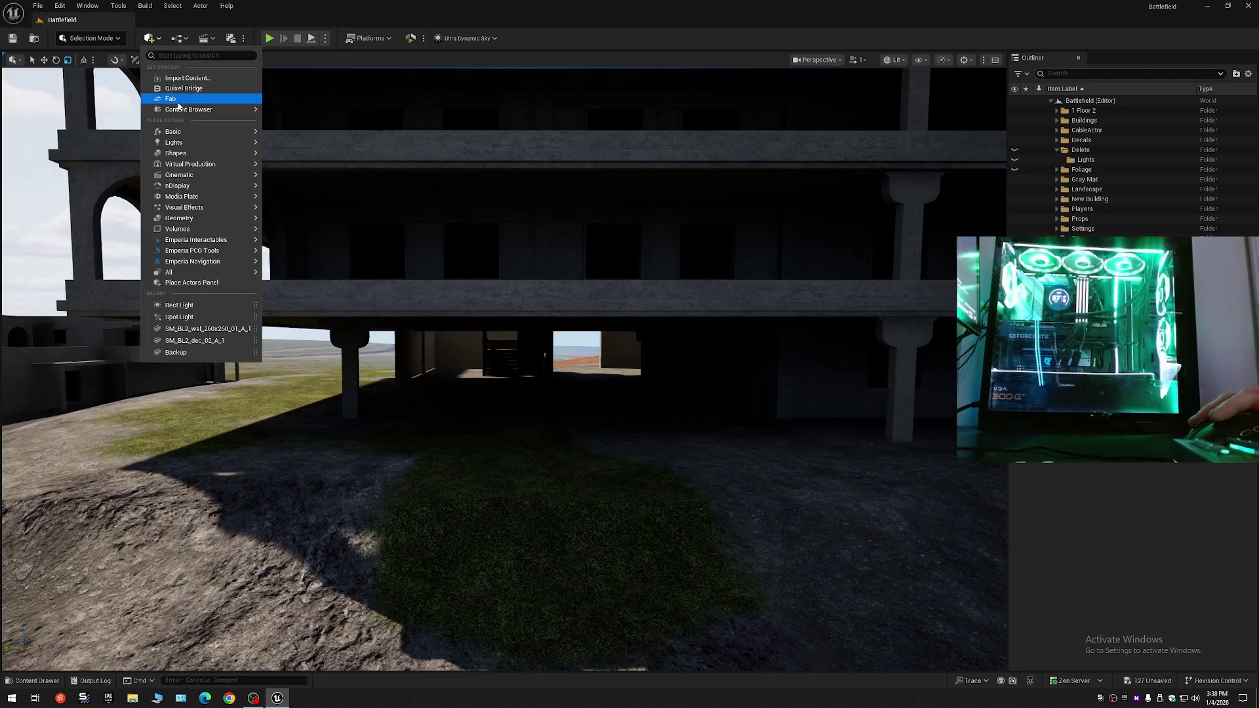
mouse_move(188, 145)
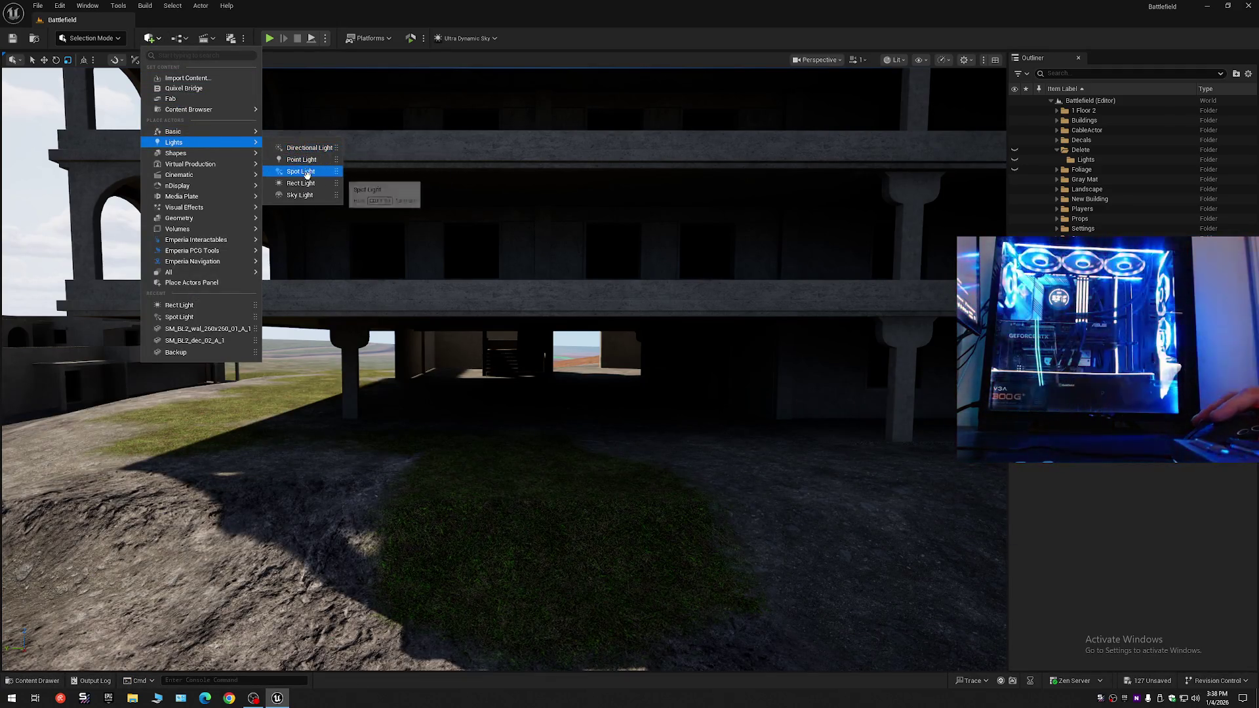
click(306, 185)
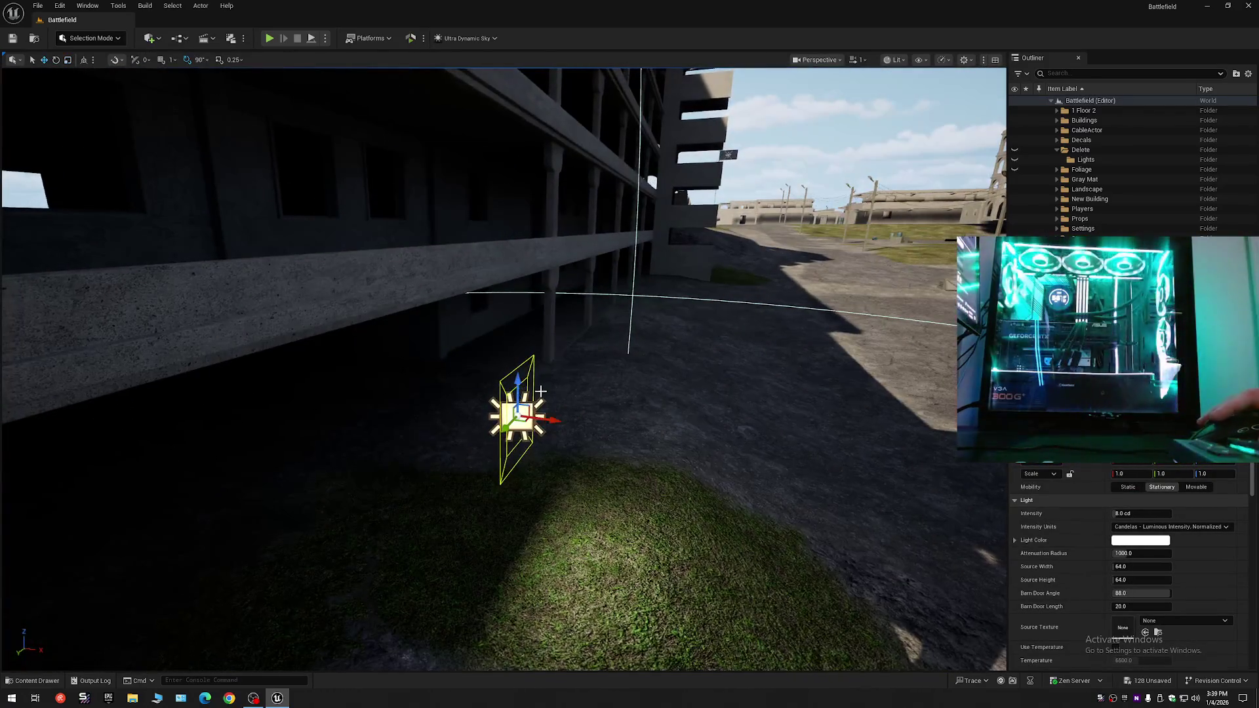
key(e)
mouse_move(538, 374)
mouse_down()
mouse_move(547, 393)
mouse_move(212, 379)
mouse_up()
key(w)
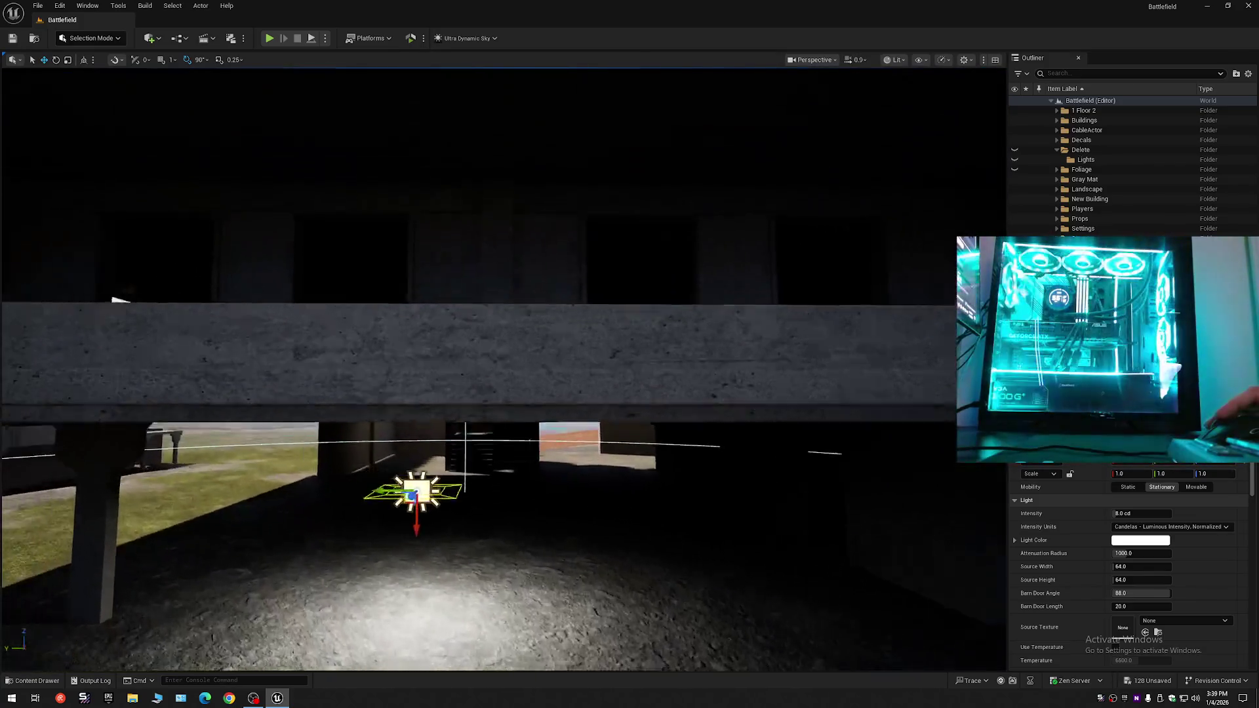
key(e)
key(r)
key(e)
key(r)
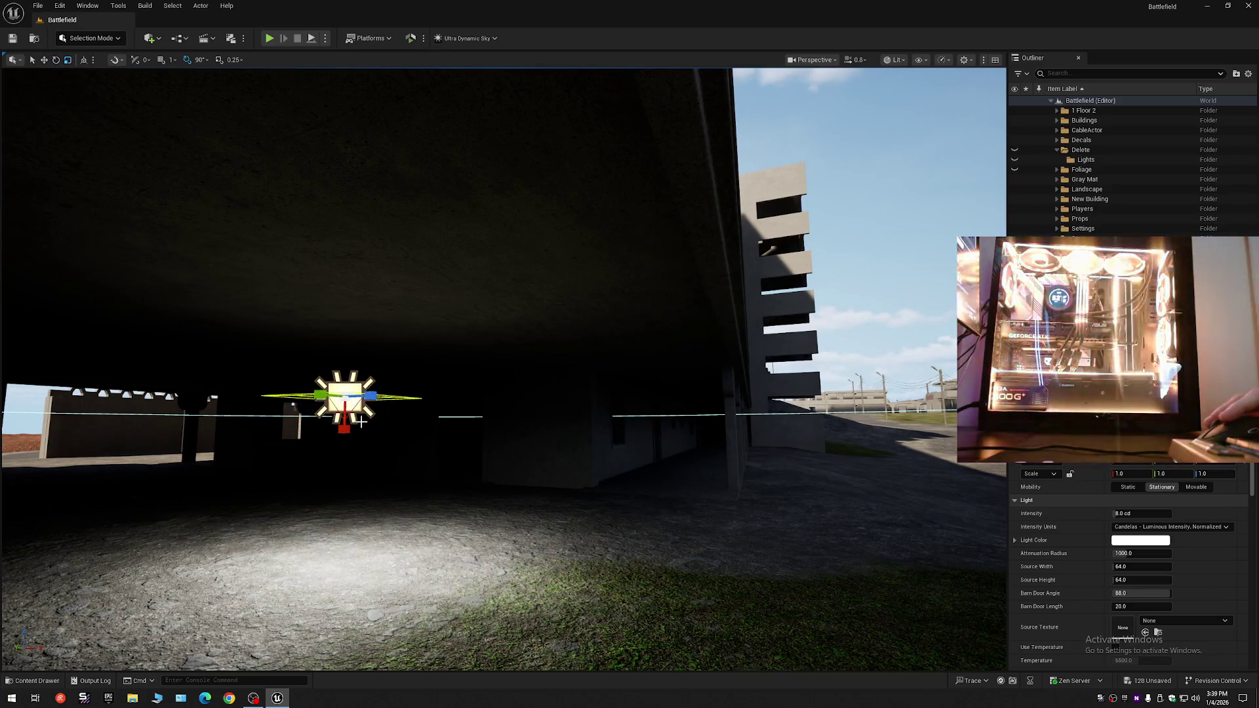
drag(345, 432, 342, 330)
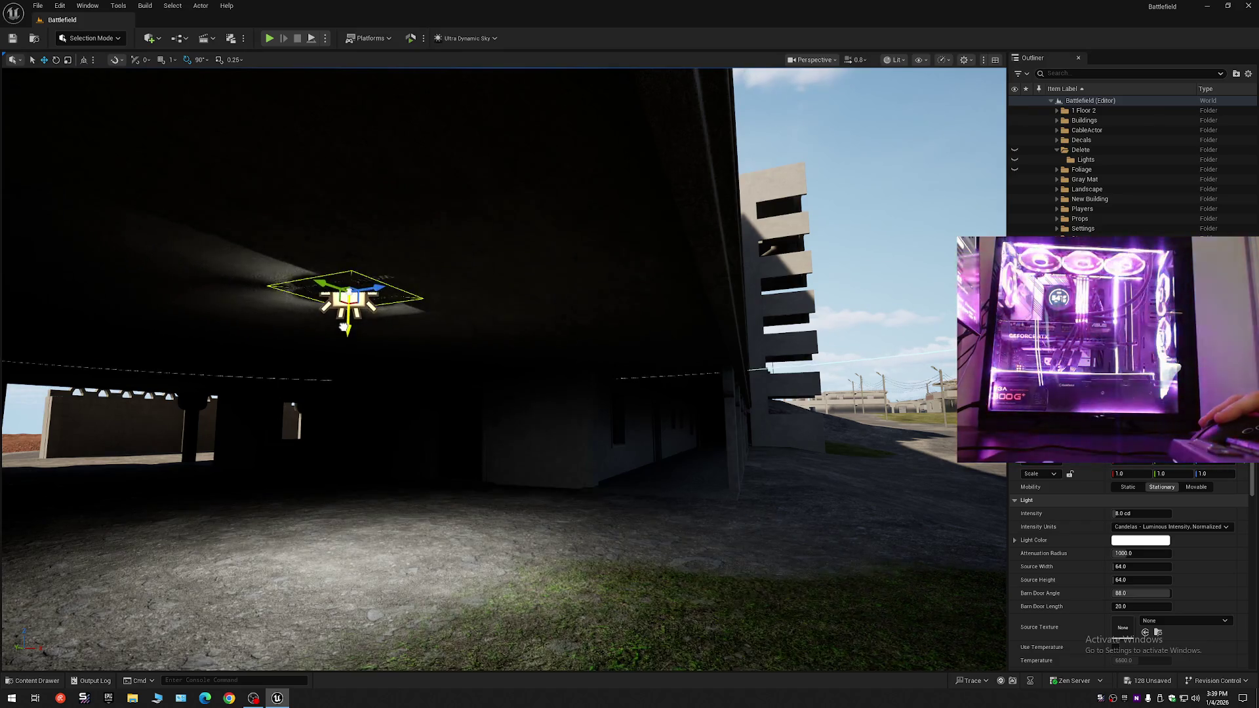
mouse_move(343, 327)
mouse_down()
mouse_move(498, 328)
mouse_move(386, 319)
mouse_move(564, 305)
mouse_up()
- Alt-drag two copies of the rect light along the slab underside, one right and one left
mouse_move(228, 323)
alt+mouse_down()
mouse_move(776, 319)
mouse_move(750, 351)
alt+mouse_up()
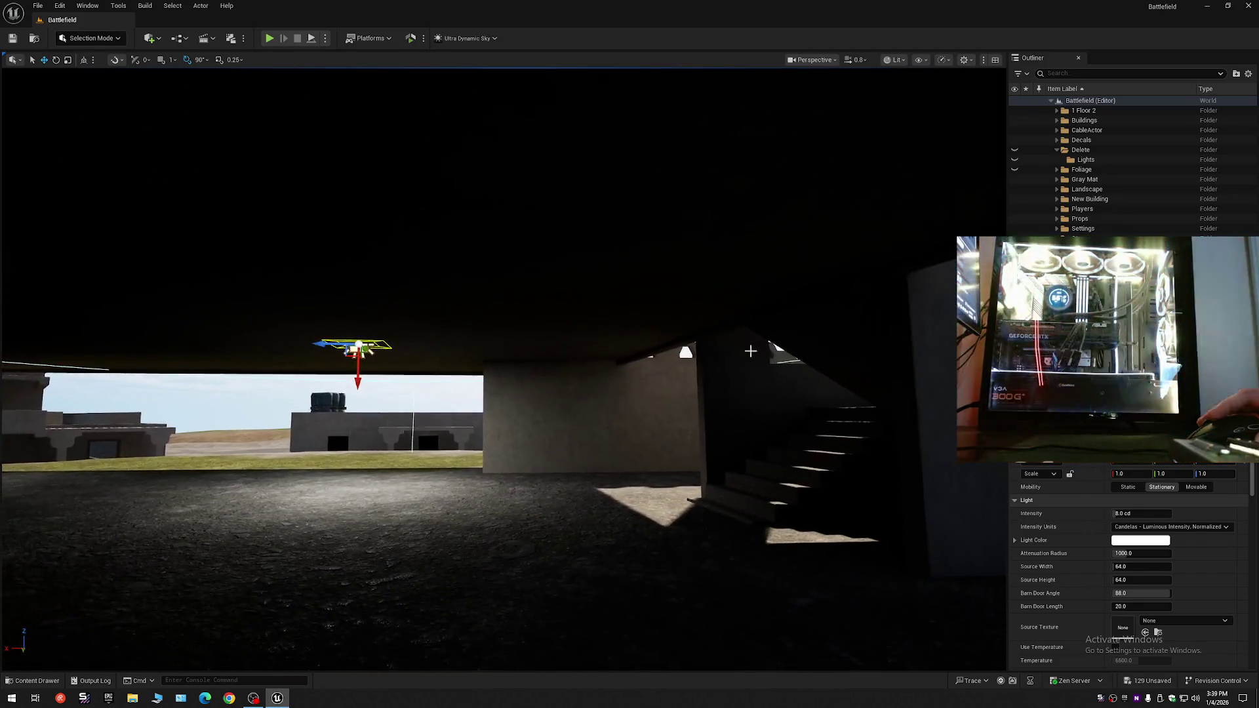
drag(357, 345, 459, 346)
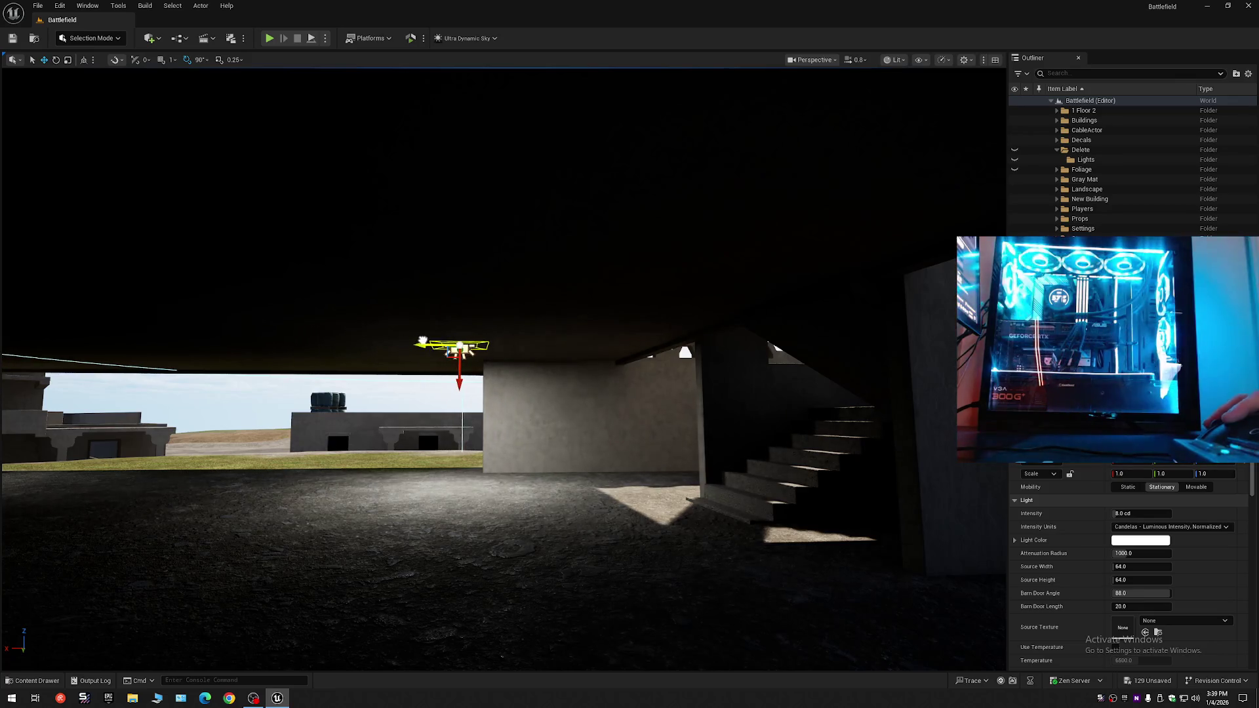
mouse_move(336, 423)
mouse_down()
mouse_move(409, 383)
mouse_move(682, 403)
mouse_move(469, 407)
mouse_move(552, 344)
mouse_up()
drag(711, 346, 440, 342)
drag(401, 418, 383, 403)
mouse_move(419, 341)
mouse_down()
mouse_move(433, 367)
mouse_move(472, 387)
mouse_move(499, 339)
mouse_move(312, 340)
mouse_move(677, 339)
mouse_up()
- Slide the selected rect light further right along the slab underside
key(w)
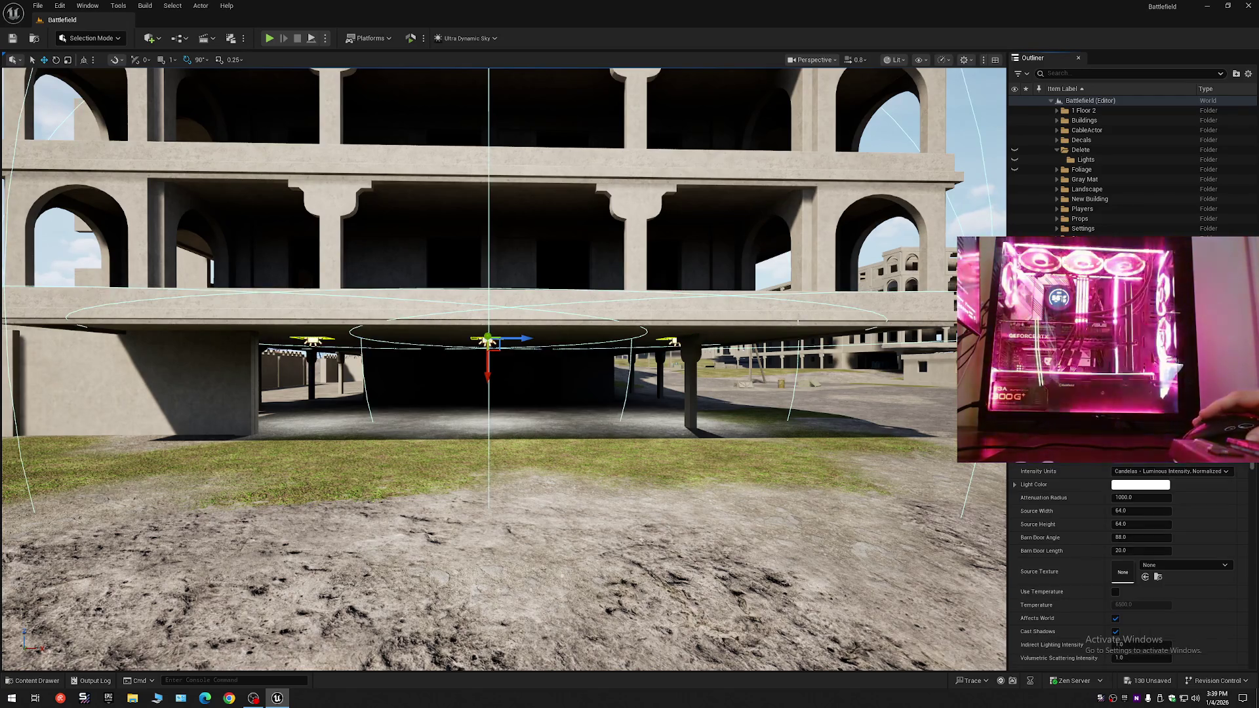
key(s)
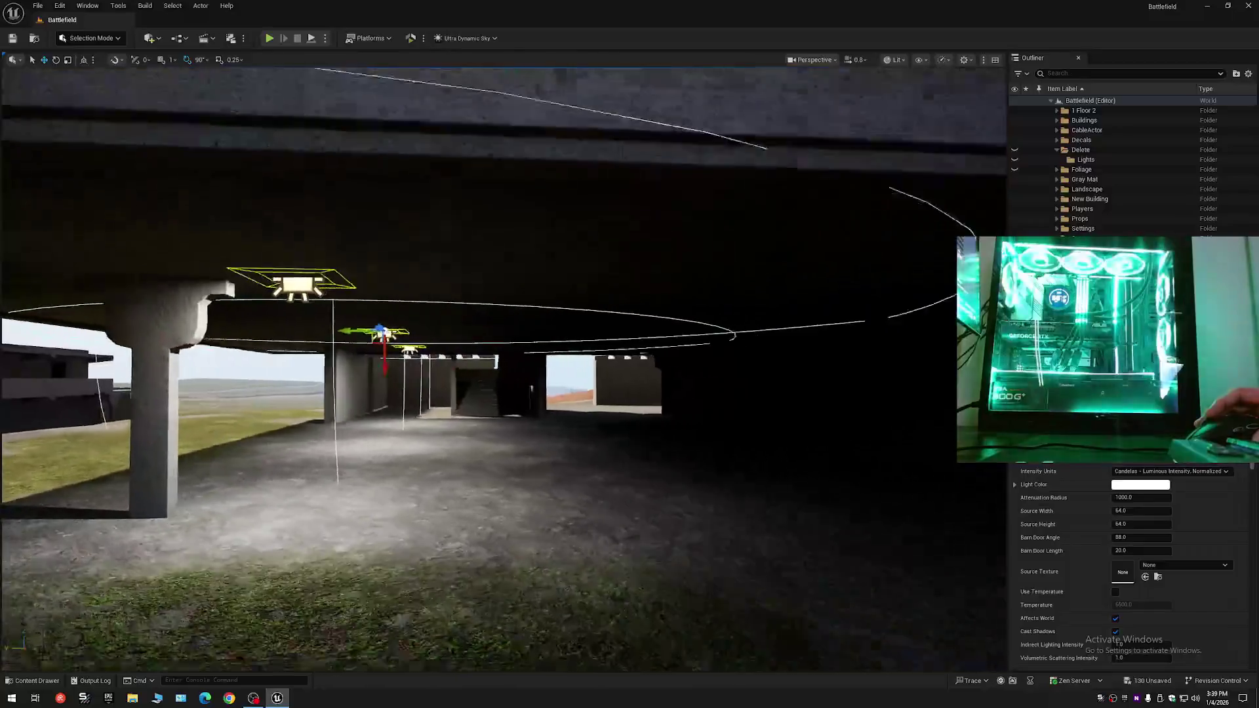
mouse_move(373, 353)
mouse_down()
mouse_move(606, 348)
mouse_move(569, 346)
mouse_up()
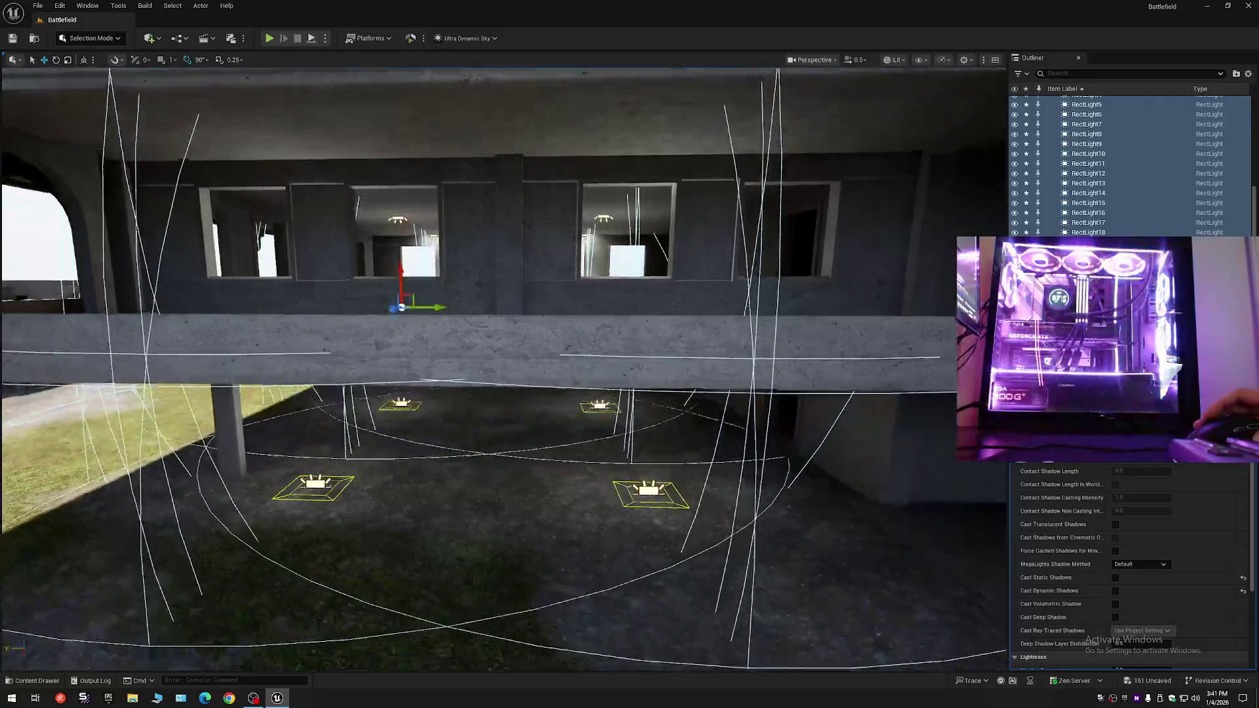
key(w)
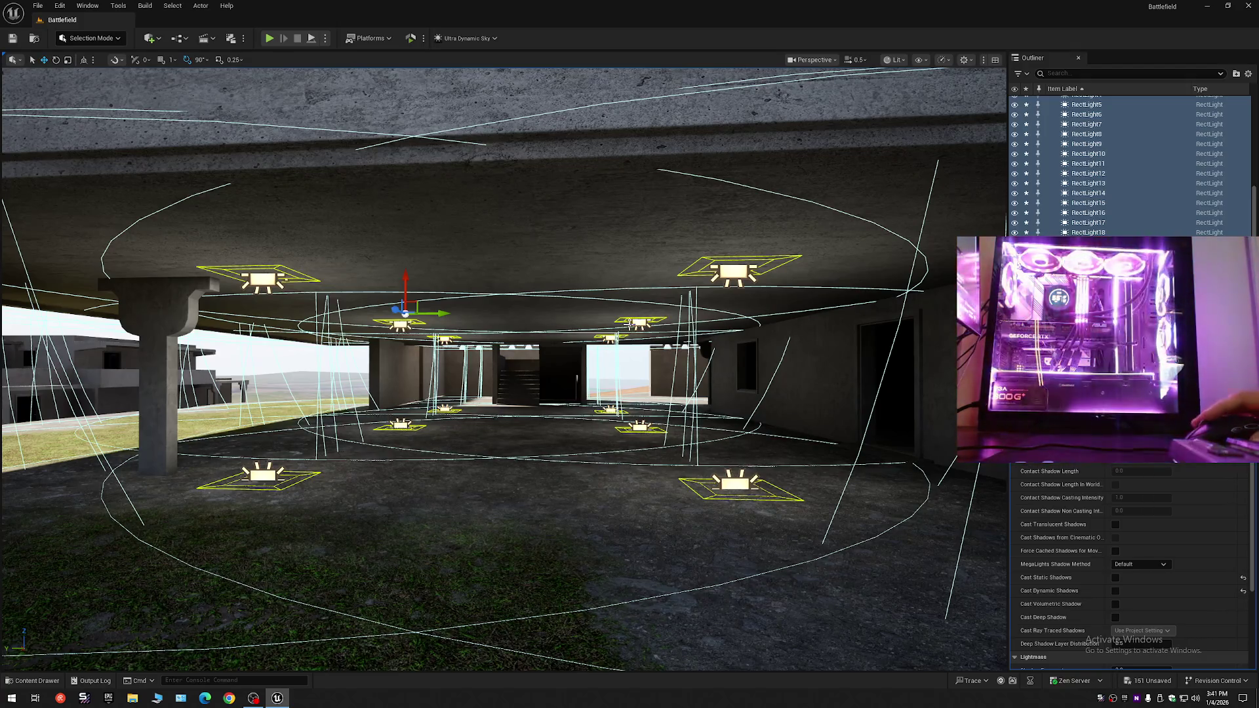
key(s)
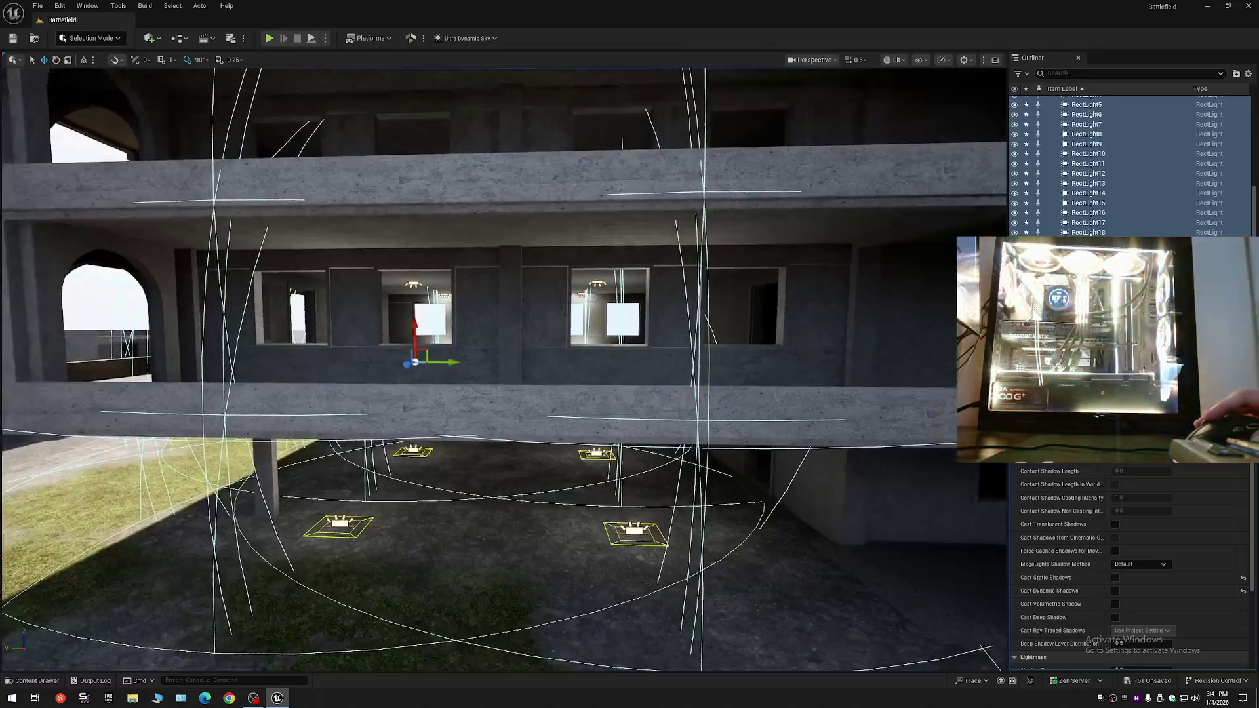
key(w)
- Undo the shadow changes and remove the rect lights added to the upper floor
key(ctrl+z)
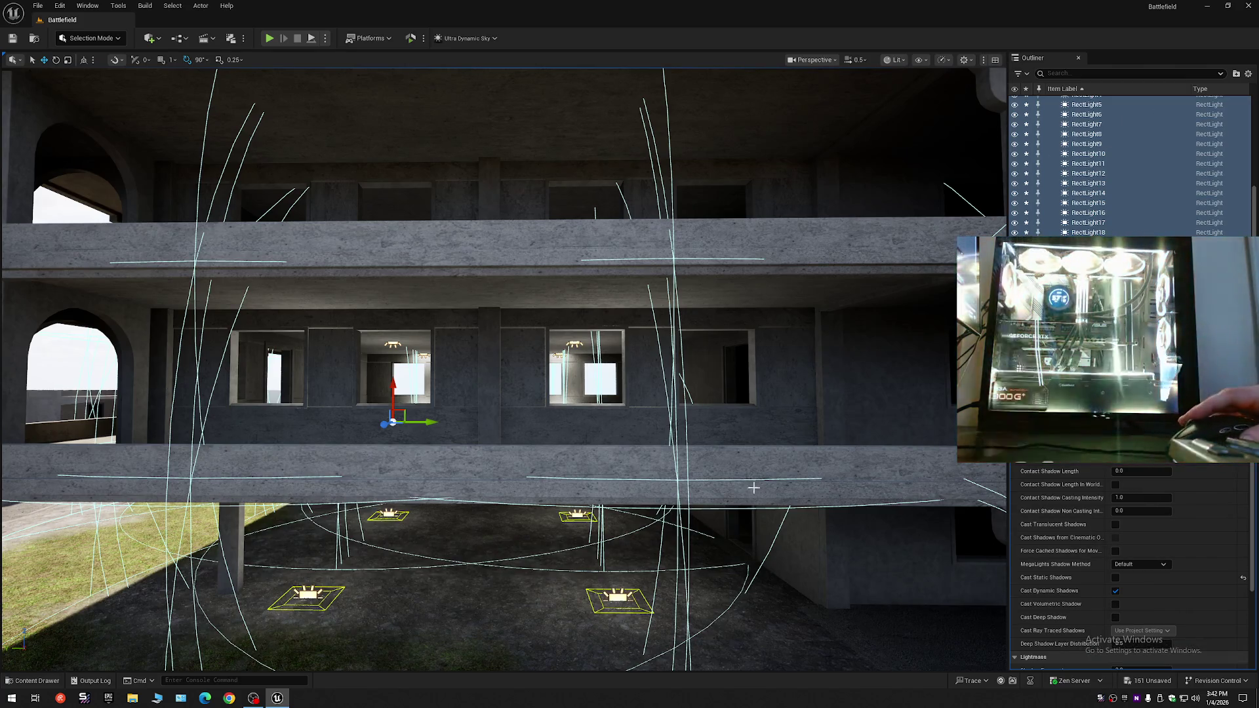
key(ctrl+z)
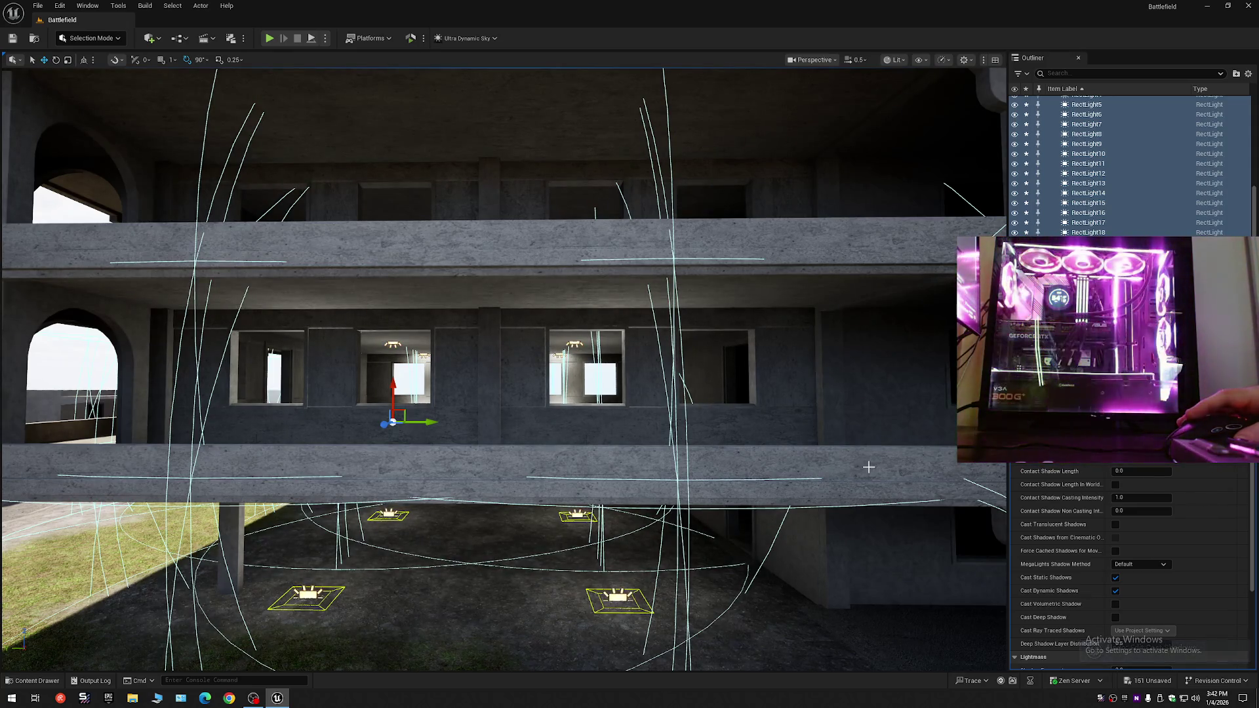
key(ctrl+z)
key(ctrl+z)
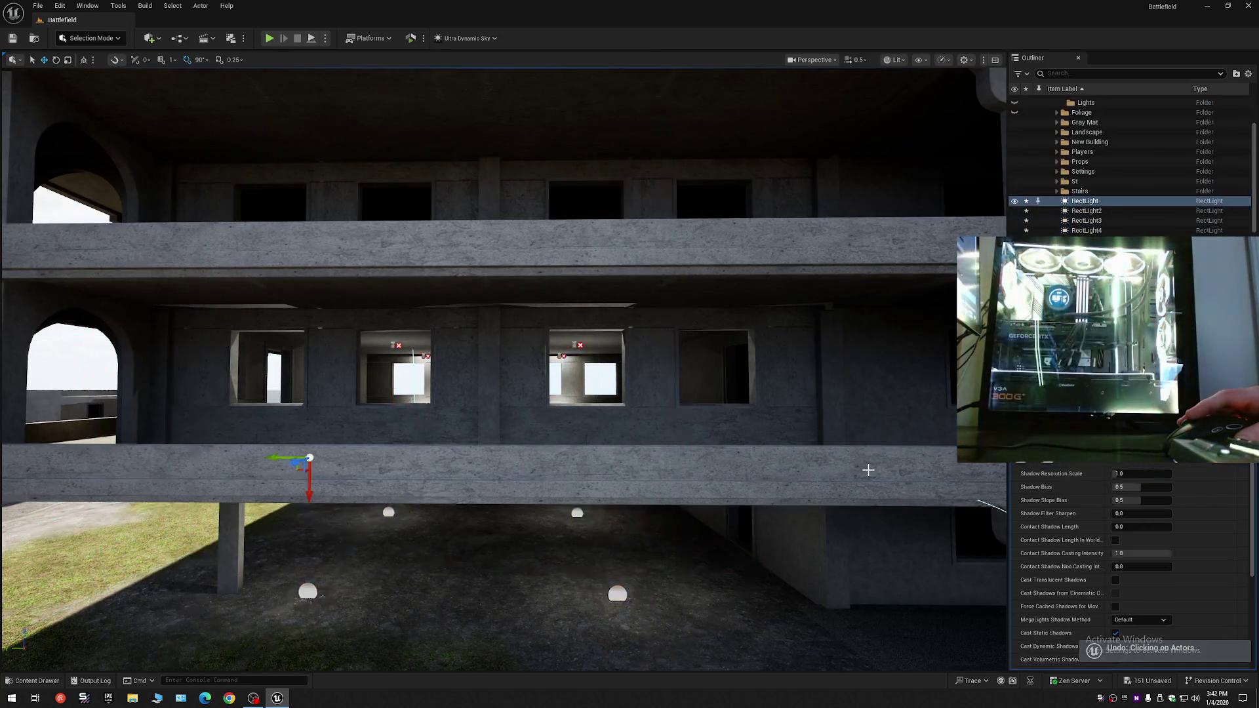
key(ctrl+y)
scroll(864, 471, up, 10)
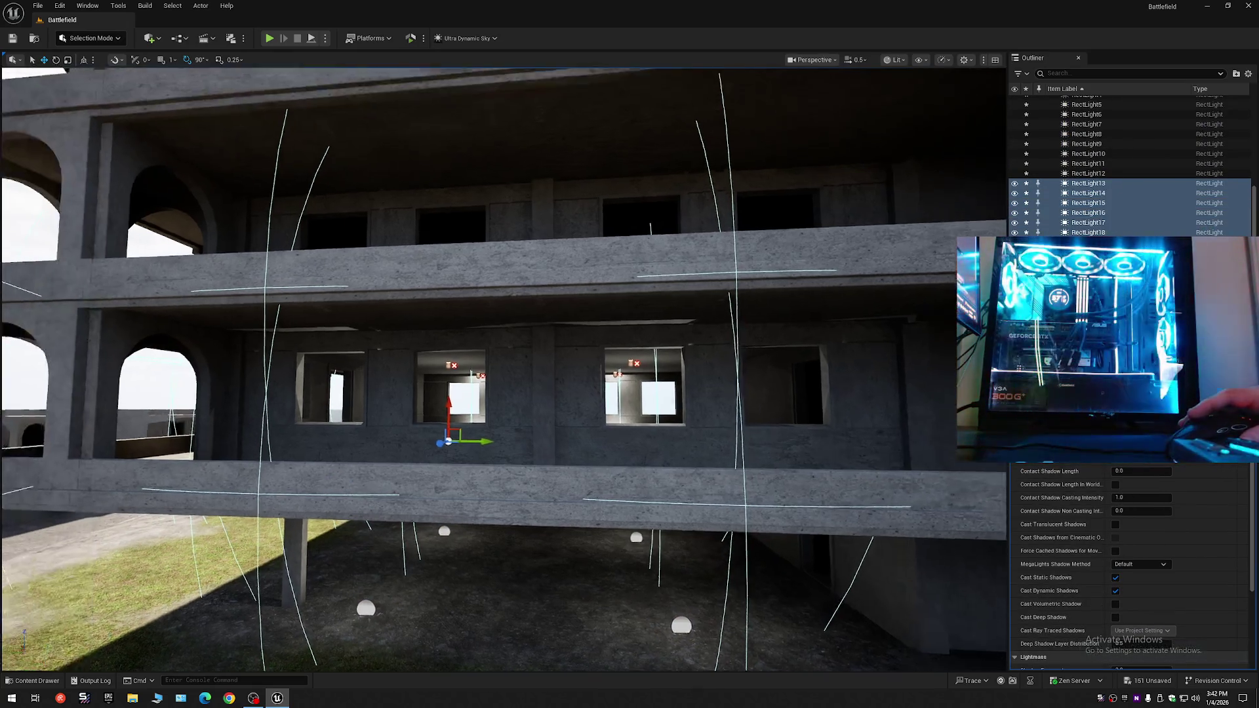
scroll(112, 525, up, 10)
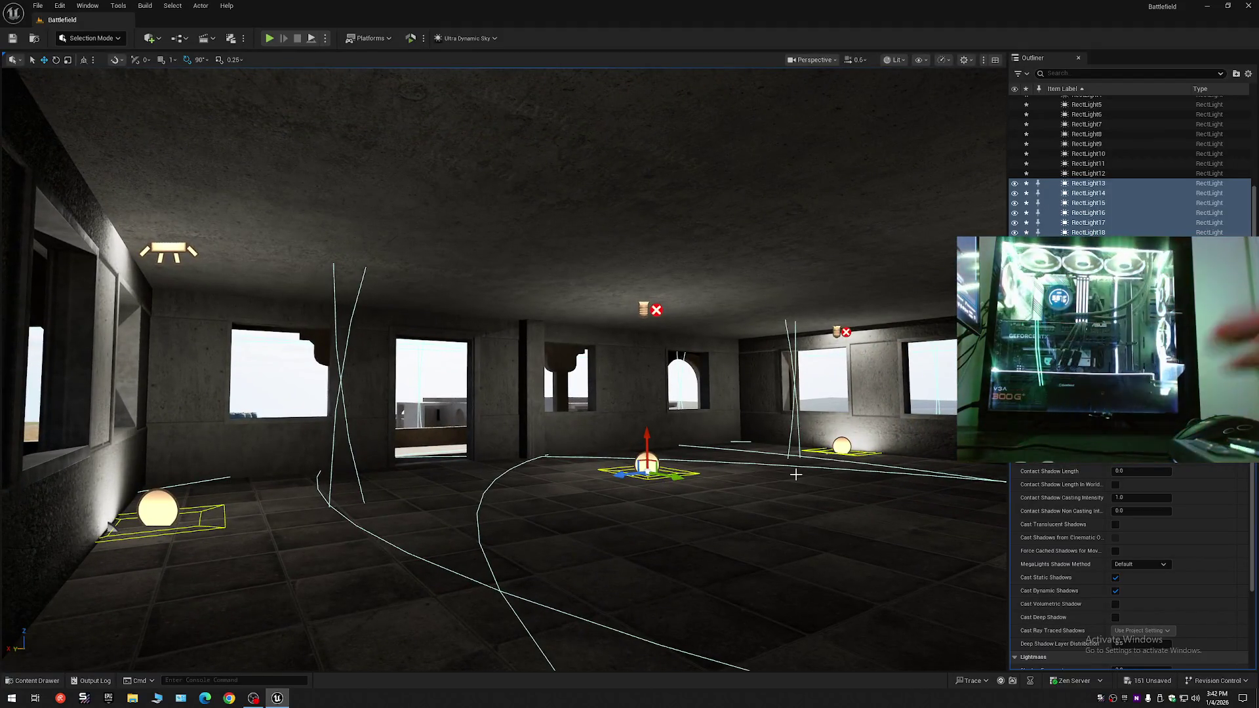
key(ctrl+z)
scroll(255, 508, down, 10)
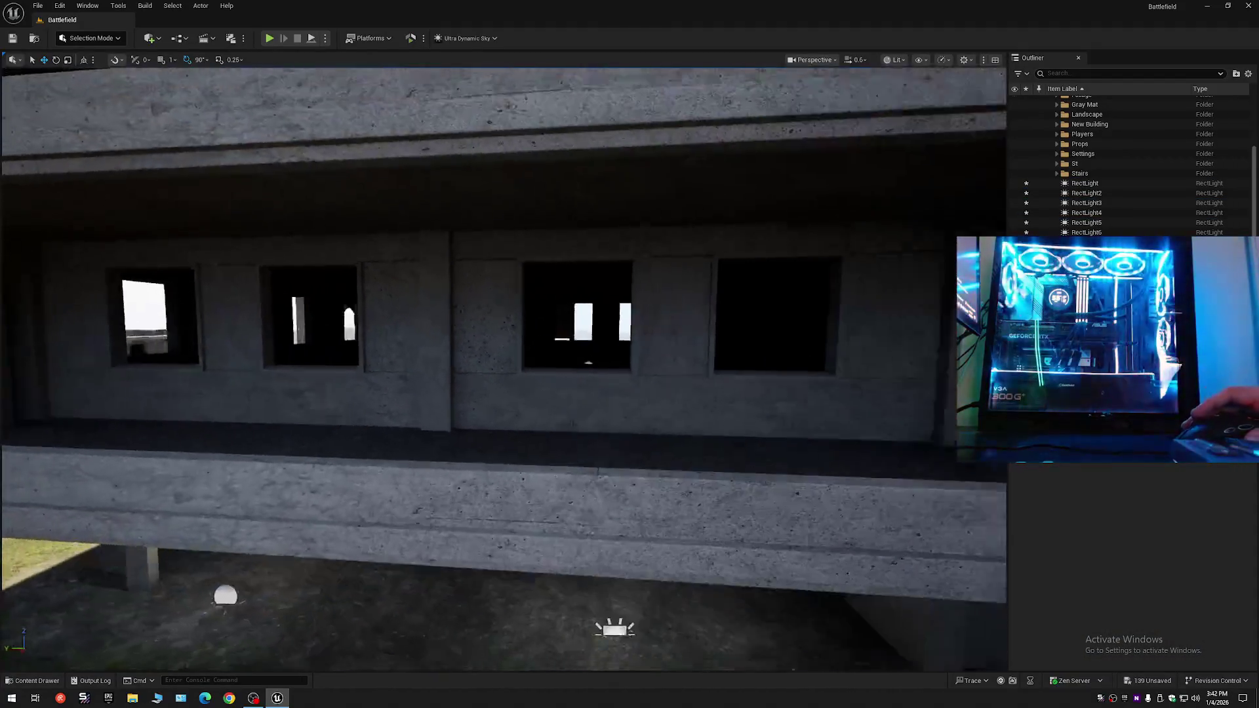
scroll(275, 138, down, 10)
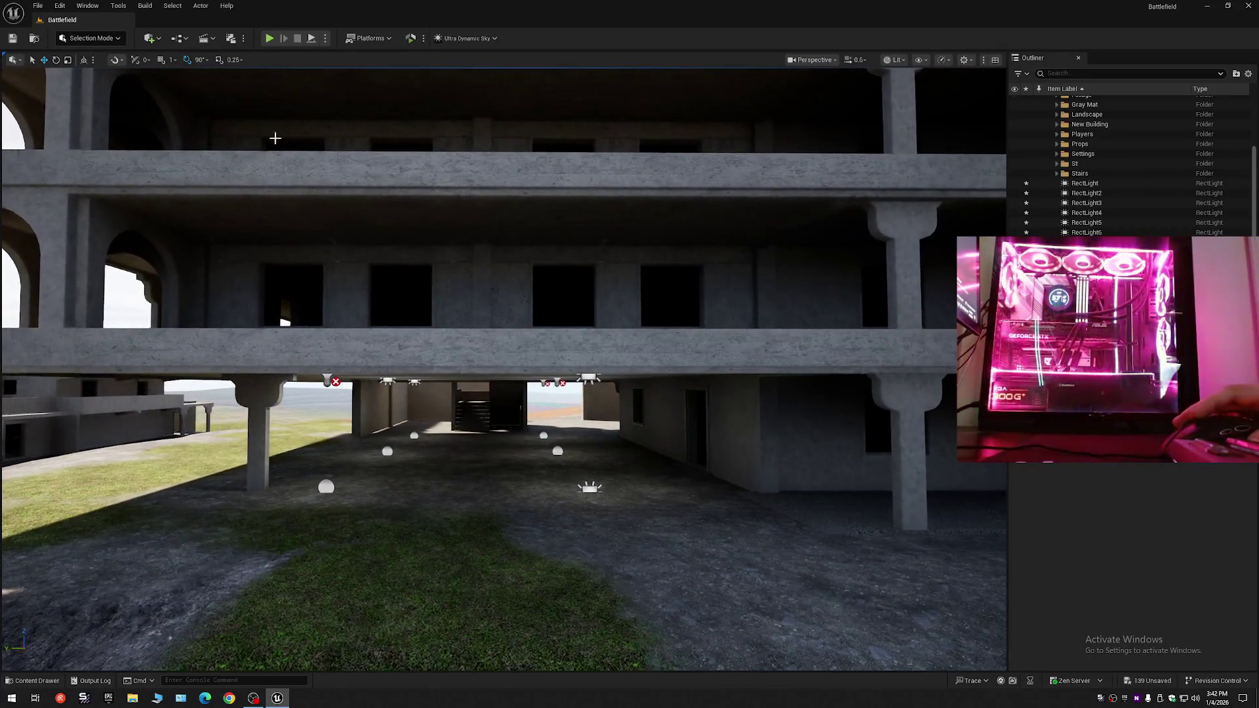
click(154, 38)
- Add a point light and drag it down and over to sit beside the pillar under the slab
mouse_move(175, 144)
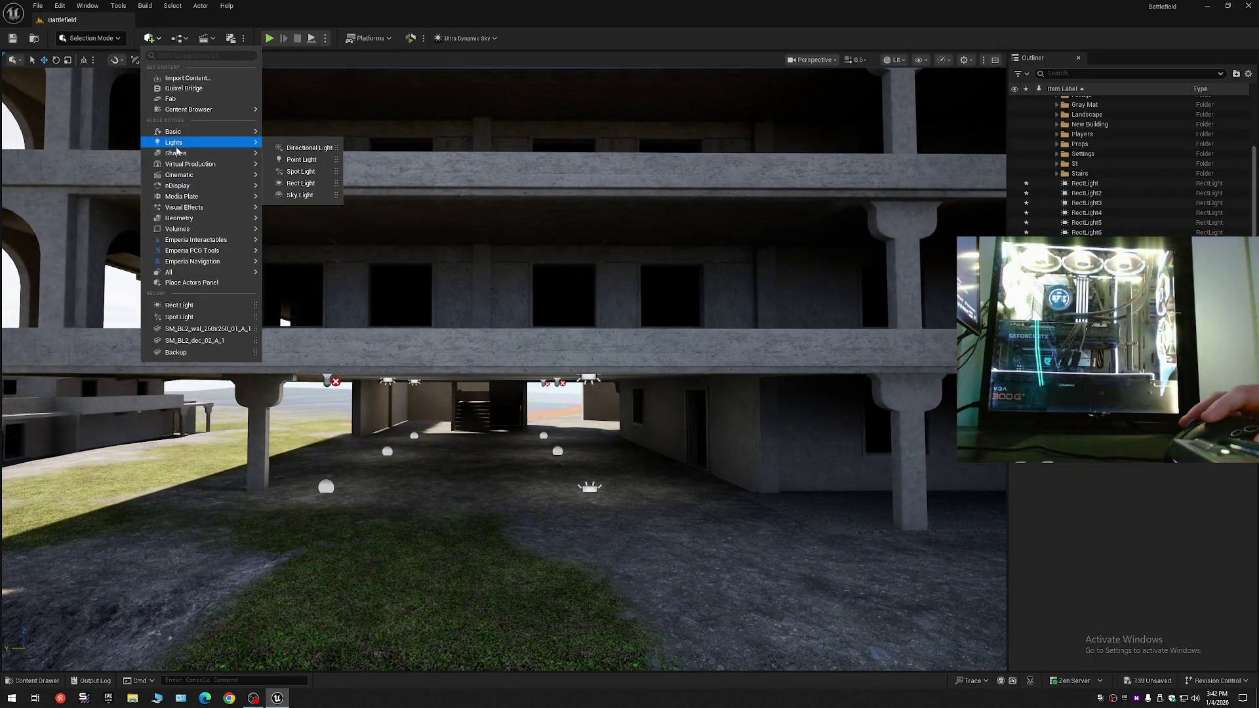
click(302, 160)
drag(484, 386, 485, 387)
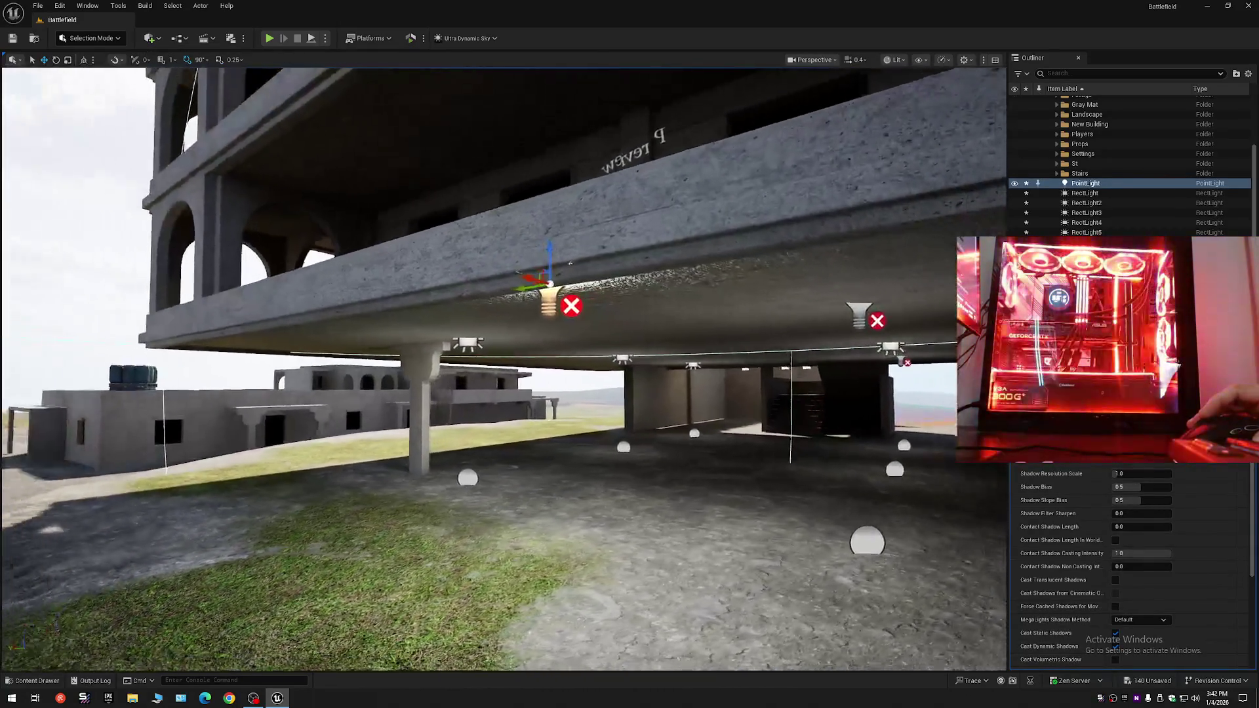
drag(586, 340, 585, 340)
mouse_move(594, 261)
mouse_down()
mouse_move(600, 516)
mouse_move(647, 465)
mouse_move(646, 413)
mouse_up()
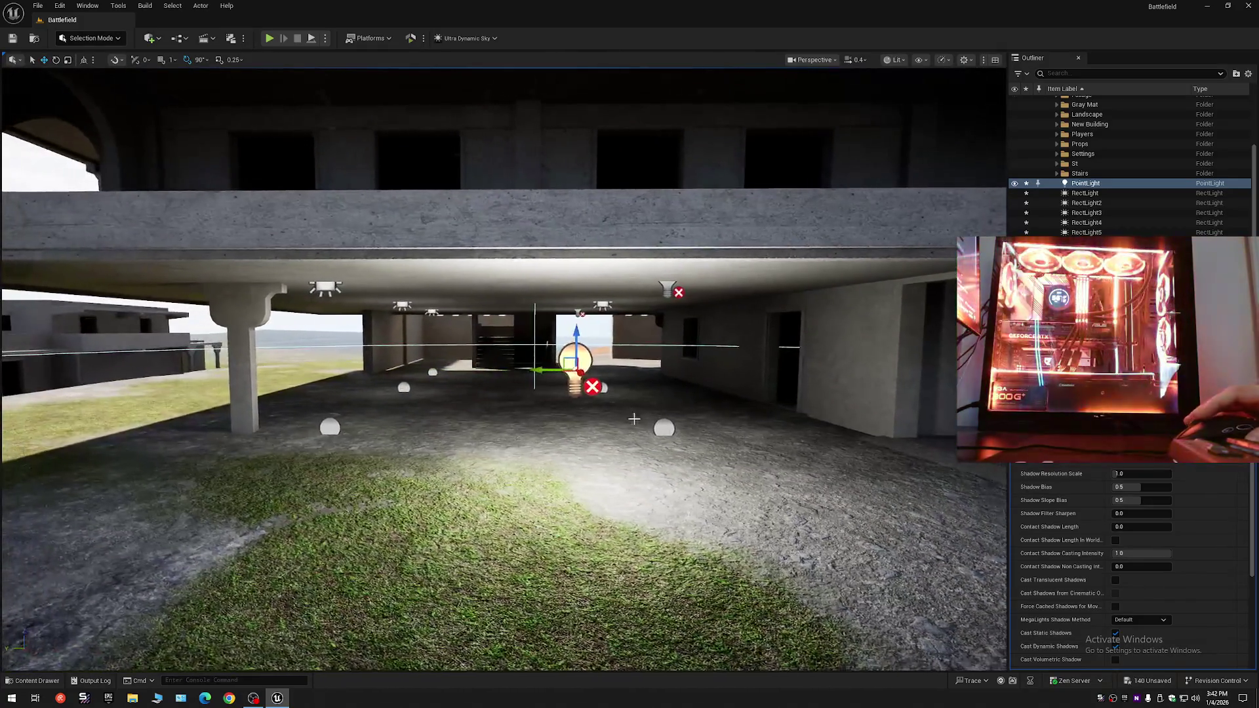
mouse_move(552, 356)
mouse_down()
mouse_move(255, 372)
mouse_move(325, 347)
mouse_move(615, 339)
mouse_move(552, 305)
mouse_move(549, 325)
mouse_move(498, 305)
mouse_move(643, 430)
mouse_move(616, 429)
mouse_up()
drag(507, 356, 507, 356)
scroll(1094, 104, up, 4)
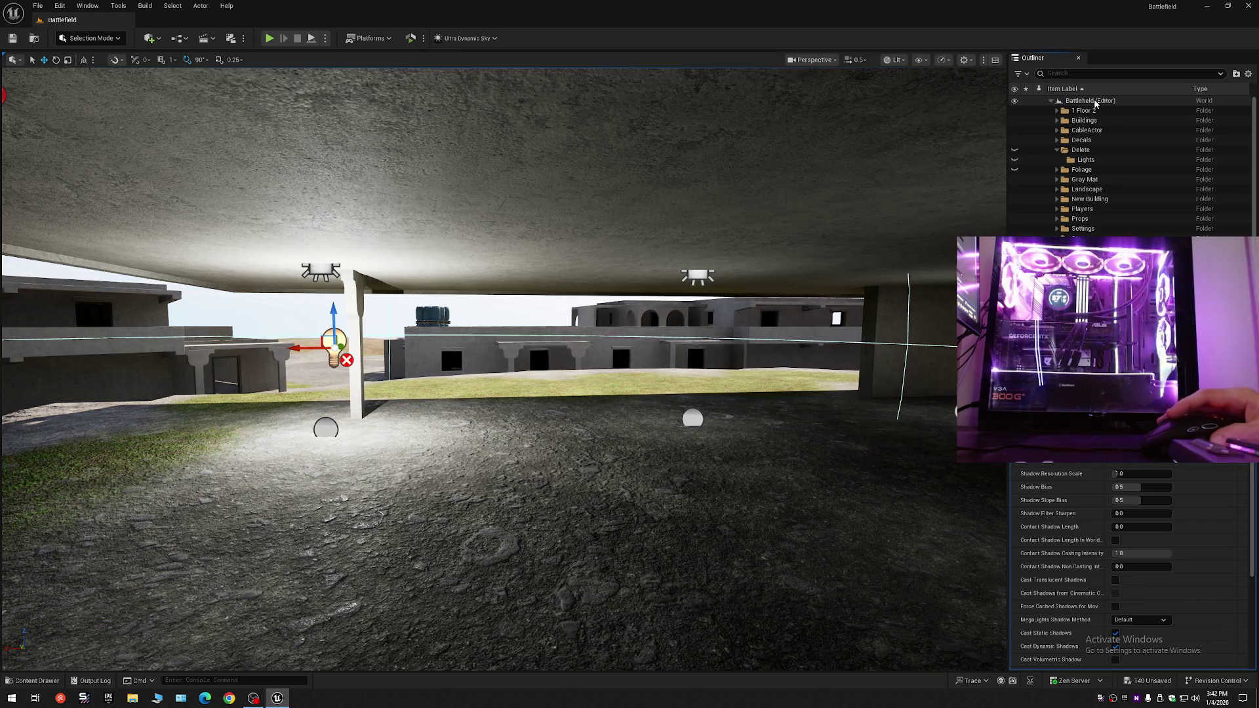
- Create an Outliner folder named race and move all the ceiling rect lights into it
right_click(1095, 103)
click(1135, 122)
text(race)
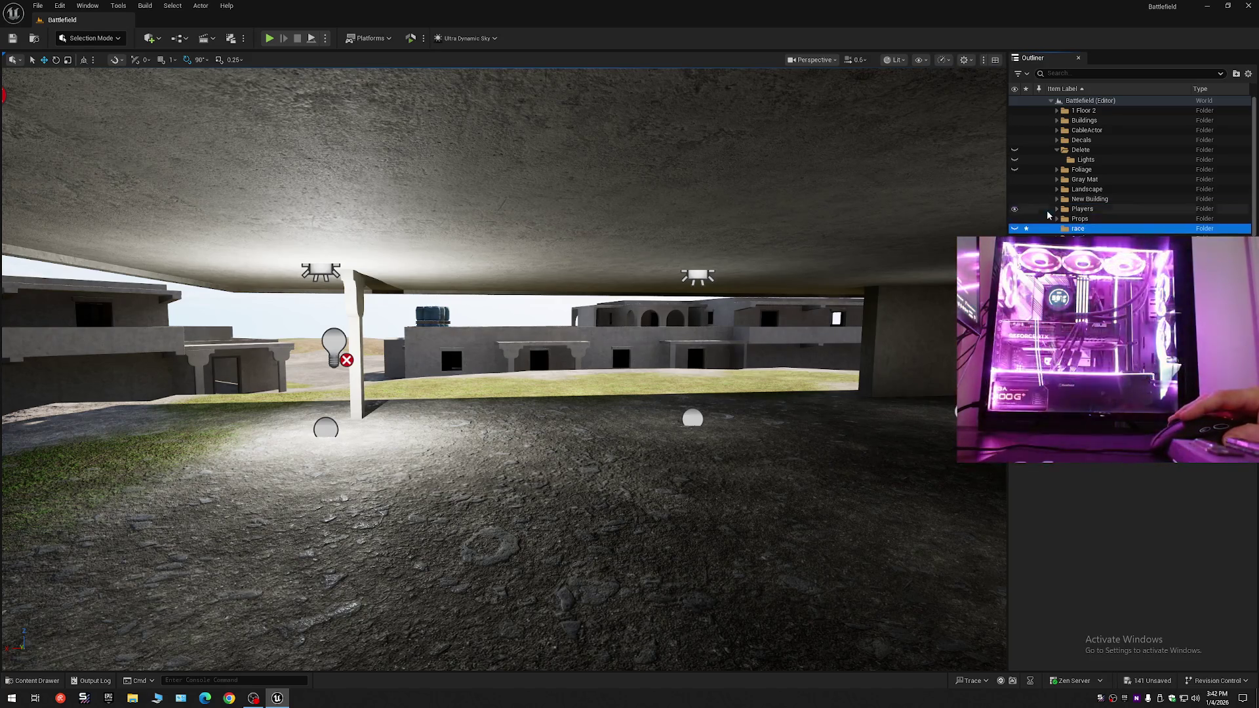
click(321, 271)
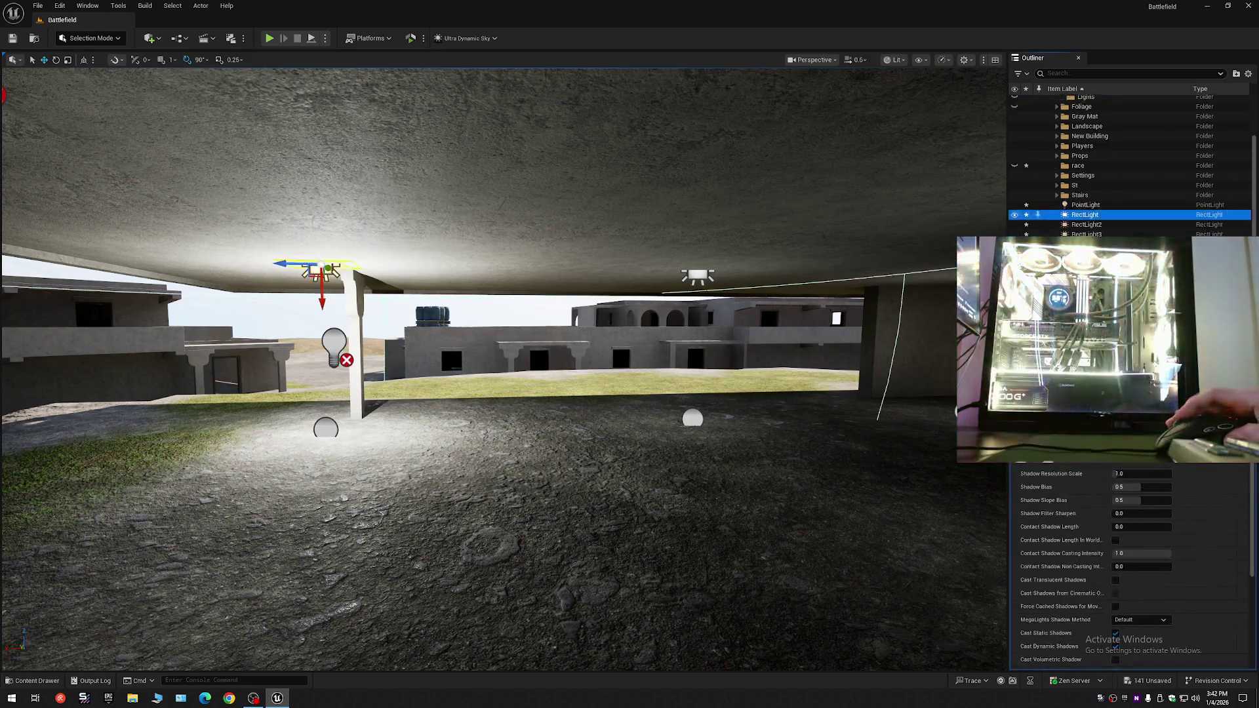
shift+click(1088, 251)
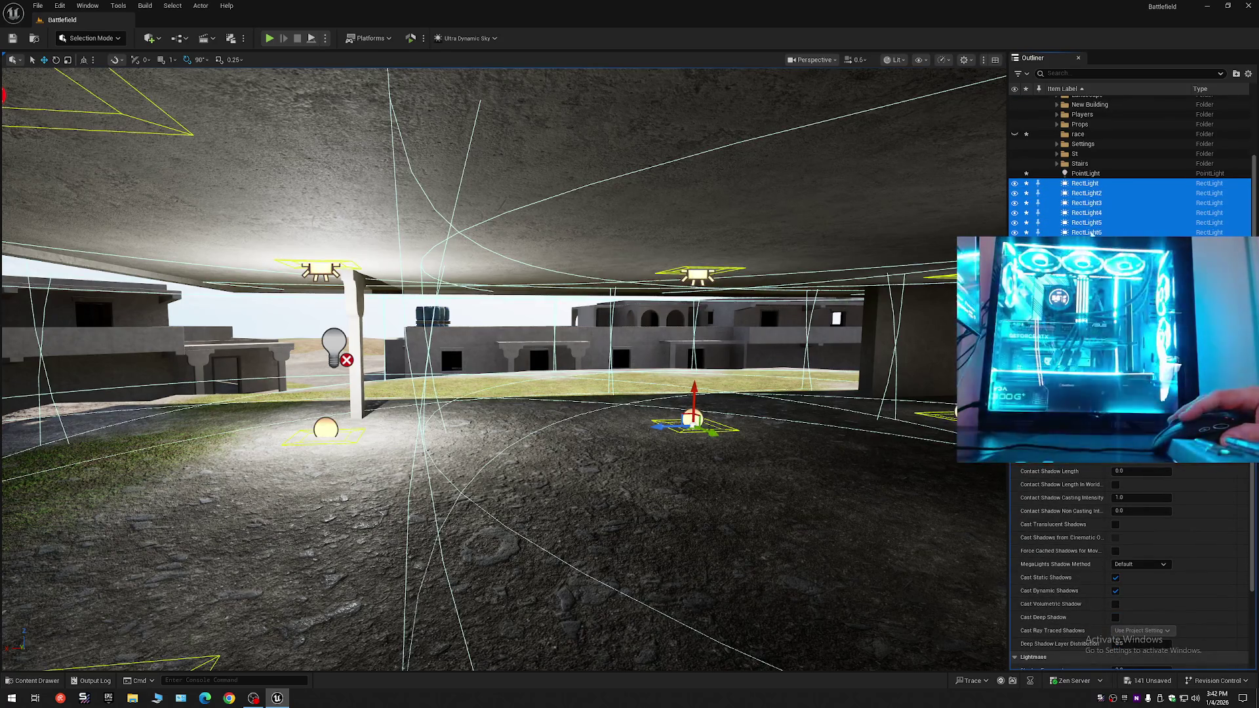
drag(1080, 137, 1081, 137)
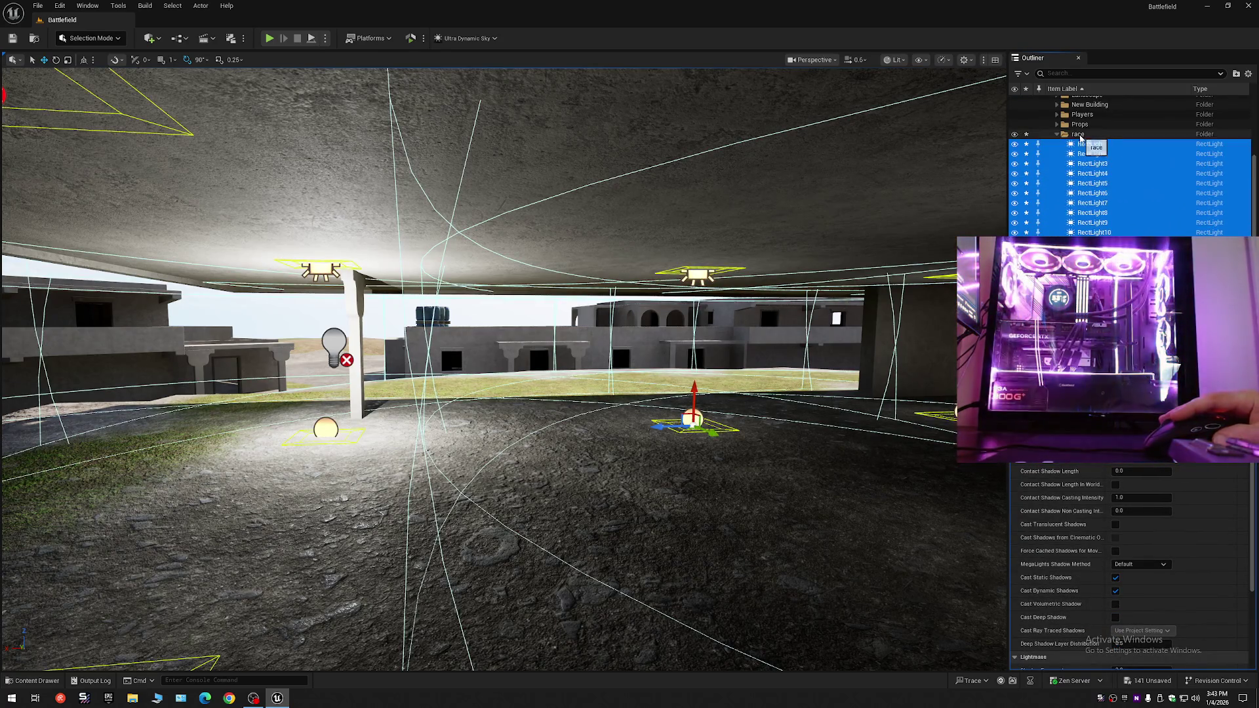
click(1057, 135)
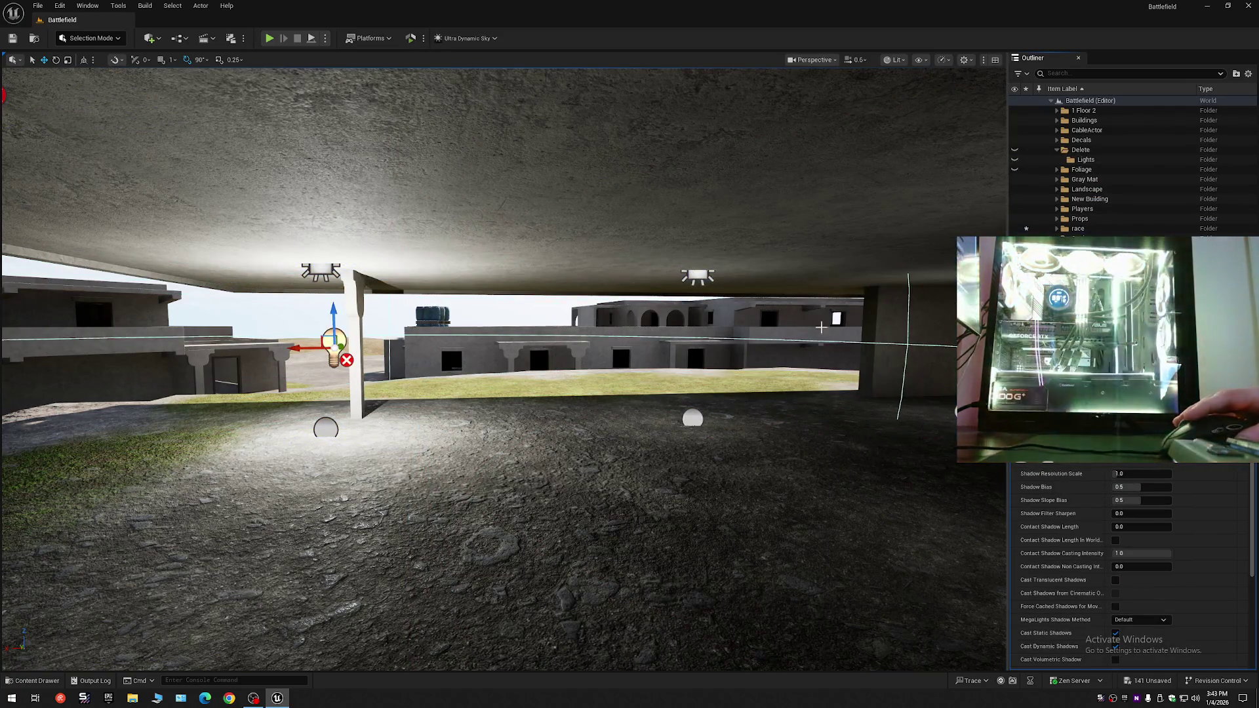
- Collapse the Delete folder and toggle the race folder's lights hidden and visible again
click(1057, 149)
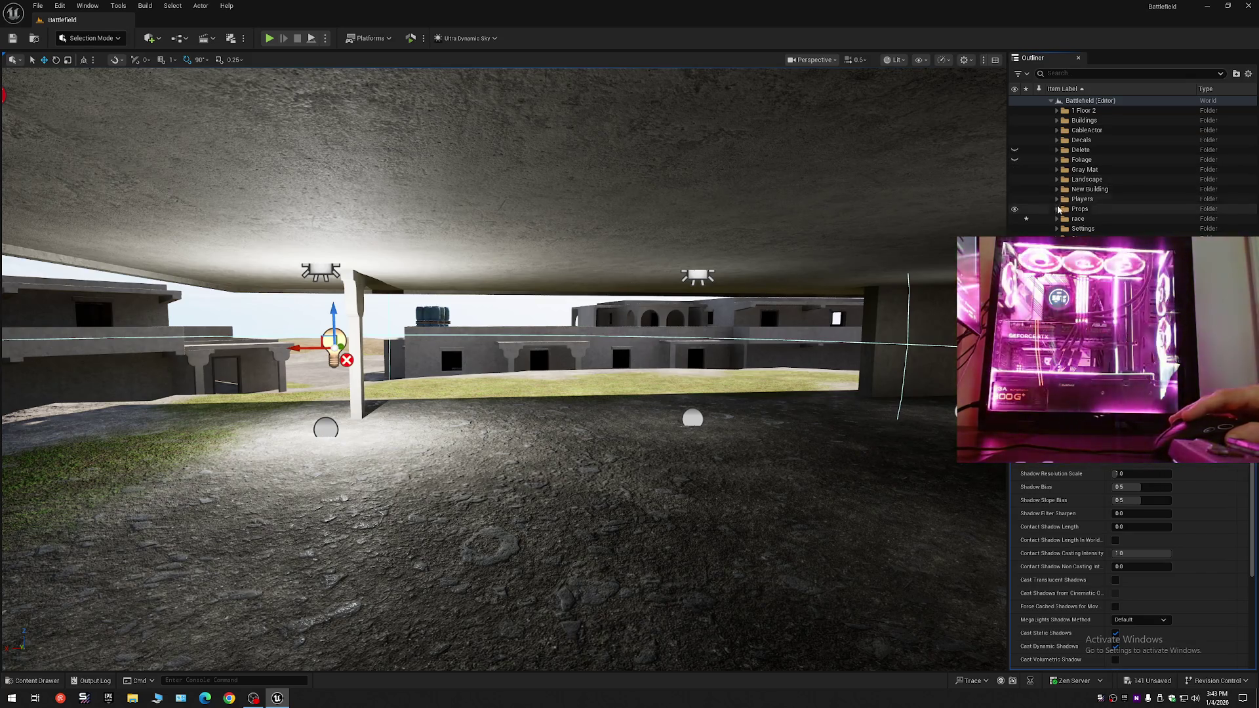
click(1014, 220)
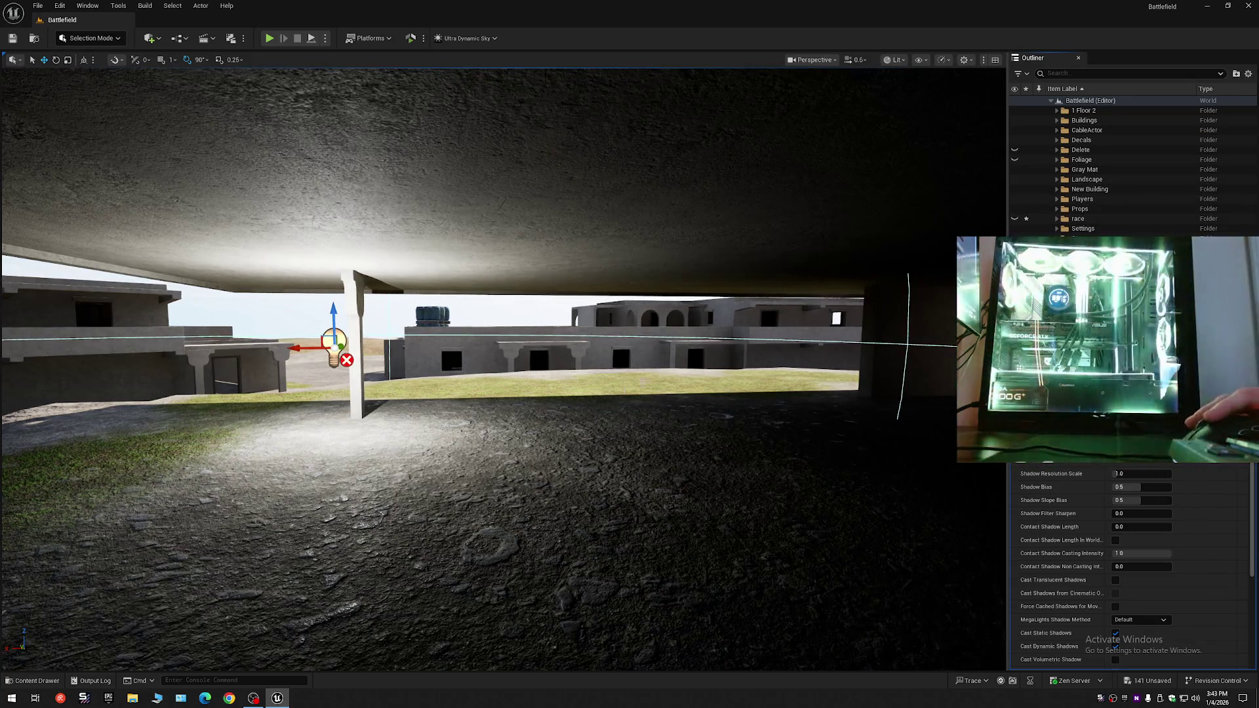
click(1014, 220)
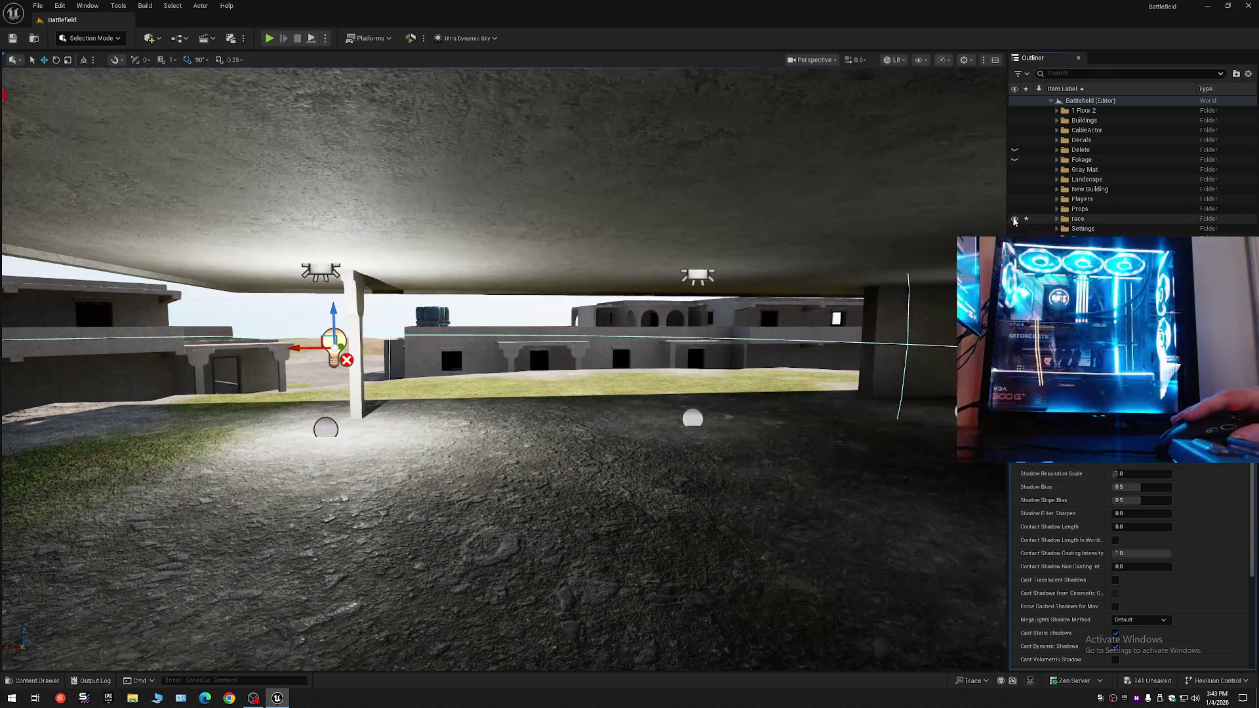
click(682, 321)
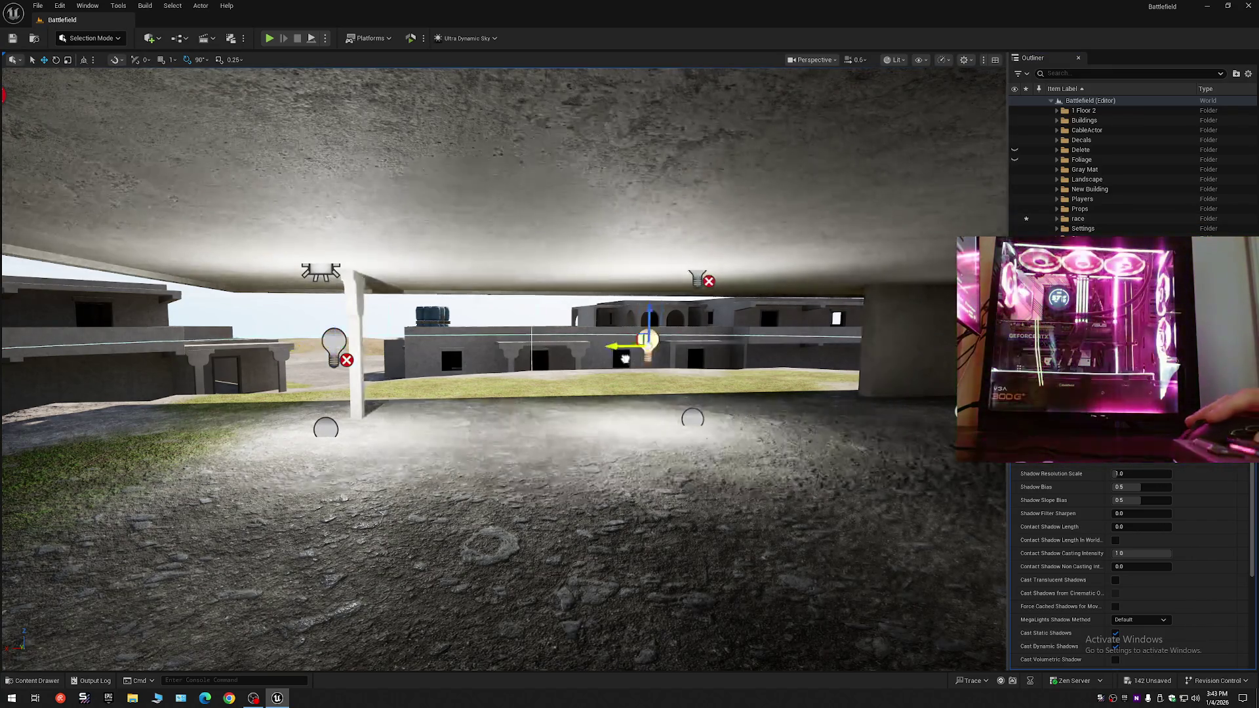
- Alt-drag copies of the point light to the right pillar and further along the slab
key(w)
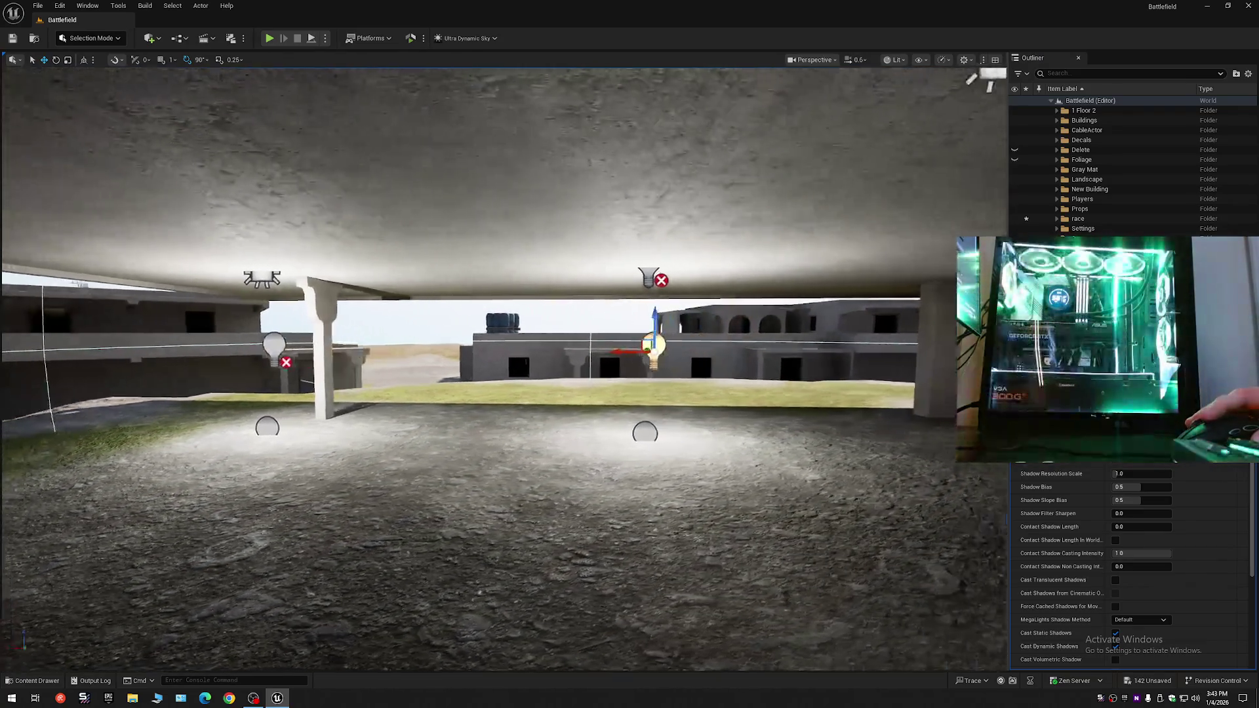
key(d)
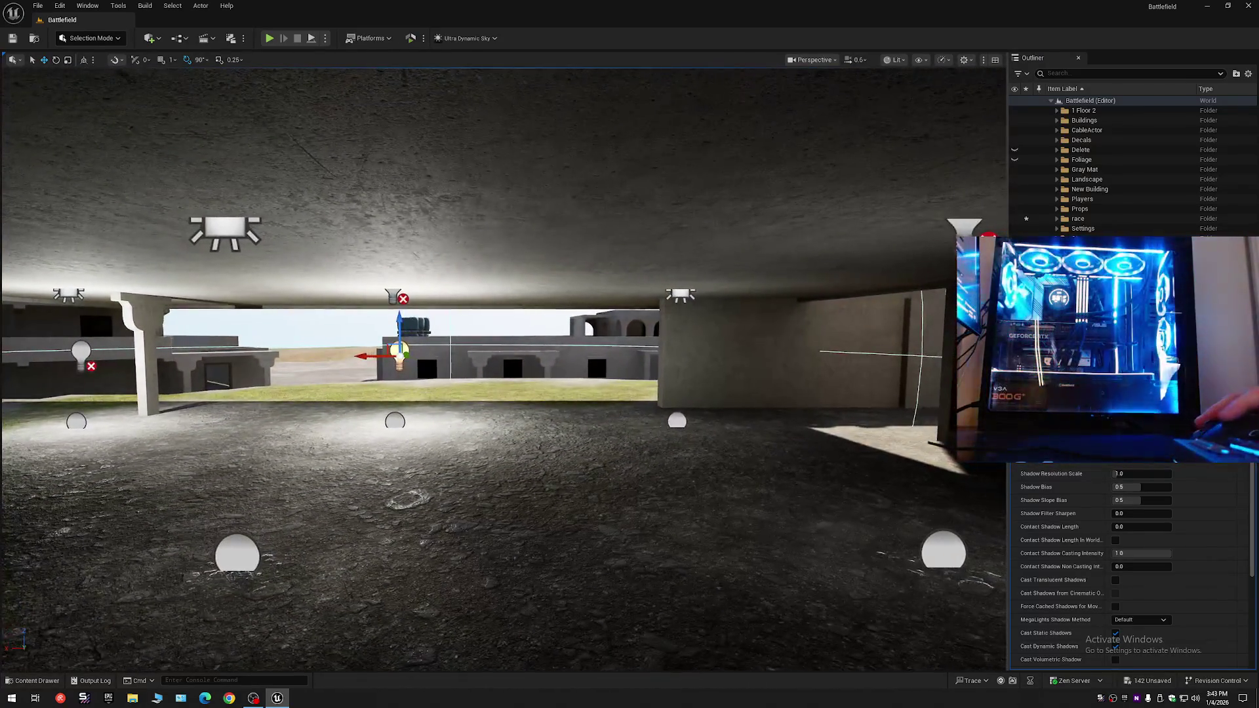
mouse_move(370, 357)
mouse_down()
mouse_move(677, 354)
mouse_move(658, 356)
mouse_up()
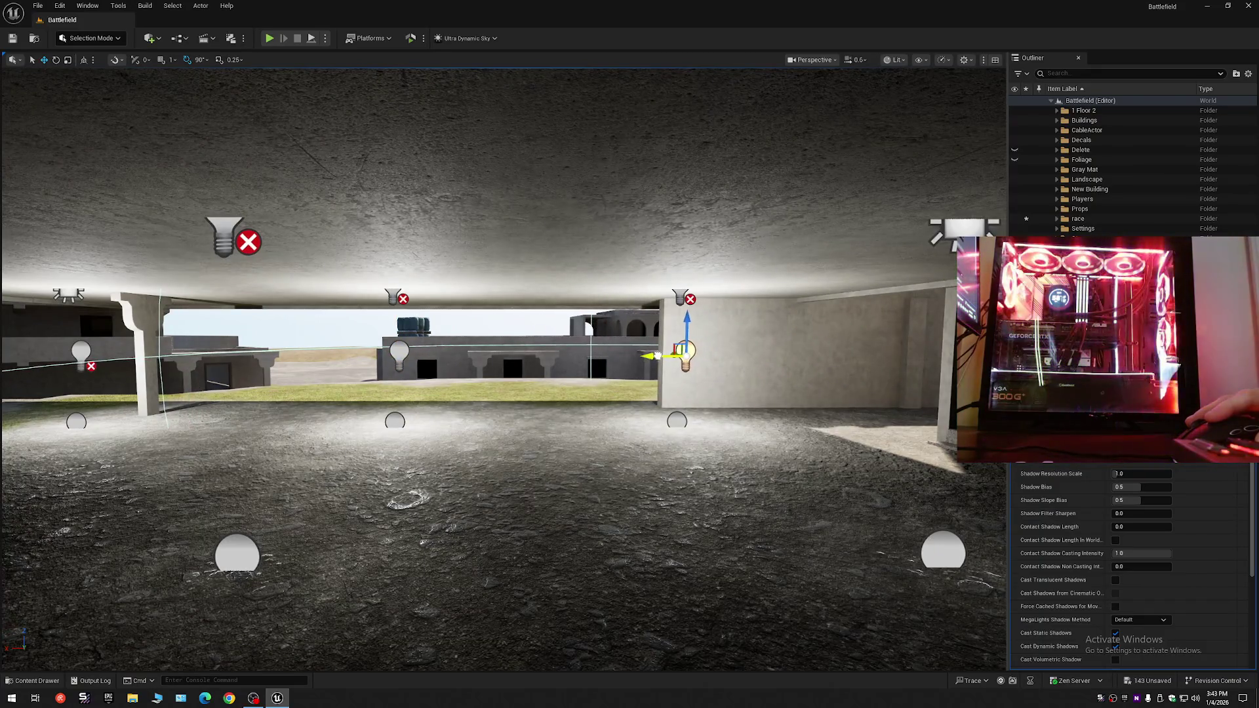
scroll(656, 356, up, 2)
key(w)
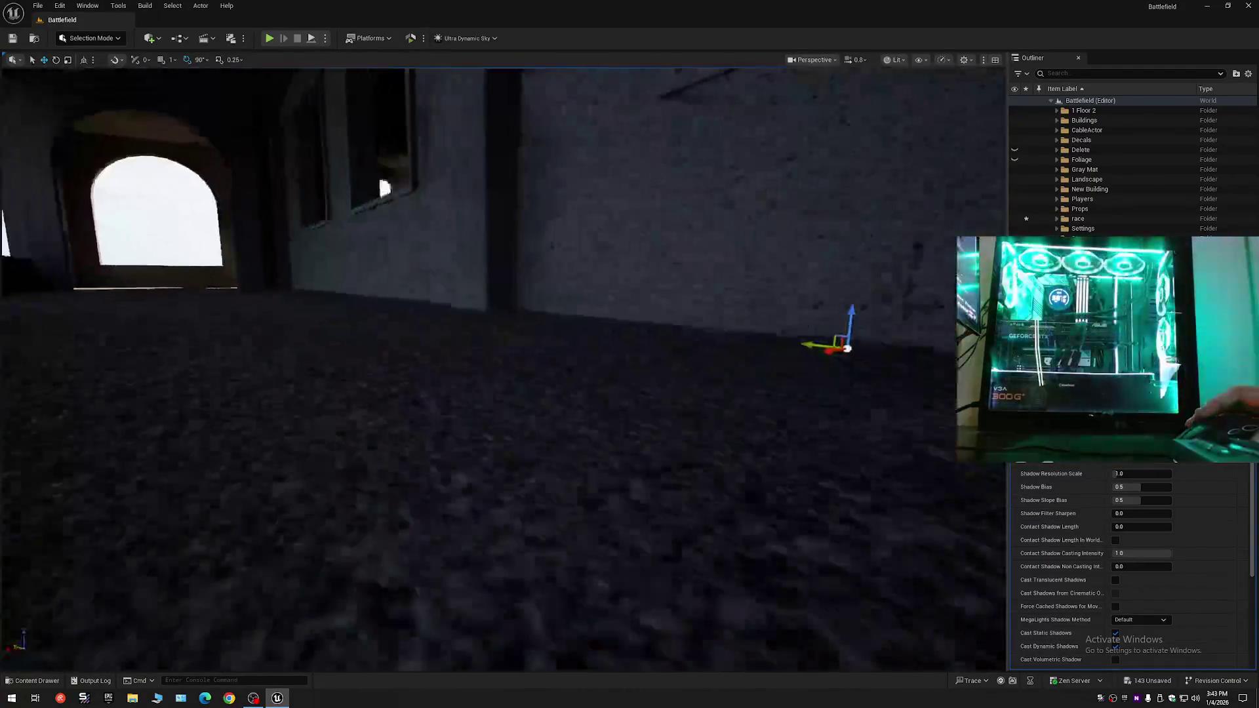
key(s)
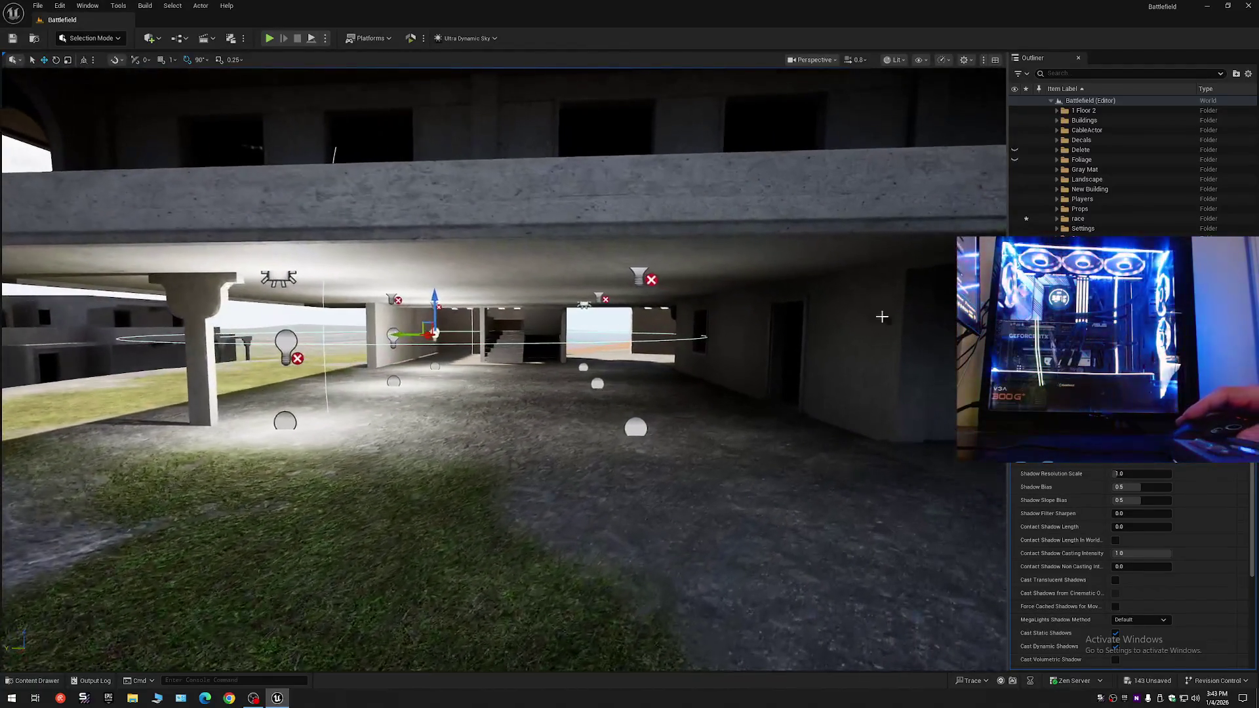
ctrl+click(285, 344)
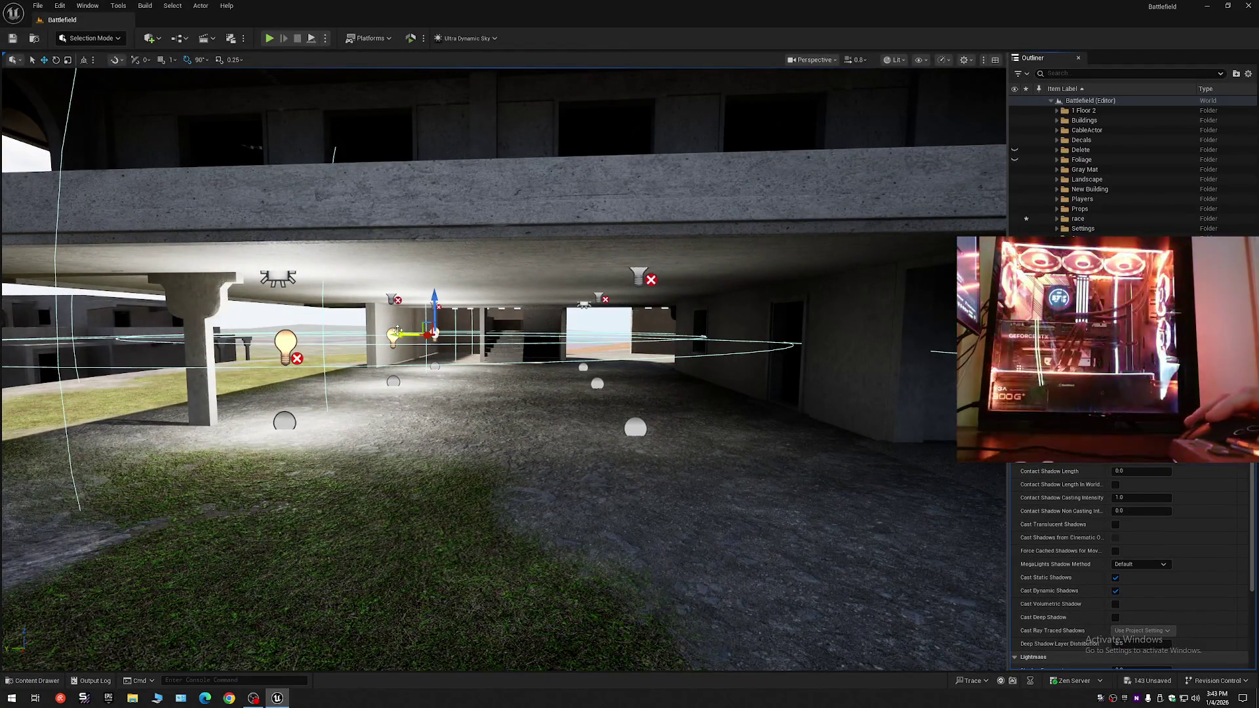
drag(397, 330, 553, 333)
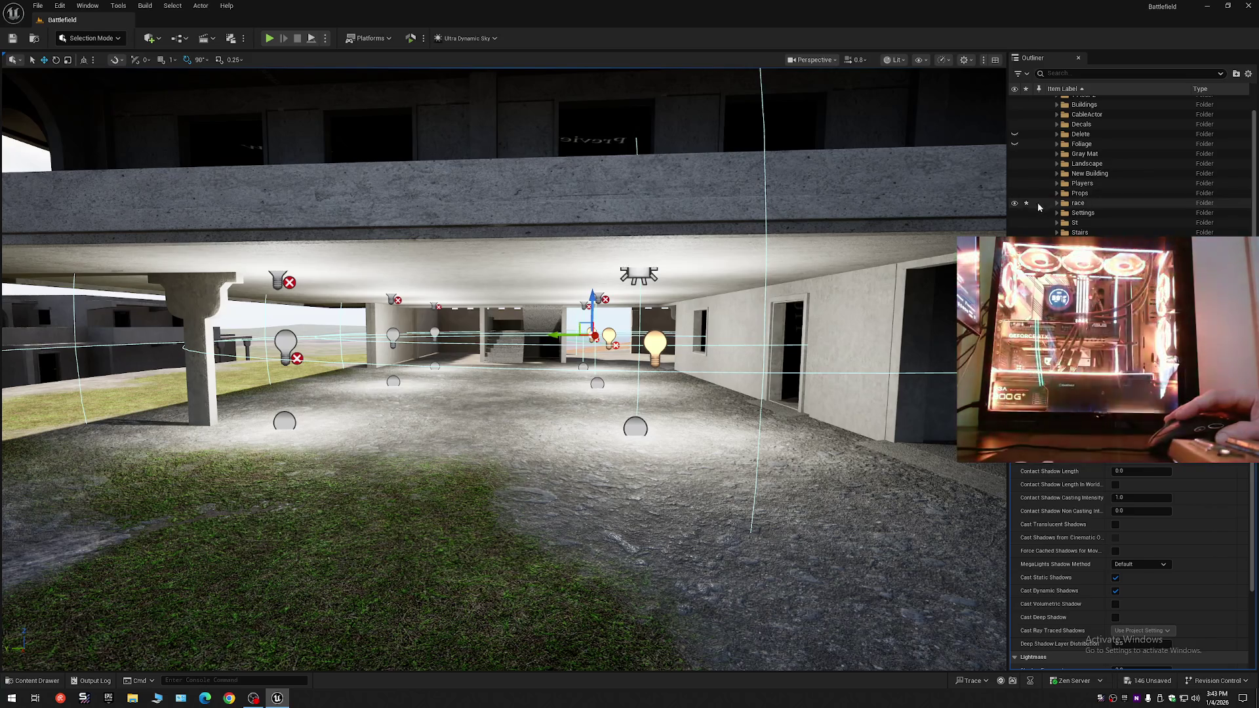
- Hide the race folder's rect lights and select the left and right point lights
click(1015, 205)
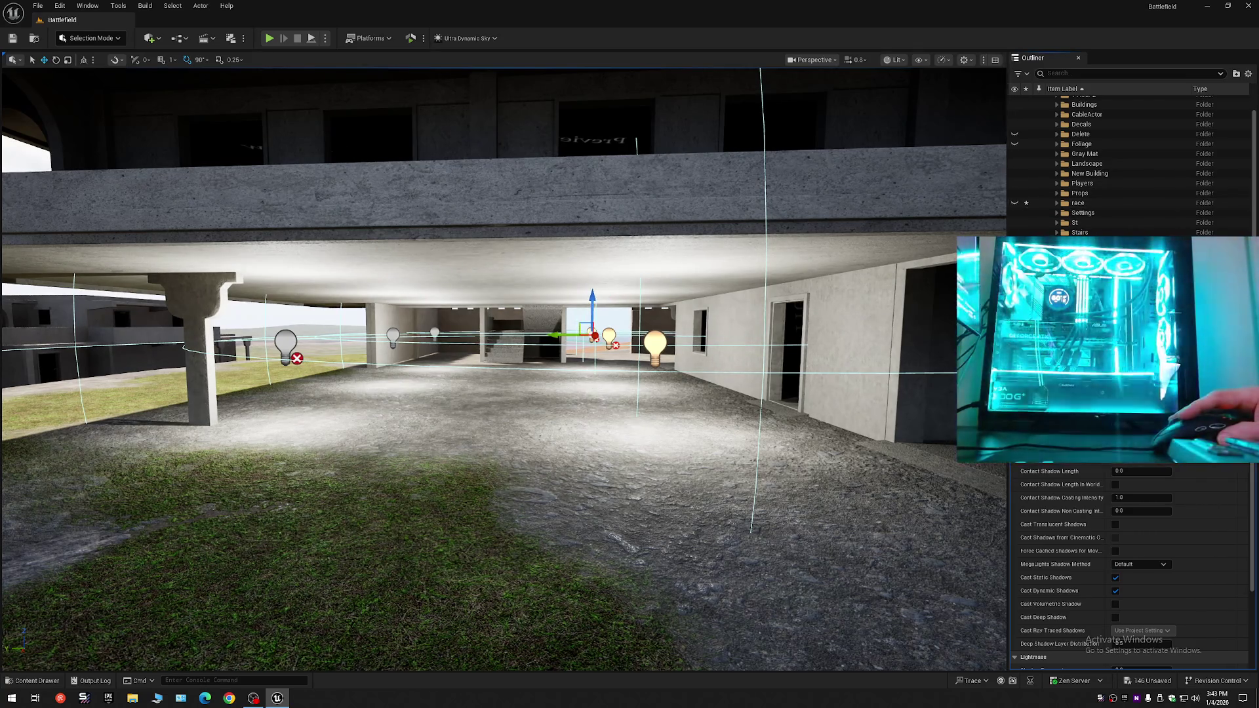
click(285, 342)
click(593, 336)
scroll(1128, 481, down, 2)
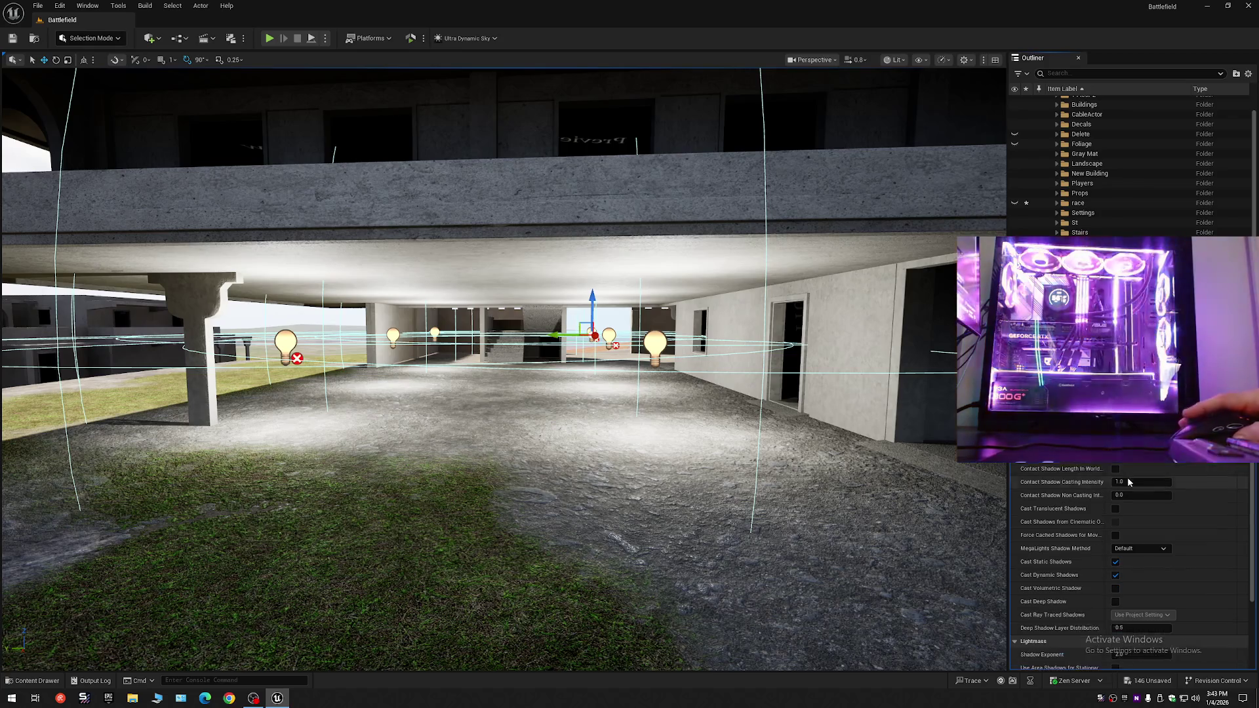
scroll(1127, 564, up, 1)
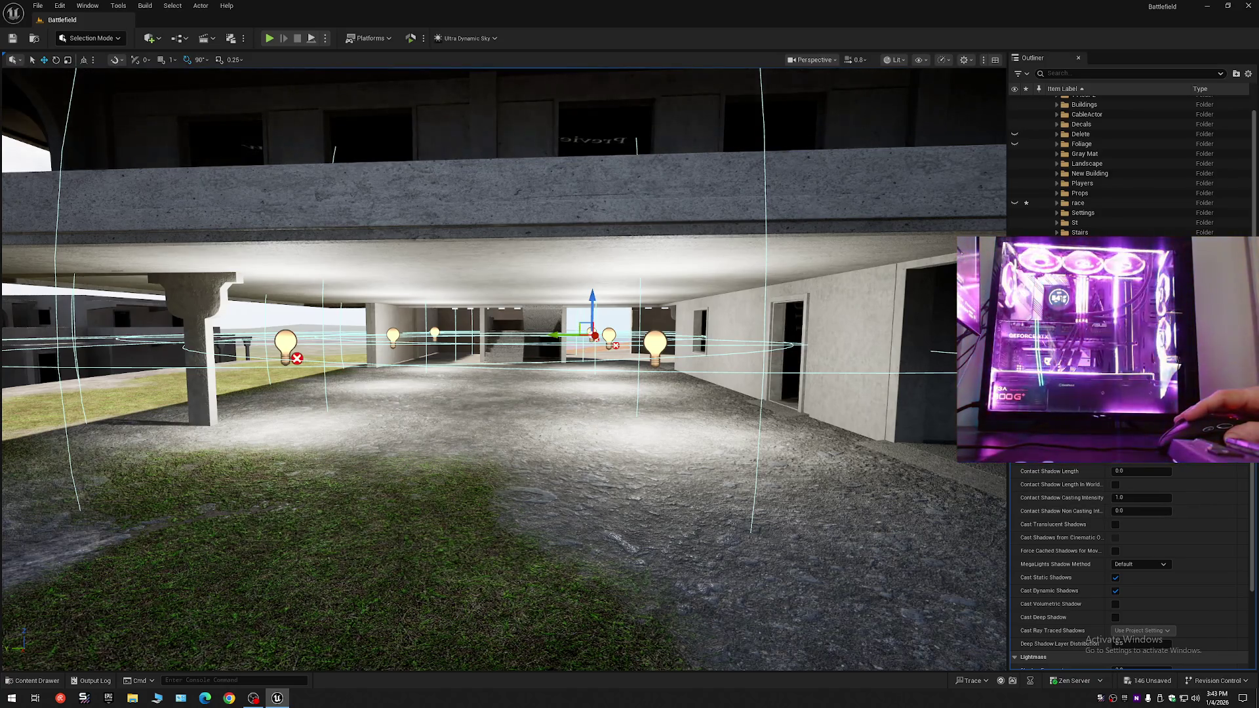
- Turn off dynamic and static shadows on the selected point light, then review its Light settings
key(f)
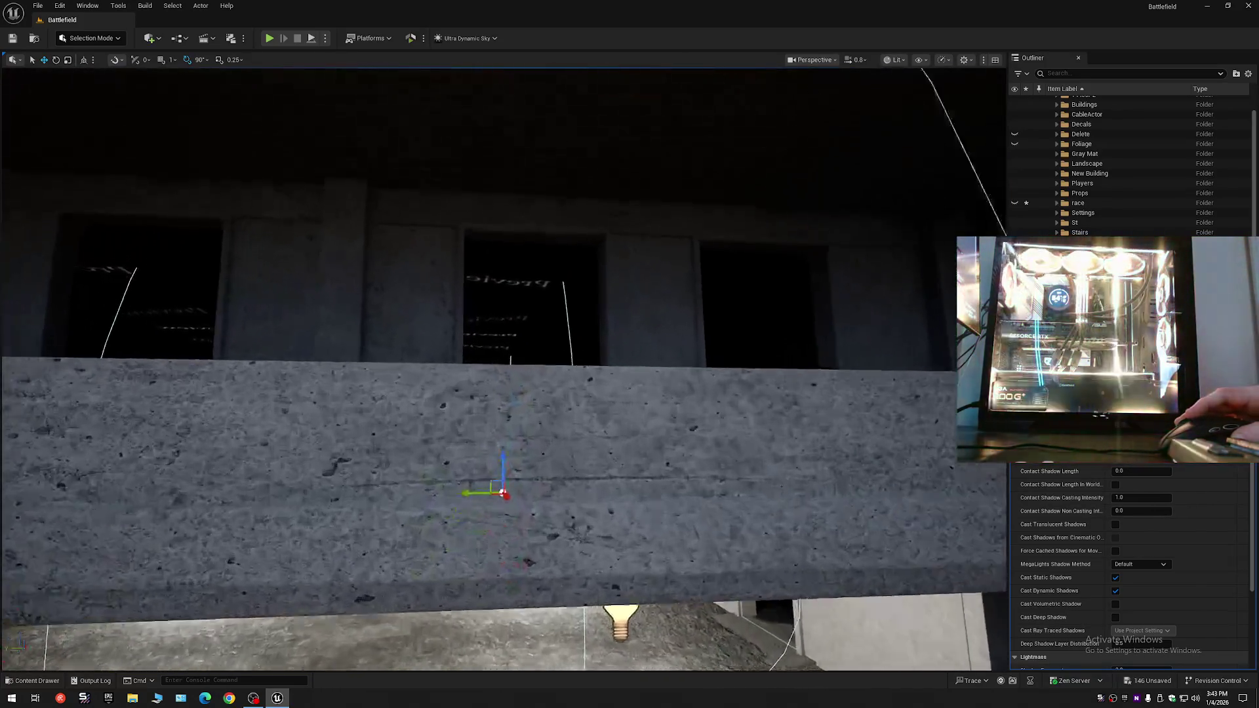
scroll(895, 387, down, 2)
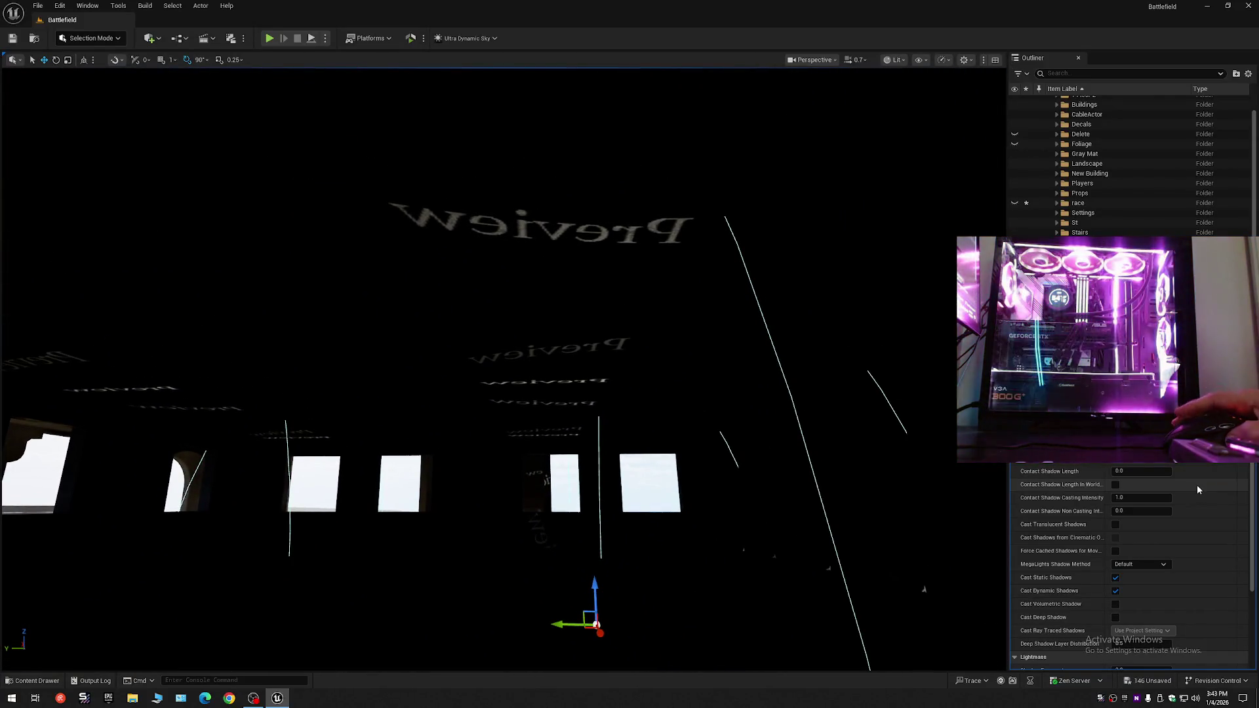
click(1115, 592)
click(1115, 578)
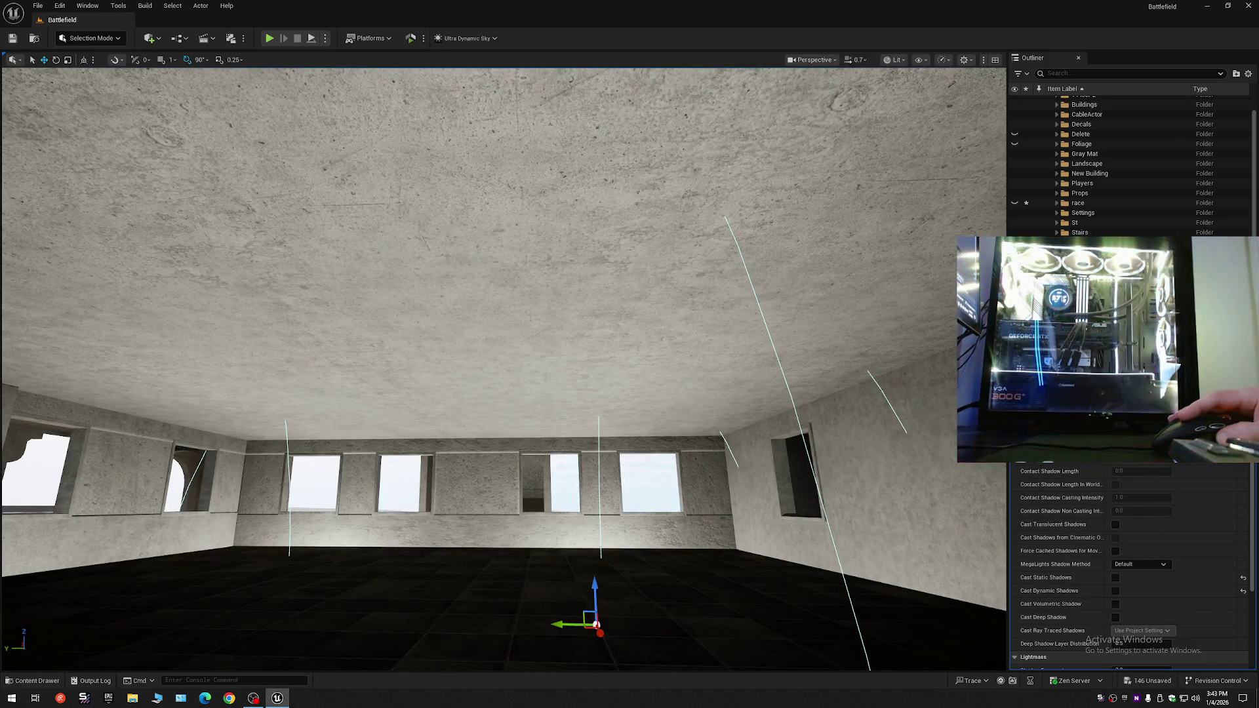
scroll(1128, 564, up, 5)
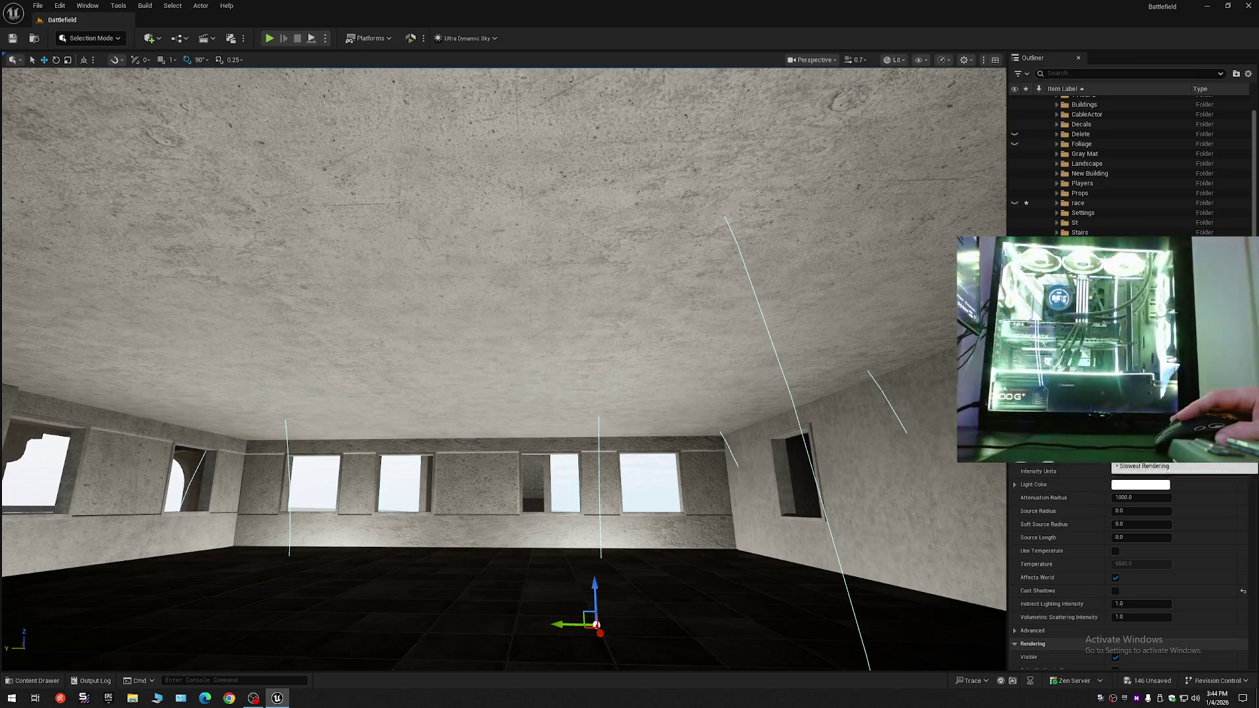
- Check the upper storeys and lit underside of the slab, then select the large bulb light on the right
key(s)
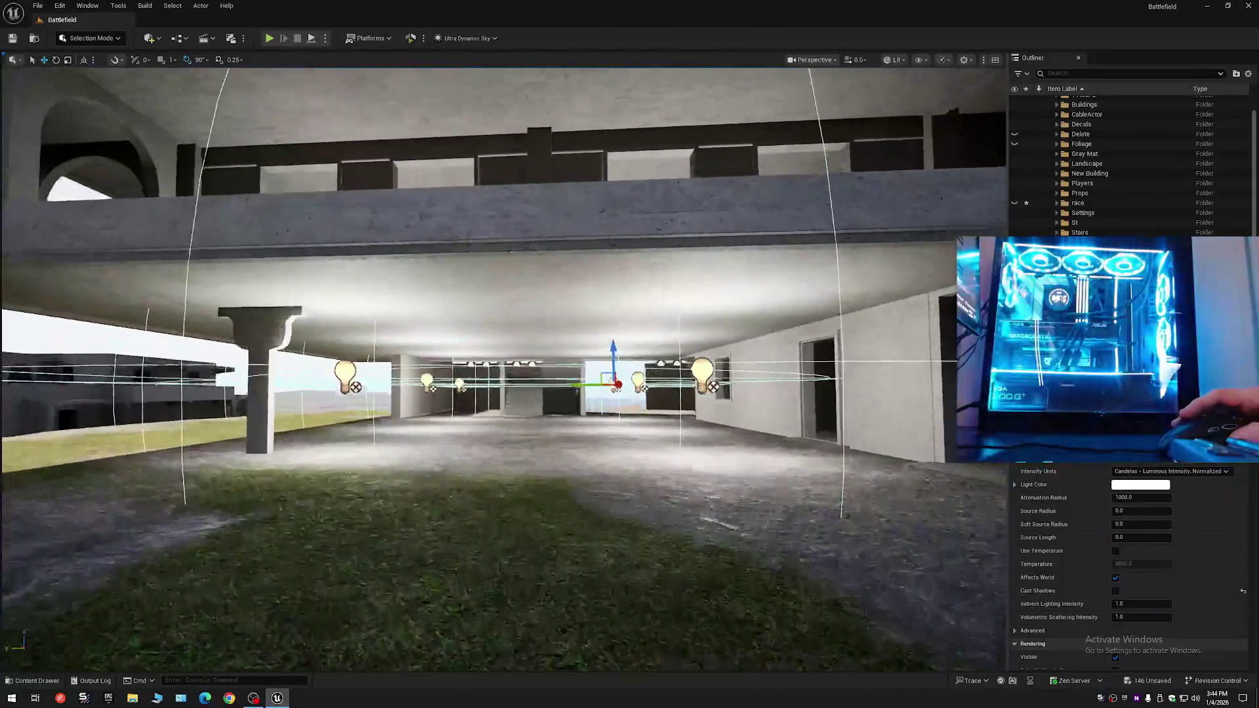
key(e)
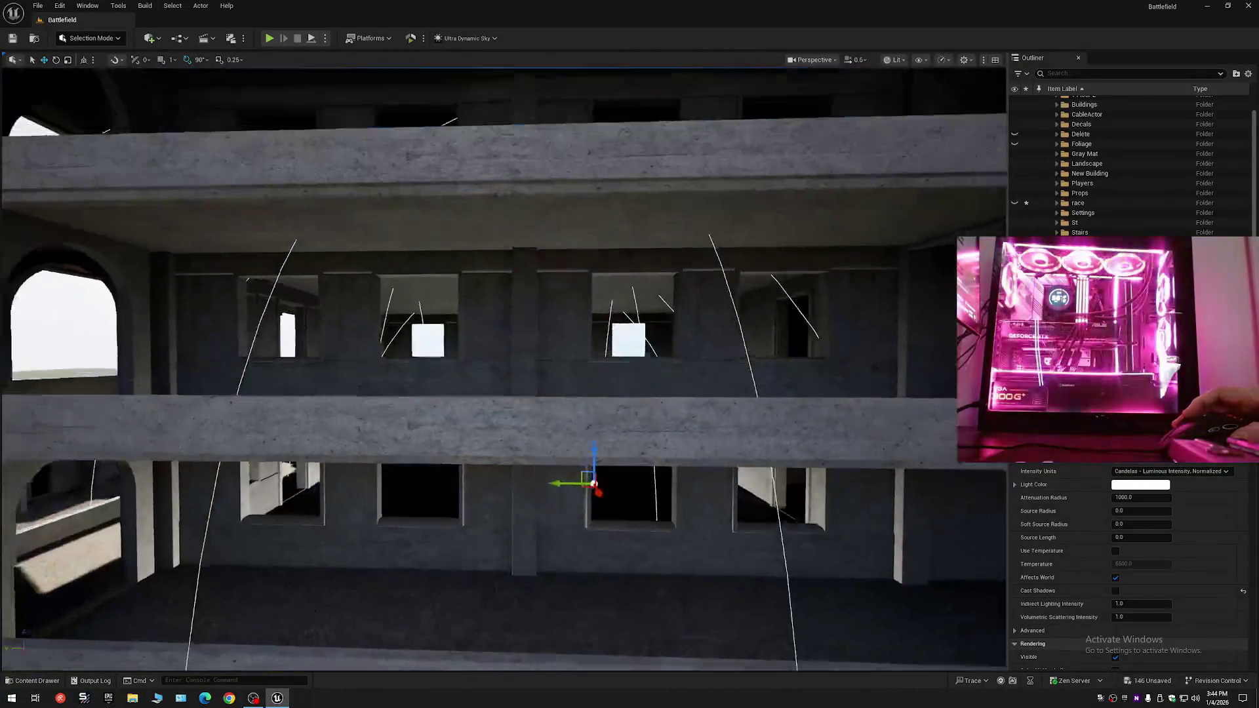
key(q)
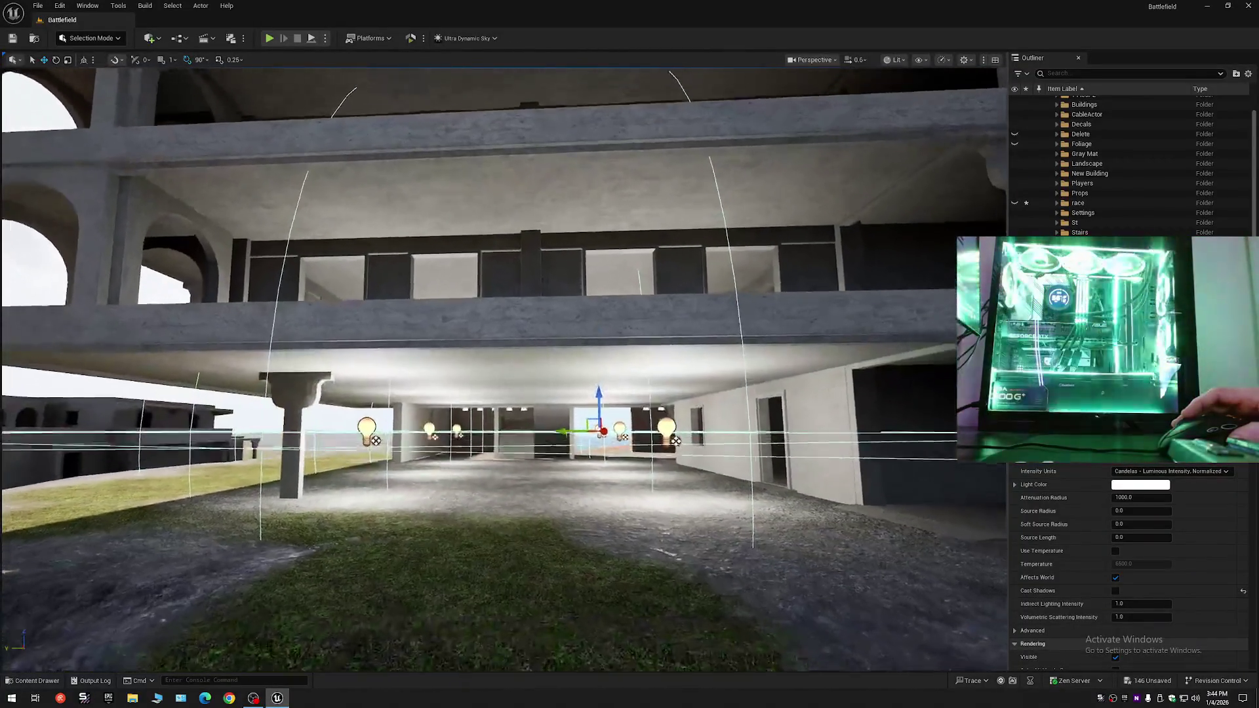
key(w)
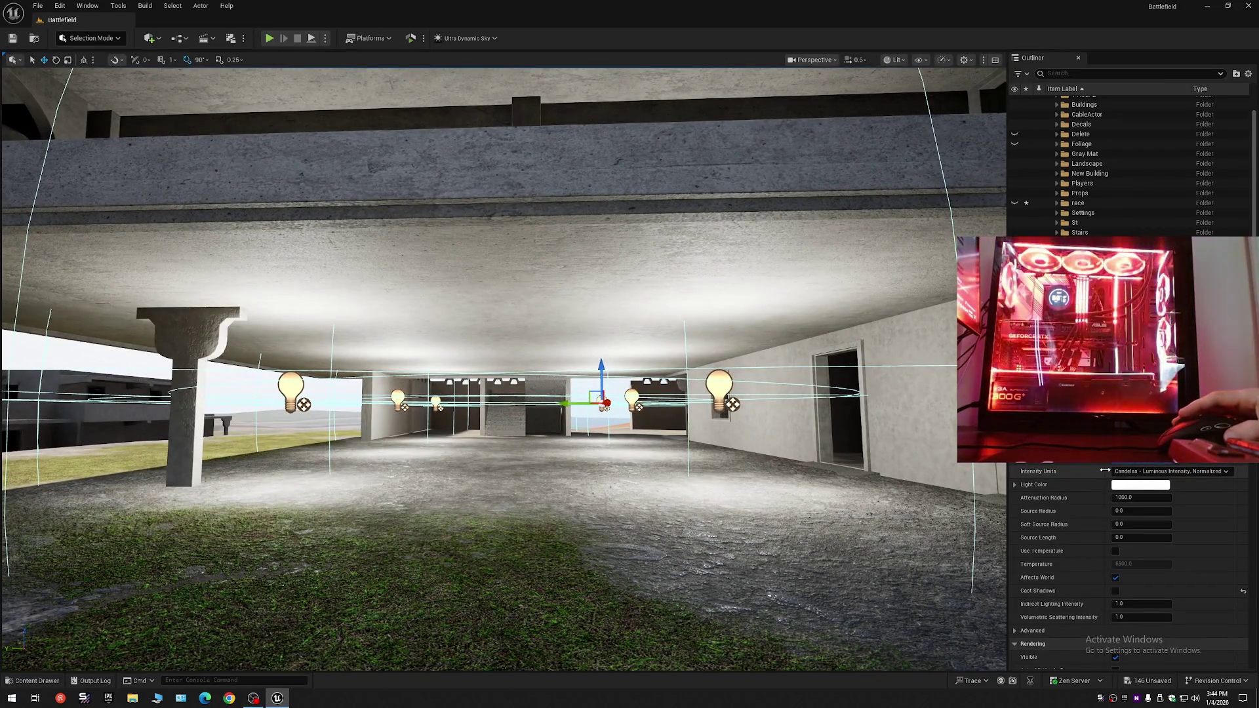
key(s)
key(e)
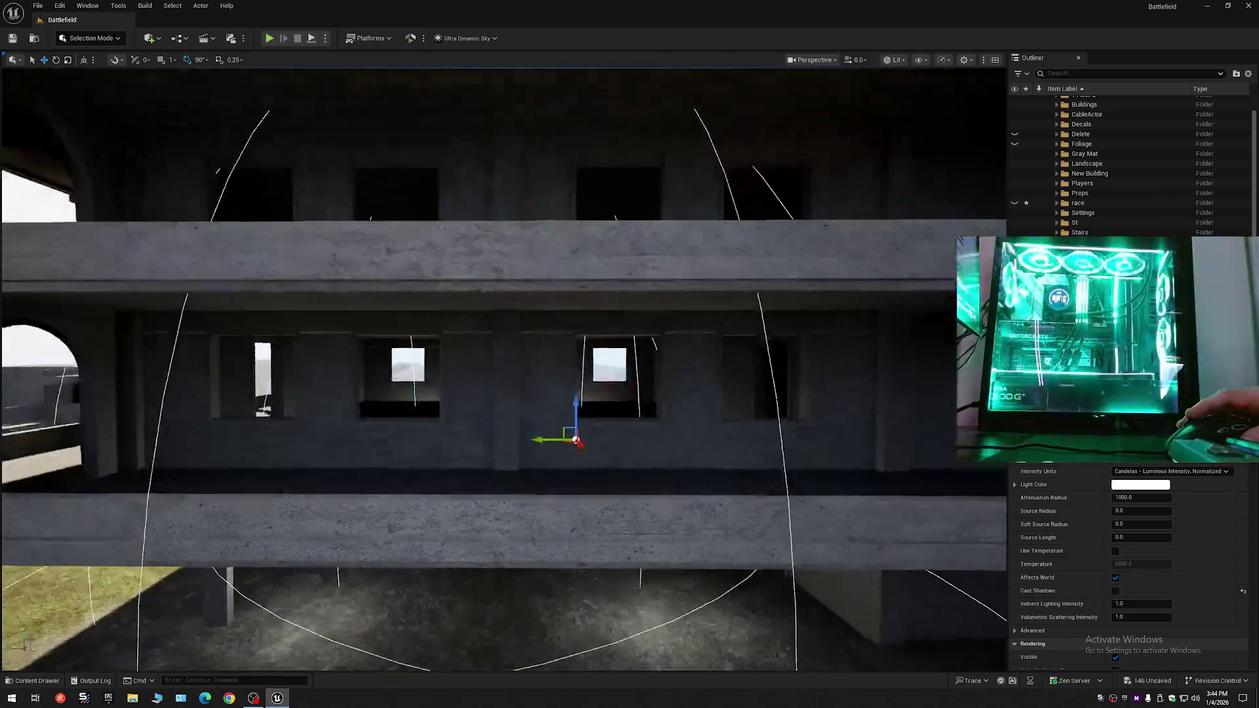
key(q)
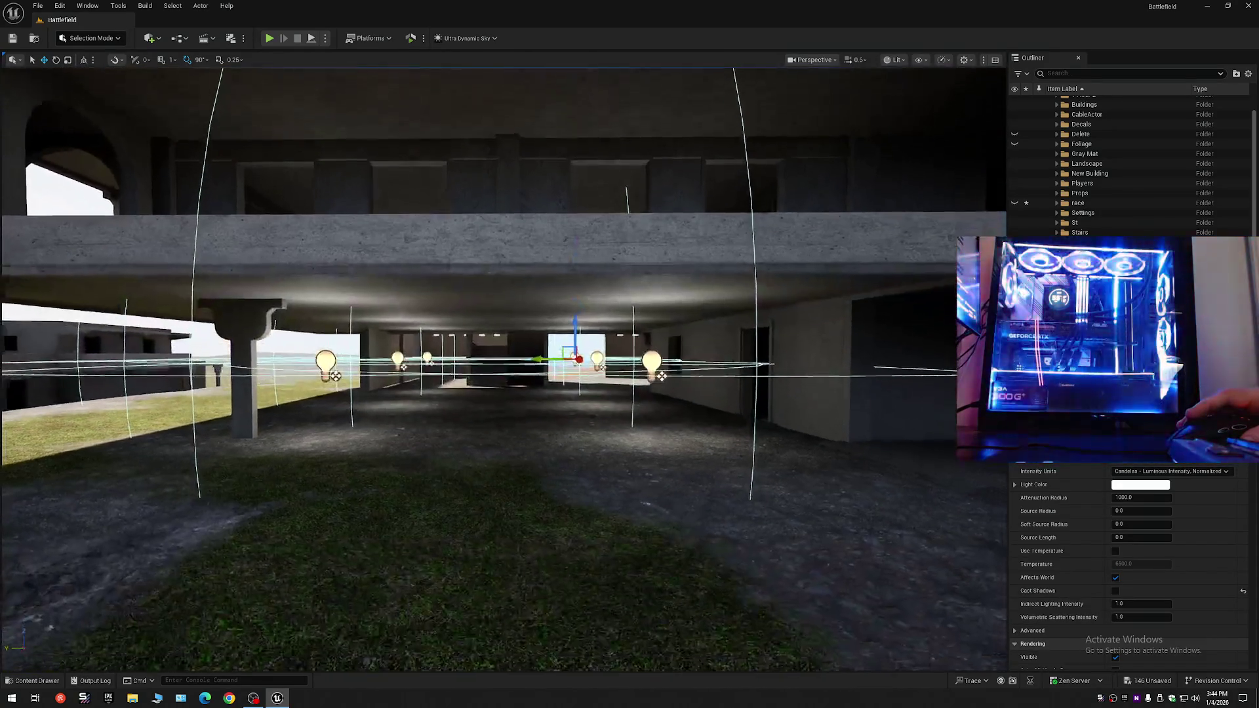
key(w)
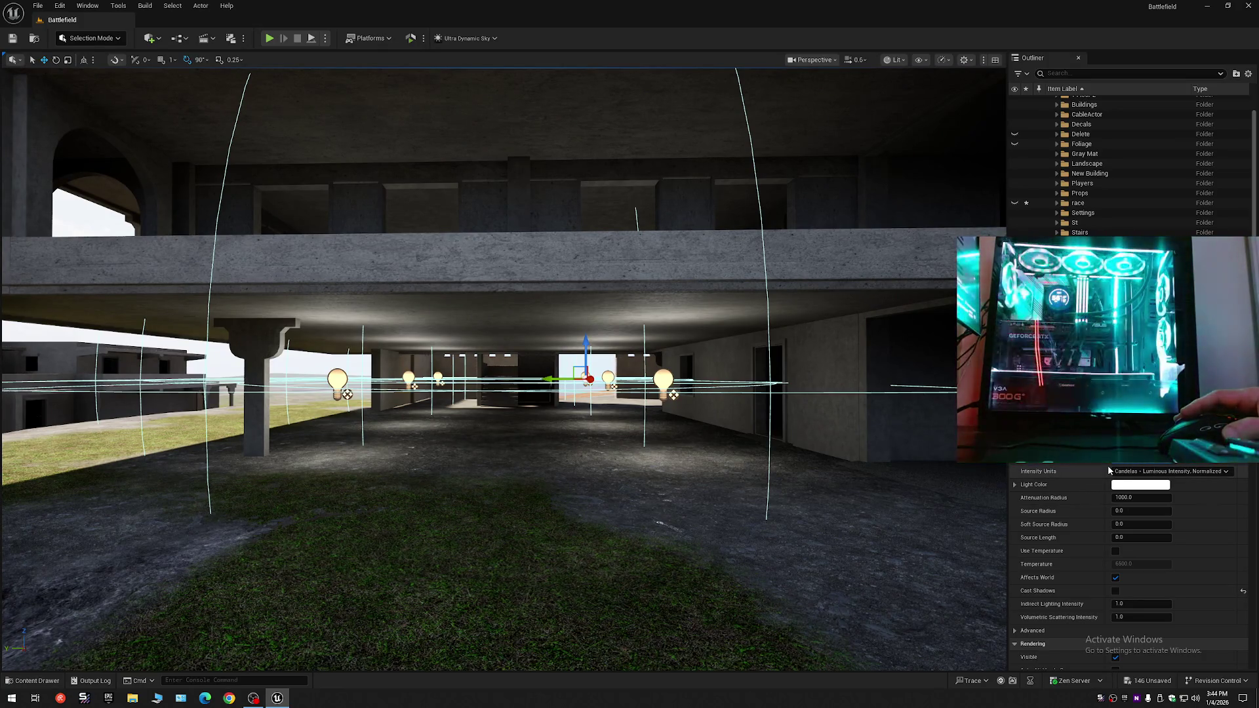
key(s)
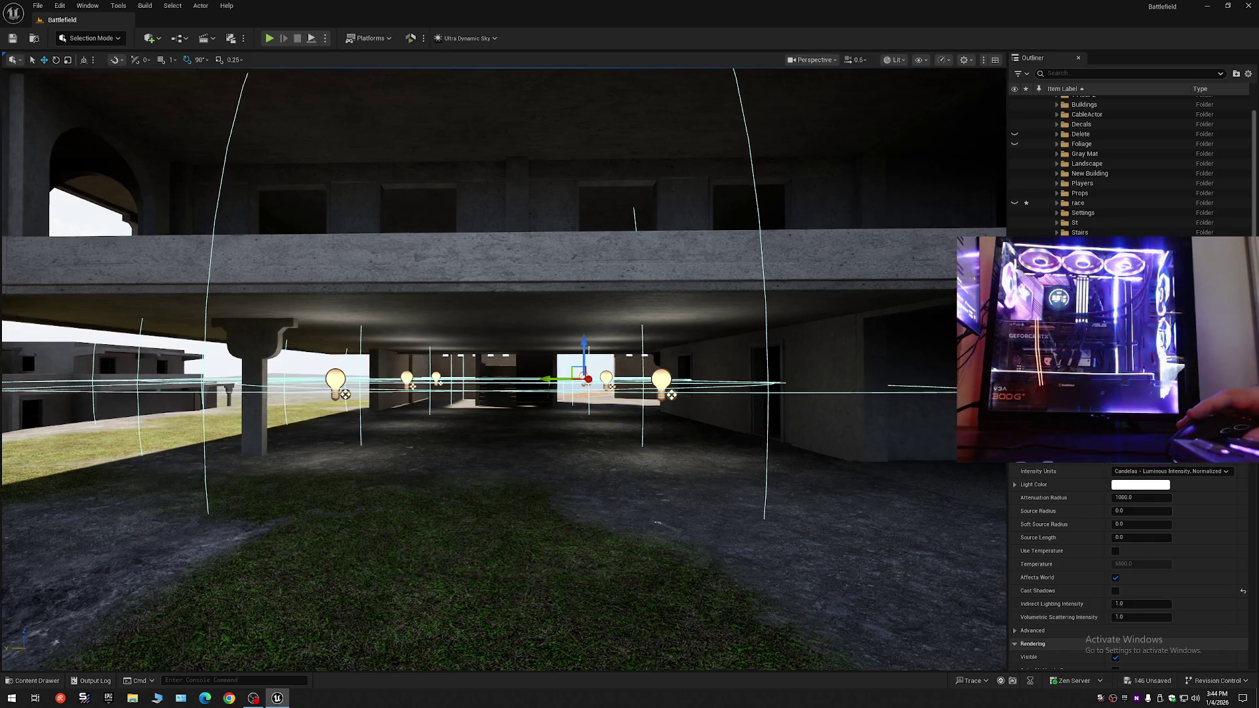
key(w)
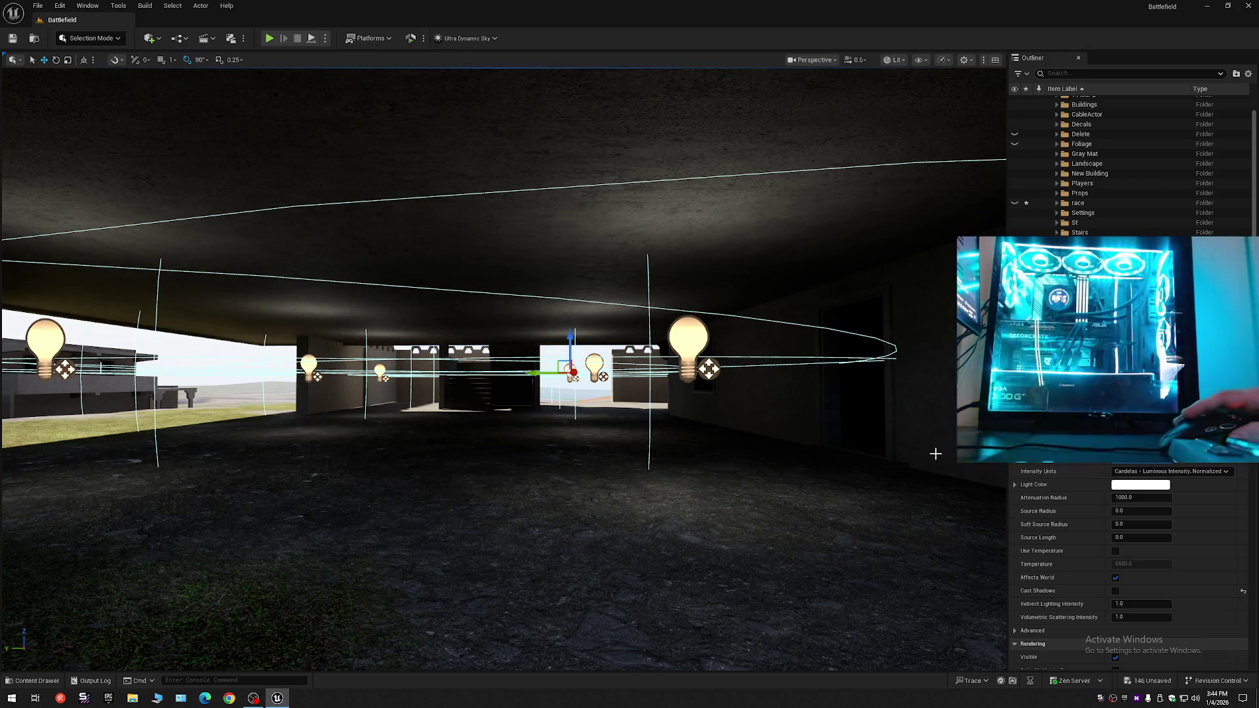
click(686, 348)
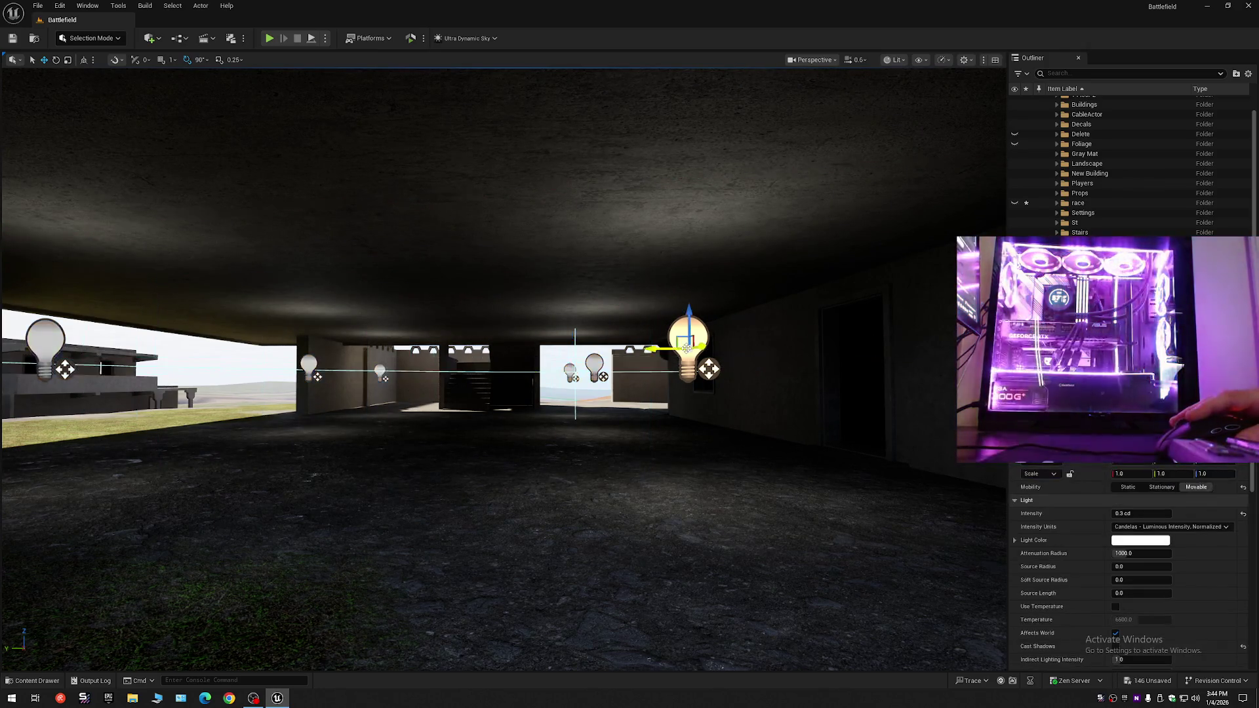
- Adjust the bulb light's attenuation radius, then select another bulb light in the row
drag(687, 350, 693, 342)
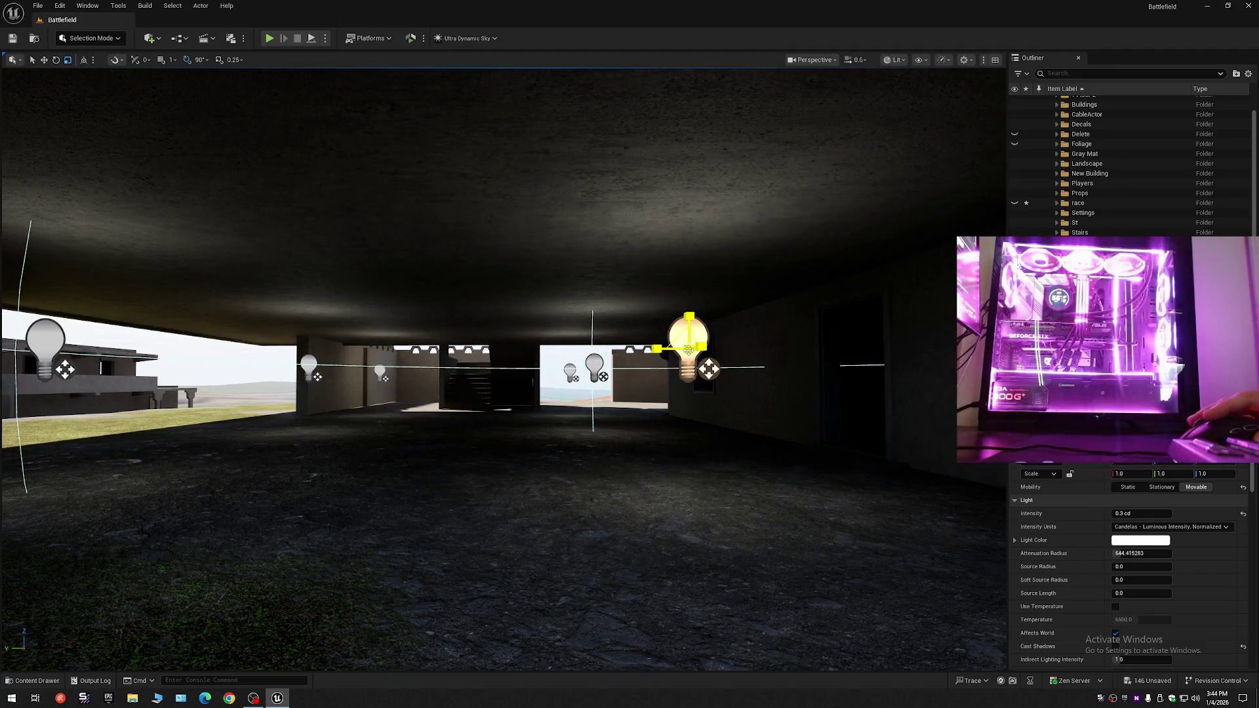
click(688, 351)
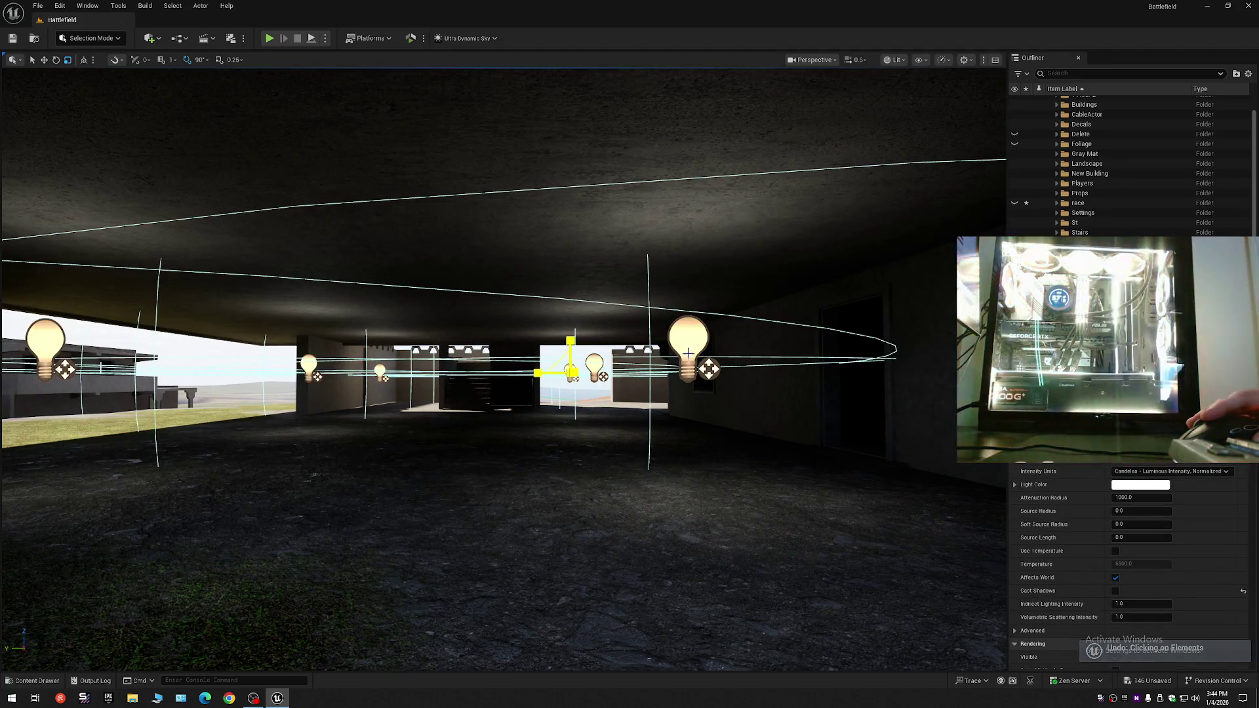
scroll(676, 367, up, 5)
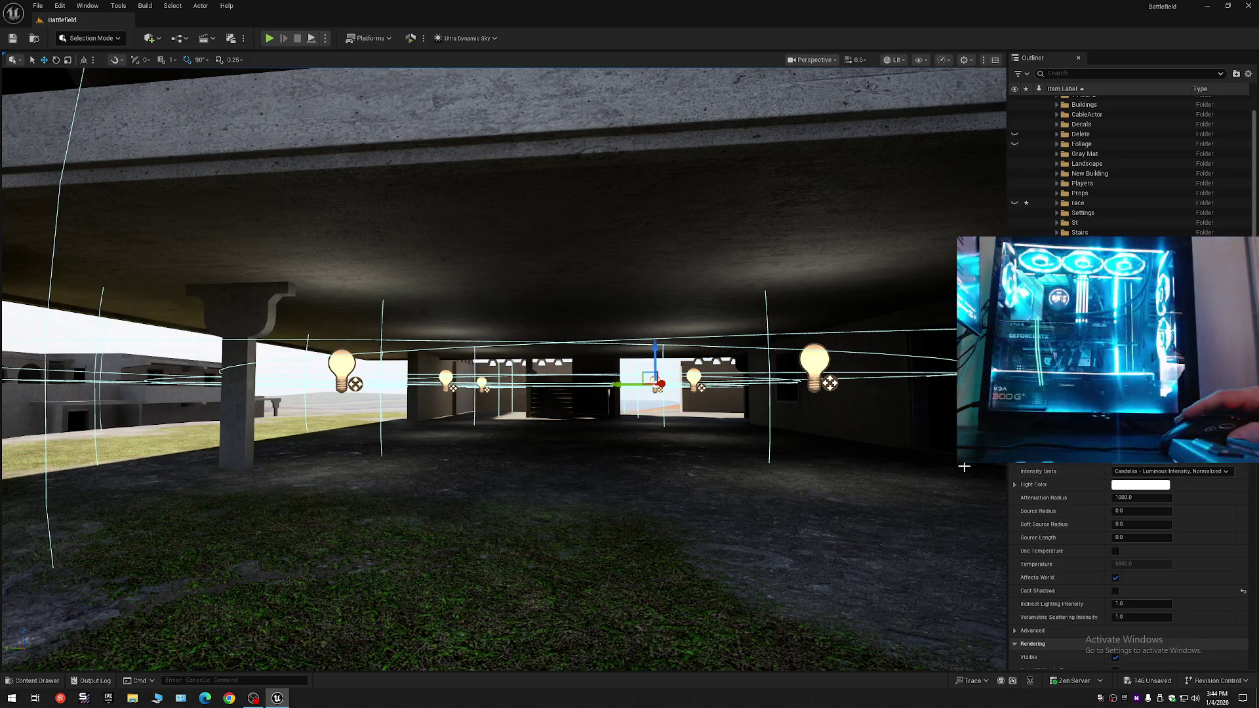
scroll(503, 367, down, 10)
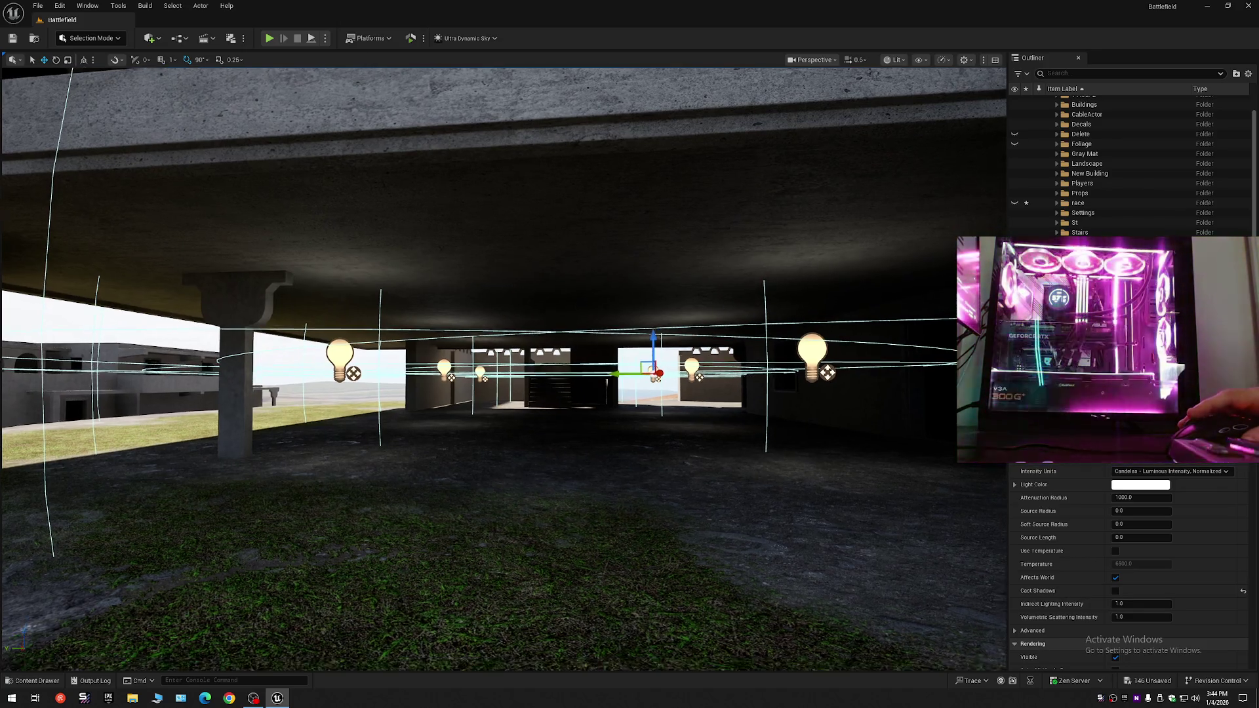
- Select the Ultra Dynamic Sky and set its Time Of Day to 2400 for night
scroll(504, 367, down, 8)
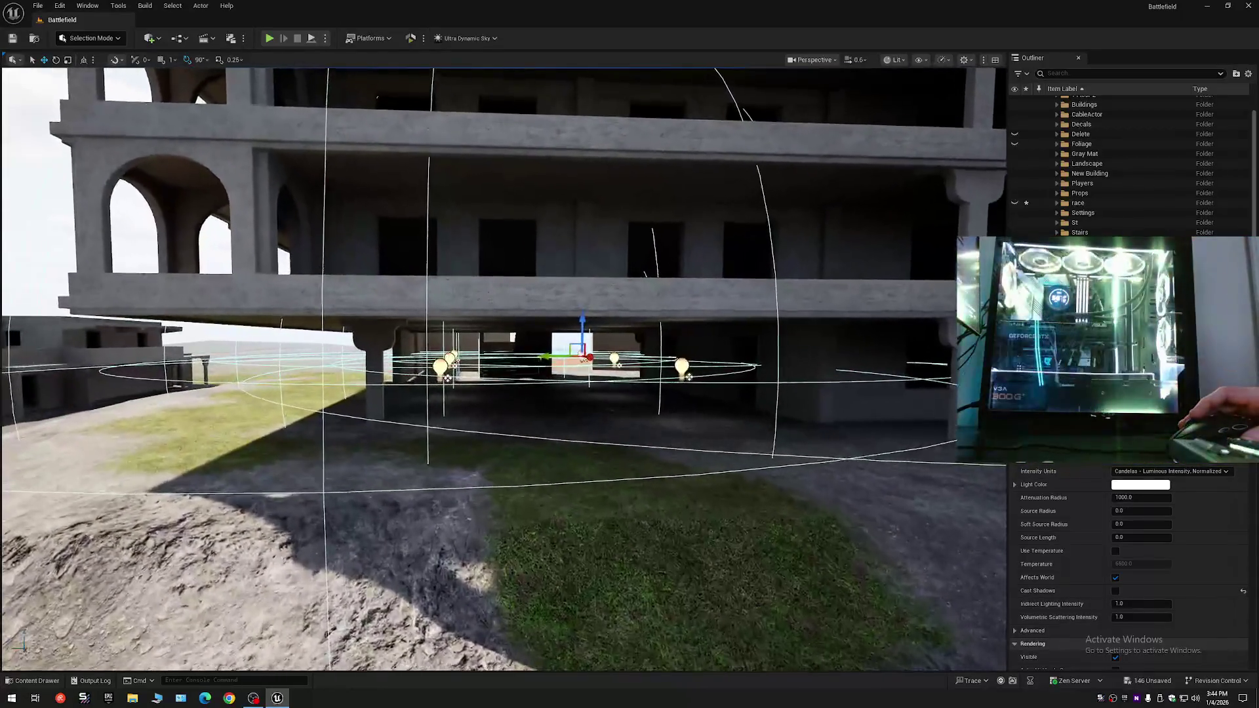
scroll(504, 367, up, 10)
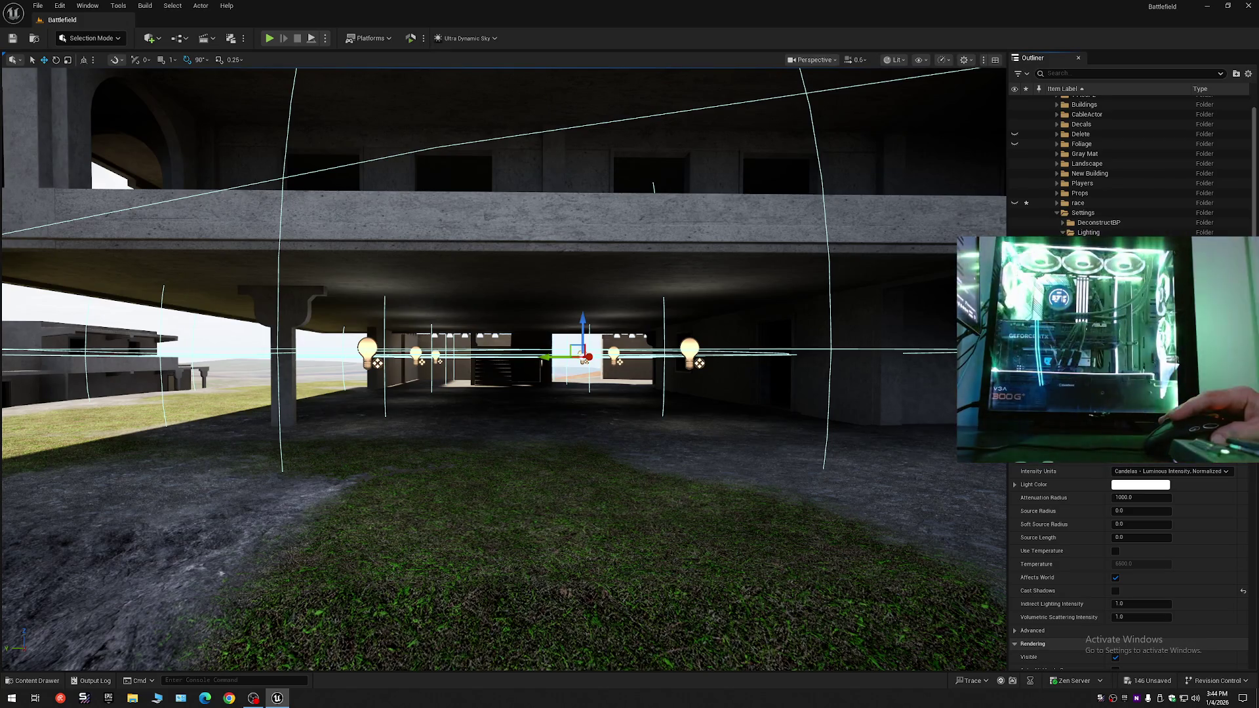
click(584, 359)
drag(1137, 529, 1213, 529)
- Check the night-darkened building, then select two ground-floor point lights beneath the slab
scroll(503, 367, down, 5)
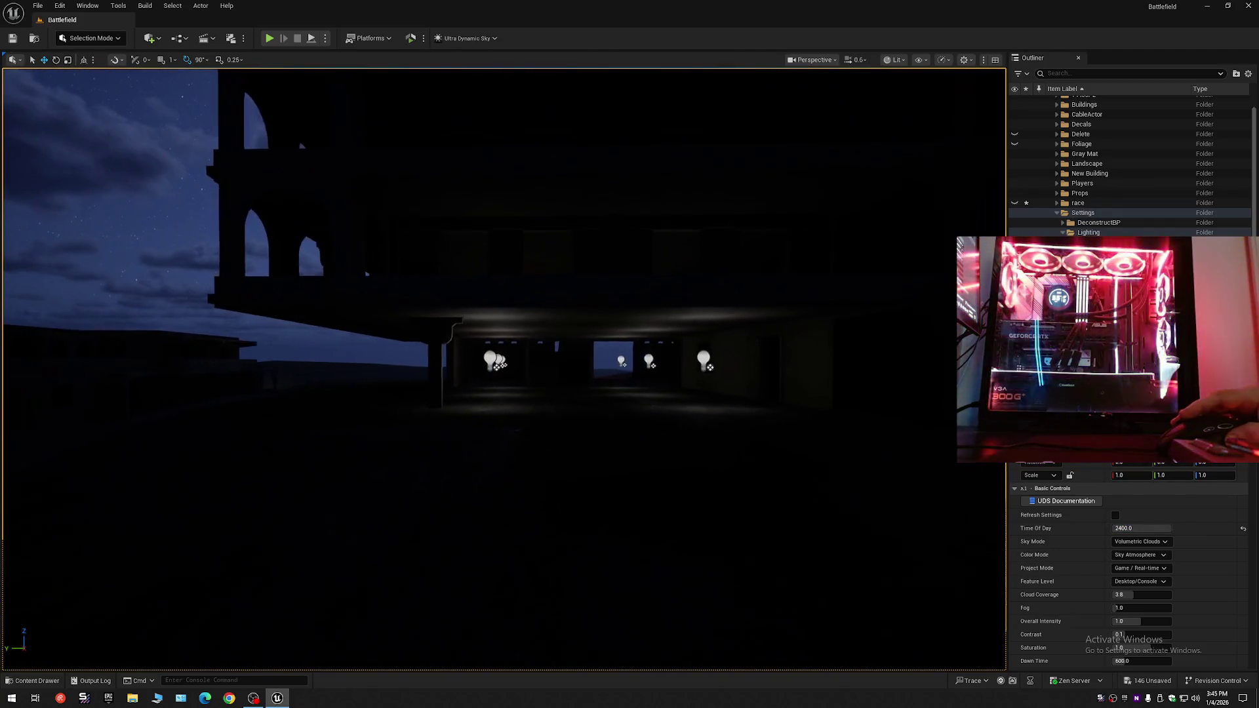
scroll(504, 367, up, 8)
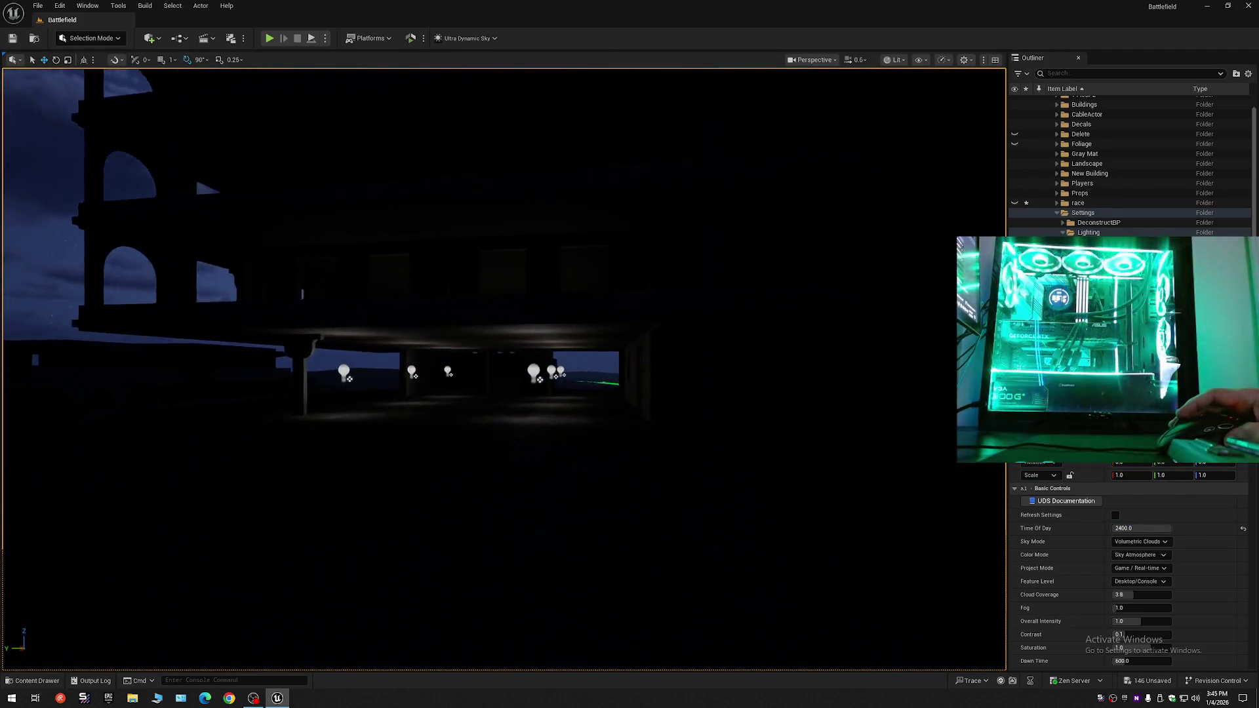
scroll(504, 367, up, 8)
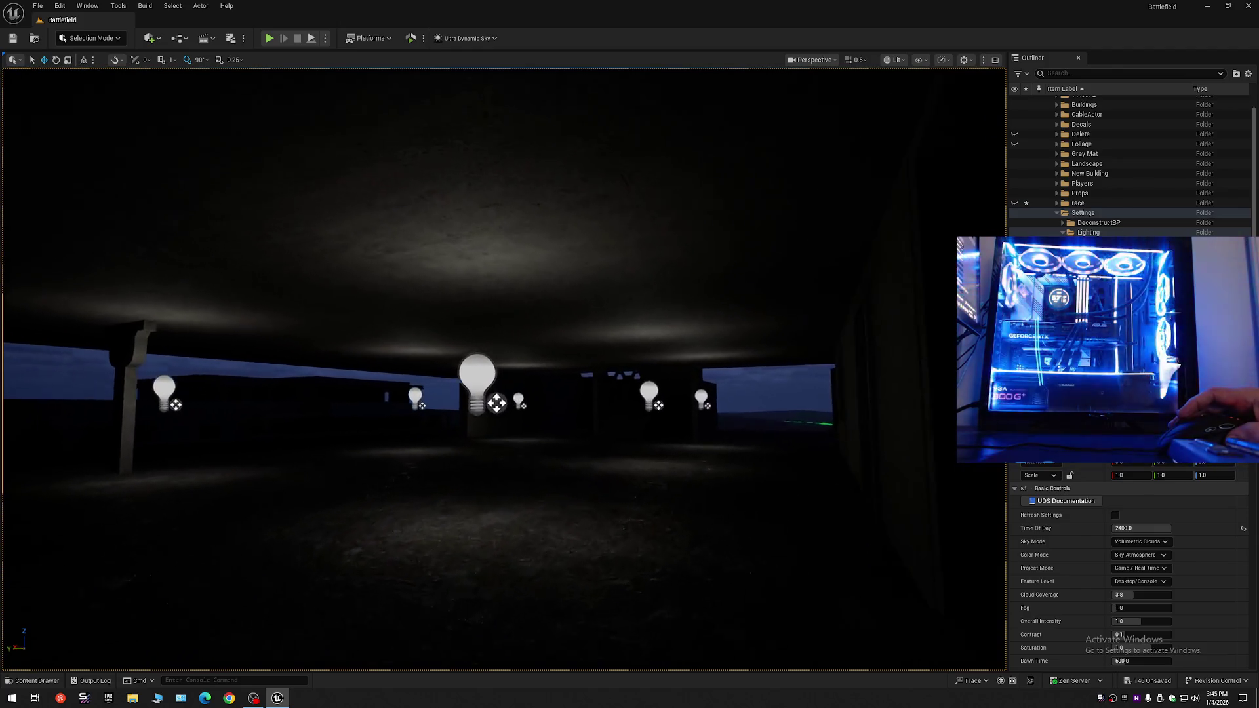
scroll(504, 367, down, 6)
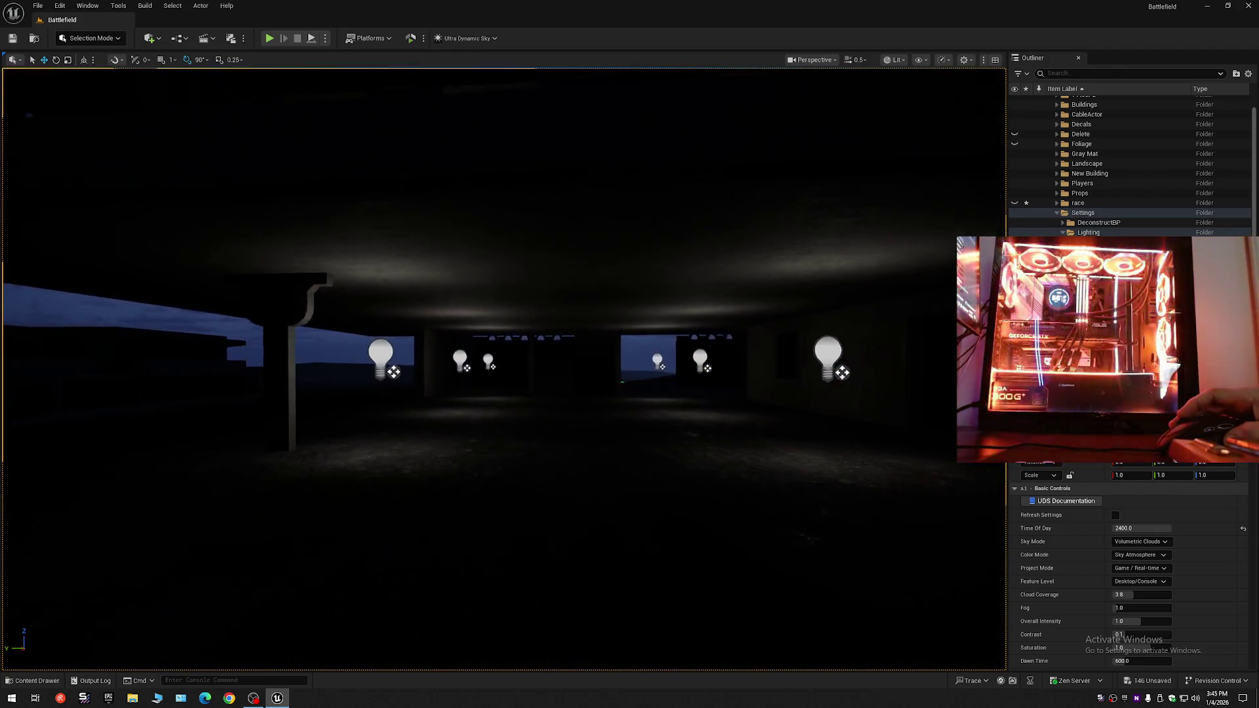
scroll(503, 367, down, 6)
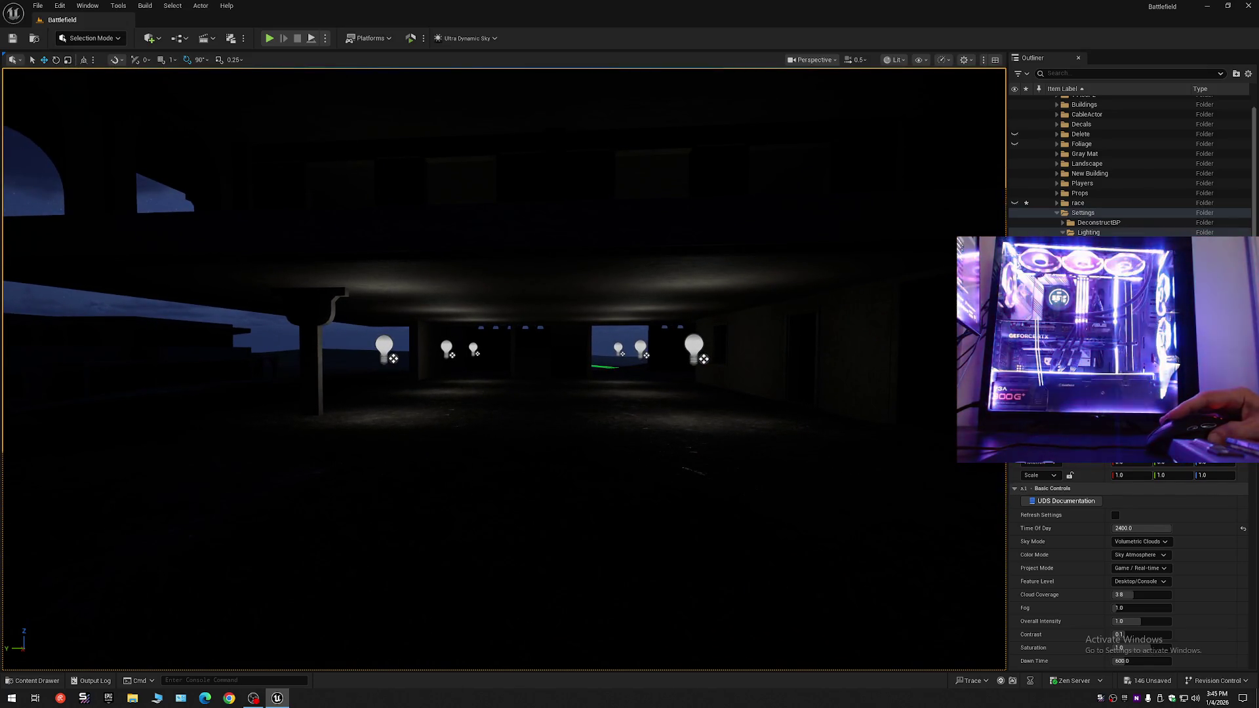
click(384, 347)
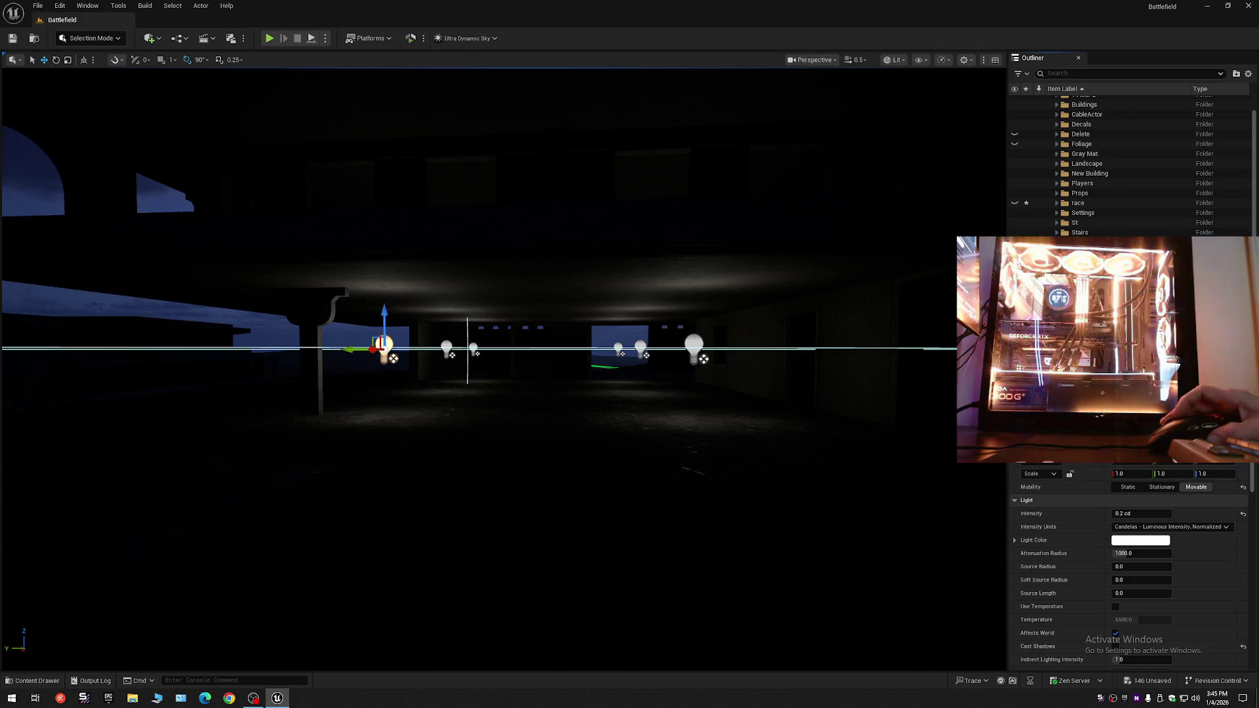
click(641, 347)
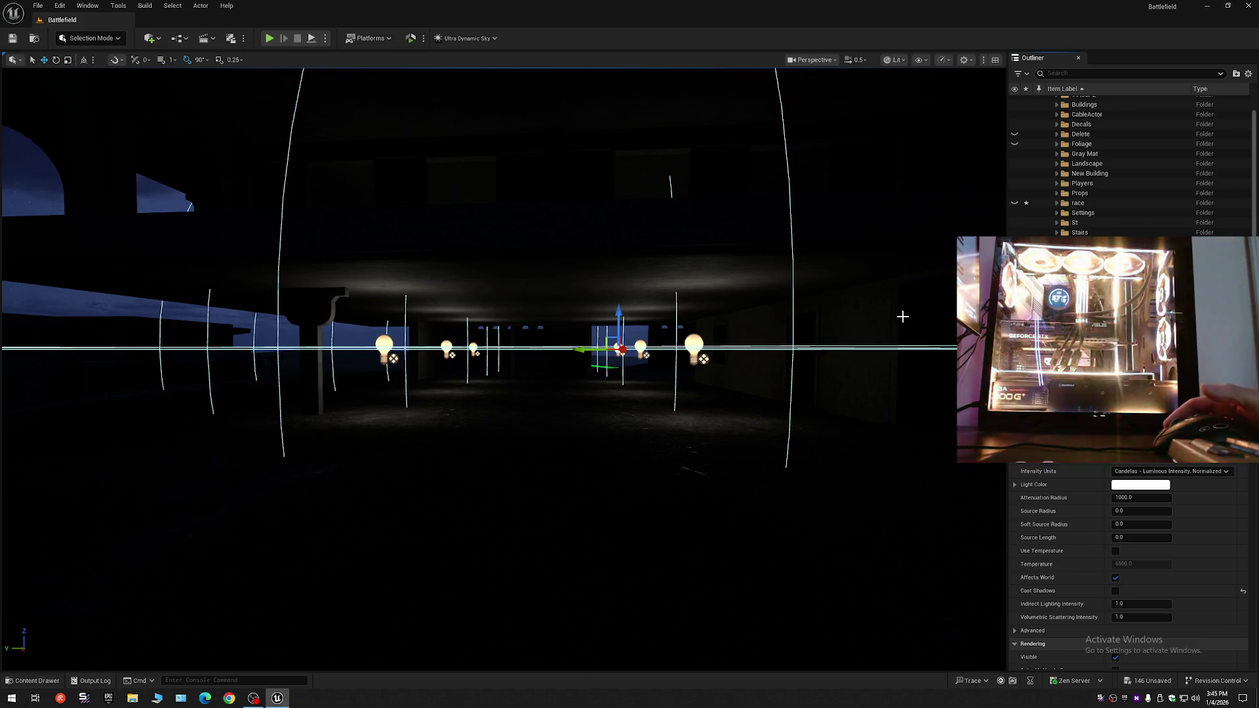
- Fly toward the lit upper-floor windows and select PointLight6 in the Outliner
mouse_move(628, 375)
mouse_down()
mouse_move(628, 295)
mouse_move(524, 295)
mouse_move(291, 340)
mouse_move(9, 327)
mouse_move(374, 317)
mouse_move(295, 322)
mouse_move(626, 383)
mouse_up()
scroll(503, 367, down, 1)
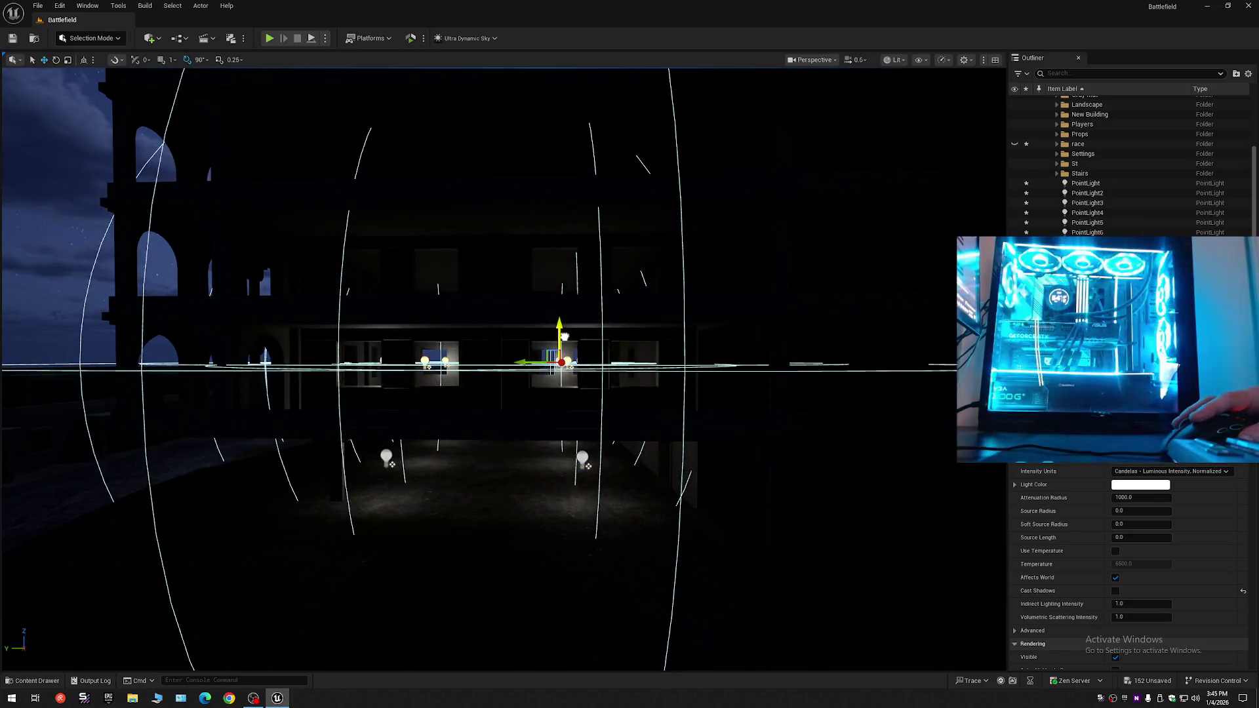
mouse_move(618, 369)
mouse_down()
mouse_move(611, 308)
mouse_move(587, 308)
mouse_move(613, 308)
mouse_move(518, 308)
mouse_move(628, 371)
mouse_up()
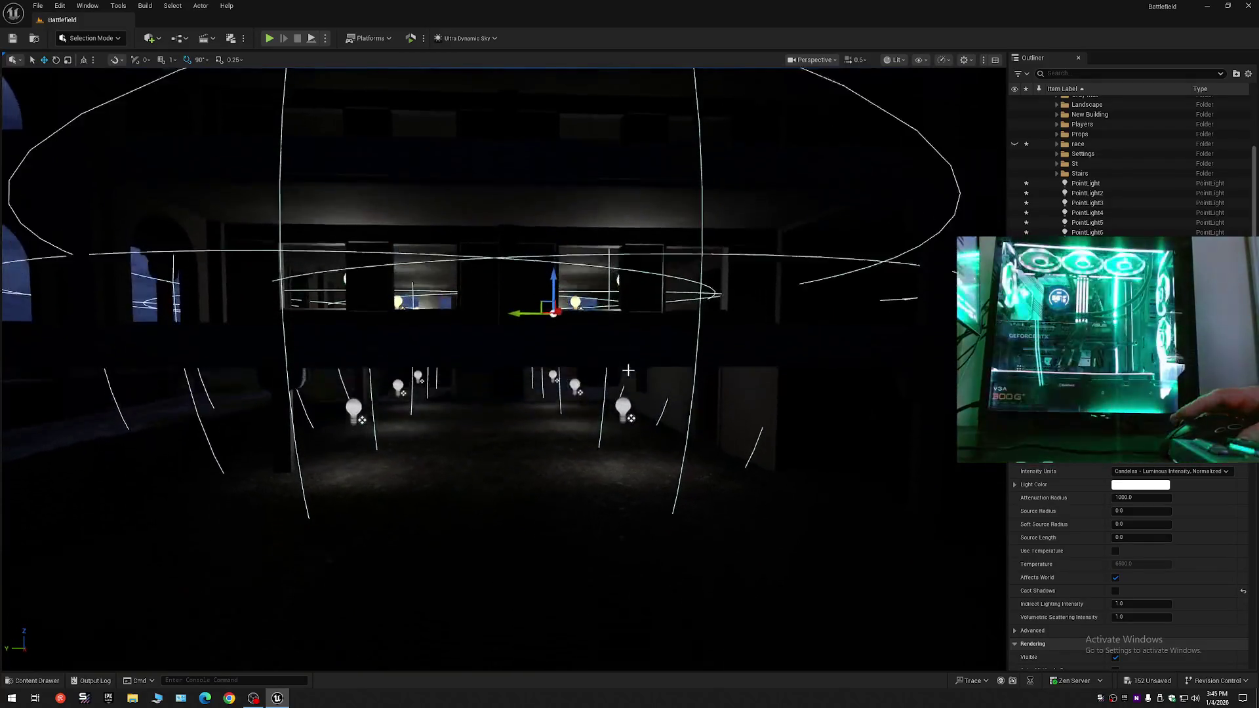
click(1091, 232)
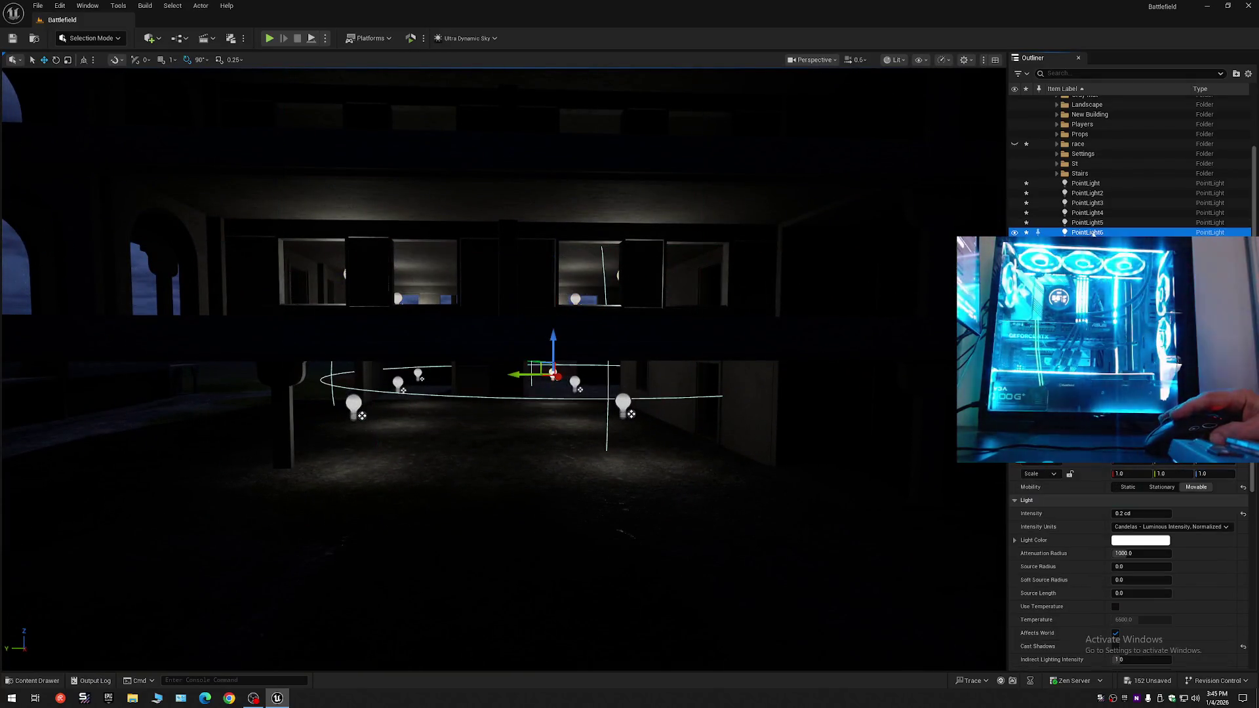
- Delete the six upper-floor point lights, PointLight through PointLight6
shift+click(1085, 184)
key(Delete)
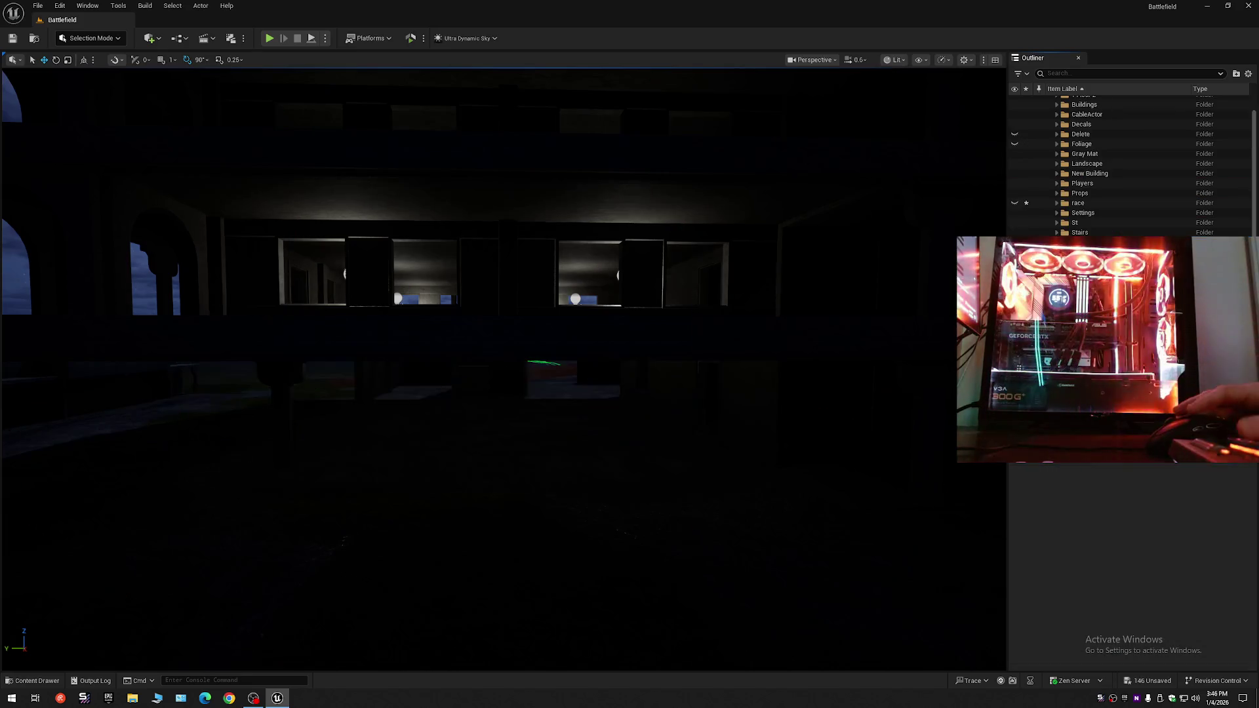
key(w)
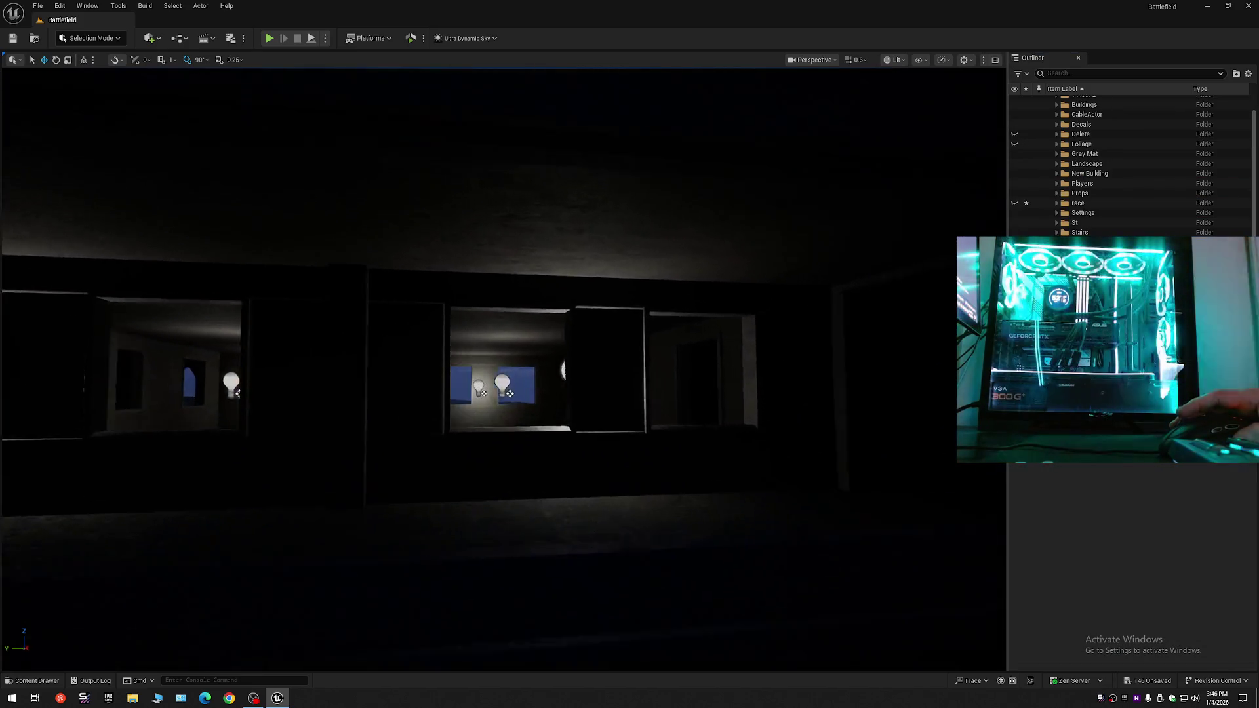
key(s)
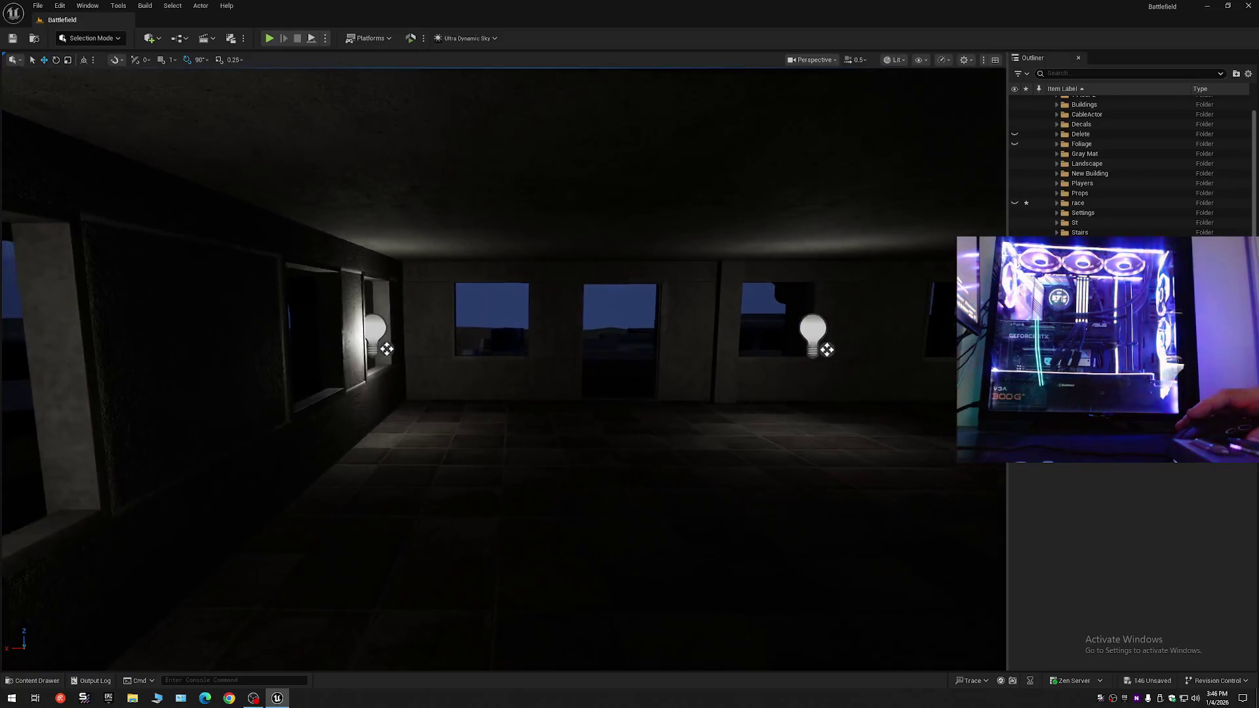
- Move the wall bulb light into the middle of the room
click(377, 338)
key(f)
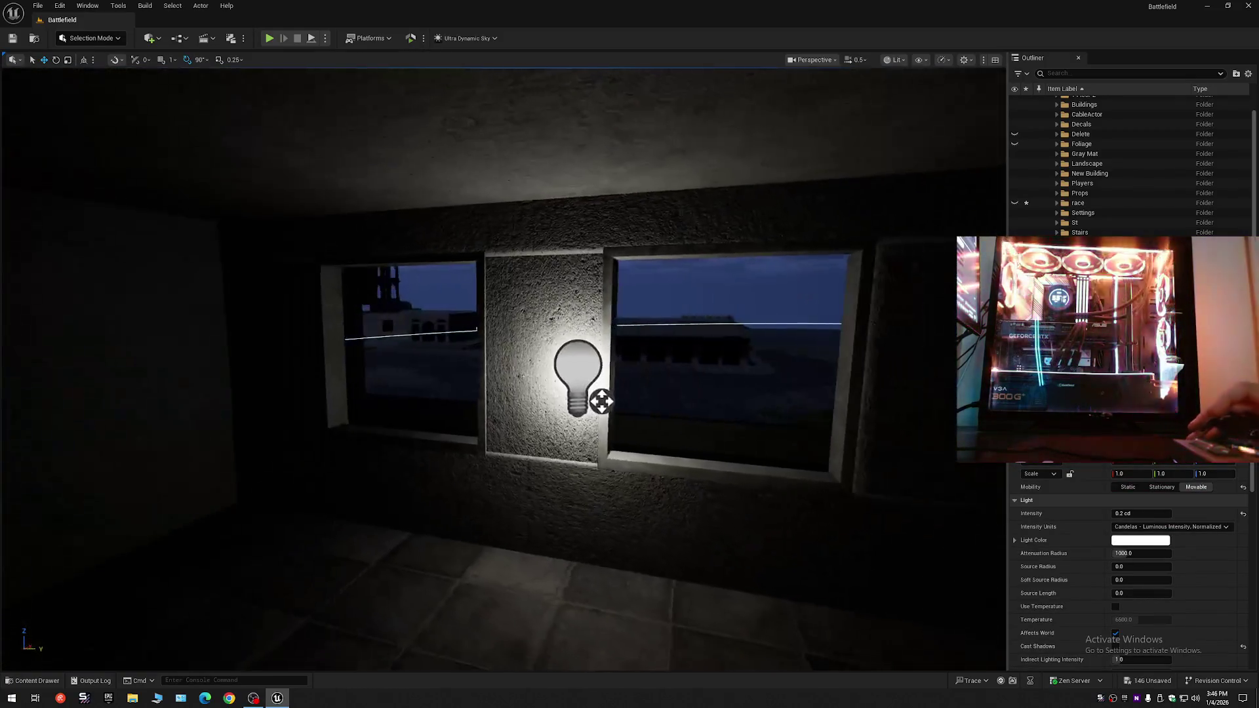
mouse_move(602, 416)
mouse_down()
mouse_move(602, 446)
mouse_move(708, 446)
mouse_up()
mouse_move(150, 409)
mouse_down()
mouse_move(651, 423)
mouse_move(341, 424)
mouse_move(420, 403)
mouse_move(433, 387)
mouse_move(532, 501)
mouse_up()
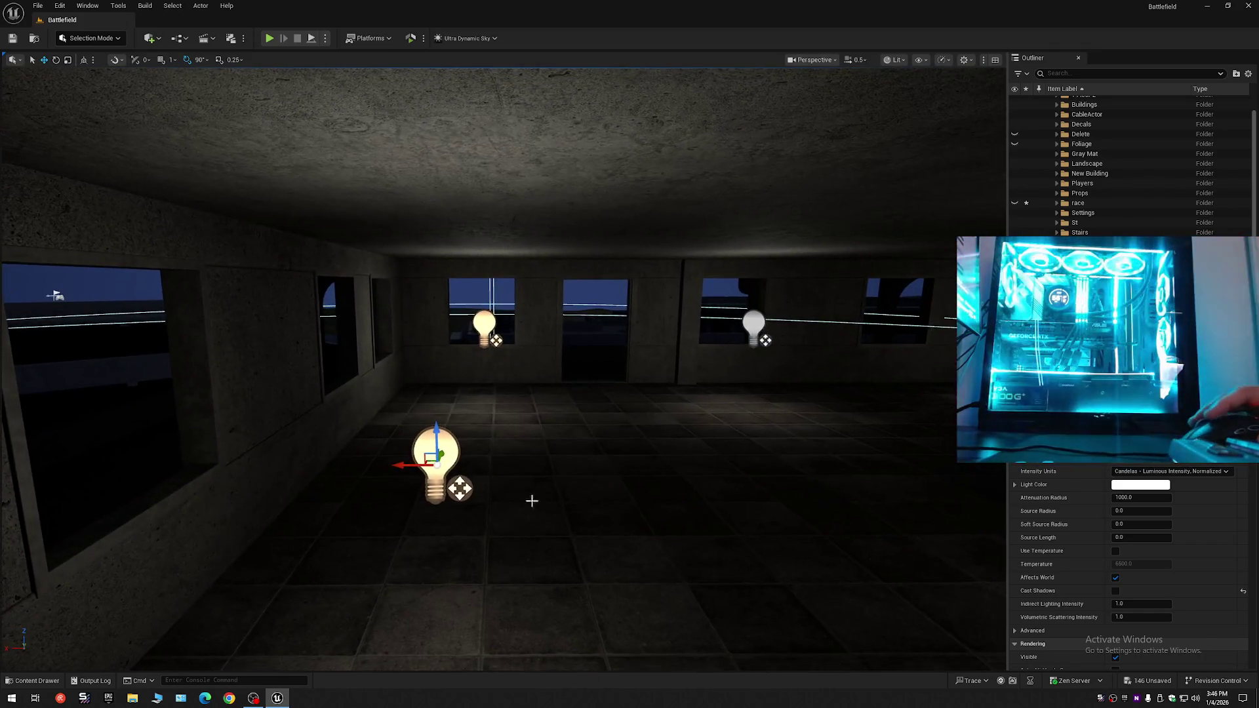
drag(434, 463, 551, 442)
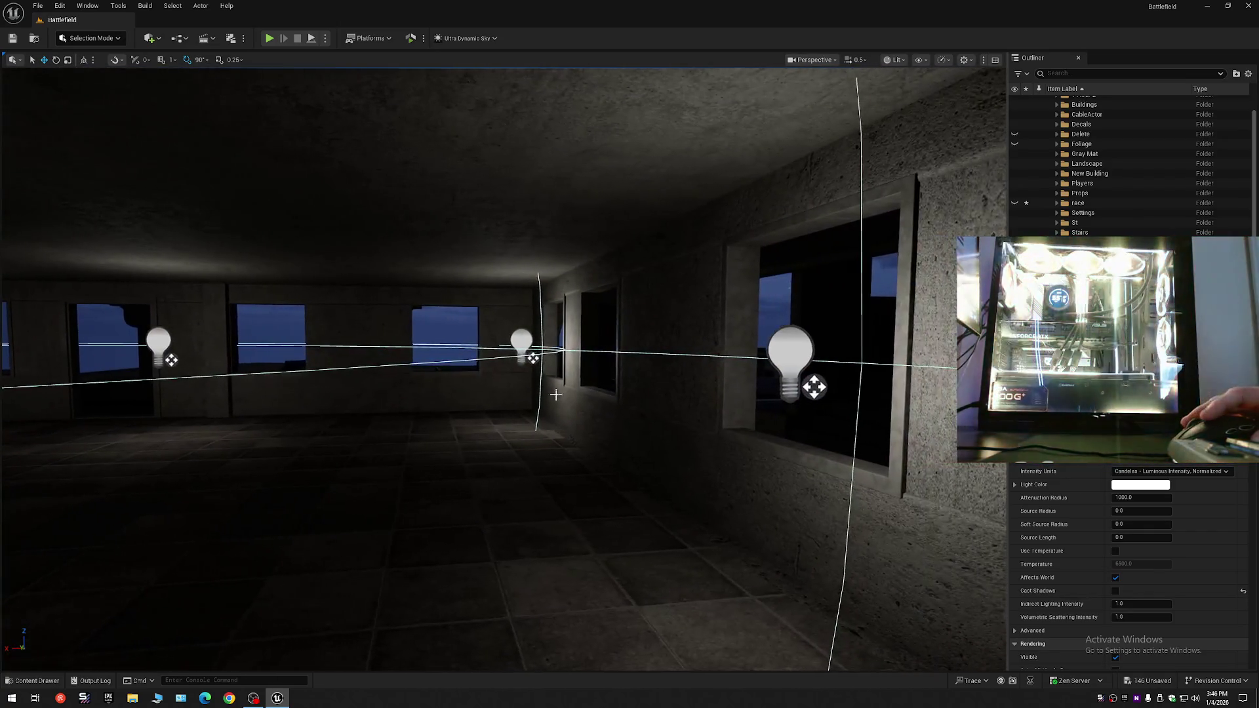
- Shift the large bulb by the right window further left along the window wall
click(522, 340)
click(803, 358)
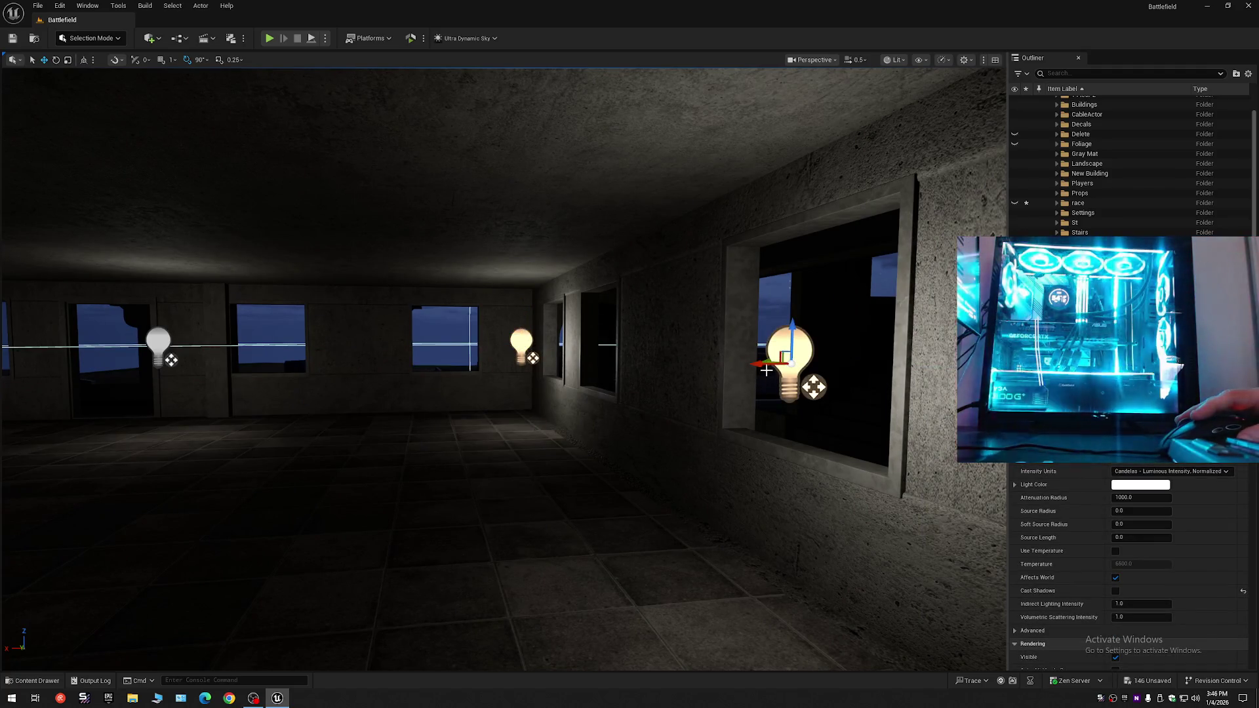
drag(763, 362, 594, 374)
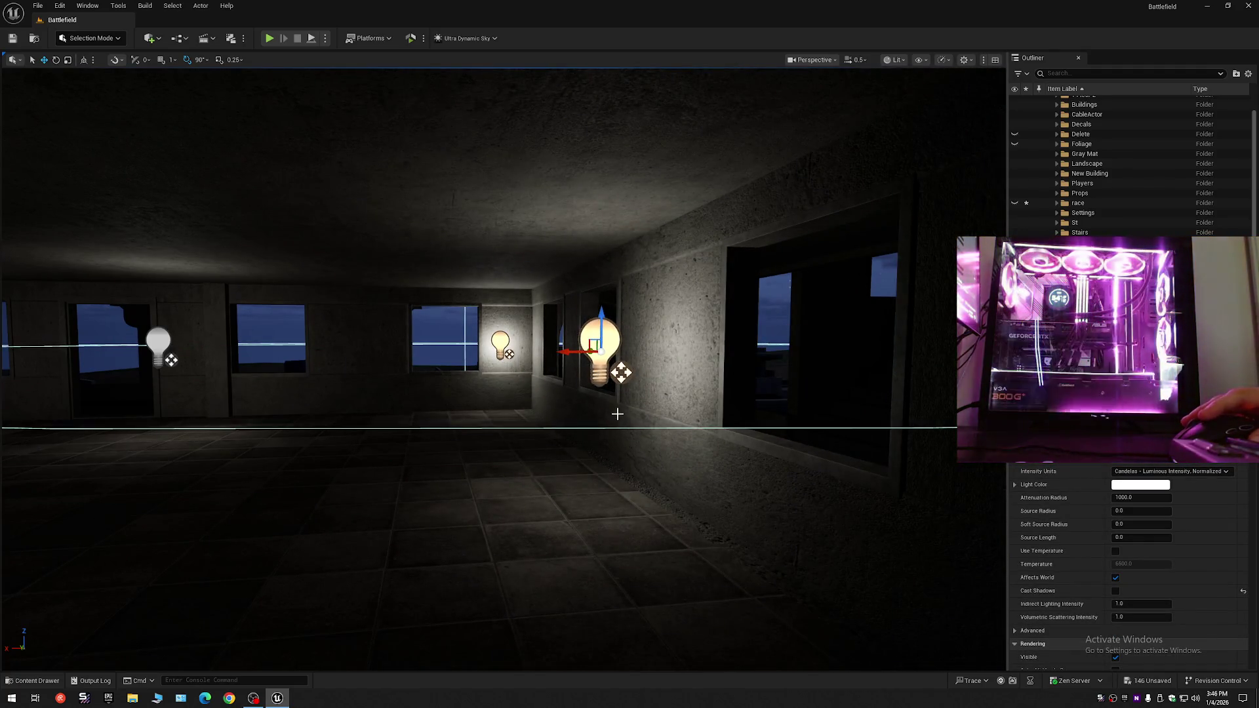
key(ctrl+z)
mouse_move(701, 366)
mouse_down()
mouse_move(587, 374)
mouse_move(715, 369)
mouse_move(560, 384)
mouse_up()
mouse_move(639, 423)
mouse_down()
mouse_move(806, 423)
mouse_move(727, 423)
mouse_up()
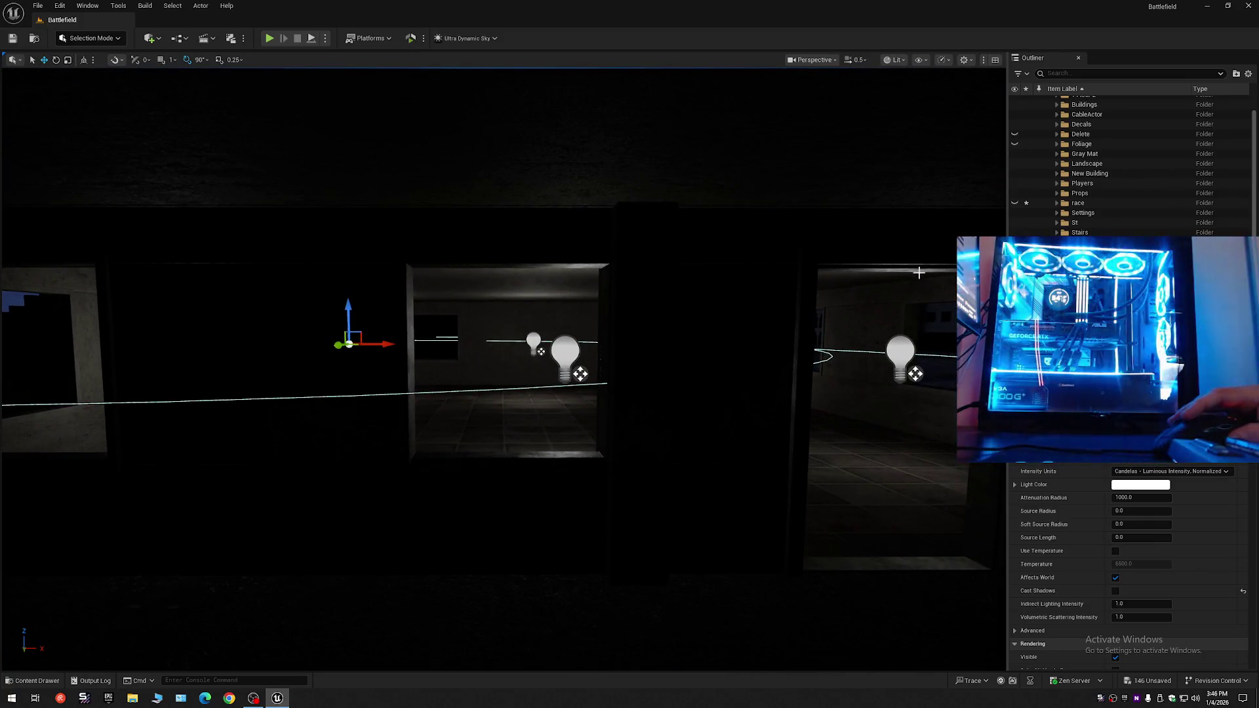
- Select the room's other bulbs and fly into the room to review the lighting
click(900, 354)
click(348, 343)
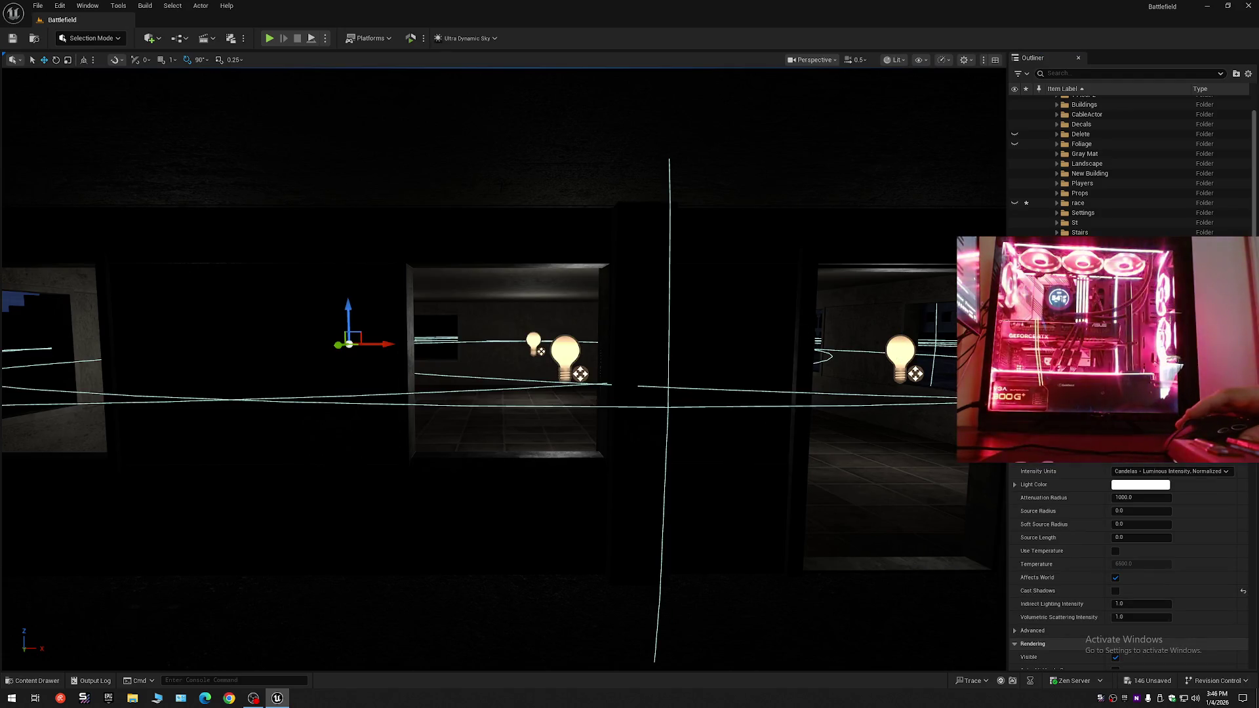
scroll(675, 387, down, 5)
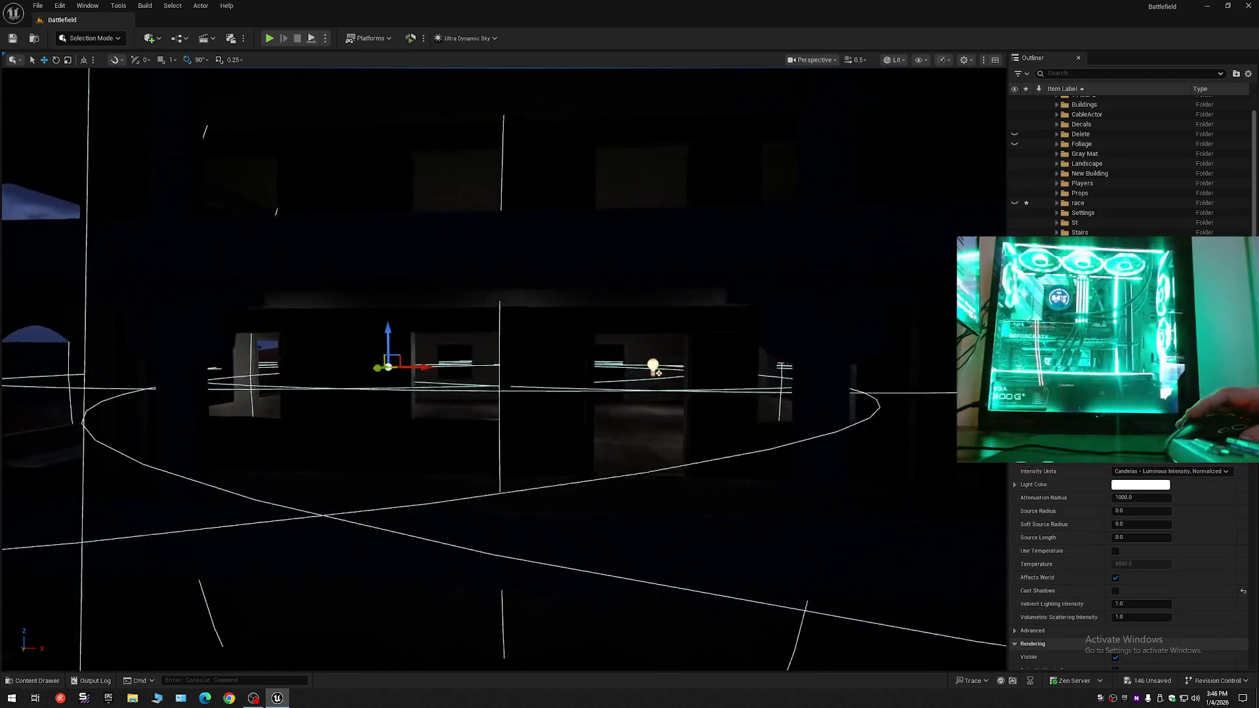
scroll(658, 372, up, 3)
key(w)
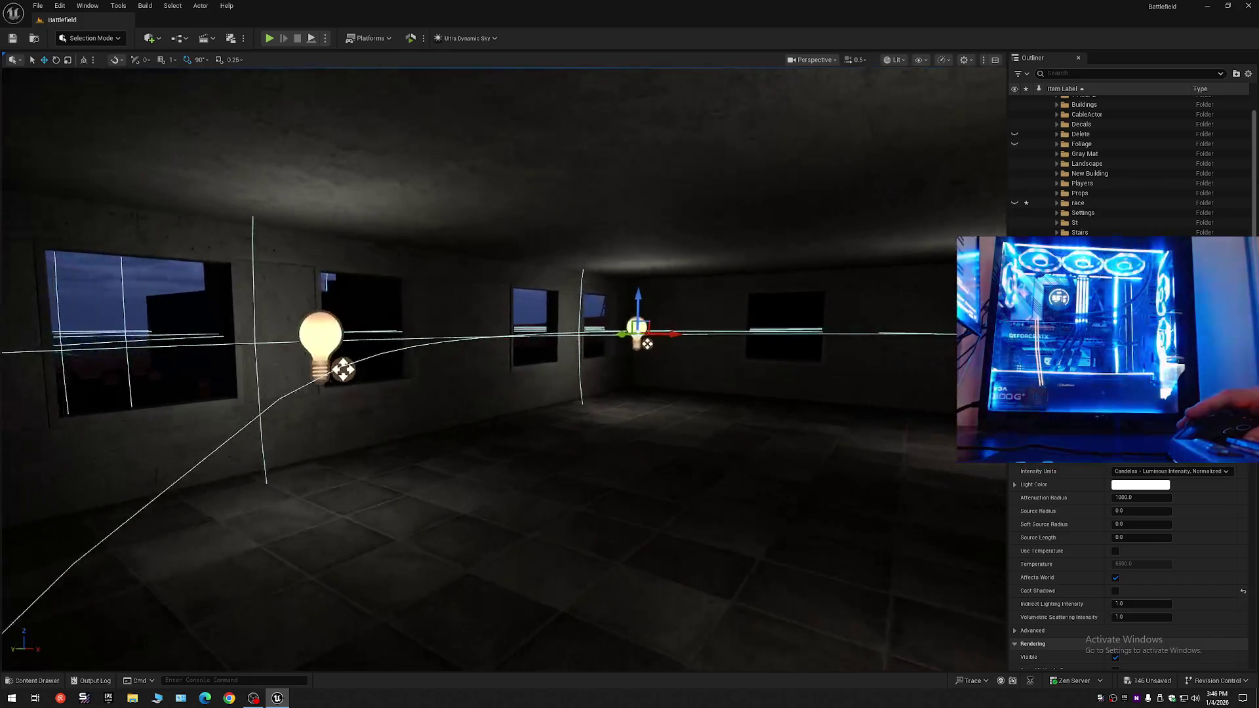
scroll(504, 367, down, 1)
scroll(503, 367, up, 1)
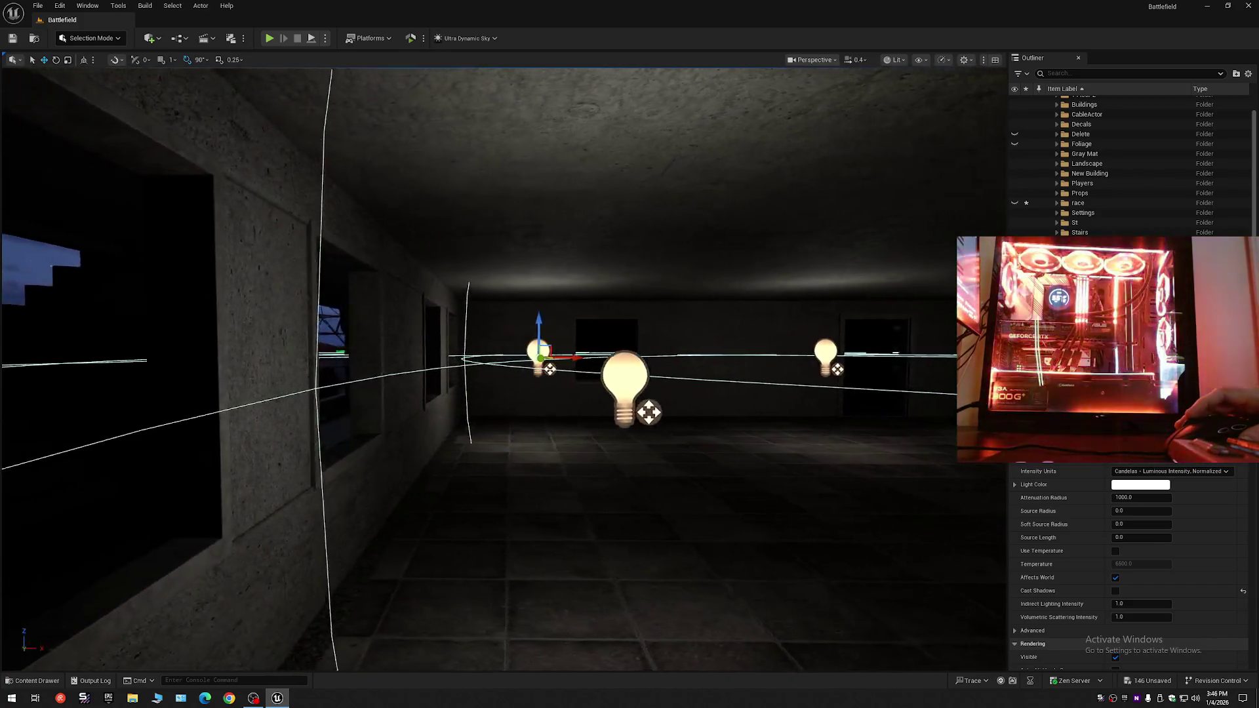
- Fly through the opening to review the four bulbs along the window wall
key(w)
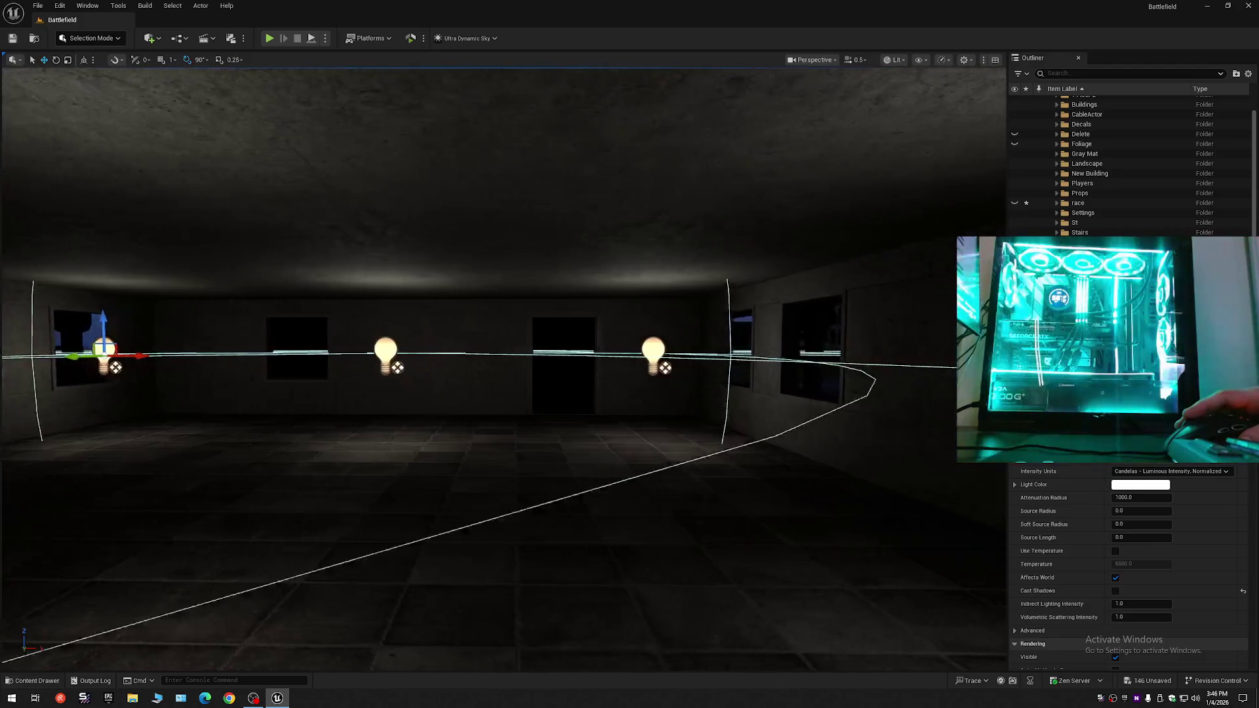
key(s)
scroll(503, 367, up, 2)
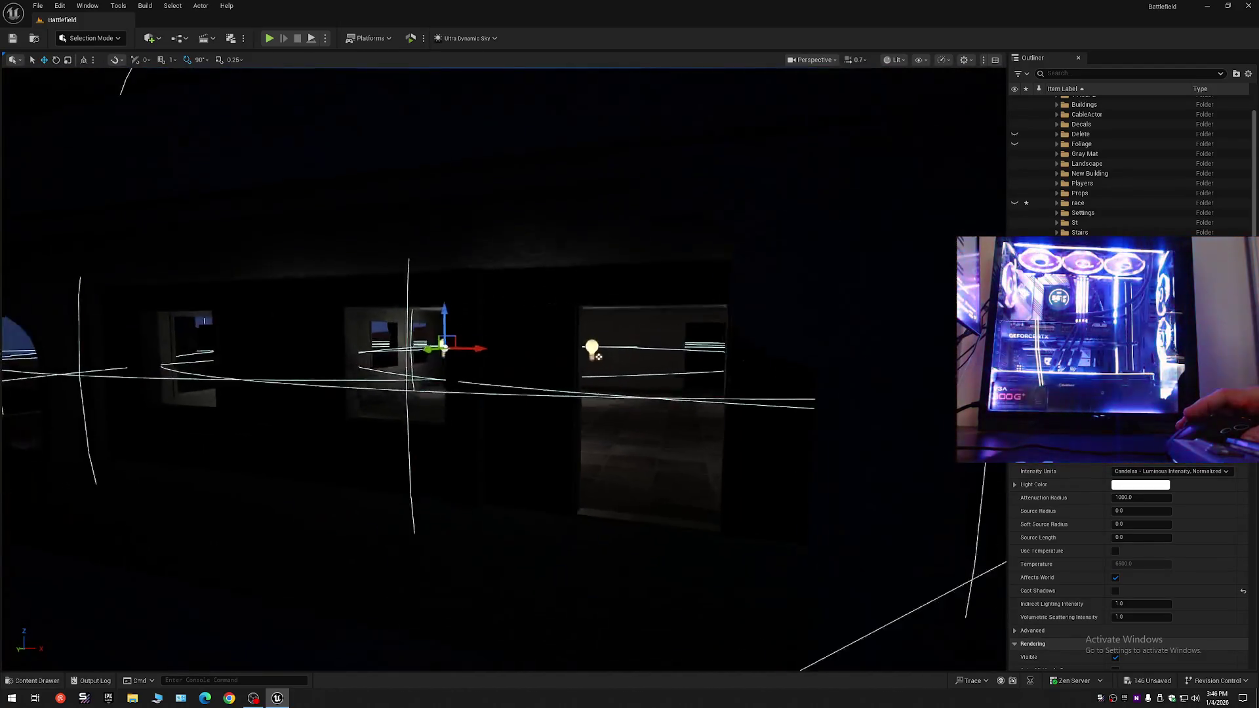
key(w)
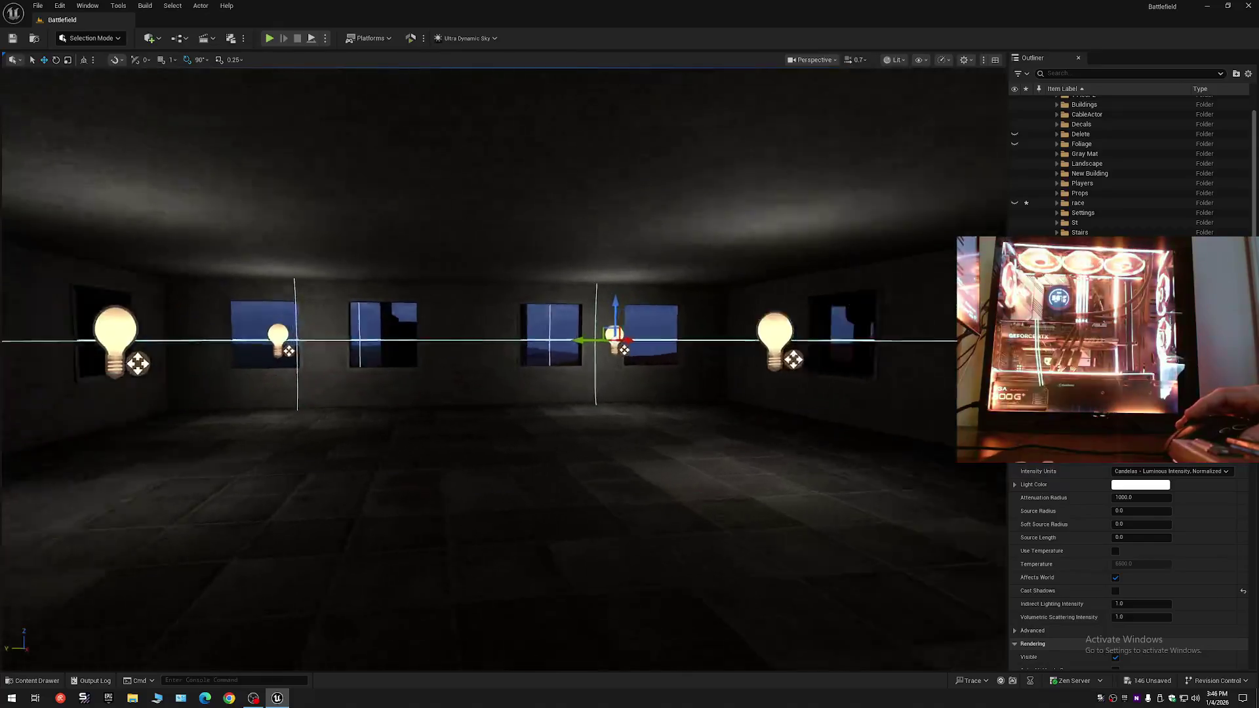
key(w)
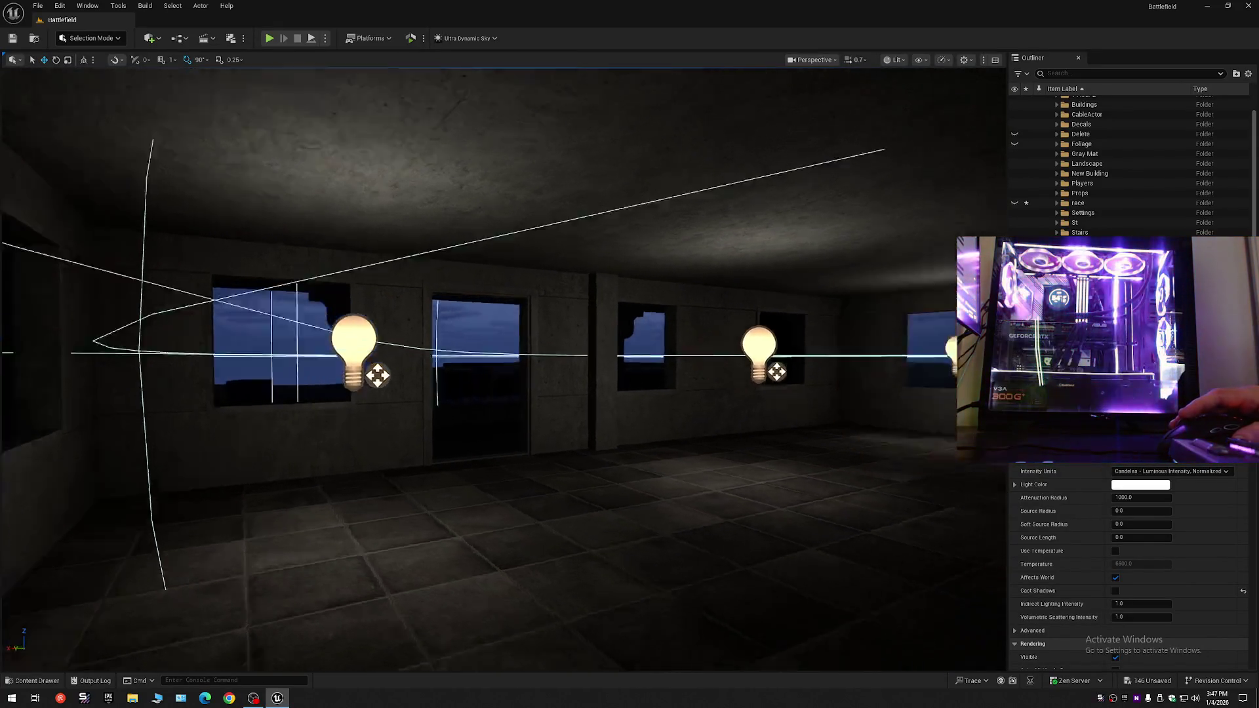
key(s)
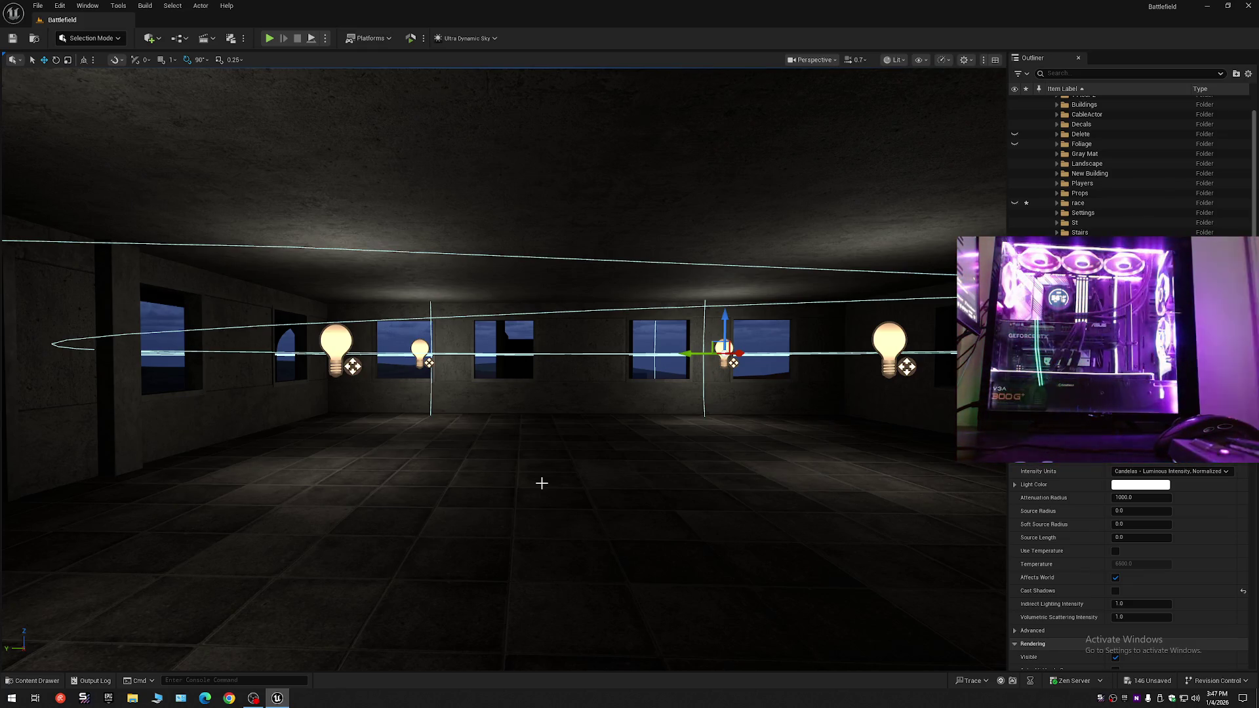
click(230, 698)
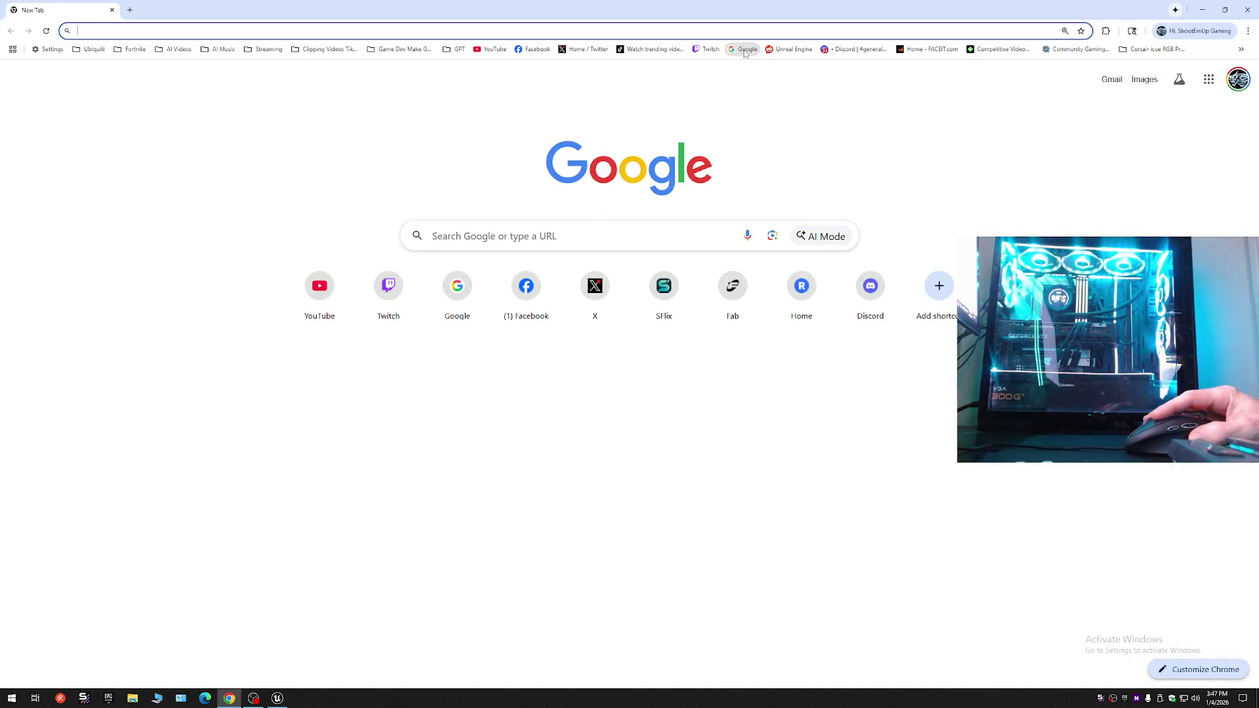
- Search Google for 'unreal engine best way to light buildings', refining an earlier marketplace query
click(745, 51)
text(un)
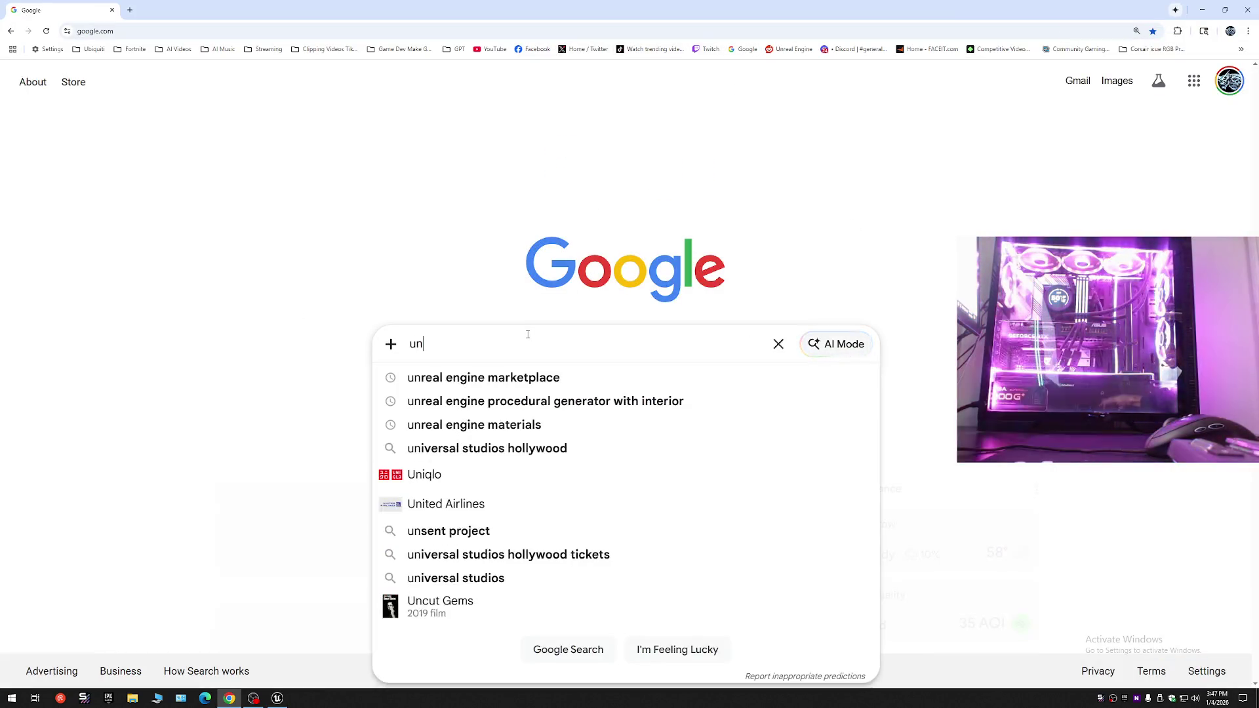
click(471, 386)
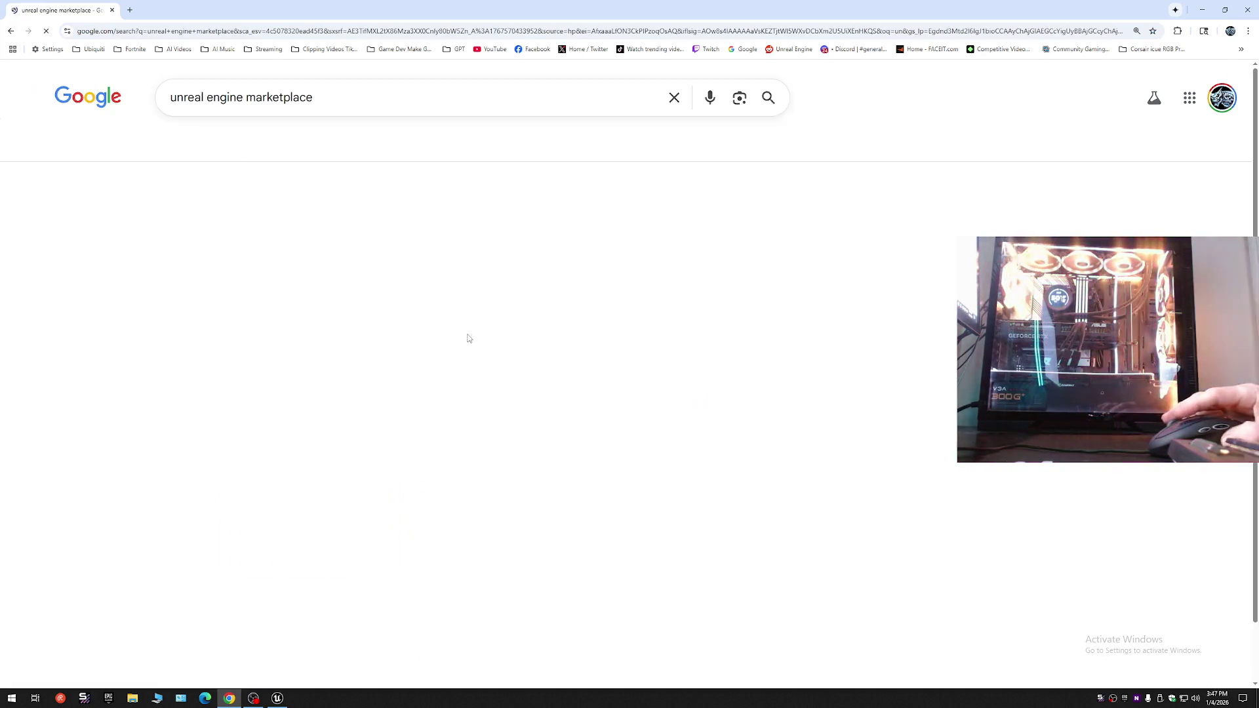
double_click(250, 99)
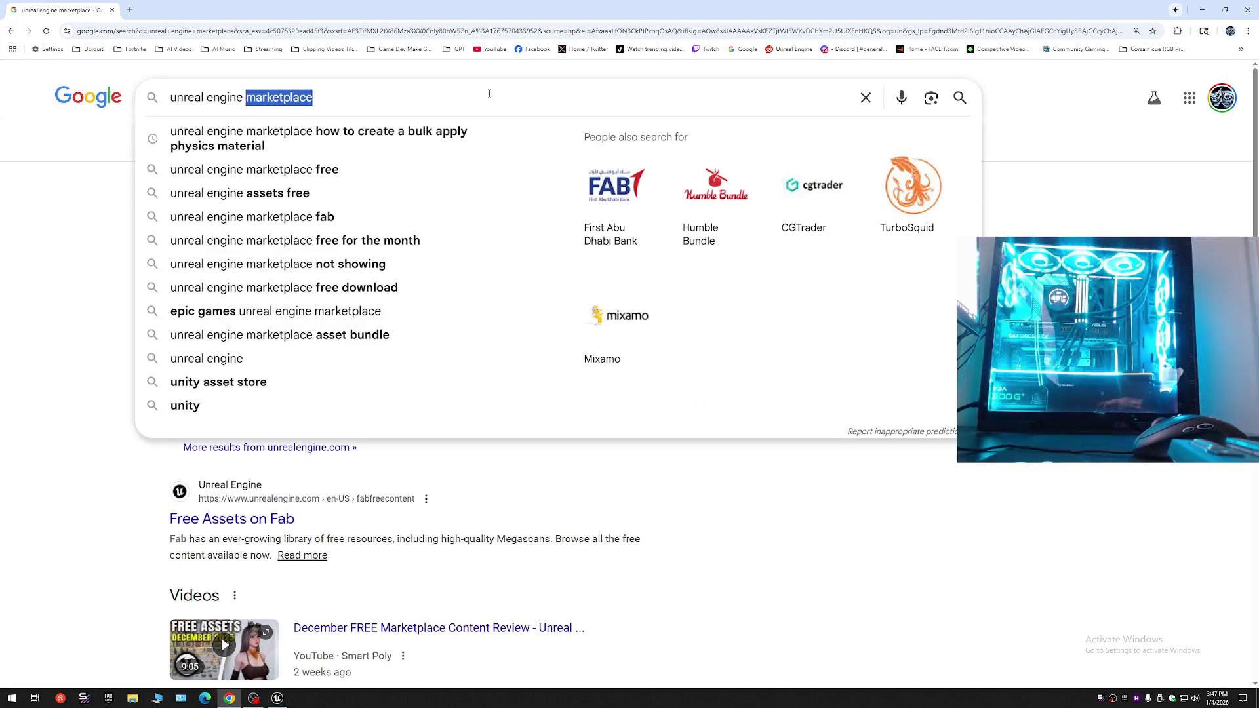
text(best way t)
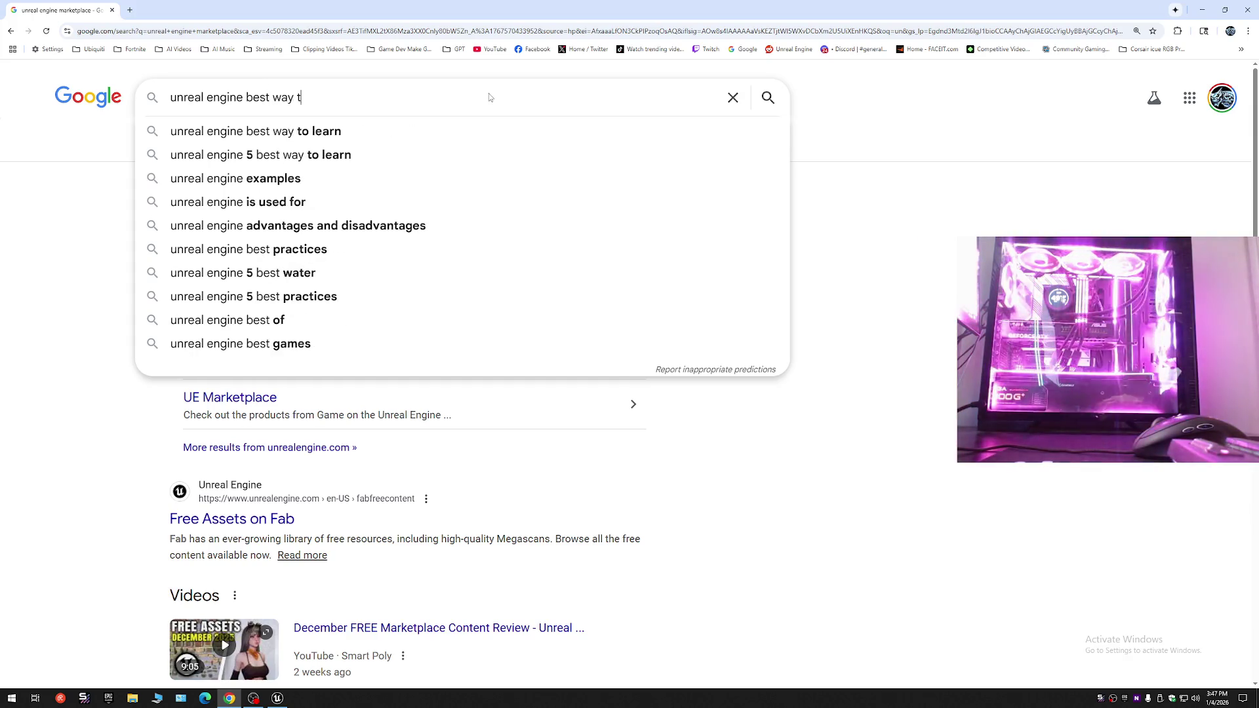
text(o light )
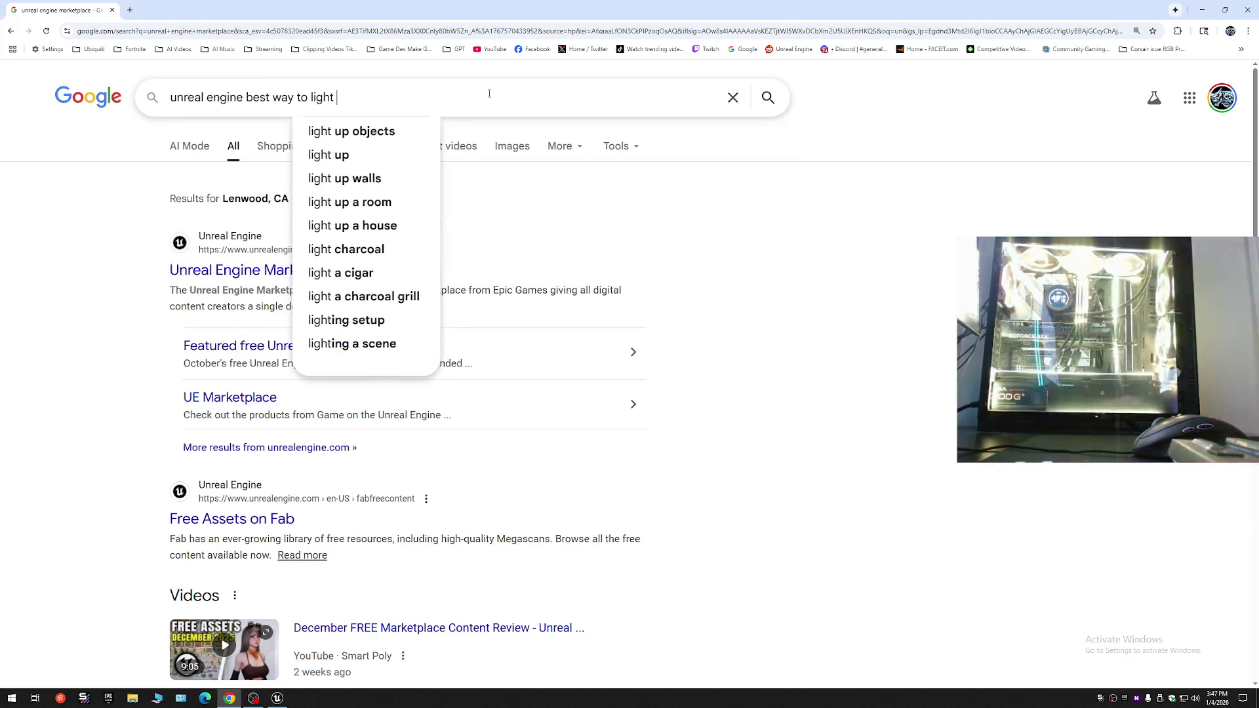
text(building)
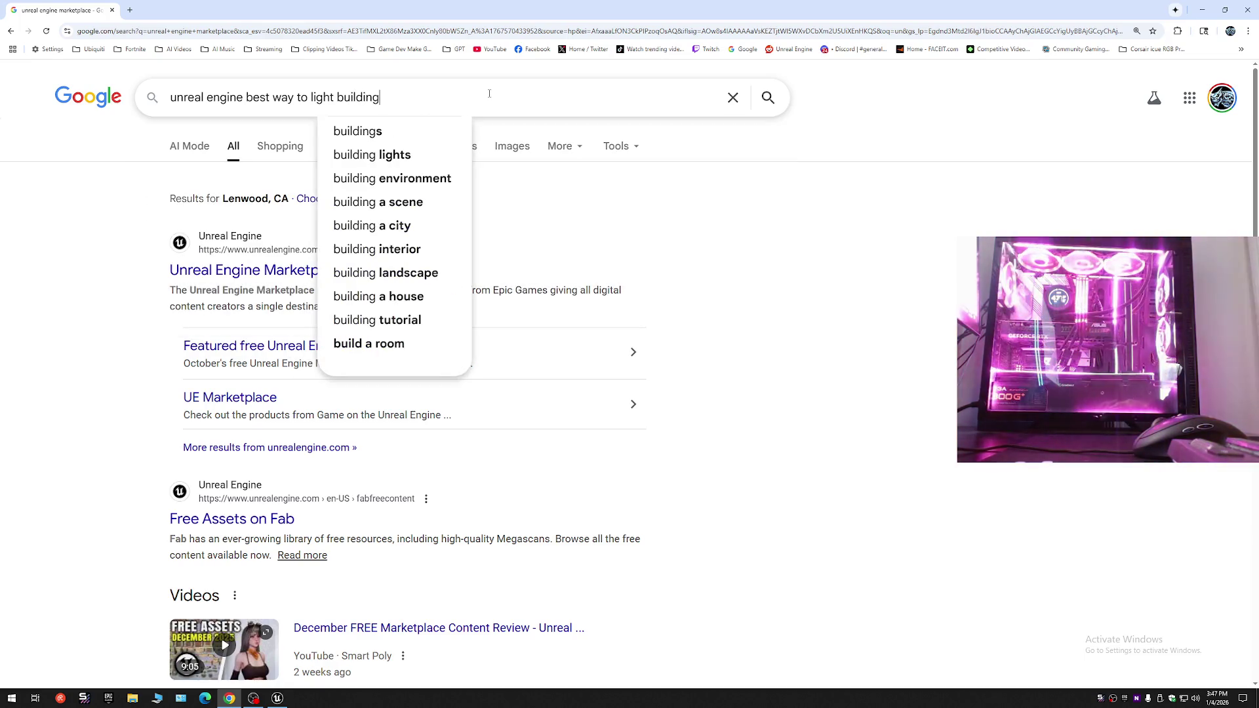
text(s)
key(Return)
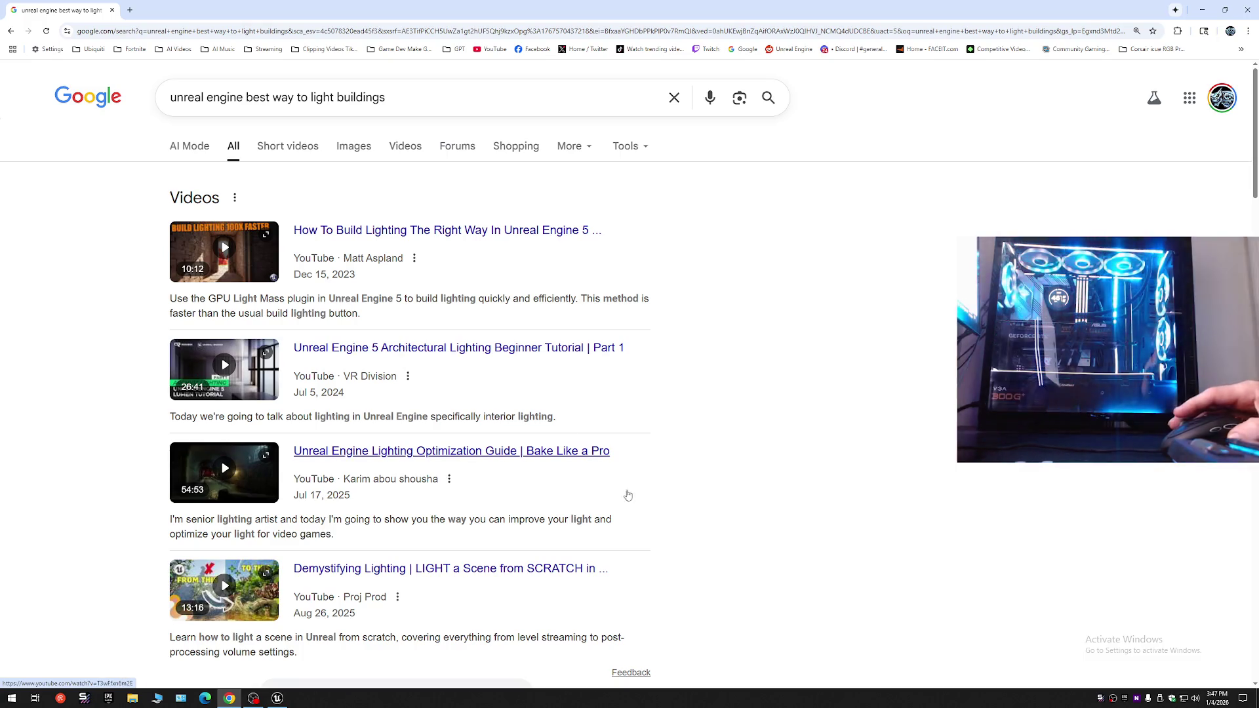
- Scroll down to Google's AI Overview and expand its full building-lighting answer
scroll(659, 520, down, 2)
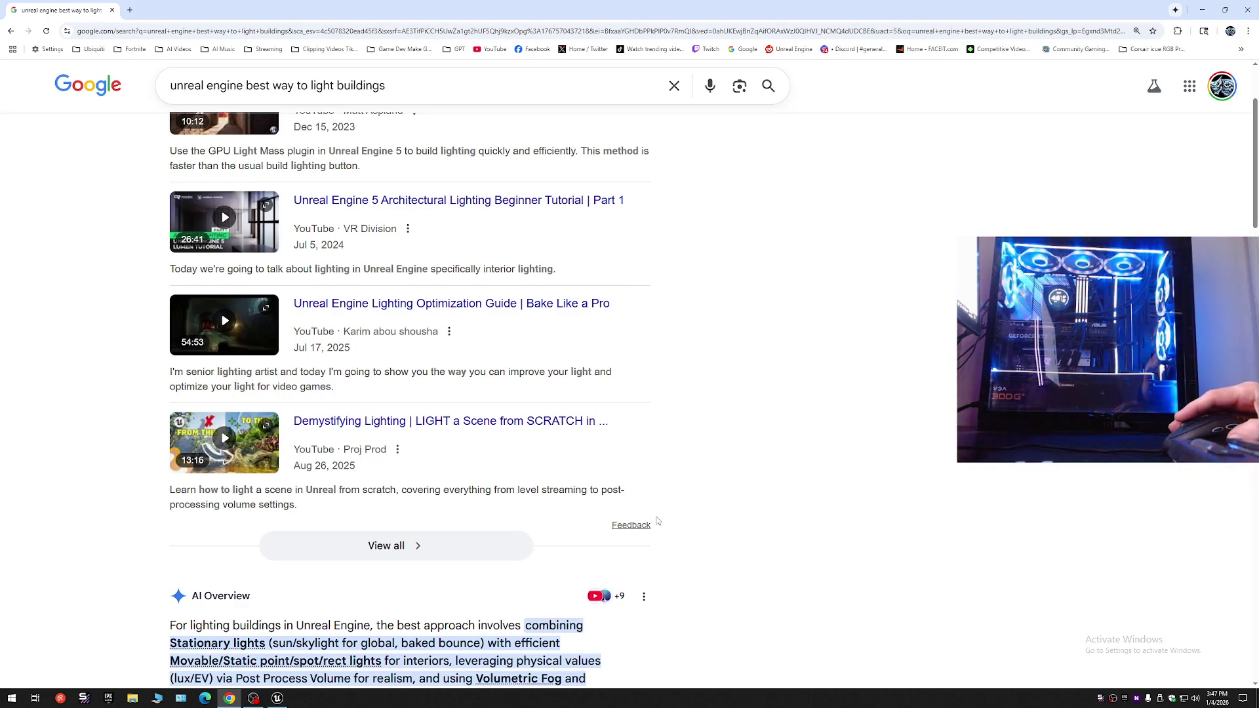
scroll(657, 520, down, 4)
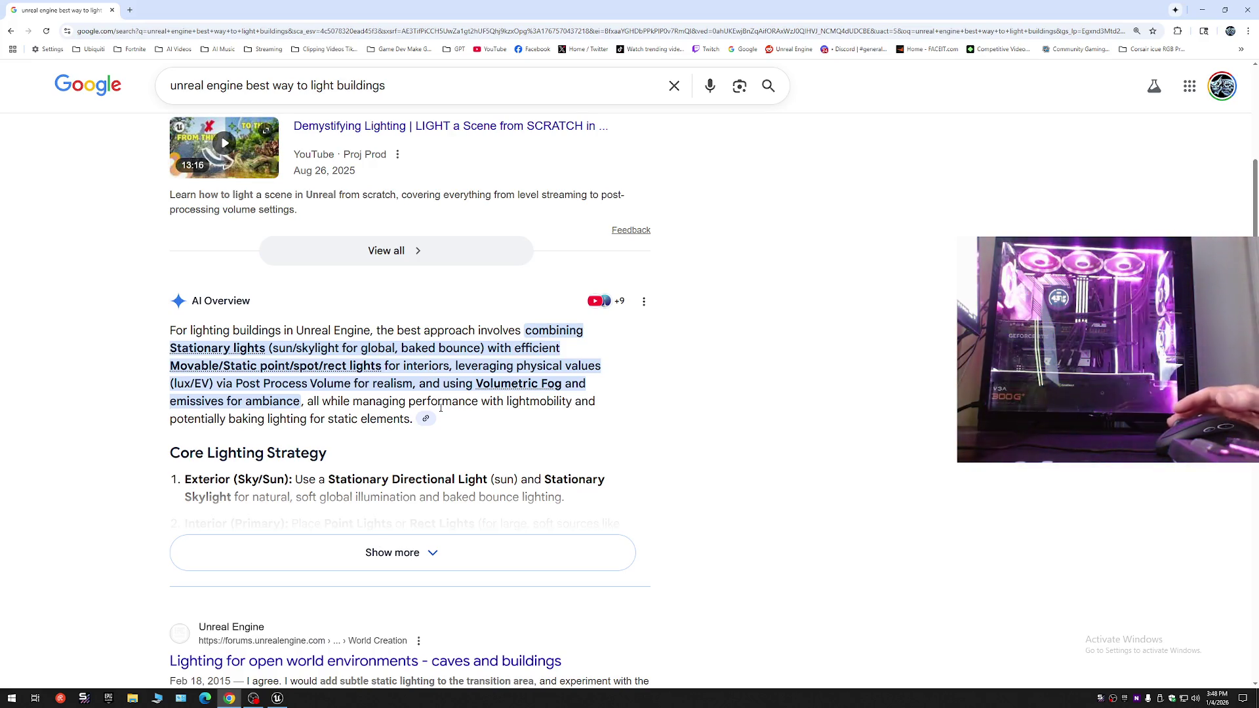
click(356, 548)
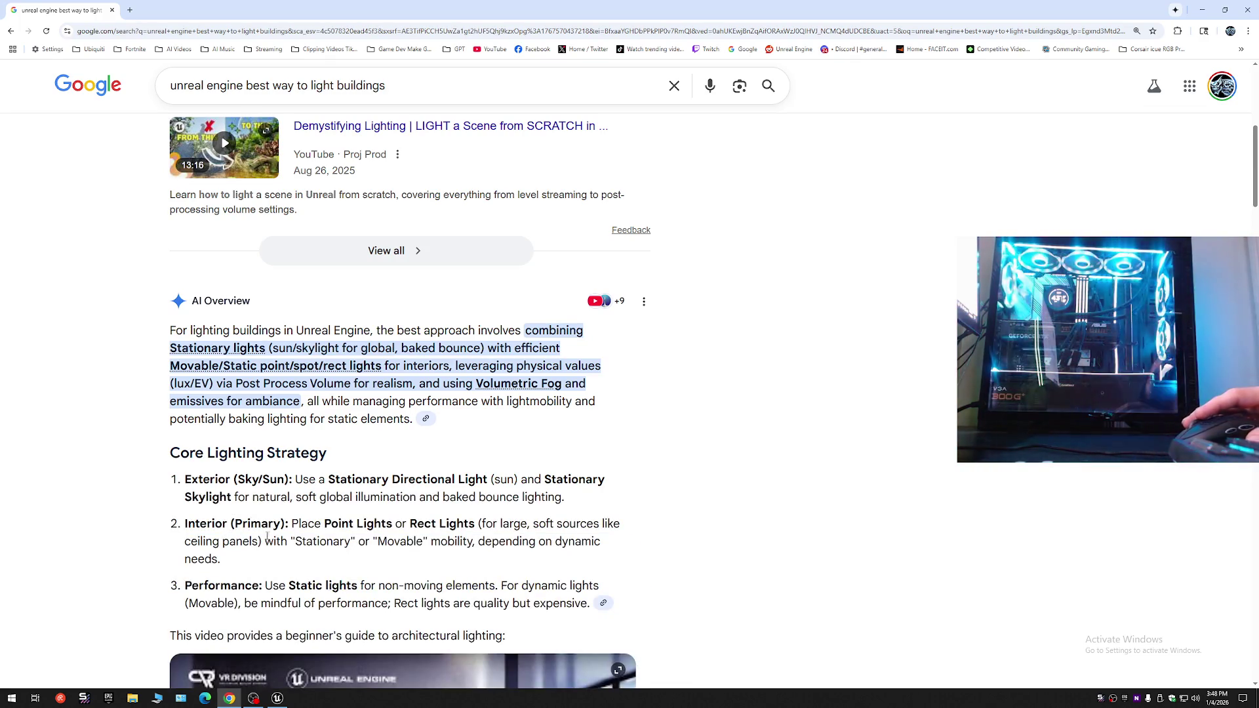
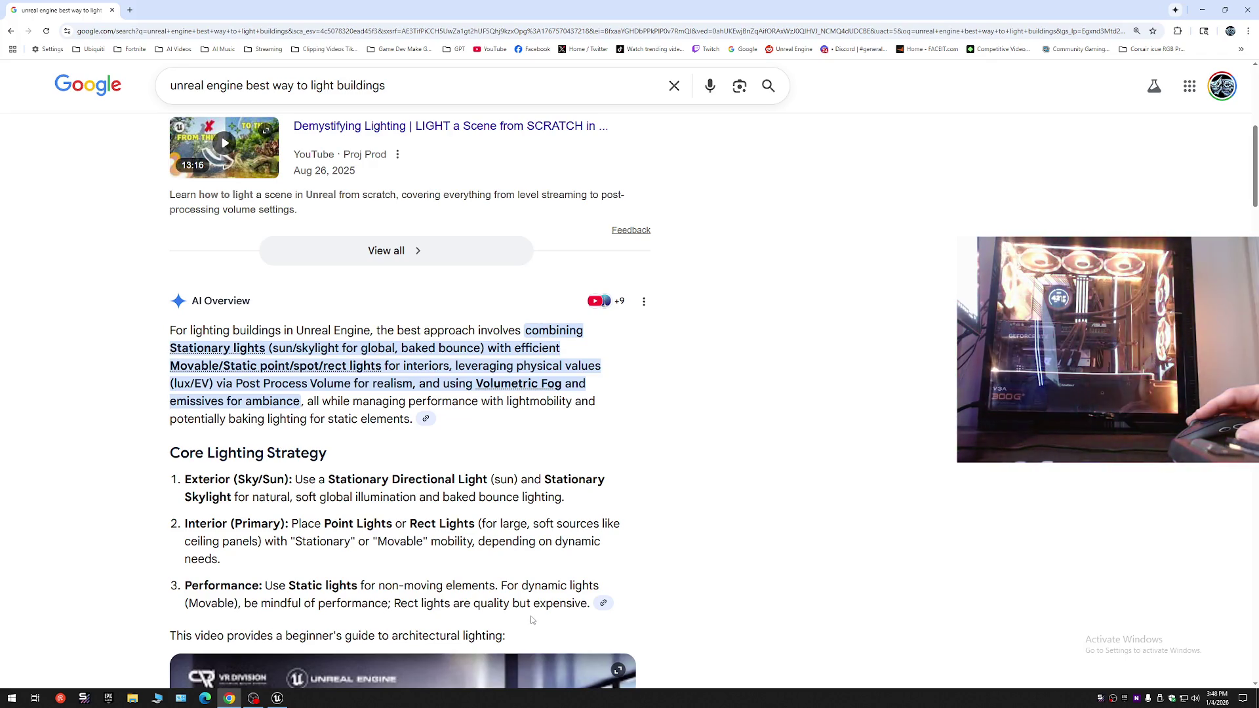
- Back in the level, add a Rect Light from Quick Add > Lights into the room
scroll(532, 620, down, 4)
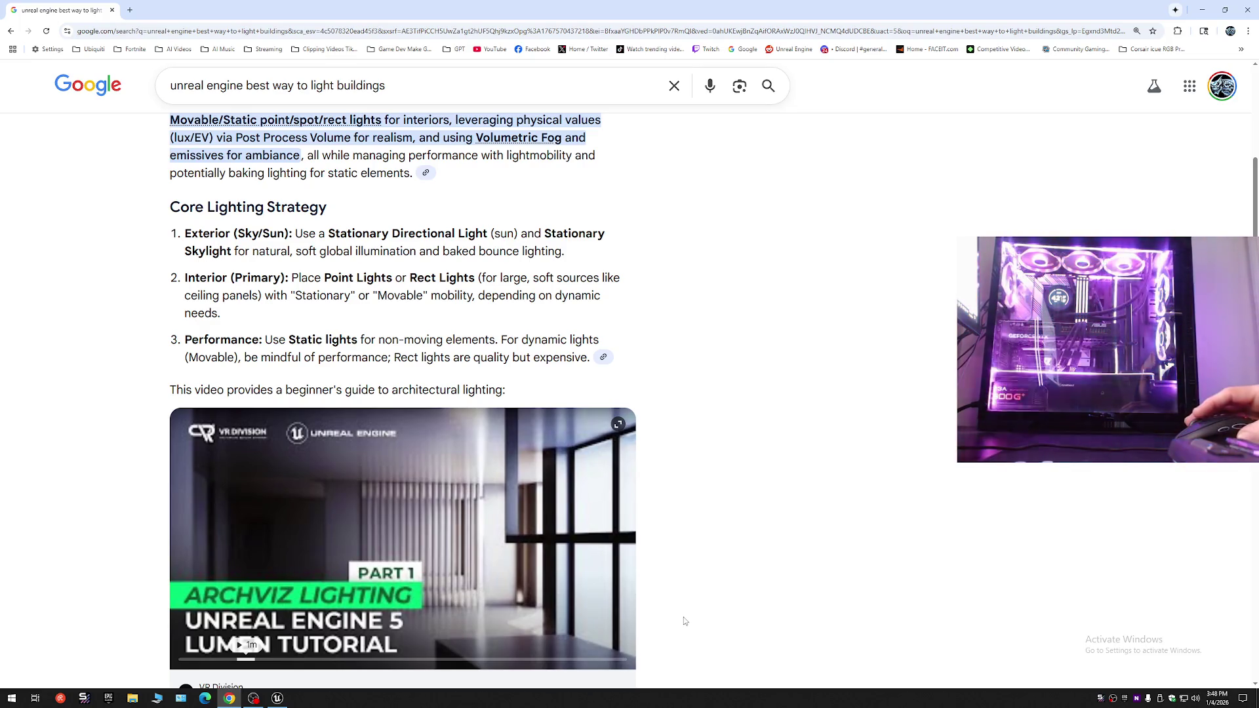
scroll(684, 617, up, 9)
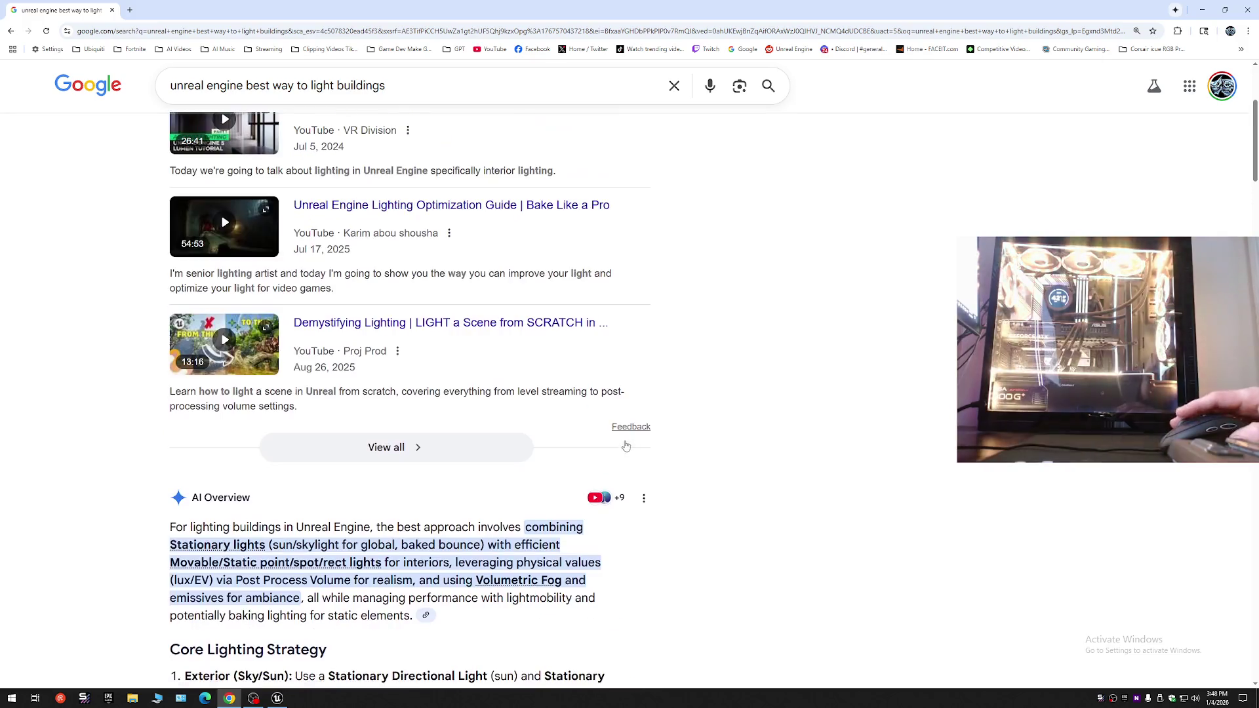
scroll(537, 506, down, 3)
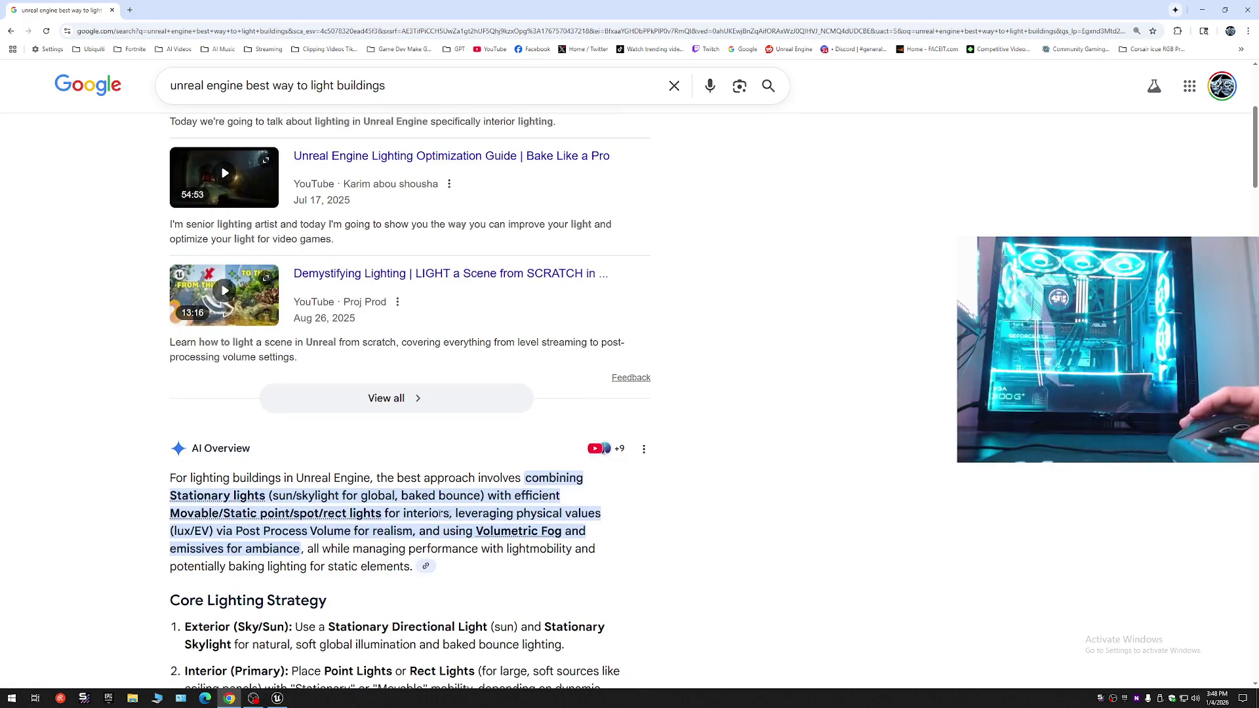
click(277, 698)
click(150, 38)
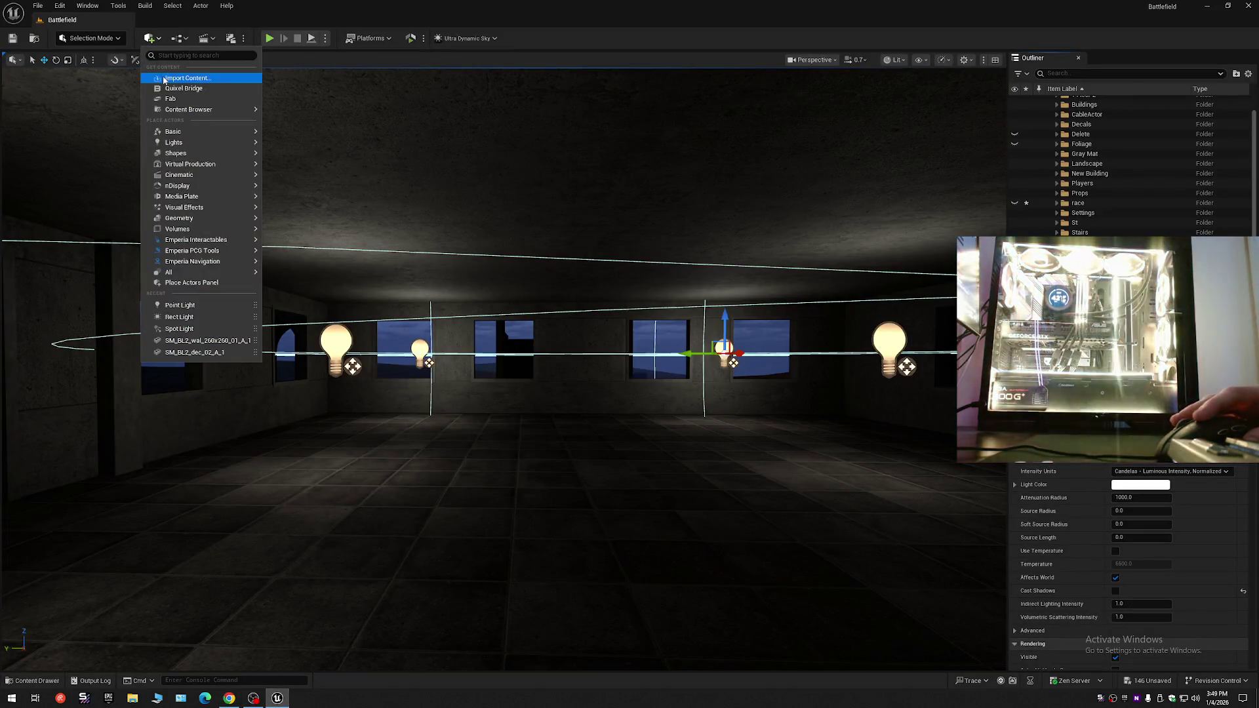
mouse_move(172, 143)
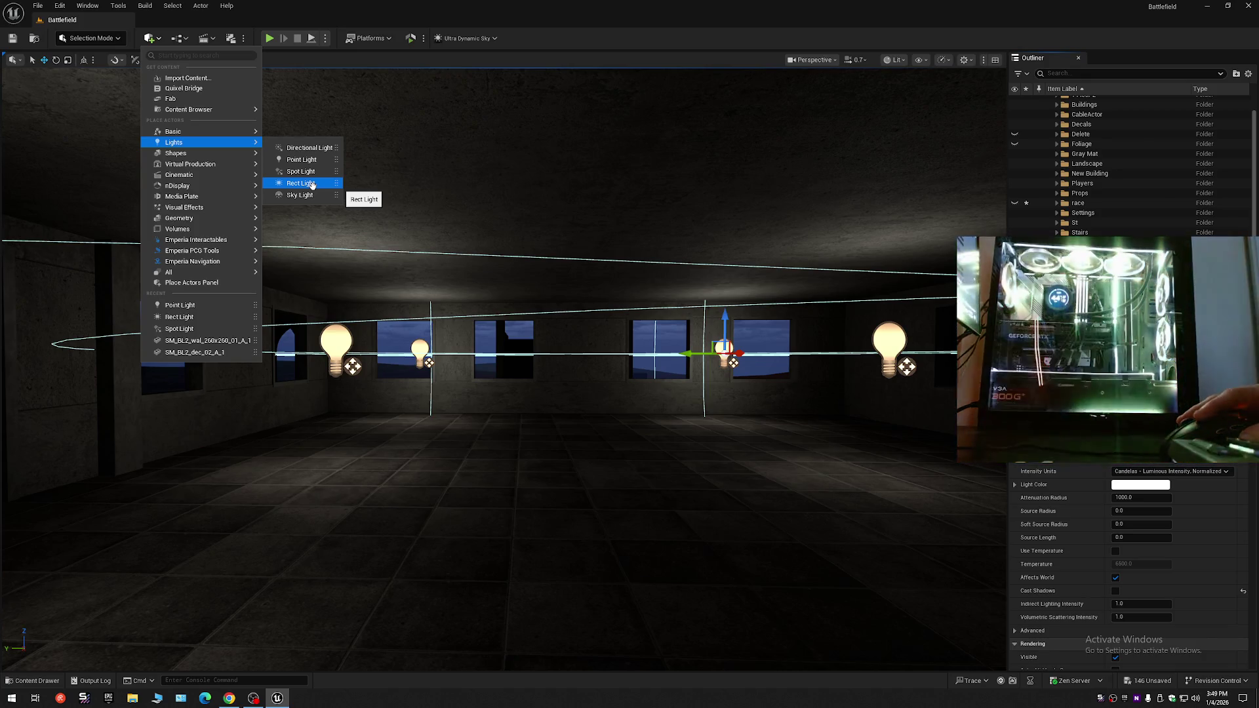
click(312, 185)
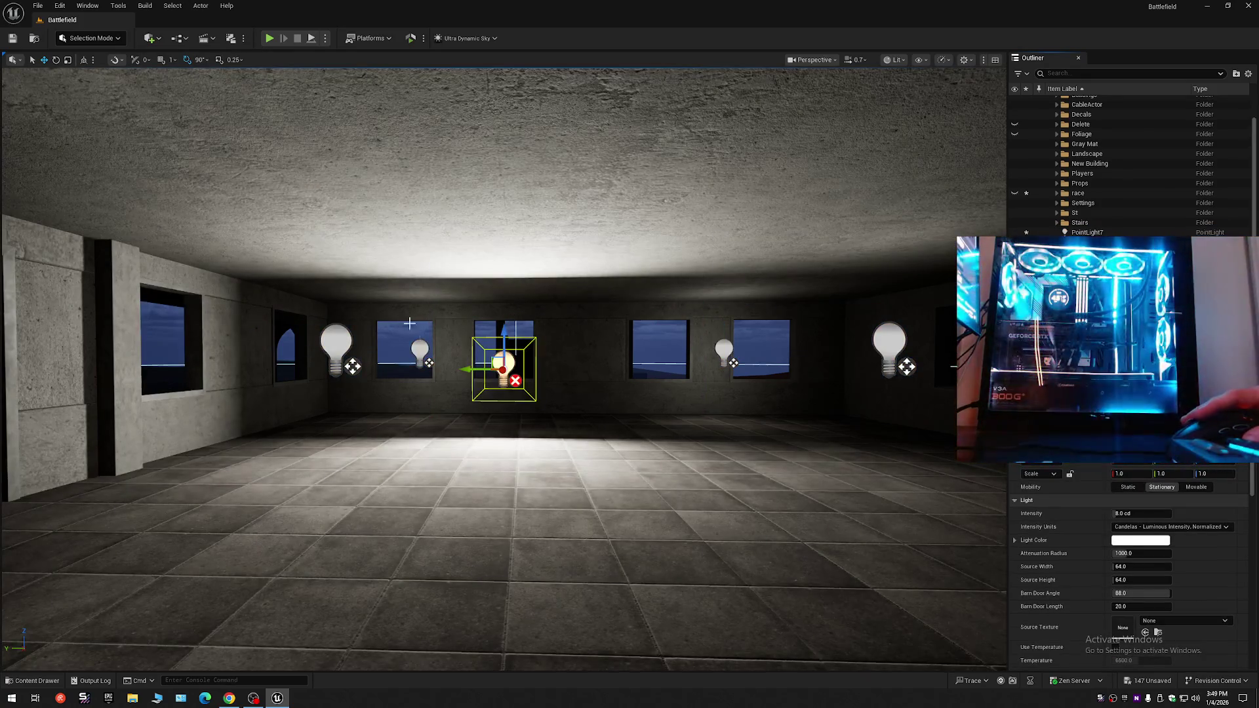
mouse_move(450, 354)
mouse_down()
mouse_move(449, 394)
mouse_move(450, 367)
mouse_move(429, 367)
mouse_move(429, 394)
mouse_move(459, 360)
mouse_move(459, 397)
mouse_move(472, 367)
mouse_move(472, 393)
mouse_move(498, 387)
mouse_up()
- Move the rect light onto the centre of the right window wall
drag(105, 358, 685, 352)
mouse_move(539, 346)
mouse_down()
mouse_move(590, 334)
mouse_move(539, 346)
mouse_up()
mouse_move(372, 355)
mouse_down()
mouse_move(481, 354)
mouse_move(275, 357)
mouse_up()
scroll(504, 367, down, 1)
drag(470, 385, 449, 383)
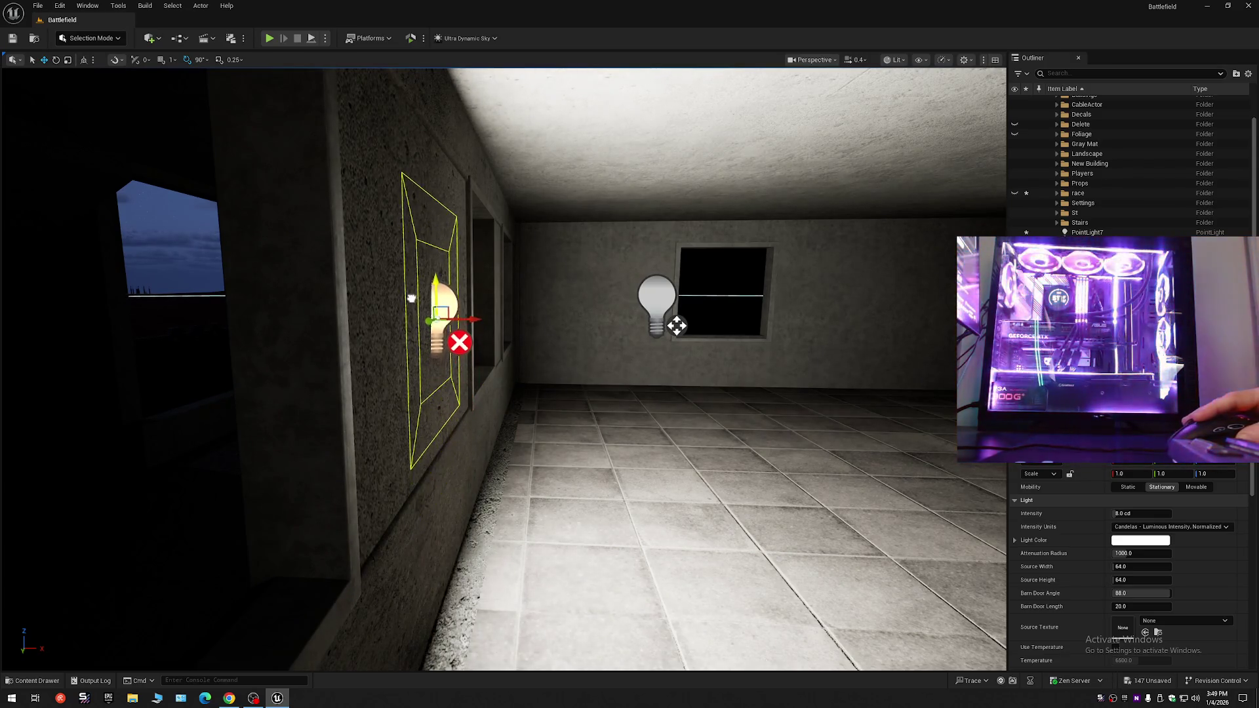
drag(436, 374, 498, 374)
mouse_move(339, 327)
mouse_down()
mouse_move(367, 341)
mouse_move(341, 328)
mouse_up()
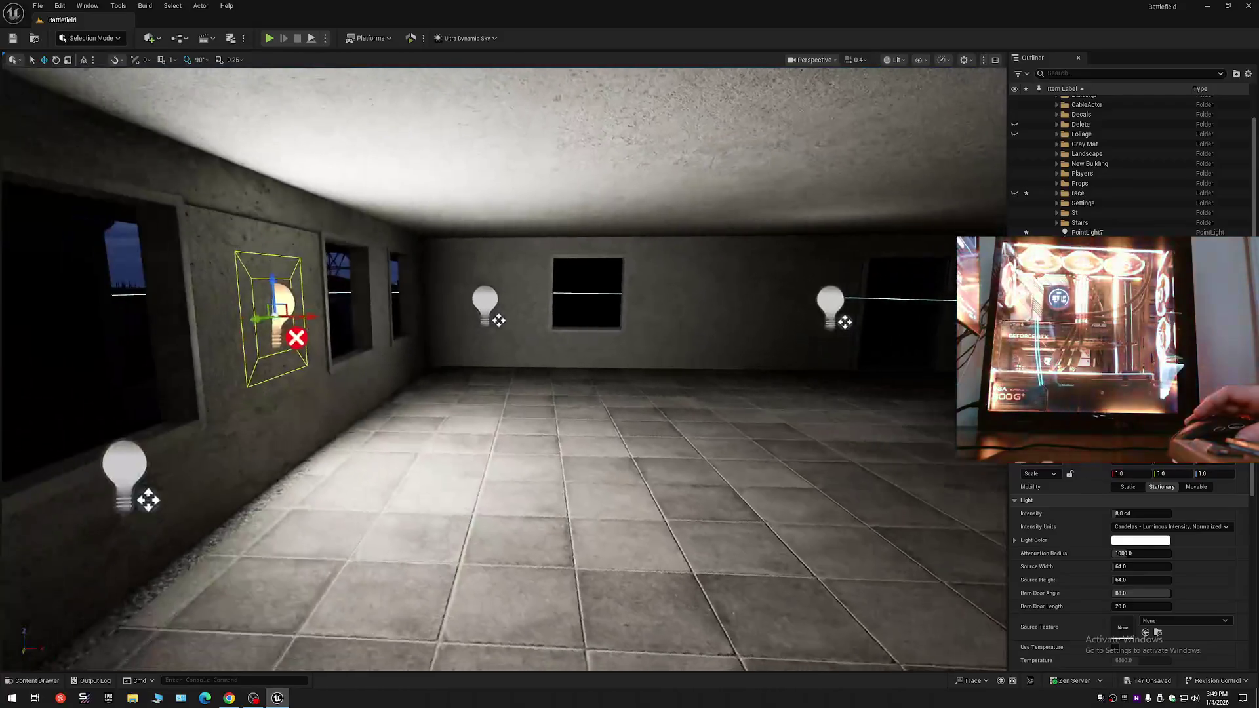
- Duplicate the rect light onto the opposite wall, rotate it toward the floor, and select PointLight7
key(ctrl+d)
mouse_move(820, 354)
mouse_down()
mouse_move(854, 353)
mouse_move(816, 324)
mouse_up()
key(e)
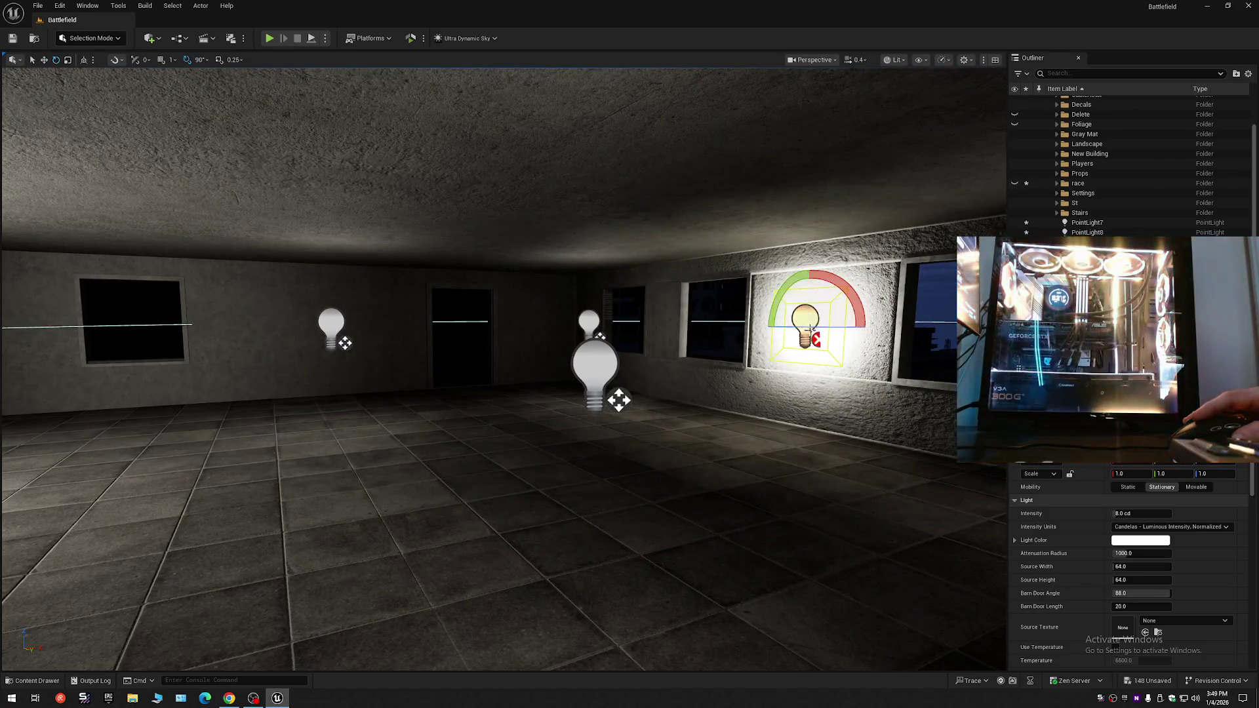
drag(778, 313, 934, 346)
key(w)
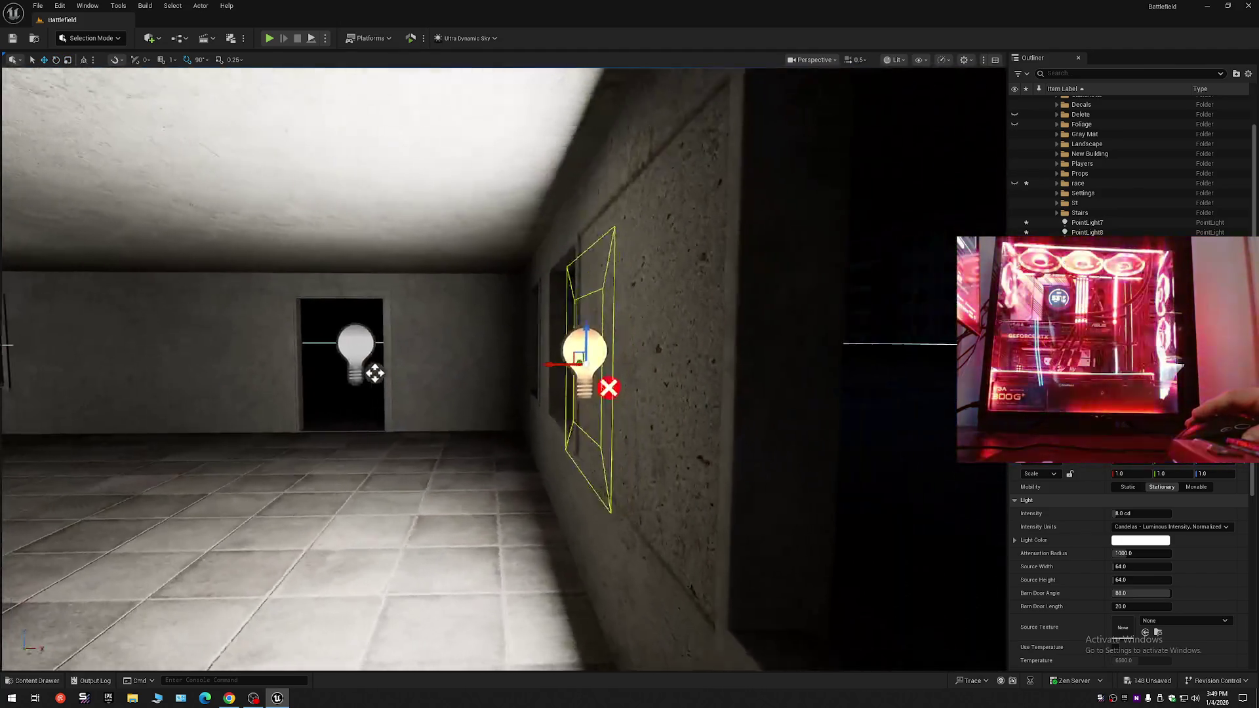
drag(545, 362, 537, 362)
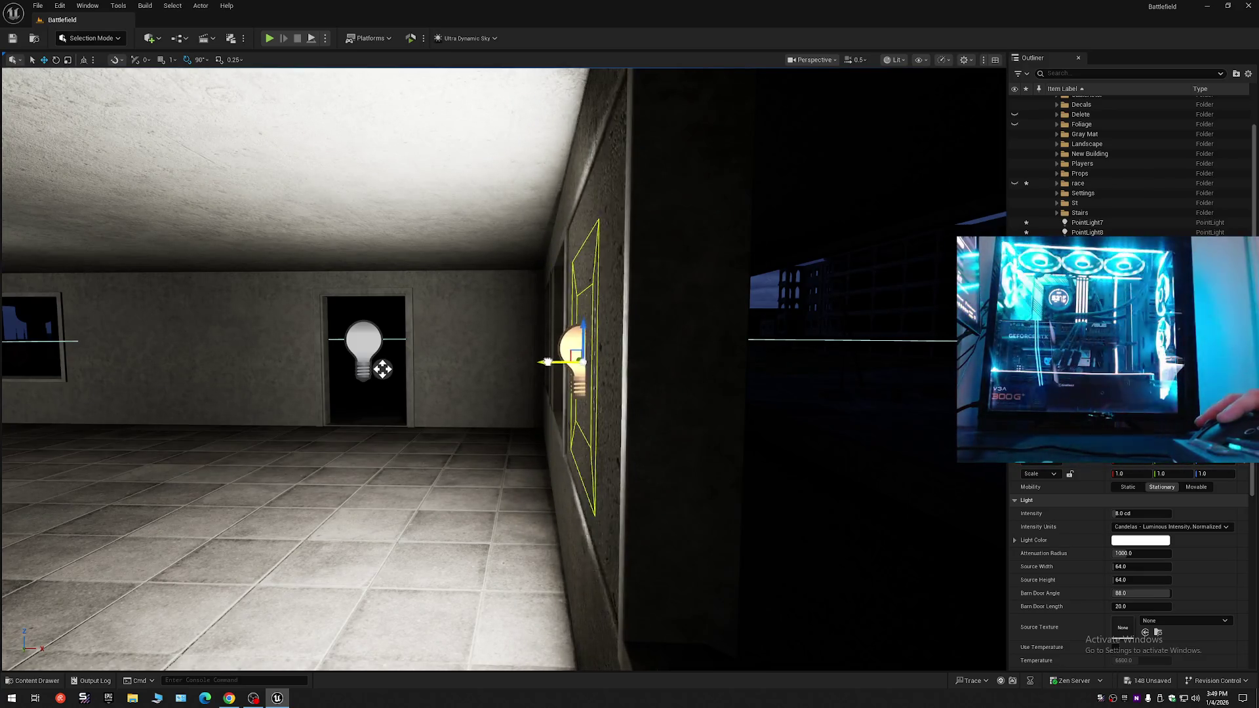
drag(545, 362, 459, 432)
click(1095, 223)
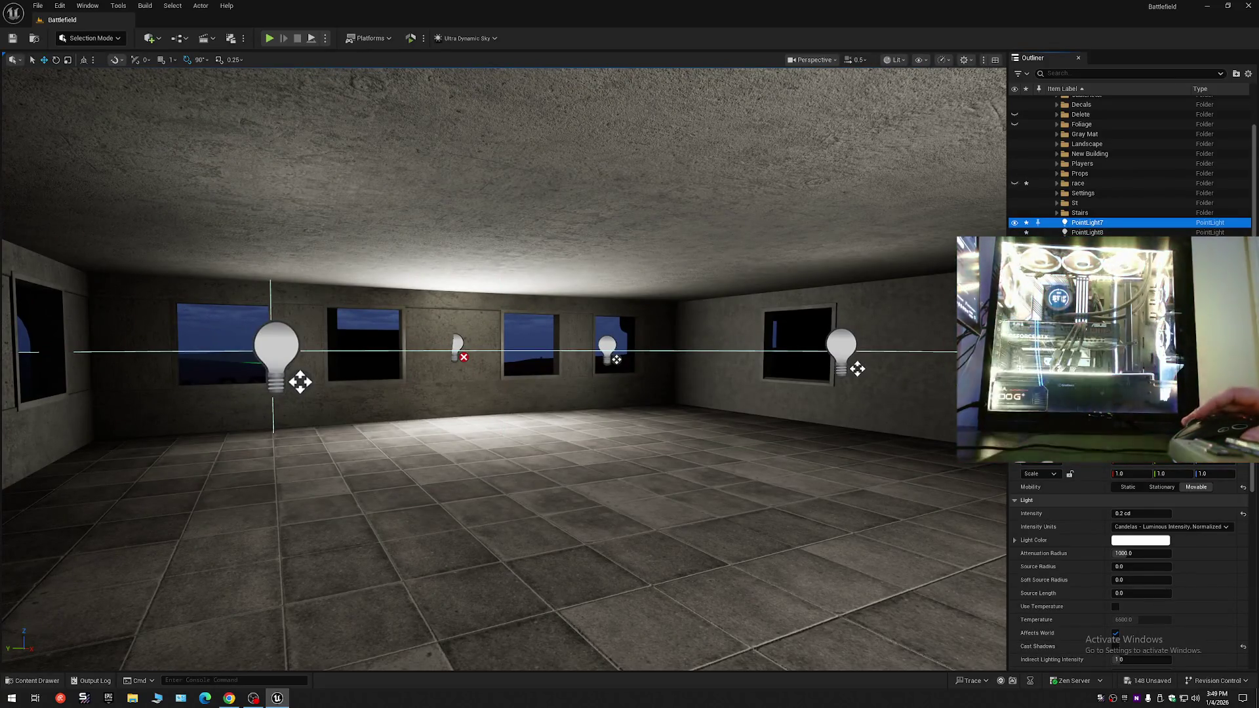
- Hide PointLight7 and PointLight8, then duplicate the window-wall light onto the right wall
ctrl+click(1087, 232)
key(h)
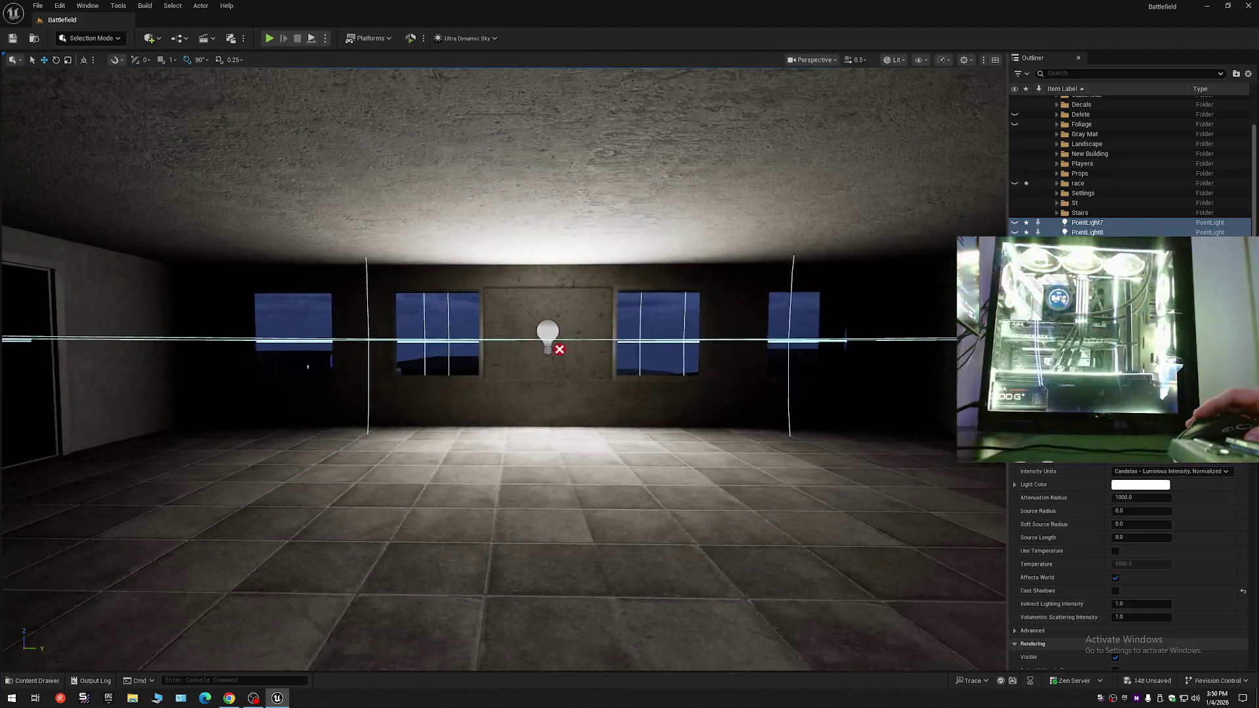
click(550, 334)
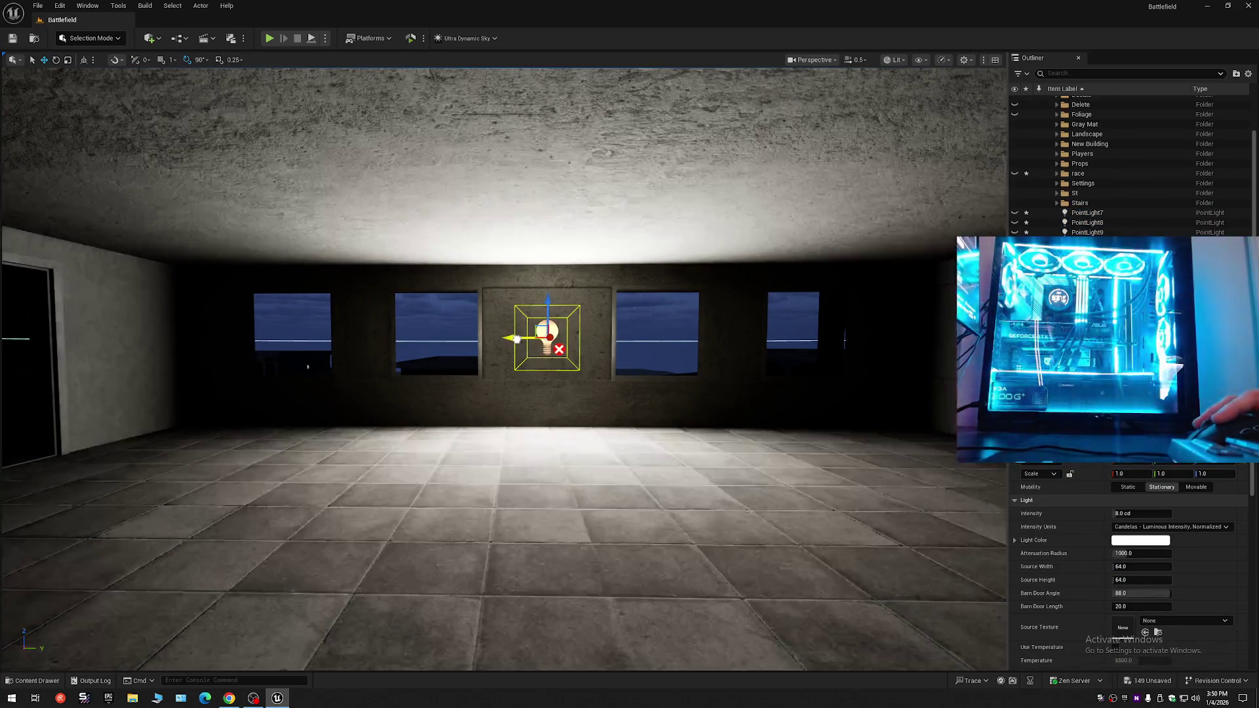
drag(526, 336, 836, 337)
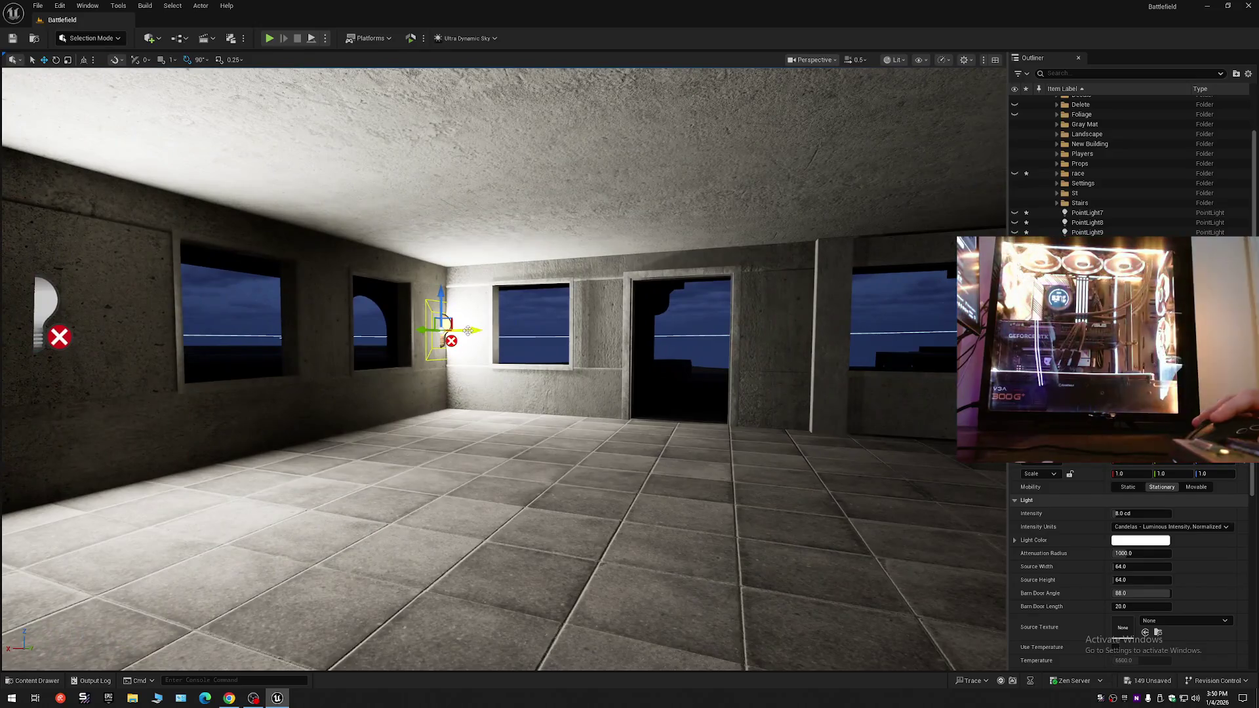
drag(467, 330, 841, 341)
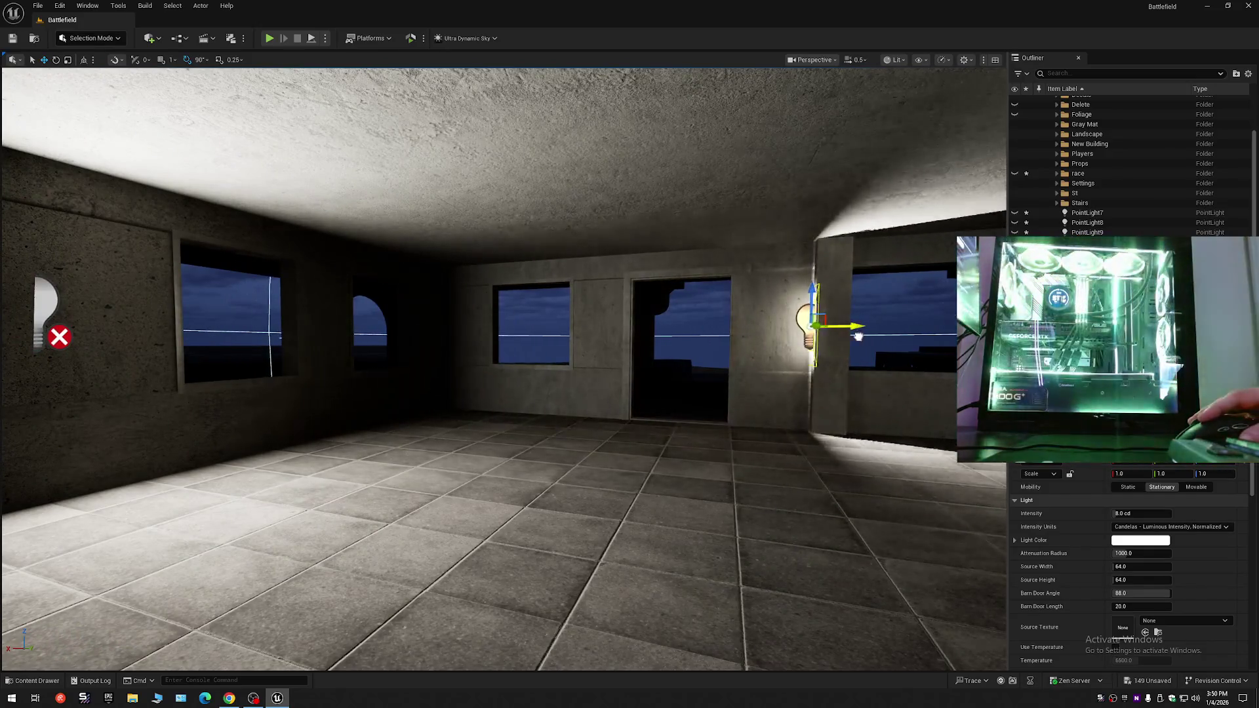
- Position the copy along the right wall, then duplicate it again further right
key(e)
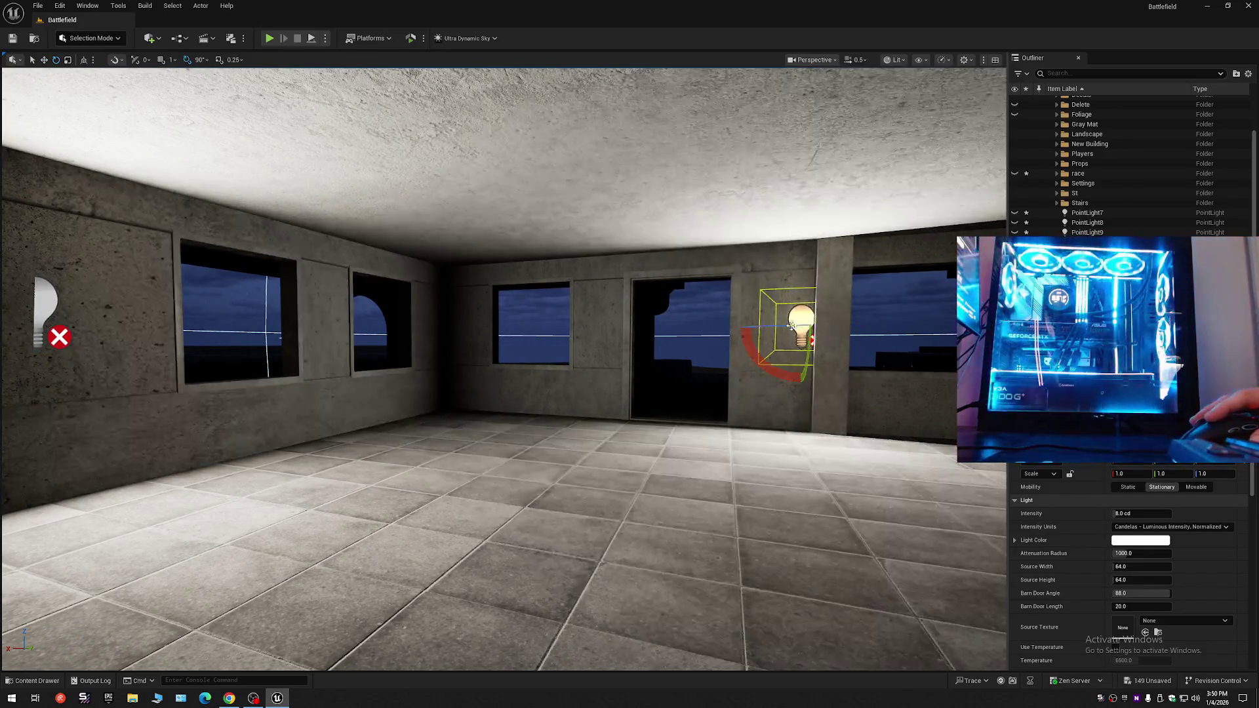
key(w)
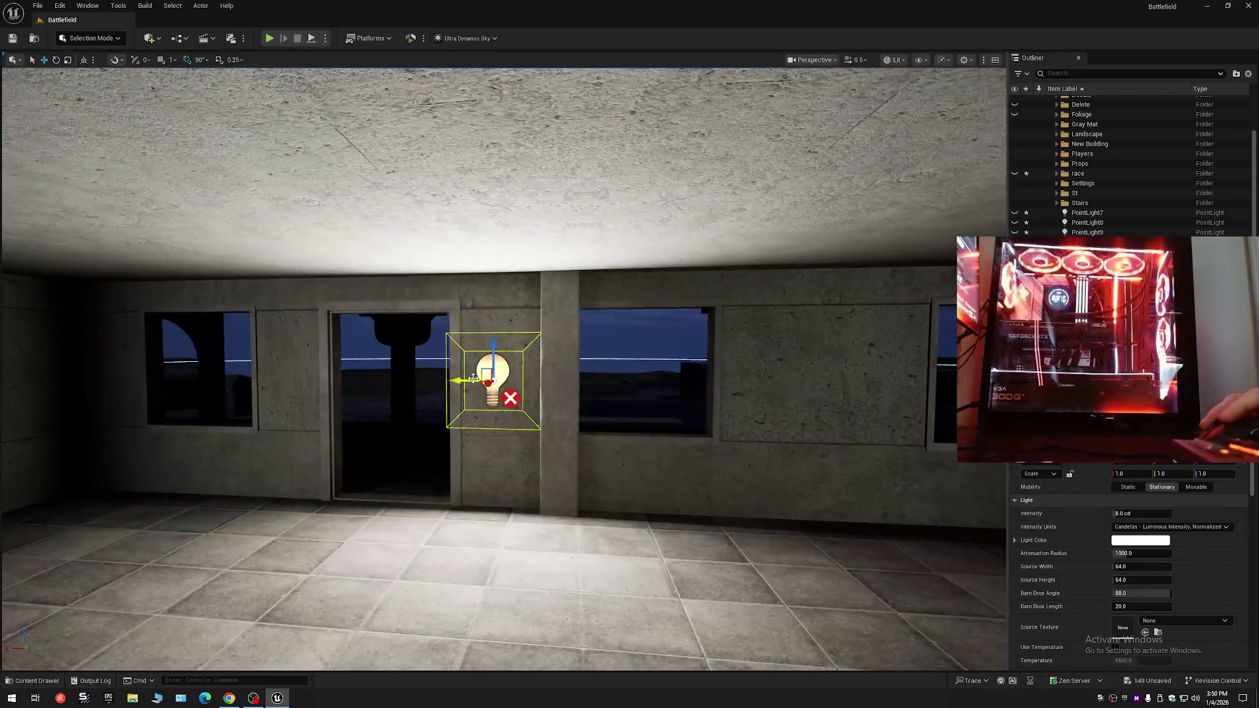
drag(462, 379, 536, 377)
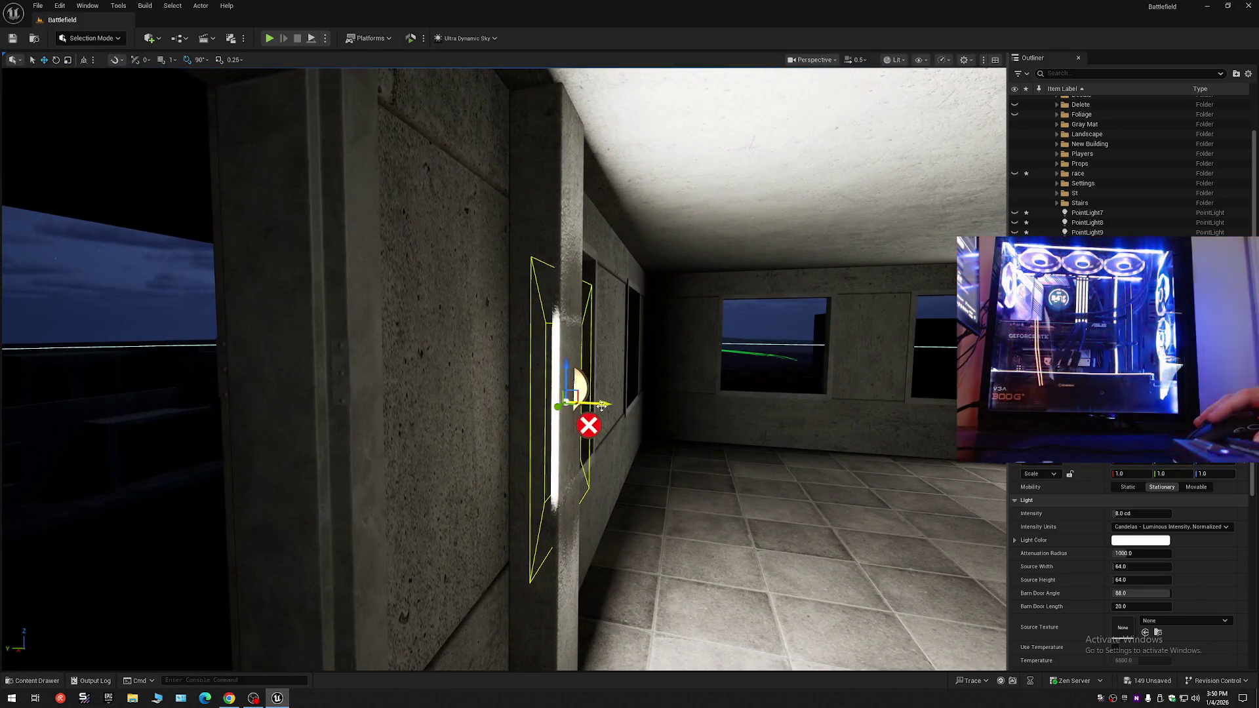
drag(575, 403, 556, 403)
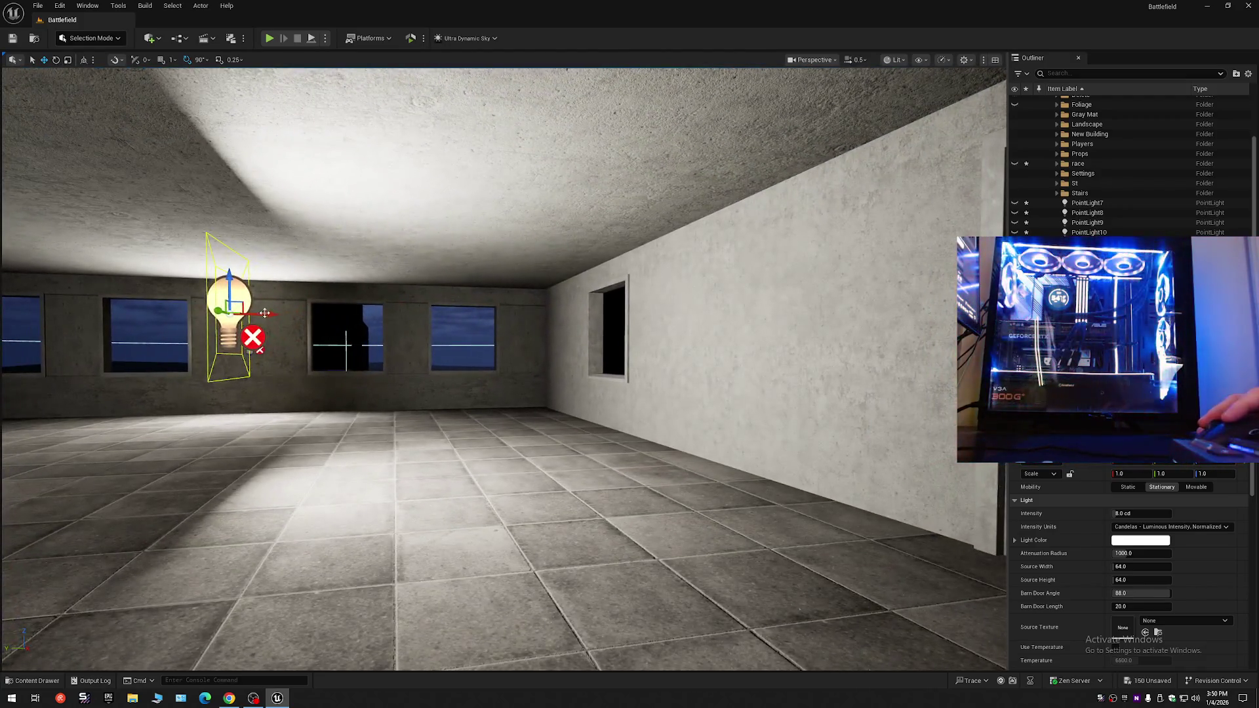
drag(265, 313, 759, 308)
- Settle the new copy on the side wall and select it together with the left wall light
drag(746, 313, 748, 313)
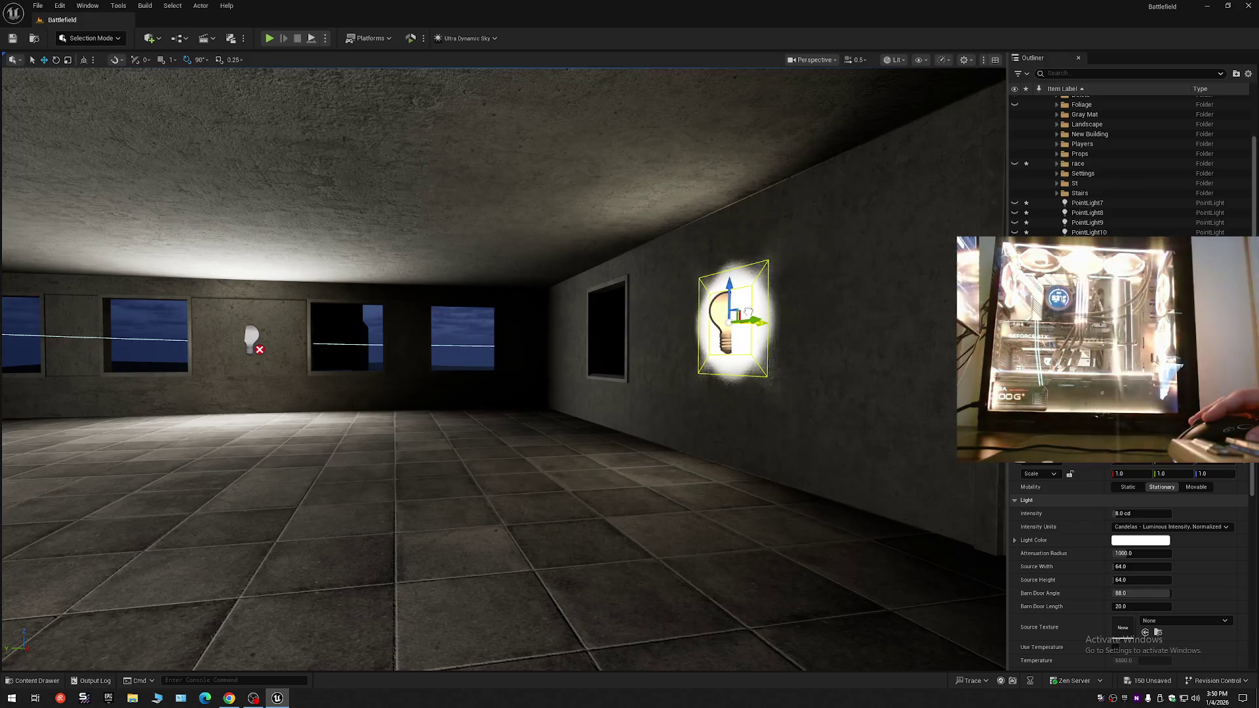
key(w)
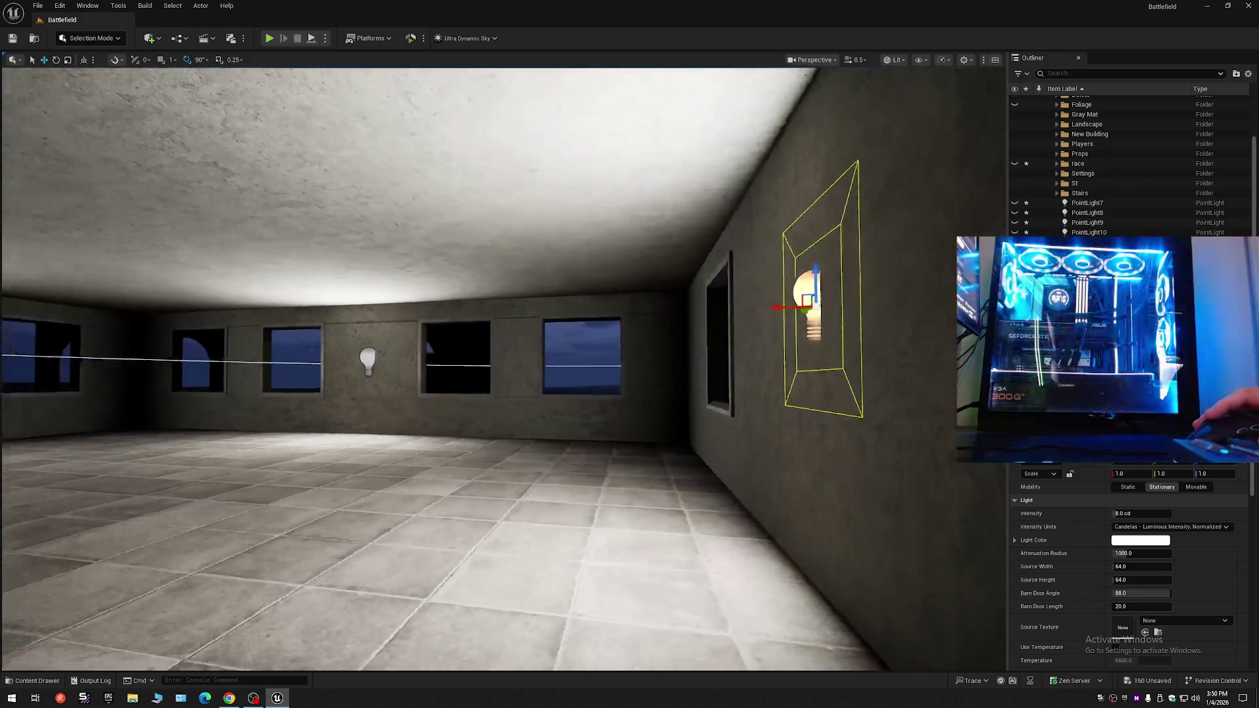
mouse_move(551, 374)
mouse_down()
mouse_move(524, 354)
mouse_move(564, 341)
mouse_move(547, 371)
mouse_move(577, 498)
mouse_up()
ctrl+click(230, 321)
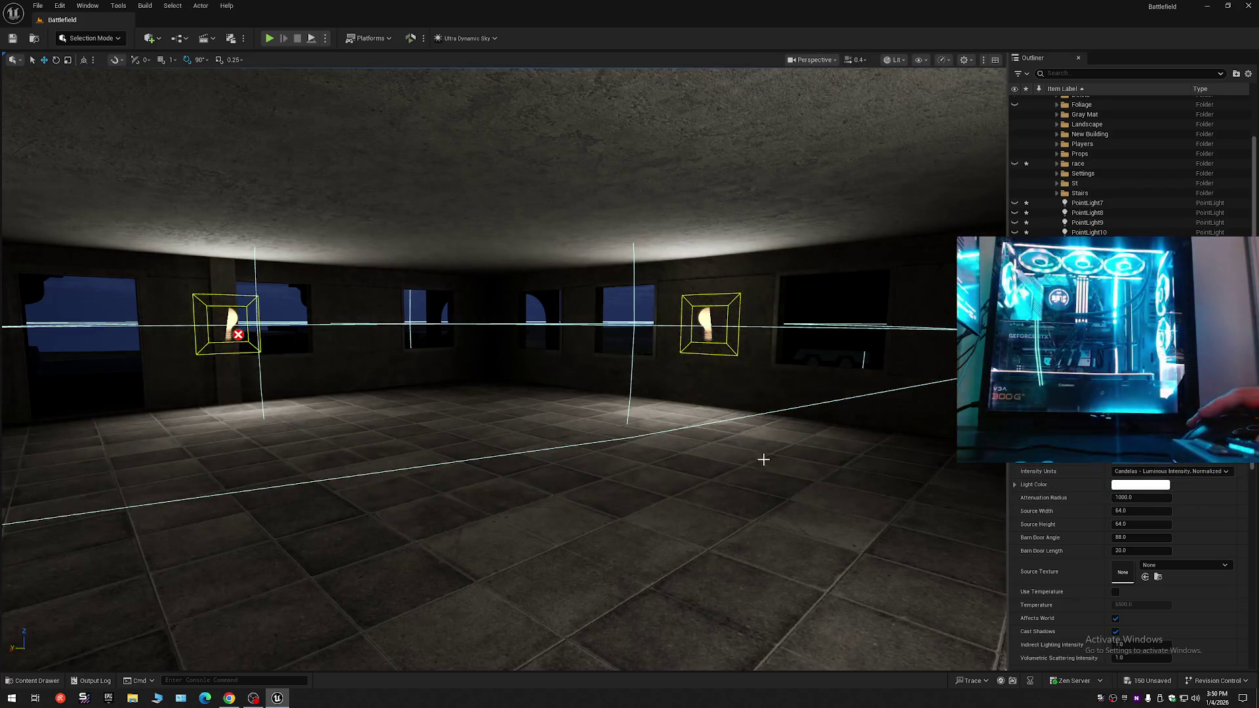
mouse_move(763, 459)
mouse_down()
mouse_move(702, 406)
mouse_move(708, 485)
mouse_move(708, 455)
mouse_up()
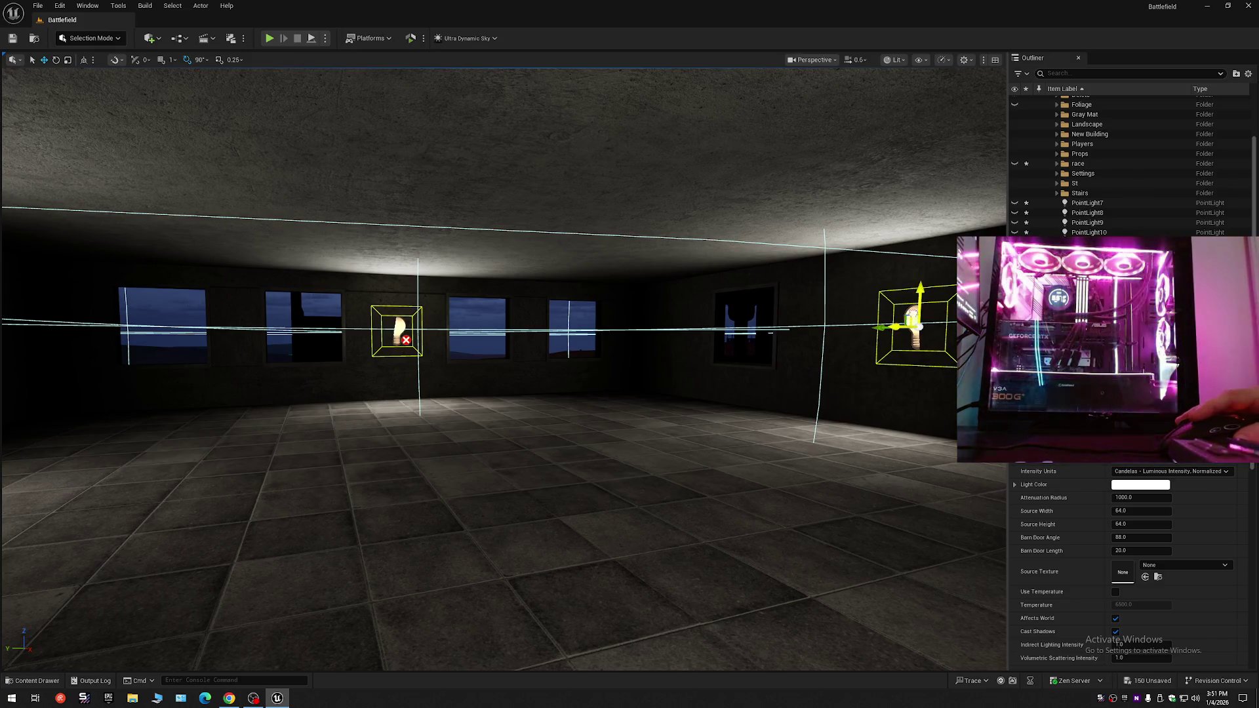
- Add another rect light by the window and rotate it to shine straight down from the ceiling
click(508, 325)
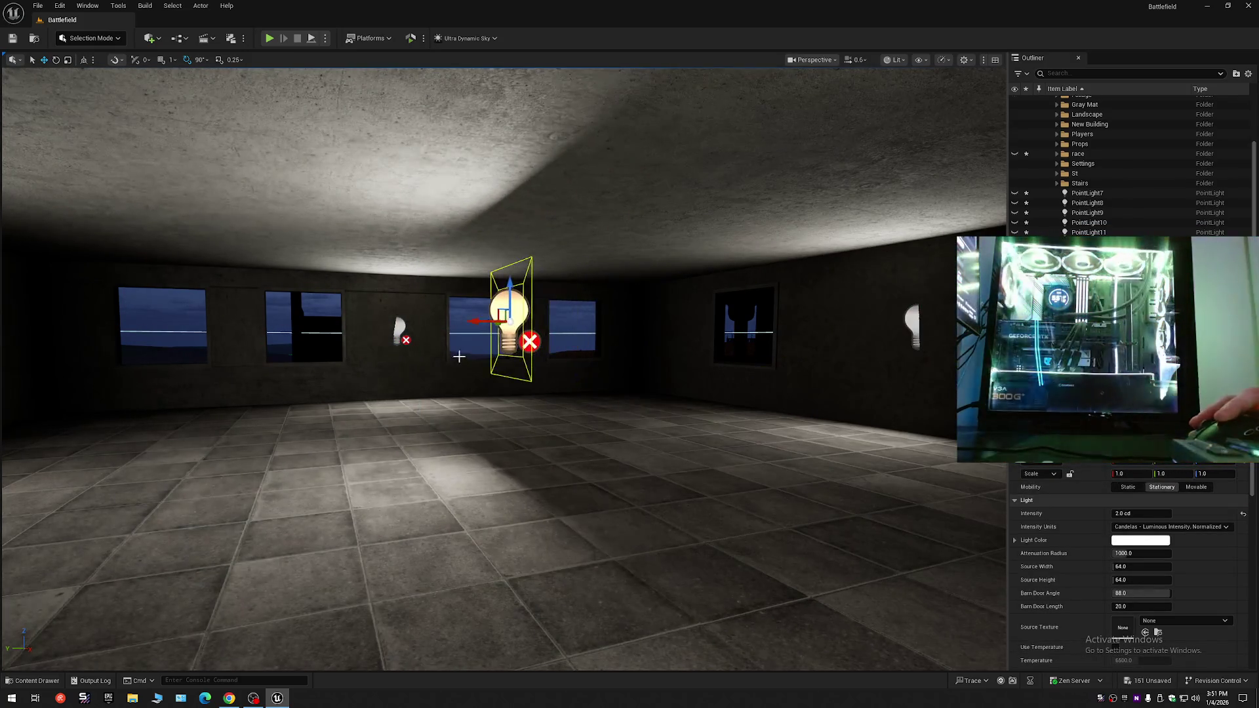
drag(463, 347, 452, 322)
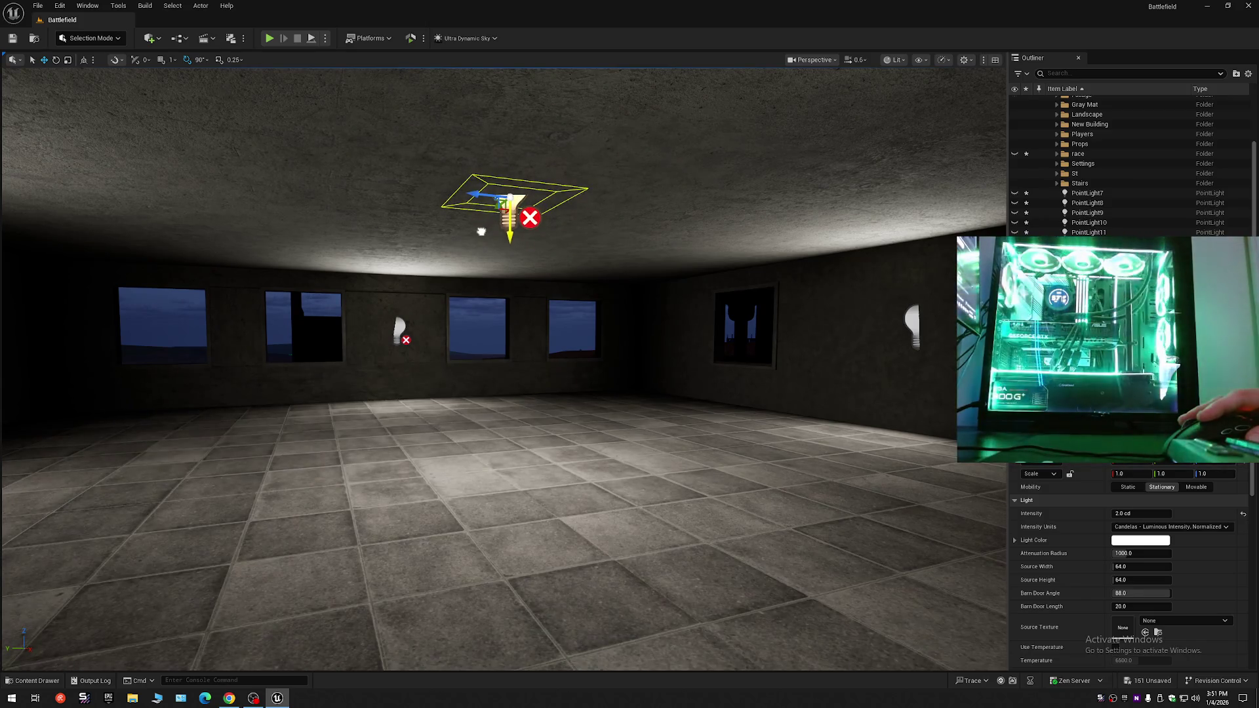
mouse_move(504, 367)
mouse_down()
mouse_move(452, 373)
mouse_move(488, 348)
mouse_up()
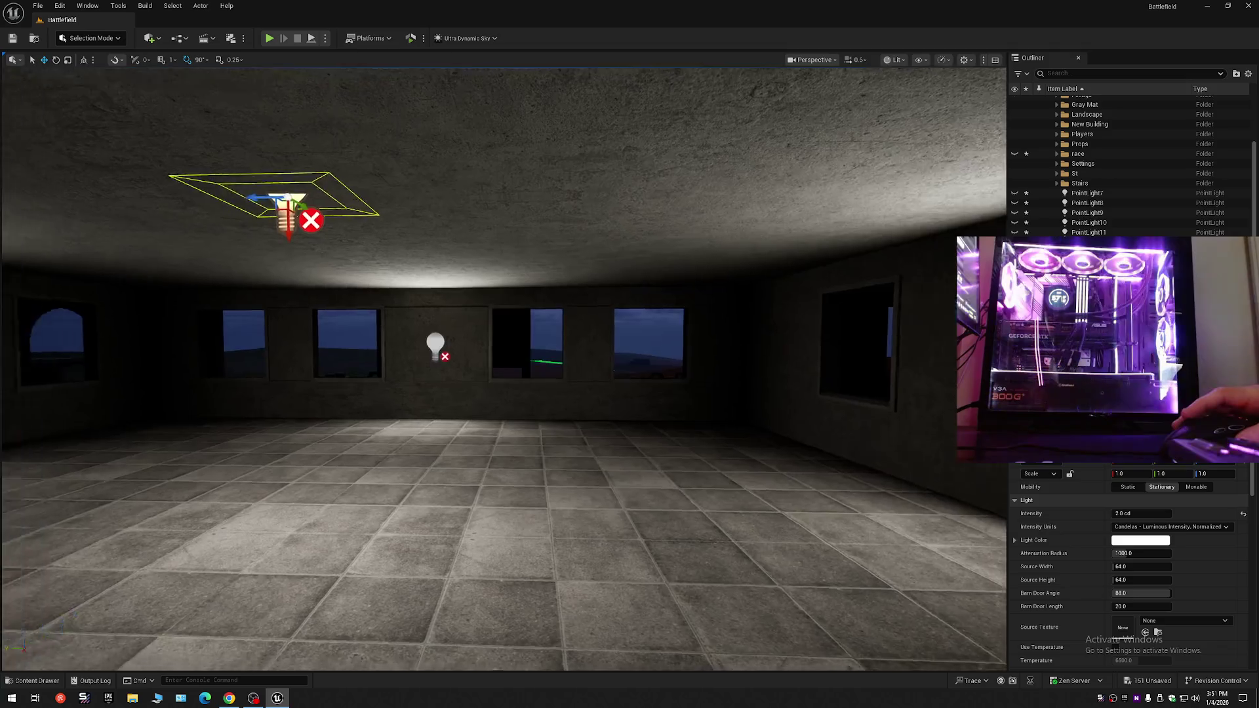
key(s)
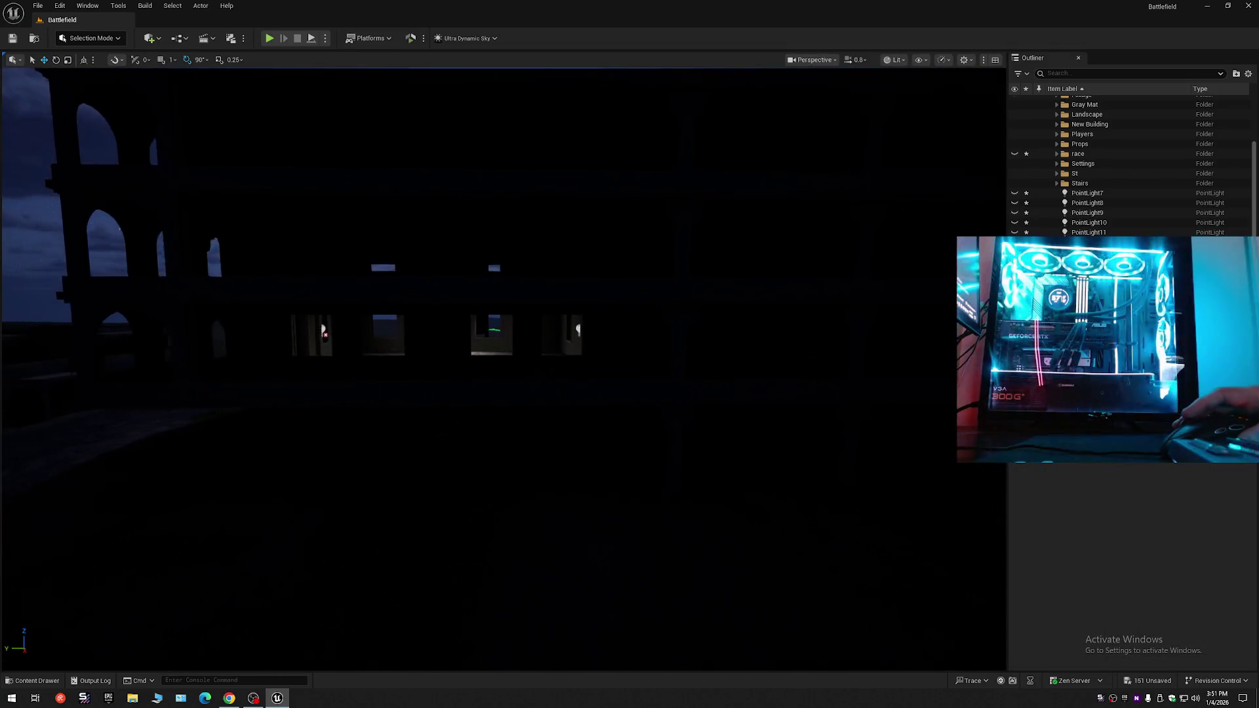
- Fly into the lit room and select the ceiling rect light
key(a)
scroll(503, 367, up, 1)
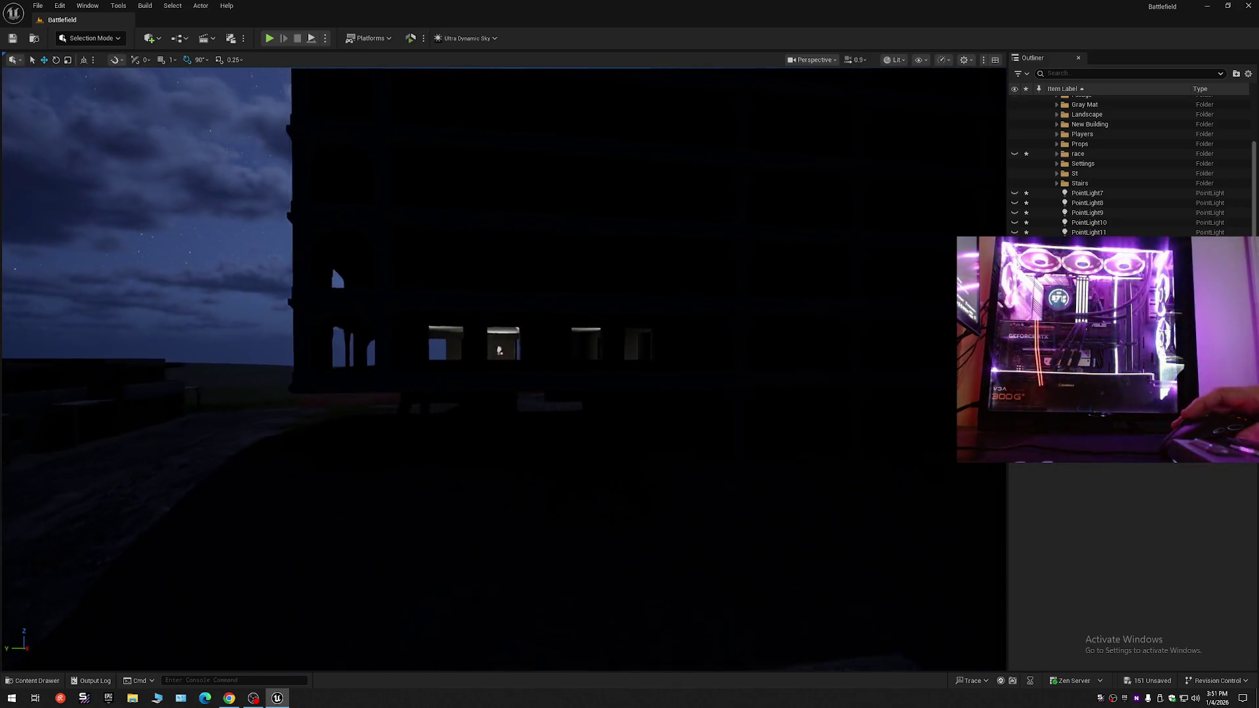
key(w)
scroll(503, 367, down, 1)
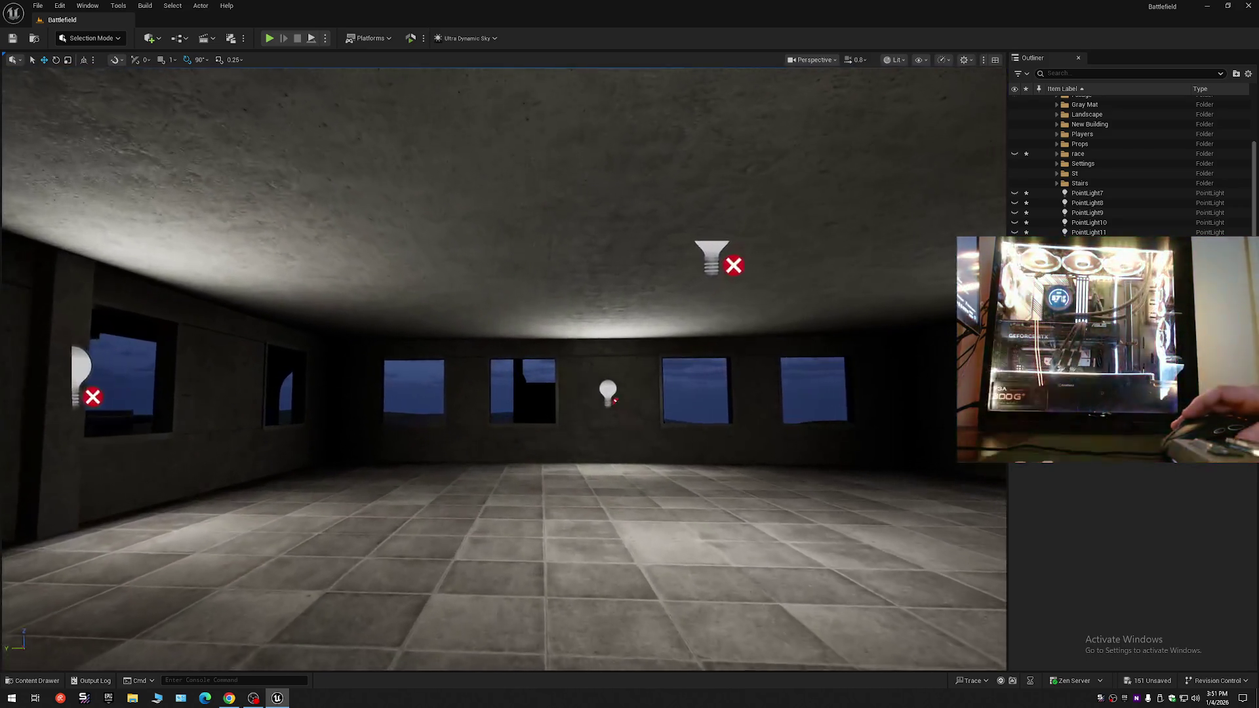
key(s)
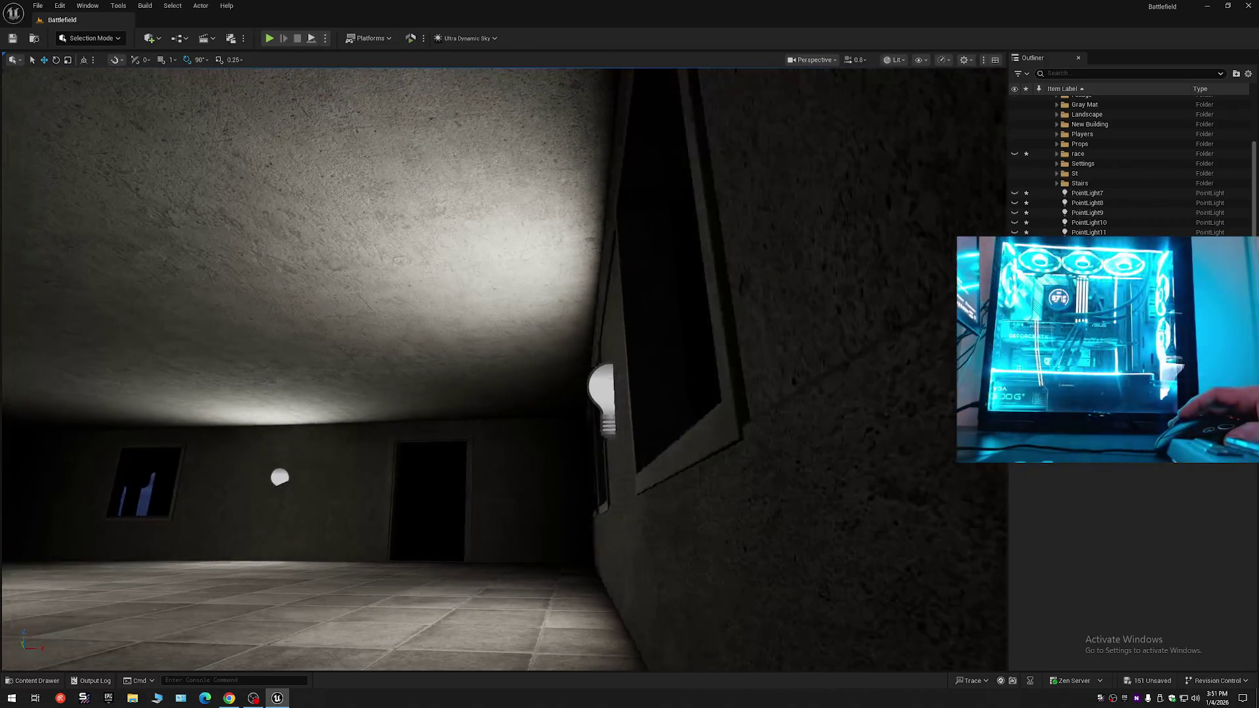
key(s)
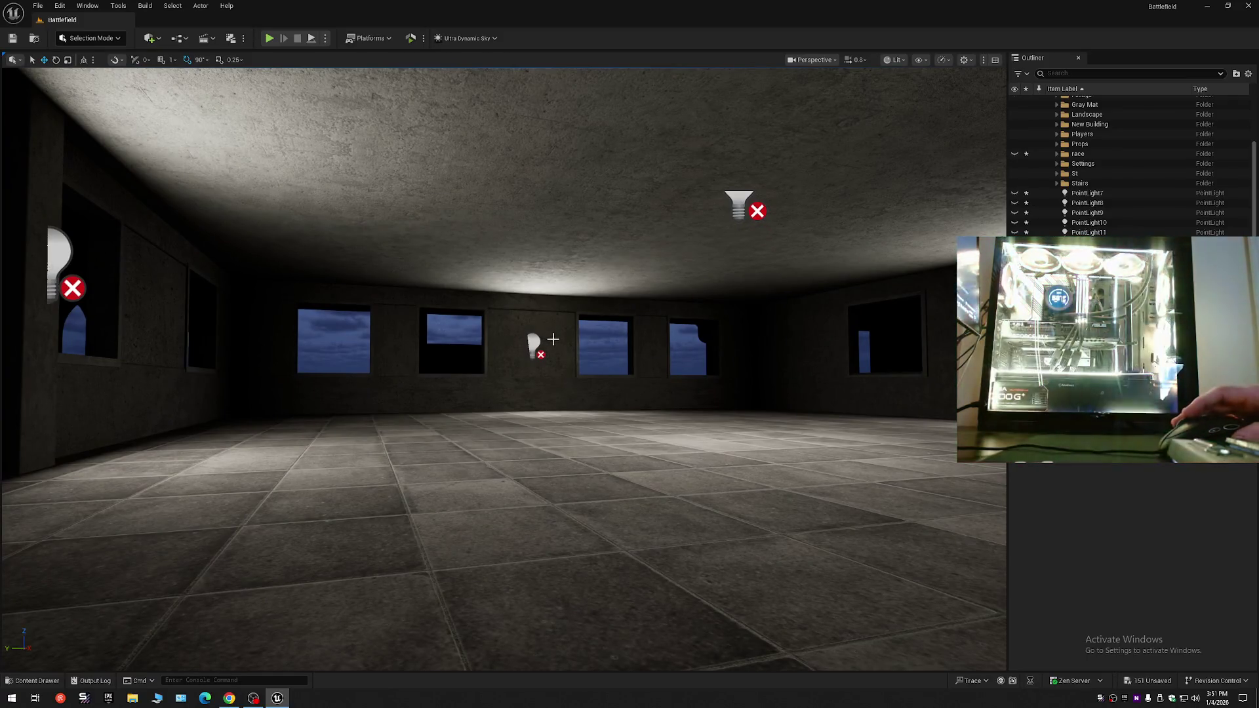
click(739, 204)
- Delete the centre and left wall lights, then select the ceiling light
key(s)
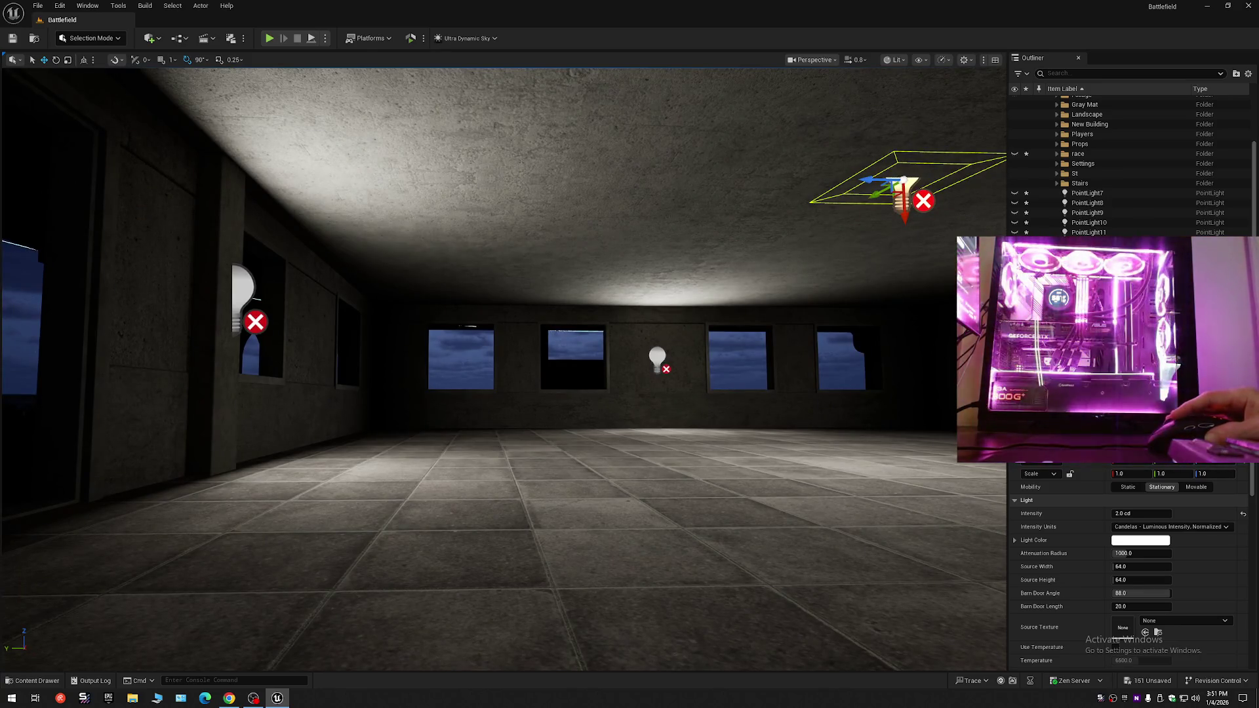
click(832, 356)
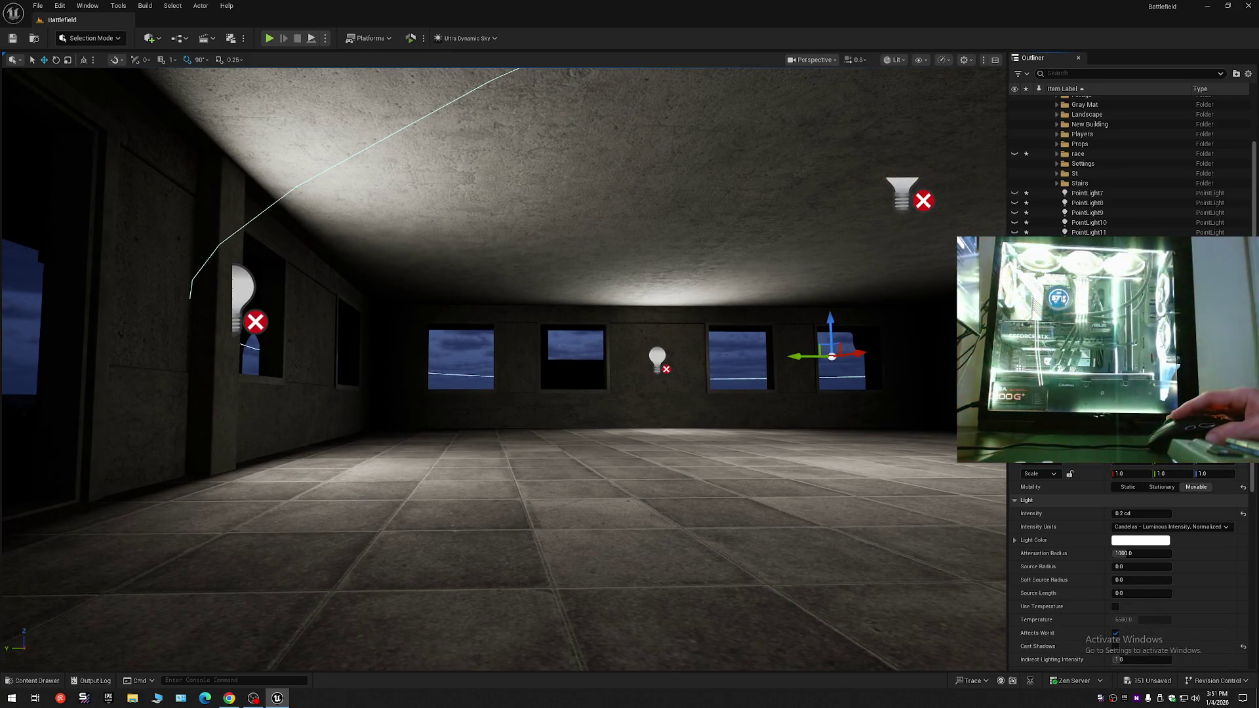
click(657, 359)
ctrl+click(241, 288)
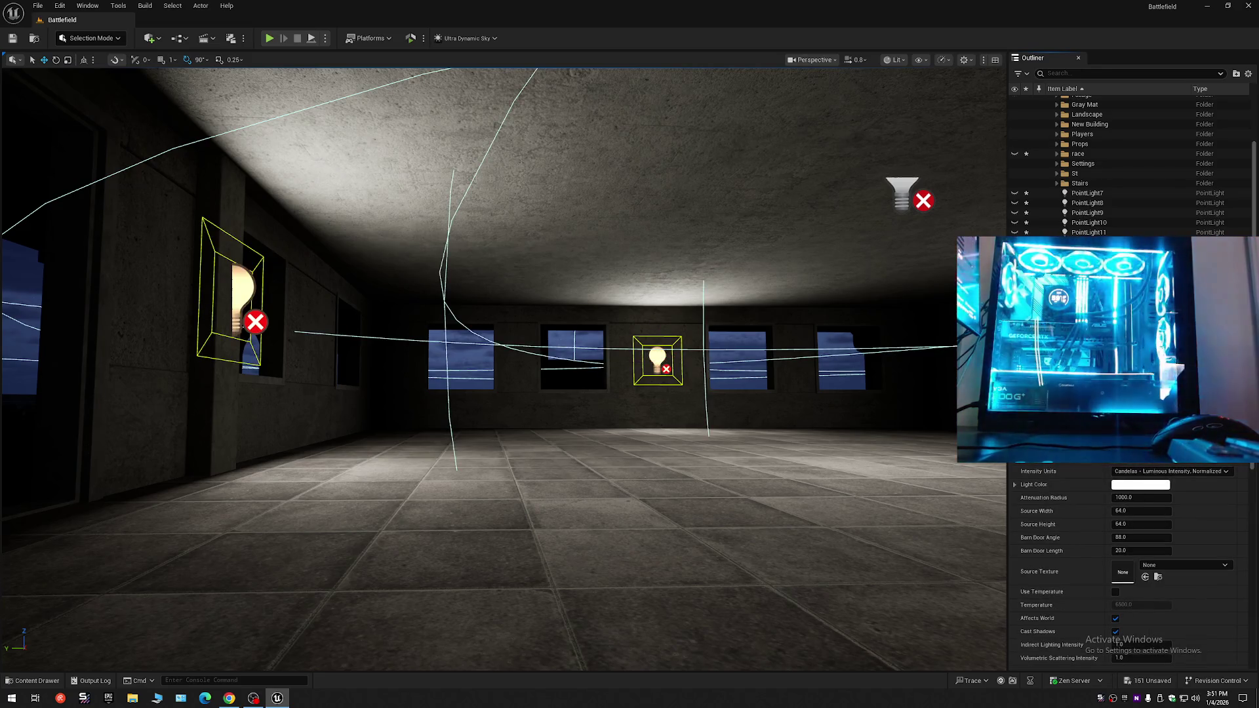
key(Delete)
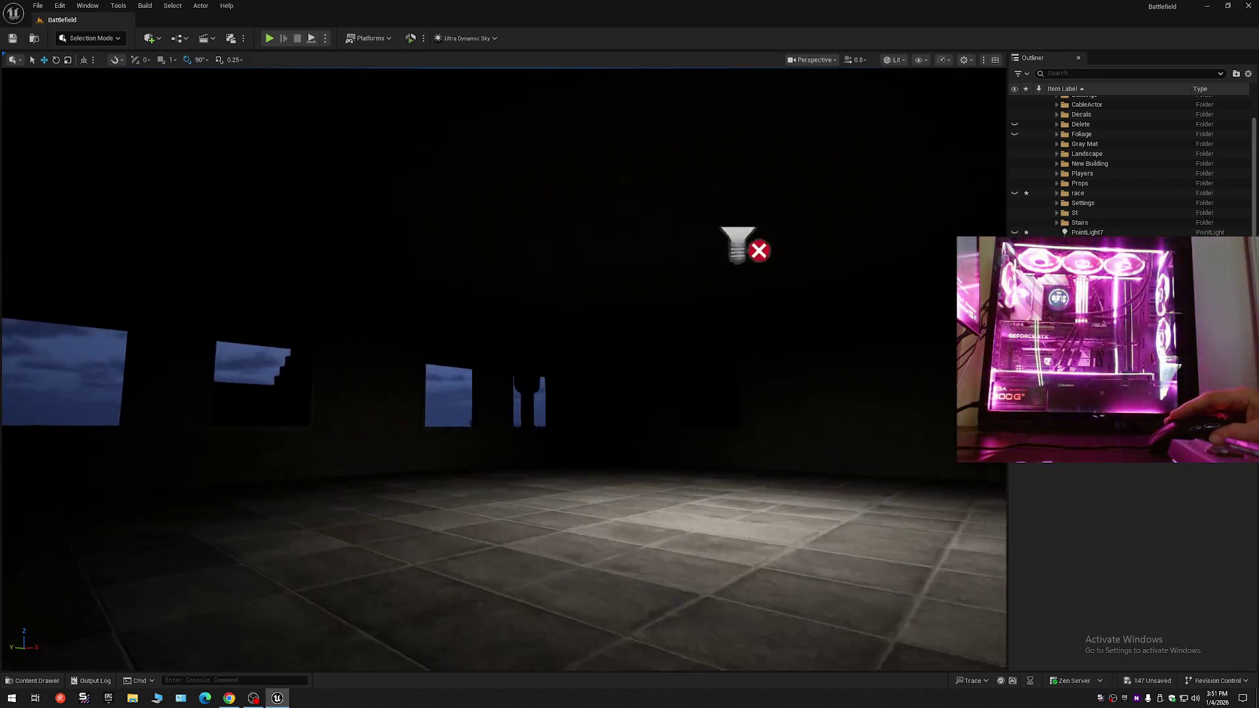
click(885, 209)
- Move the rect light onto the centre wall, then undo the last two changes
mouse_move(869, 210)
mouse_down()
mouse_move(754, 226)
mouse_move(411, 233)
mouse_move(498, 226)
mouse_up()
mouse_move(573, 242)
mouse_down()
mouse_move(548, 242)
mouse_move(579, 287)
mouse_up()
mouse_move(547, 330)
mouse_down()
mouse_move(399, 300)
mouse_move(721, 302)
mouse_move(737, 322)
mouse_move(350, 303)
mouse_move(725, 302)
mouse_move(499, 272)
mouse_move(677, 301)
mouse_up()
click(610, 291)
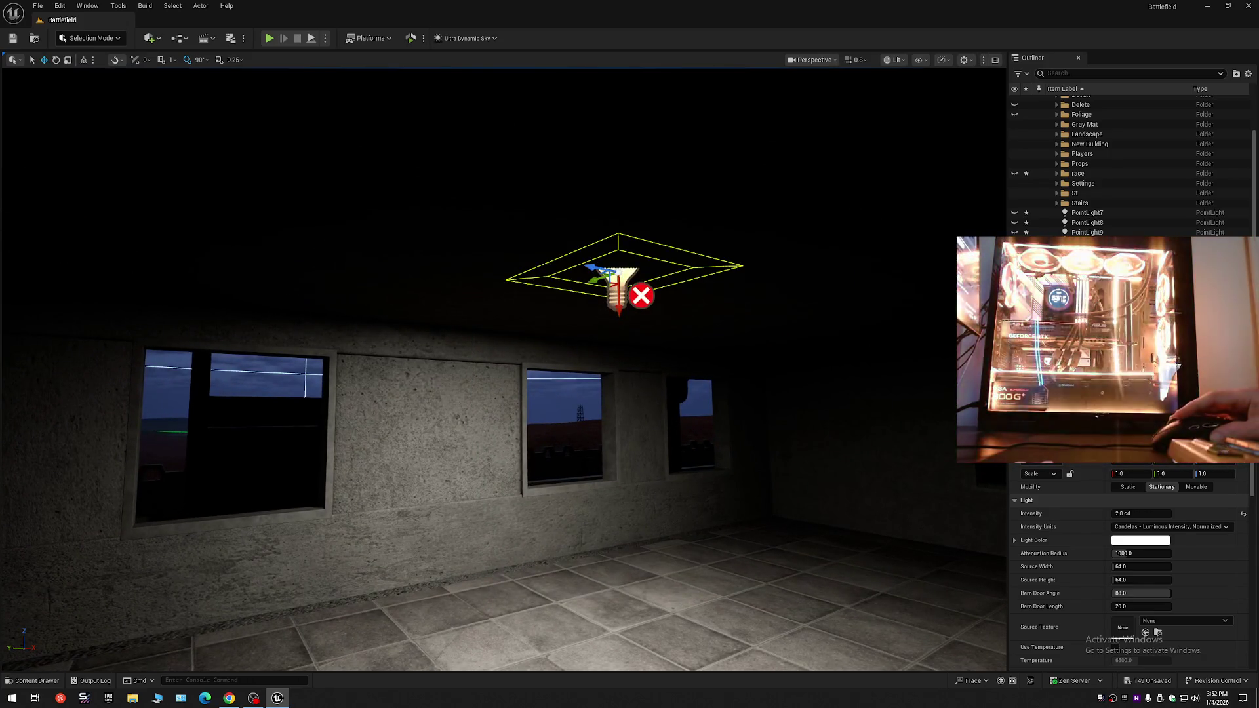
scroll(1128, 564, down, 2)
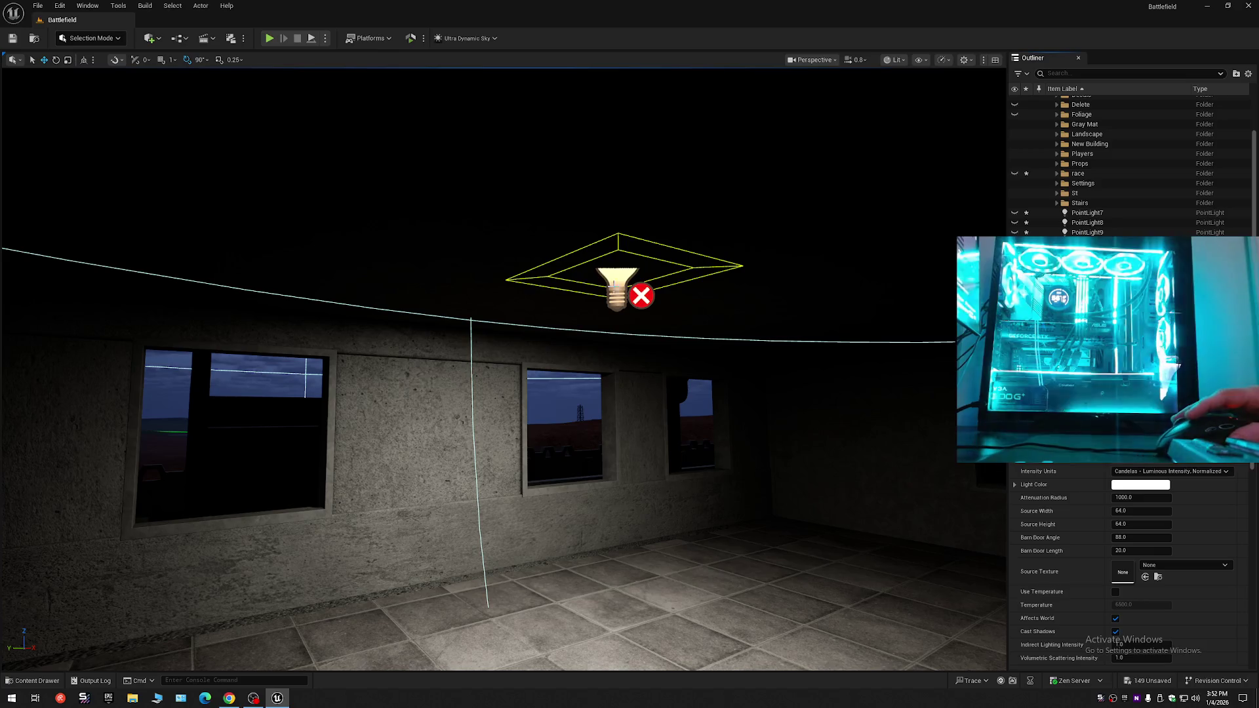
mouse_move(604, 305)
mouse_down()
mouse_move(577, 305)
mouse_move(604, 305)
mouse_up()
key(ctrl+z)
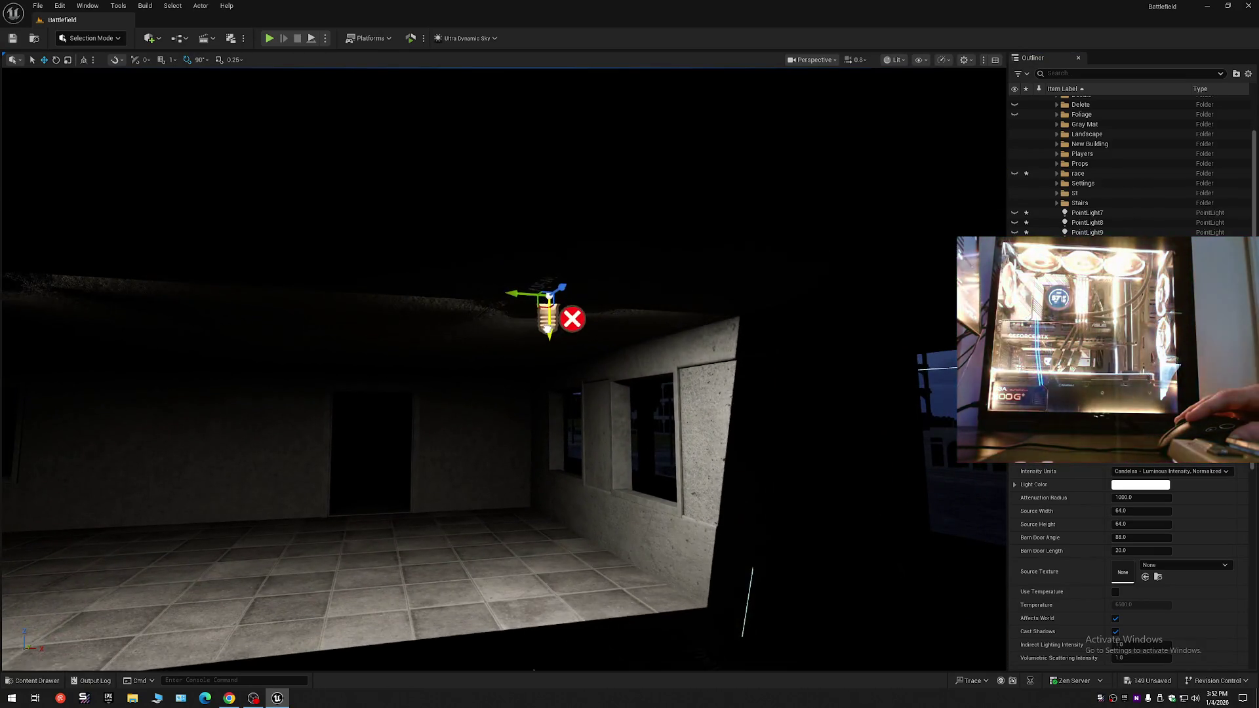
key(ctrl+z)
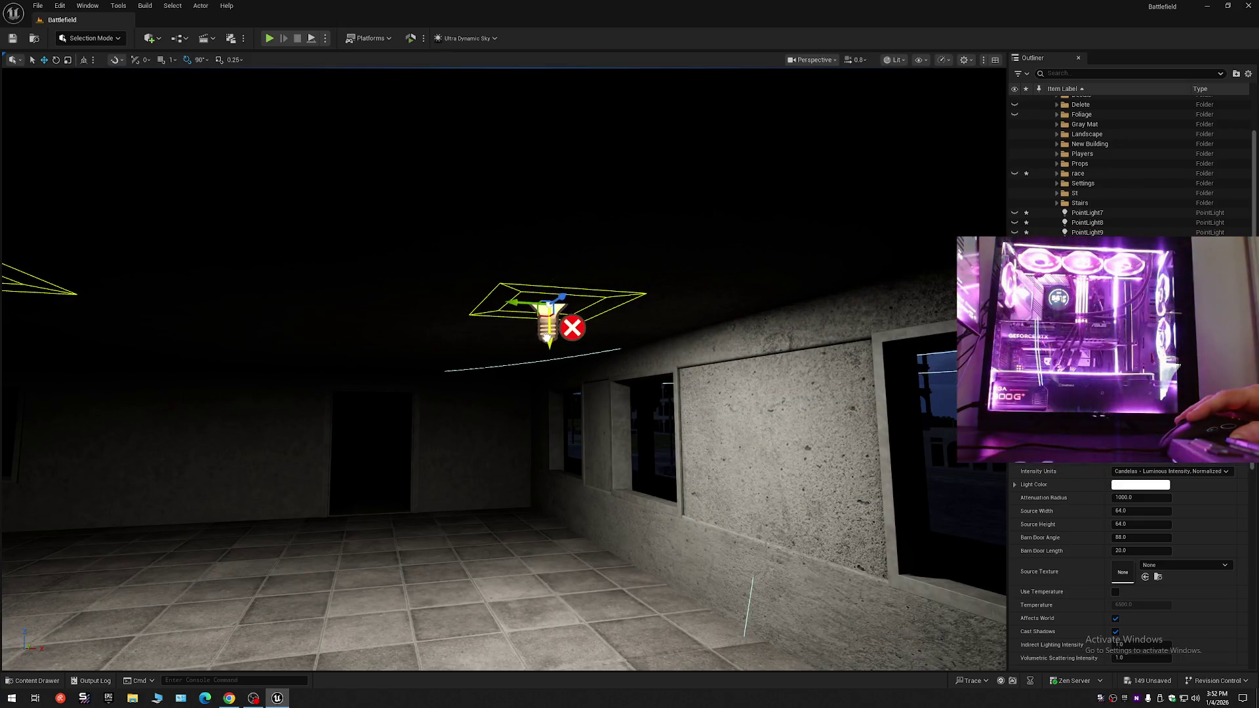
- Select all four ceiling rect lights
scroll(547, 336, down, 10)
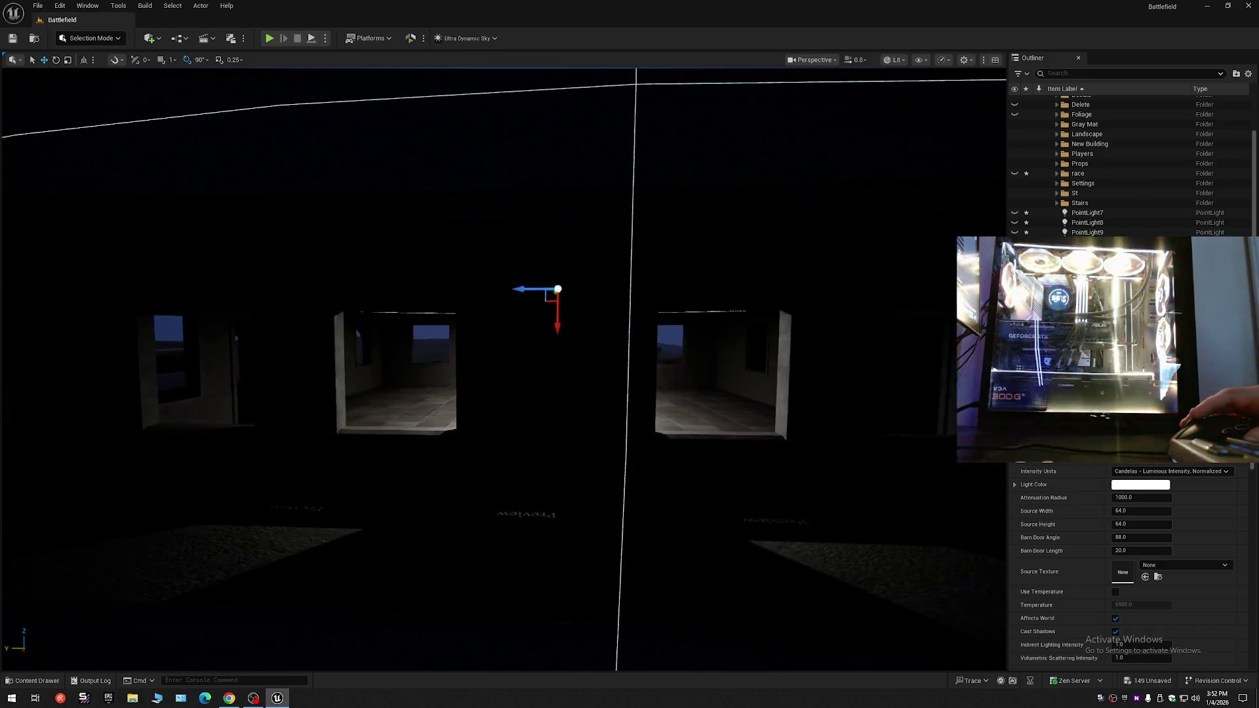
scroll(547, 337, up, 10)
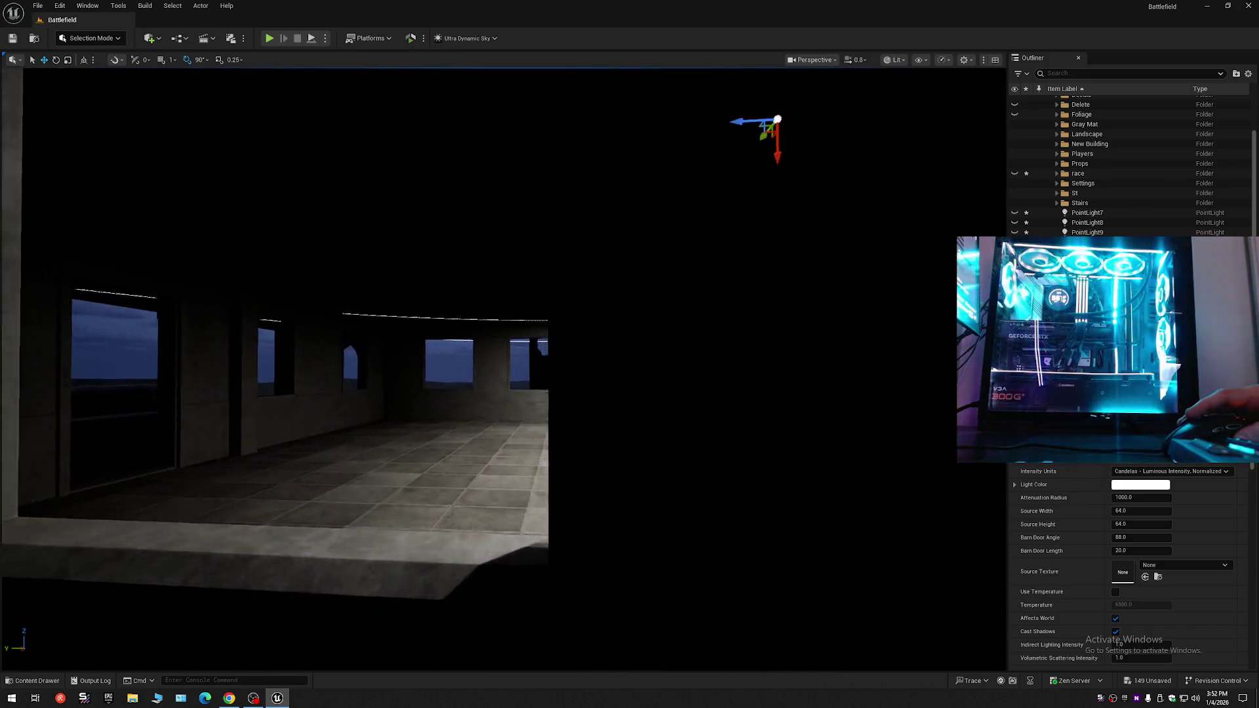
scroll(546, 336, down, 6)
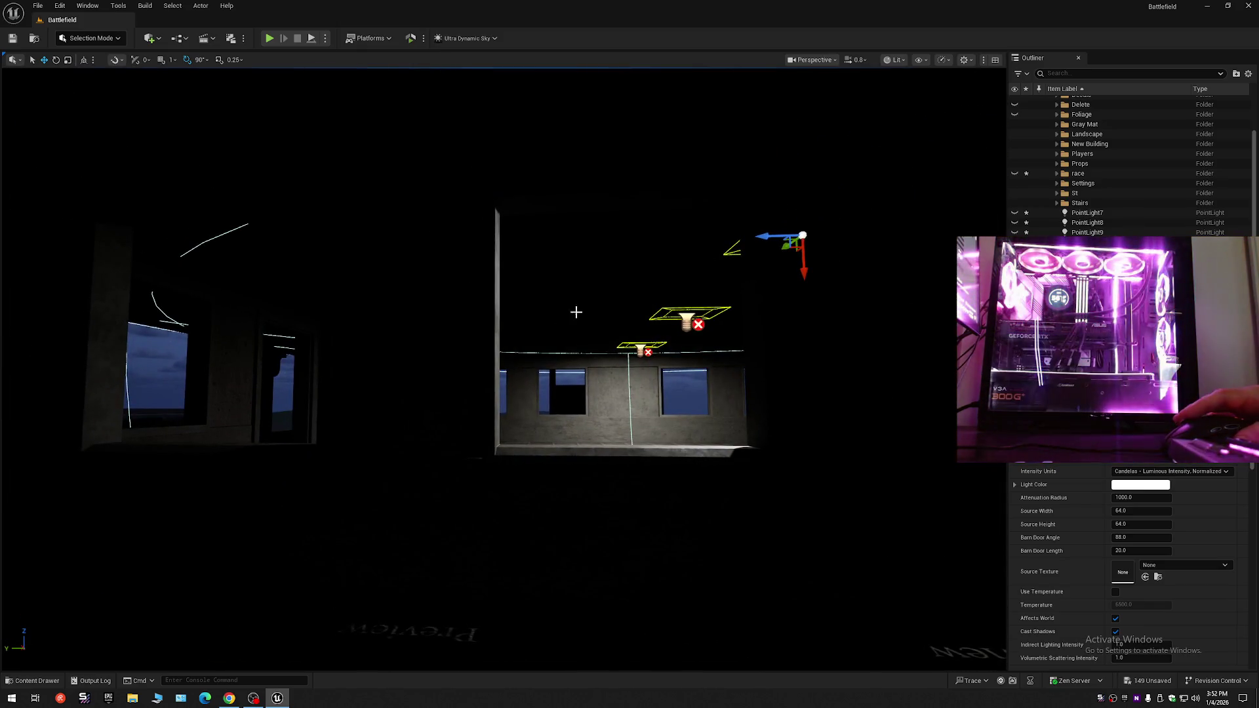
mouse_move(766, 238)
mouse_down()
mouse_move(697, 118)
mouse_move(79, 151)
mouse_move(448, 134)
mouse_up()
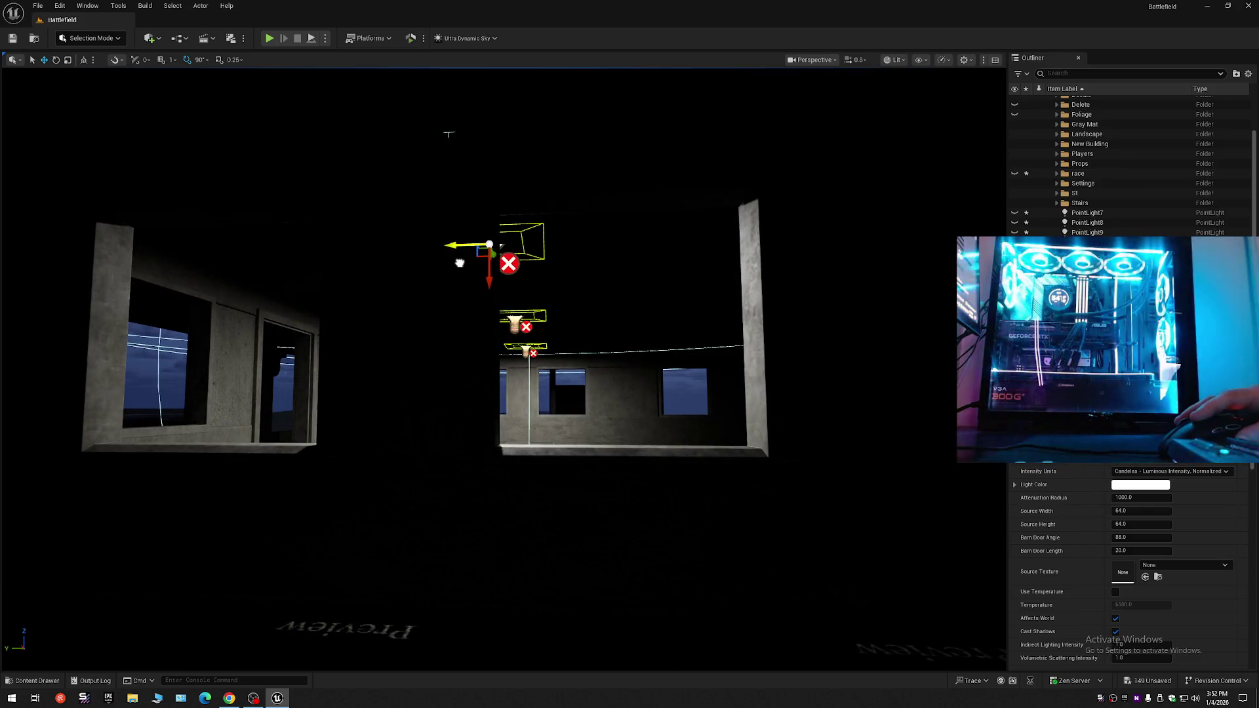
scroll(461, 177, up, 5)
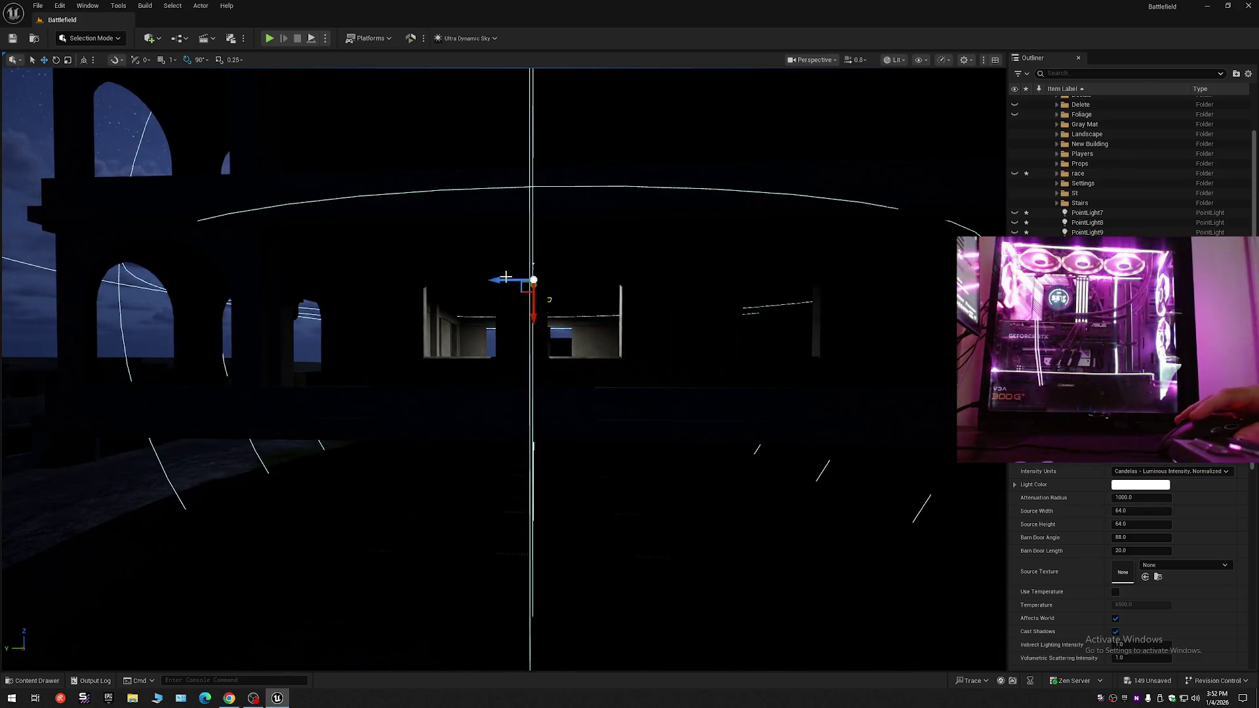
drag(505, 277, 226, 173)
mouse_move(315, 292)
mouse_down()
mouse_move(284, 292)
mouse_move(510, 277)
mouse_move(484, 294)
mouse_up()
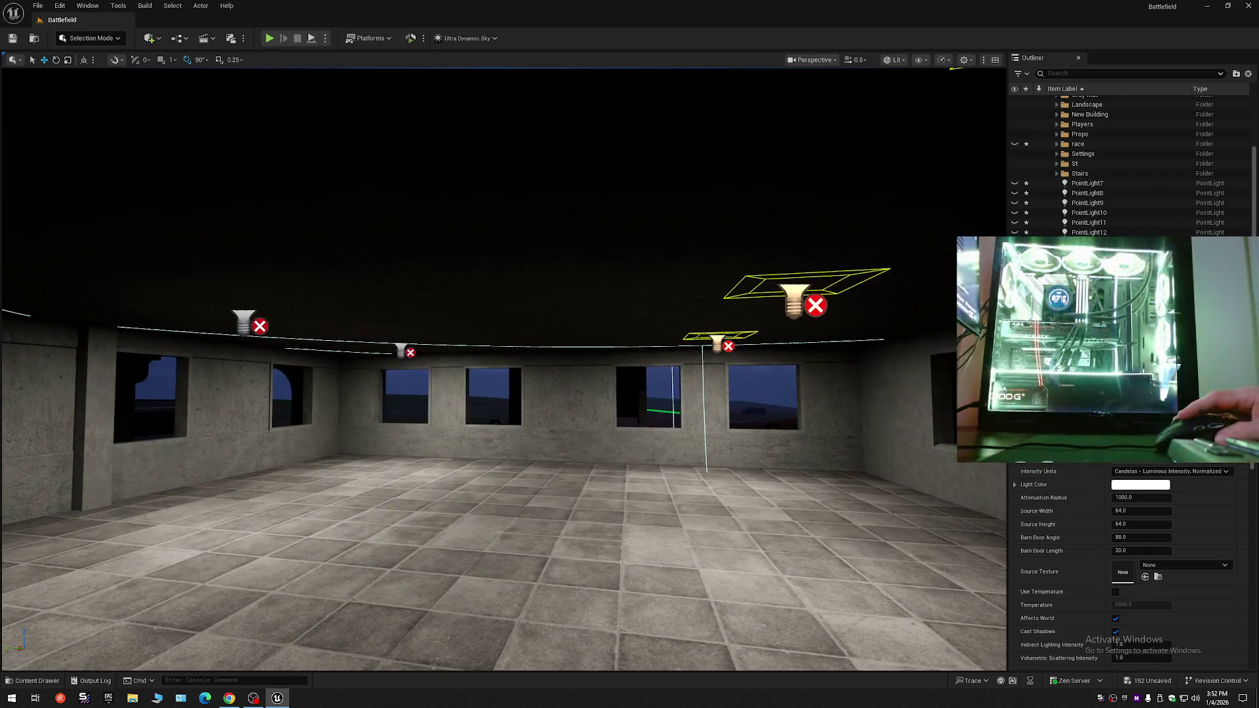
click(401, 350)
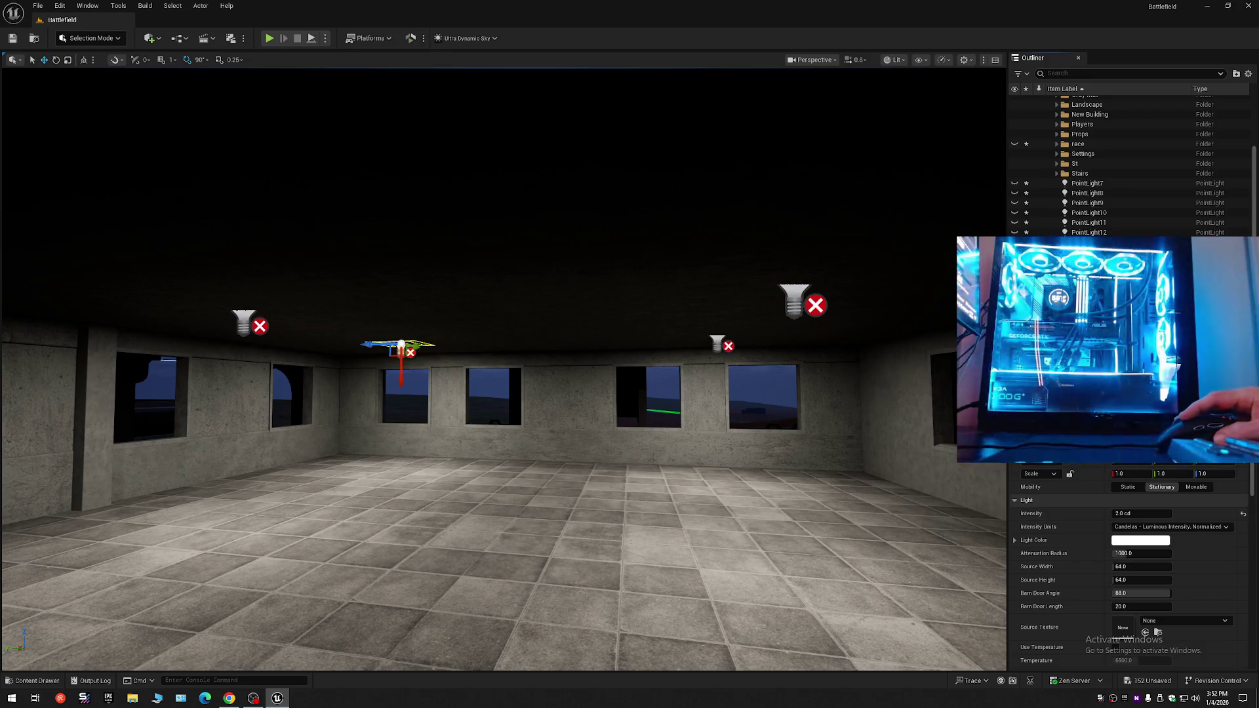
key(ctrl+shift+a)
- Duplicate the four ceiling lights down onto the tiled floor
drag(686, 305, 686, 305)
mouse_move(610, 294)
mouse_down()
mouse_move(647, 328)
mouse_move(648, 524)
mouse_up()
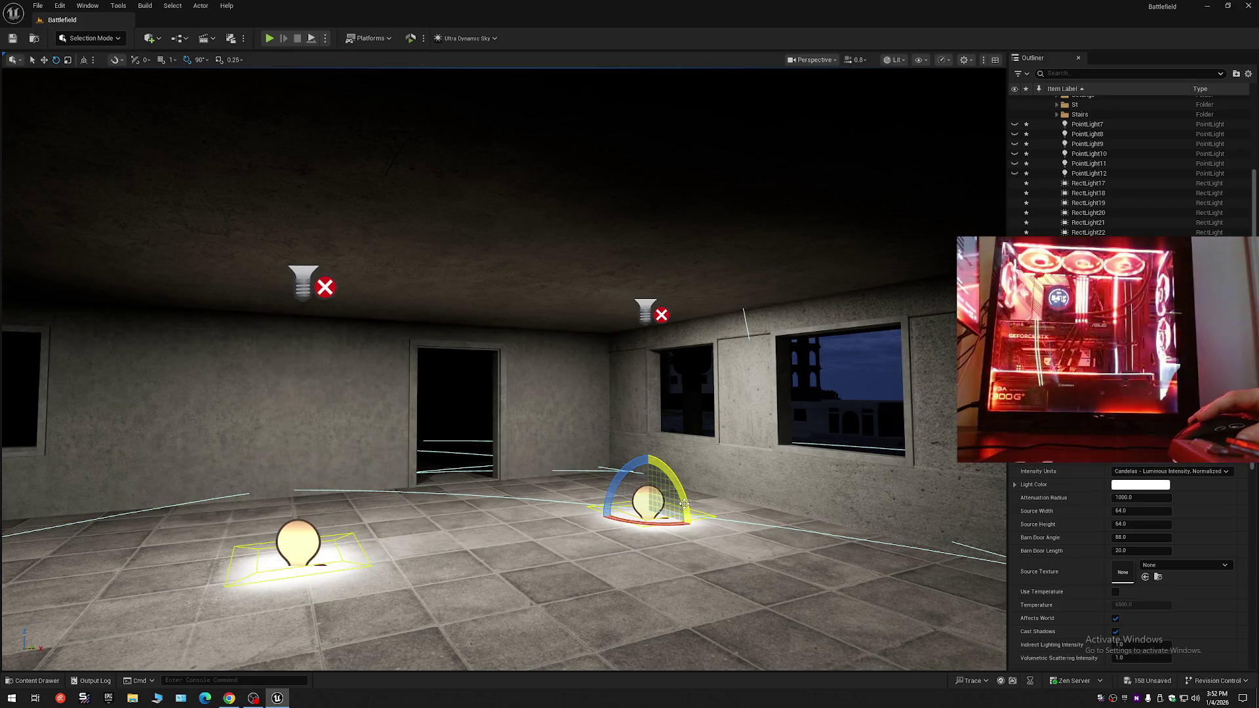
mouse_move(648, 535)
mouse_down()
mouse_move(649, 548)
mouse_move(538, 544)
mouse_move(538, 459)
mouse_move(537, 537)
mouse_move(459, 518)
mouse_up()
mouse_move(763, 537)
mouse_down()
mouse_move(727, 534)
mouse_move(764, 537)
mouse_up()
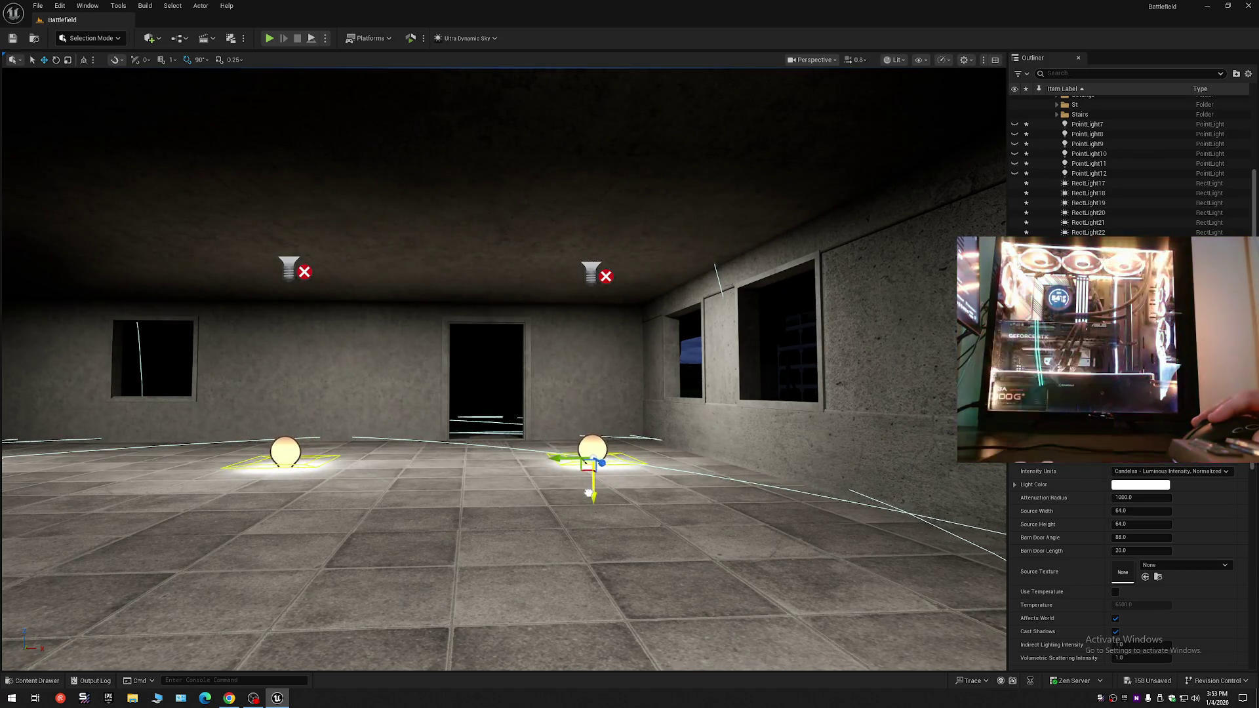
drag(588, 499, 662, 479)
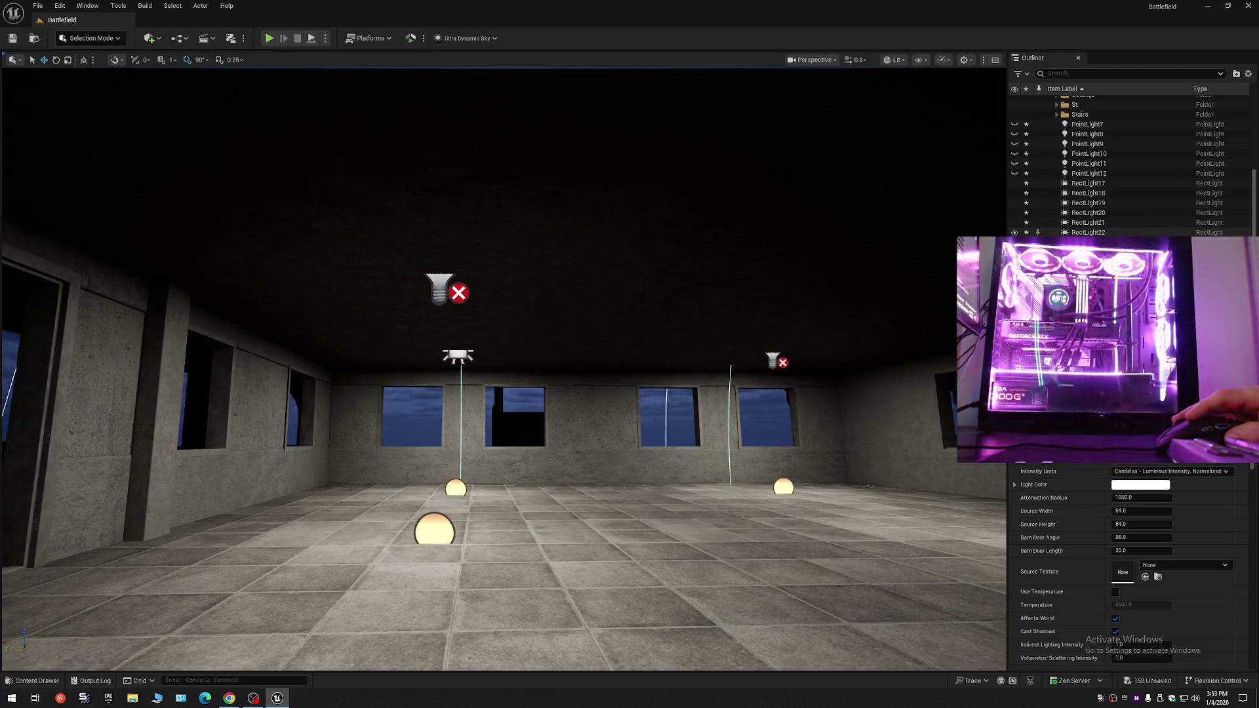
- Select RectLight17 to RectLight22 in the Outliner and drop them to the floor
click(1087, 232)
shift+click(1088, 186)
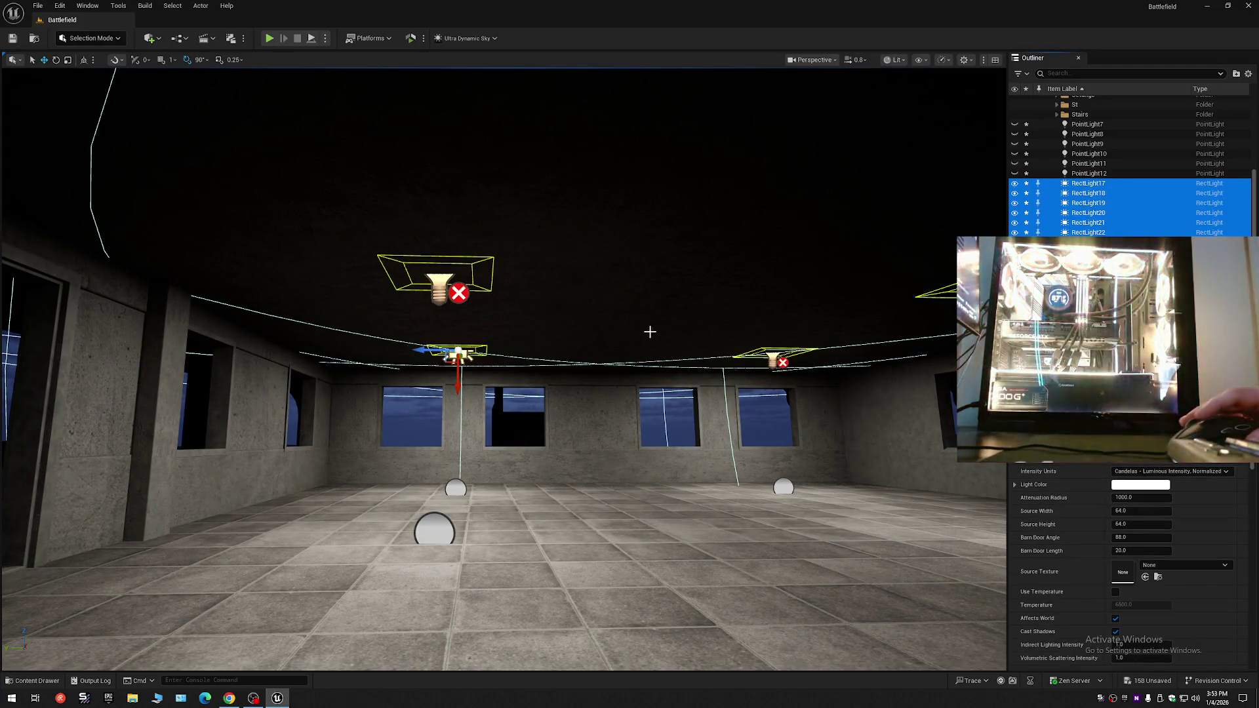
click(459, 382)
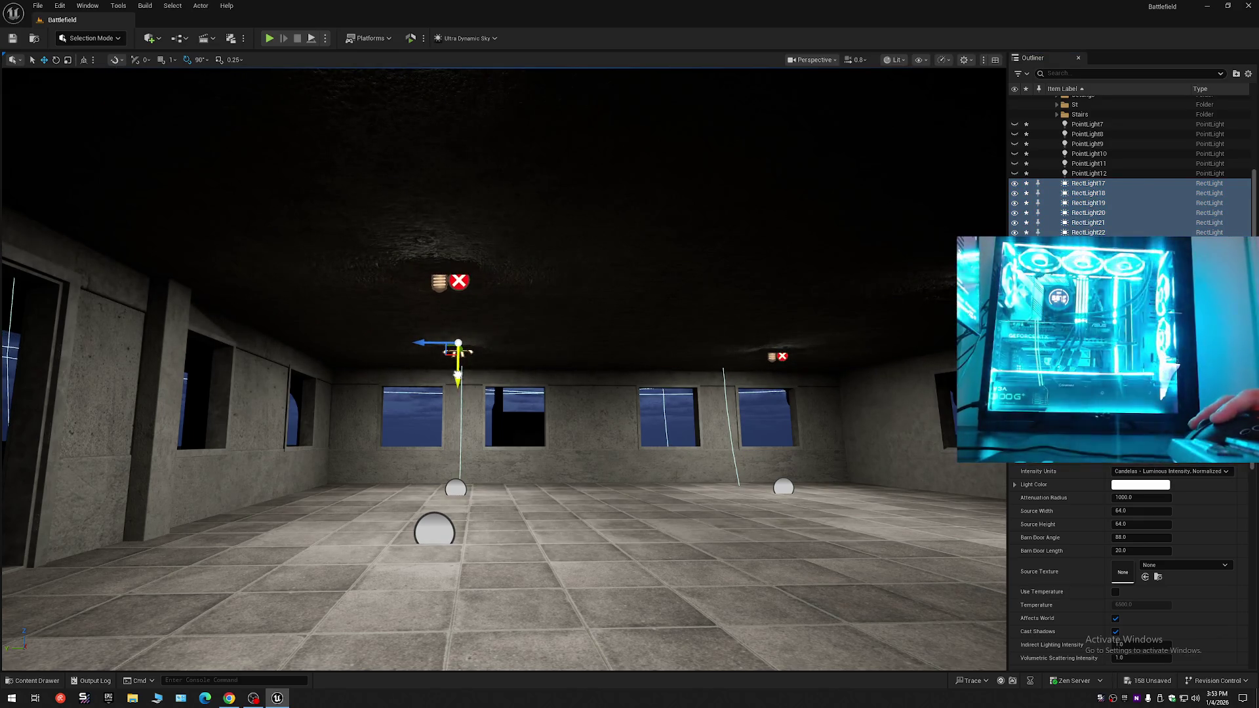
mouse_move(459, 382)
mouse_down()
mouse_move(564, 361)
mouse_move(452, 364)
mouse_up()
mouse_move(533, 332)
mouse_down()
mouse_move(534, 276)
mouse_move(540, 329)
mouse_up()
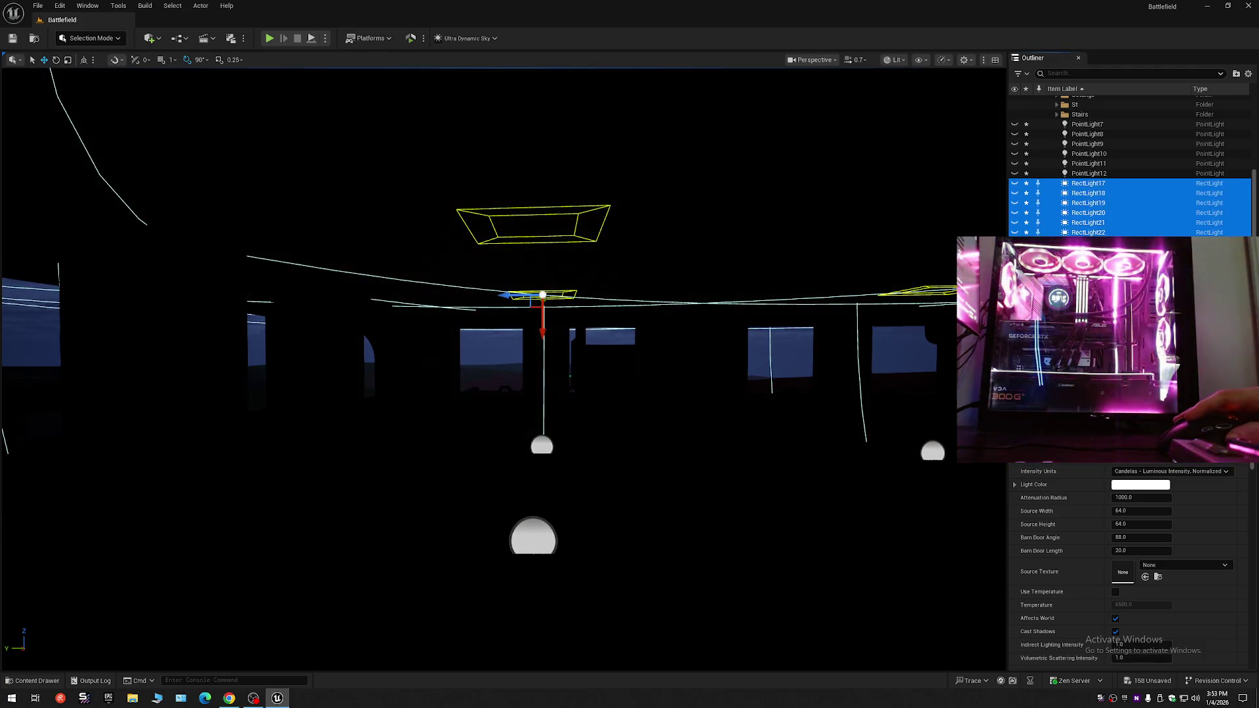
key(End)
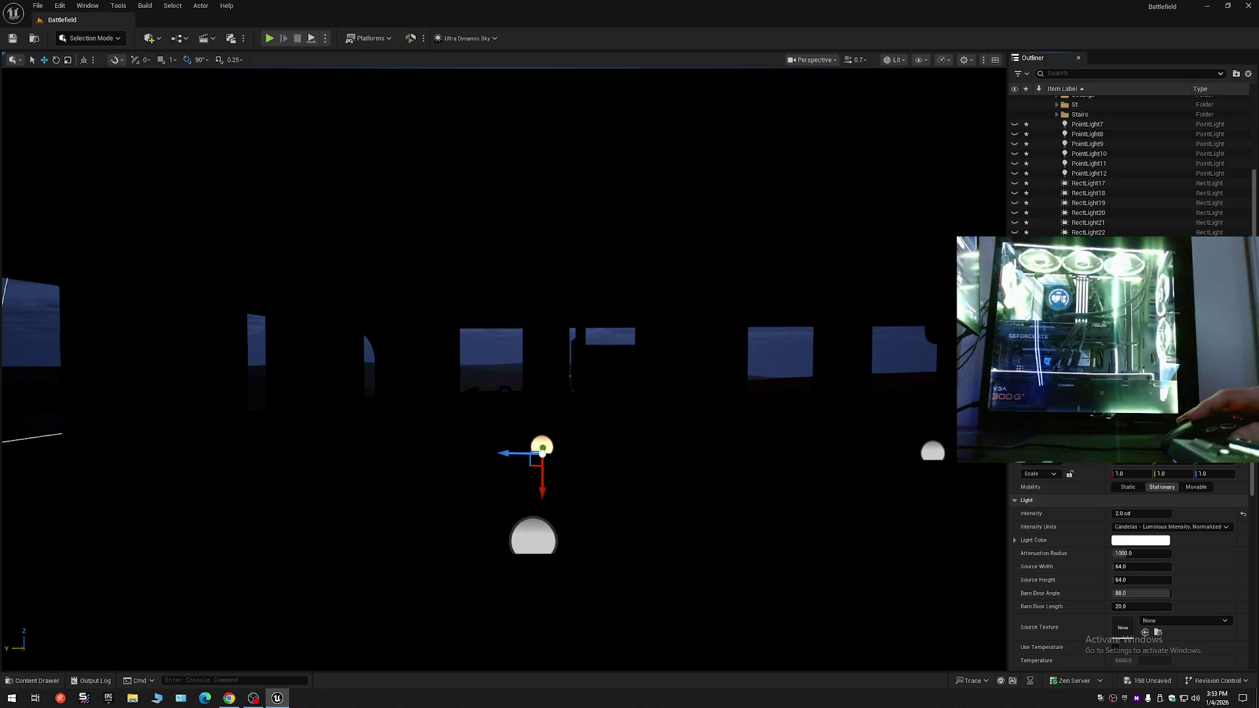
- Rotate the selected rect light 180 degrees and lower it slightly
mouse_move(799, 360)
mouse_down()
mouse_move(799, 341)
mouse_move(803, 354)
mouse_move(753, 399)
mouse_move(929, 355)
mouse_up()
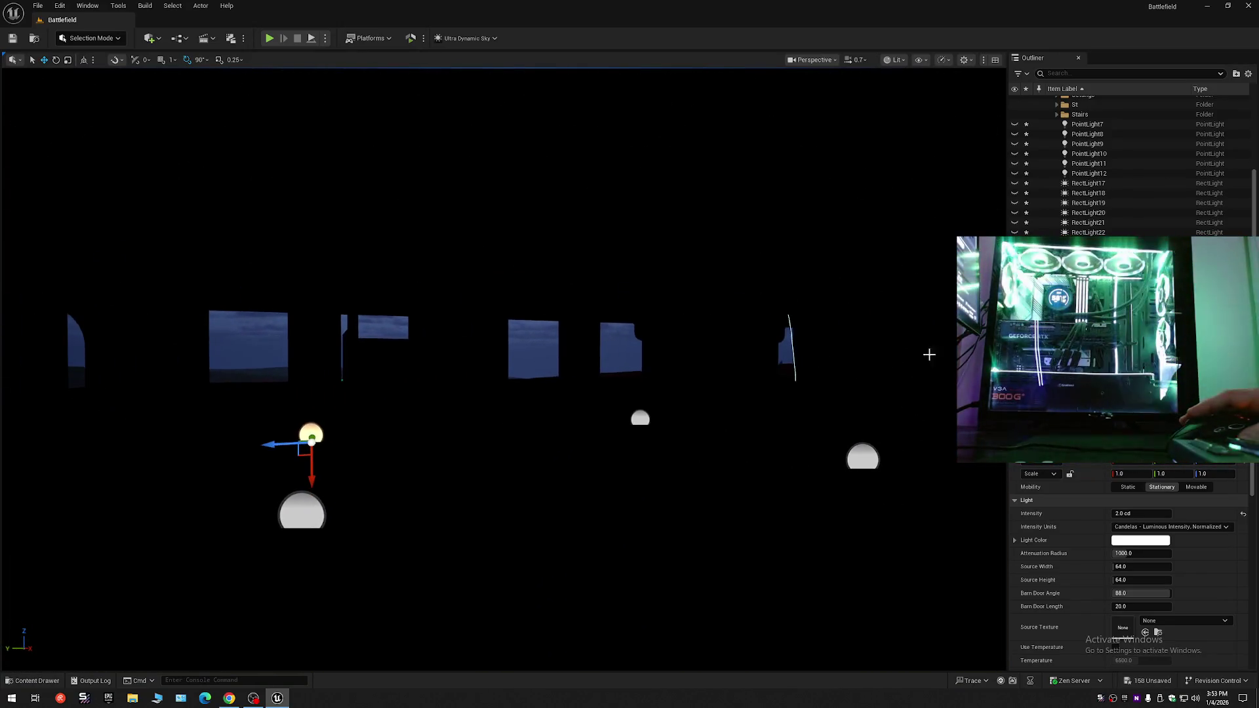
key(g)
drag(591, 421, 349, 431)
key(g)
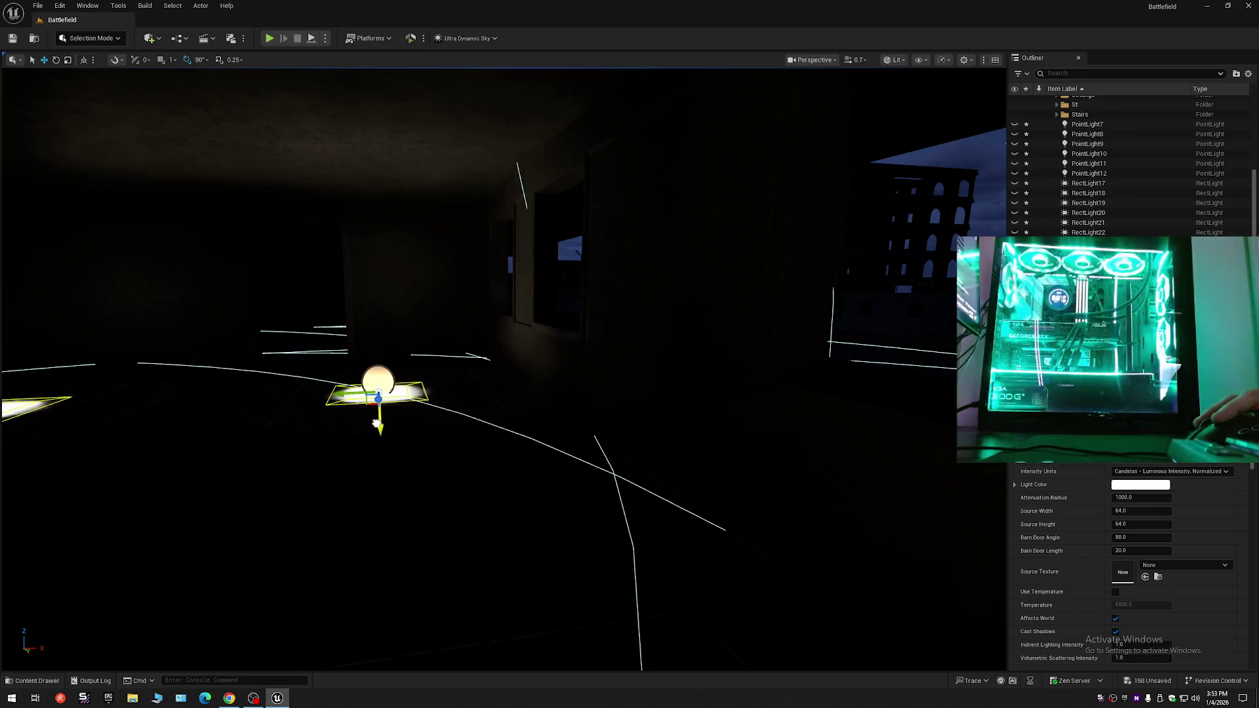
mouse_move(375, 425)
mouse_down()
mouse_move(328, 420)
mouse_move(328, 393)
mouse_move(282, 406)
mouse_up()
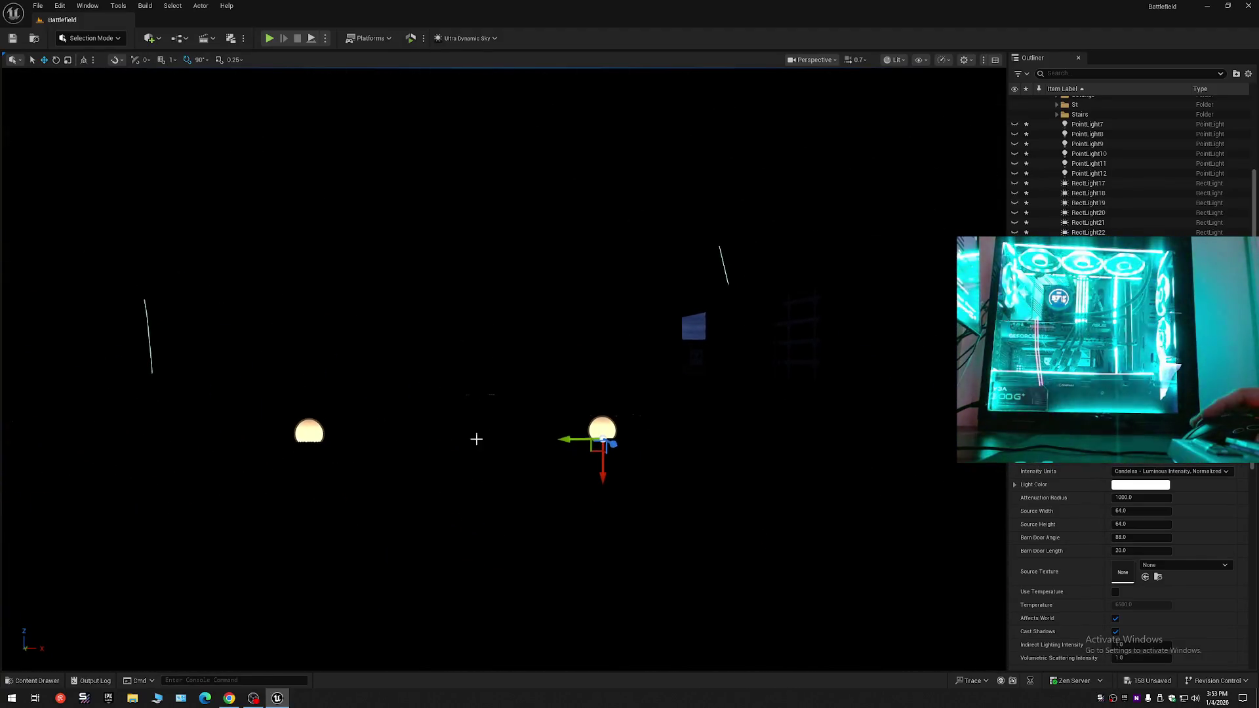
mouse_move(601, 469)
mouse_down()
mouse_move(582, 281)
mouse_move(555, 487)
mouse_move(390, 479)
mouse_up()
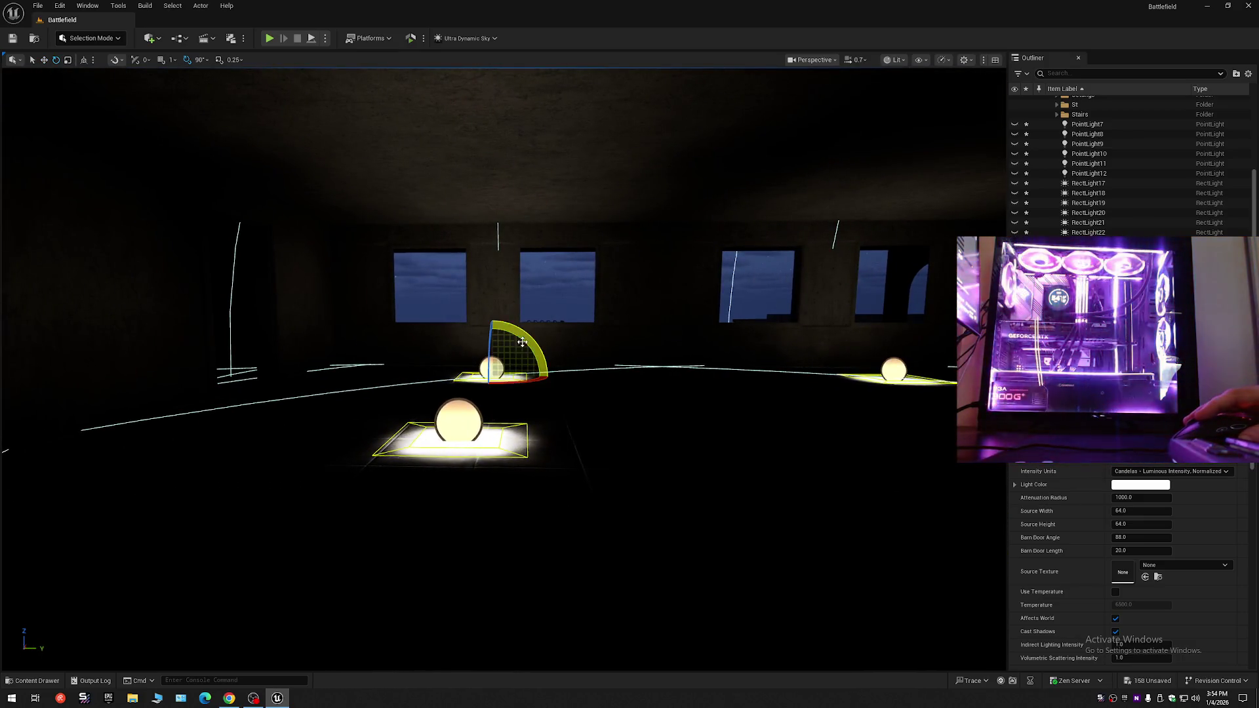
mouse_move(534, 352)
mouse_down()
mouse_move(512, 381)
mouse_move(925, 394)
mouse_move(873, 398)
mouse_move(892, 407)
mouse_move(918, 407)
mouse_move(918, 367)
mouse_move(899, 374)
mouse_move(870, 437)
mouse_up()
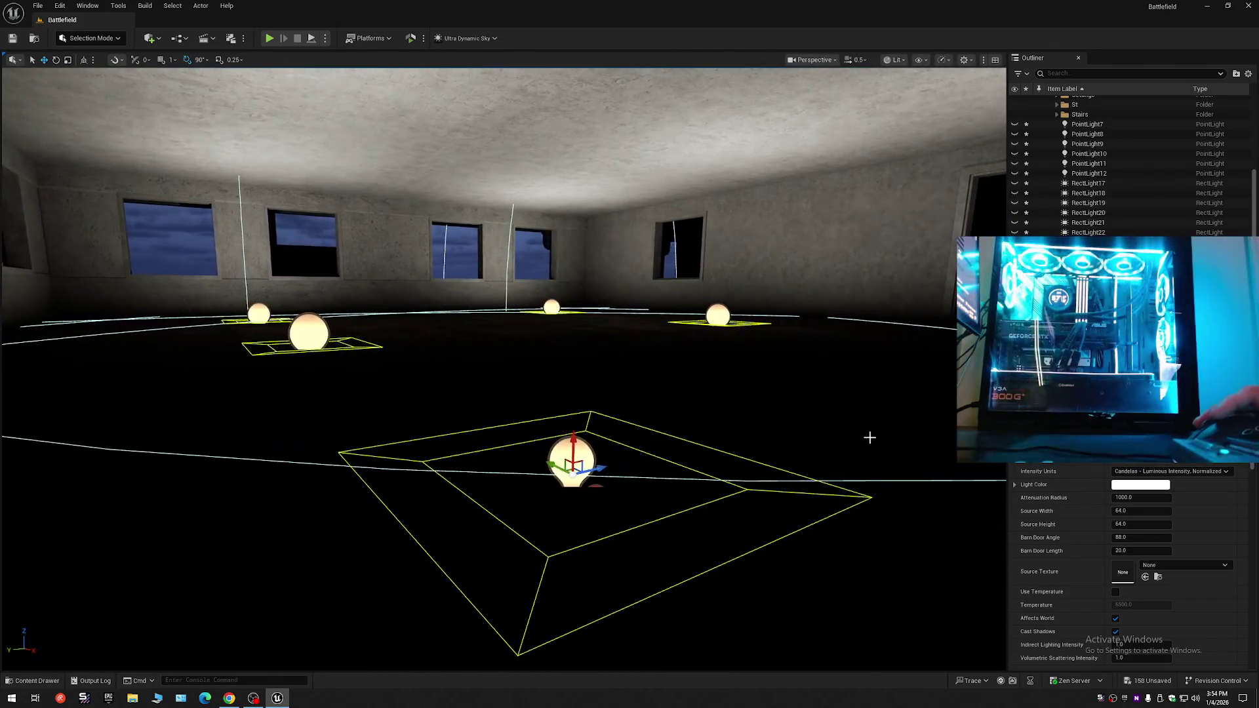
drag(575, 440, 566, 453)
- Make the six ceiling rect lights RectLight17–22 visible again
drag(695, 418, 694, 289)
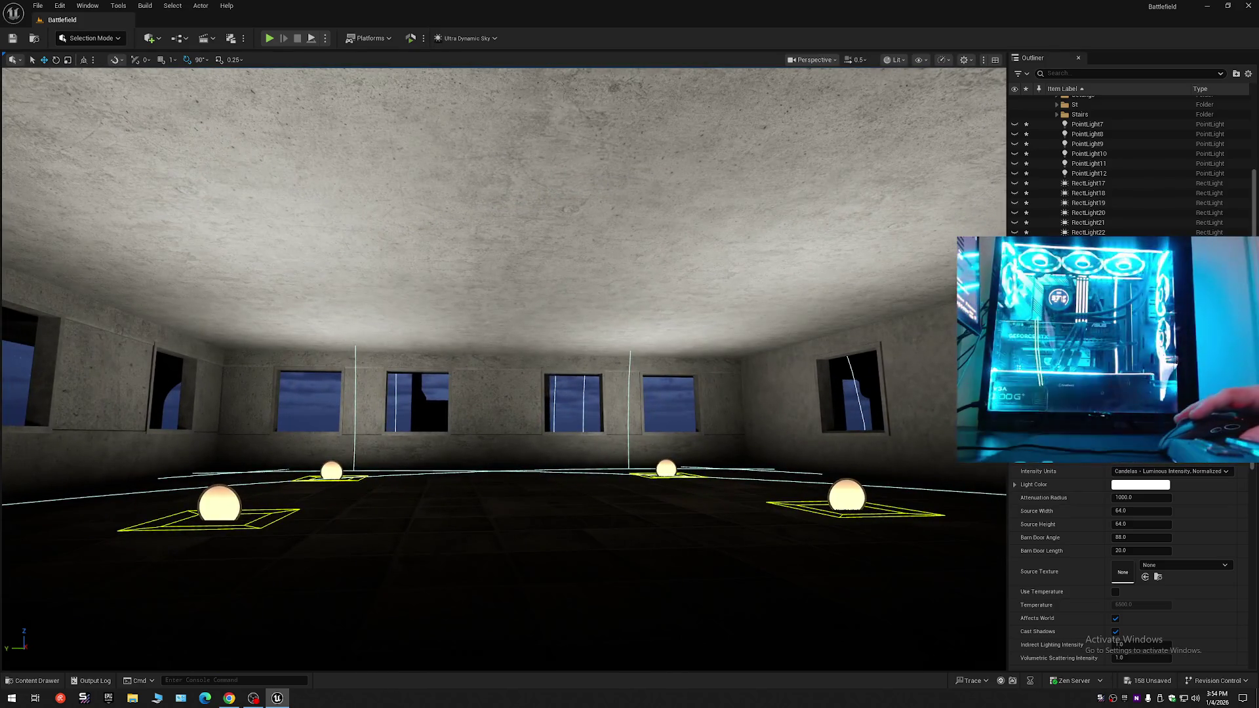
shift+click(1090, 186)
click(1015, 184)
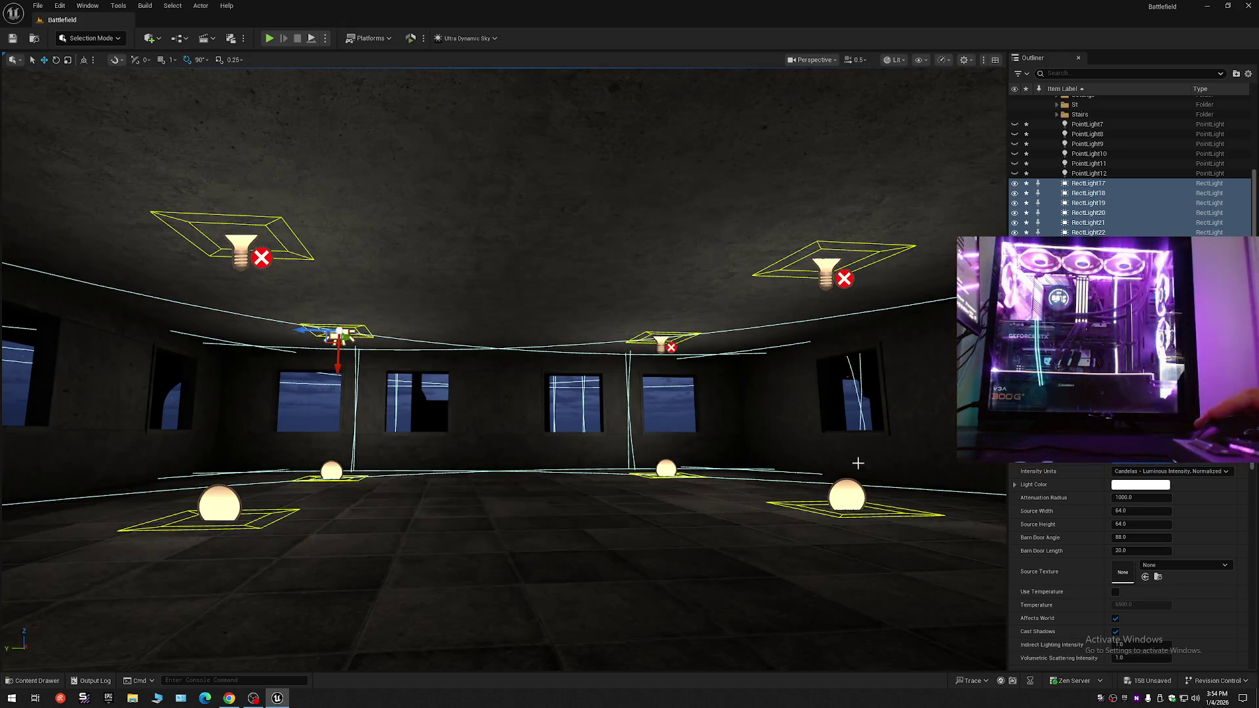
- Lower the selected rect lights, then raise them back against the overhang ceiling
mouse_move(857, 463)
mouse_down()
mouse_move(813, 458)
mouse_move(786, 419)
mouse_move(773, 472)
mouse_move(832, 365)
mouse_move(764, 426)
mouse_move(777, 423)
mouse_move(688, 436)
mouse_move(819, 484)
mouse_up()
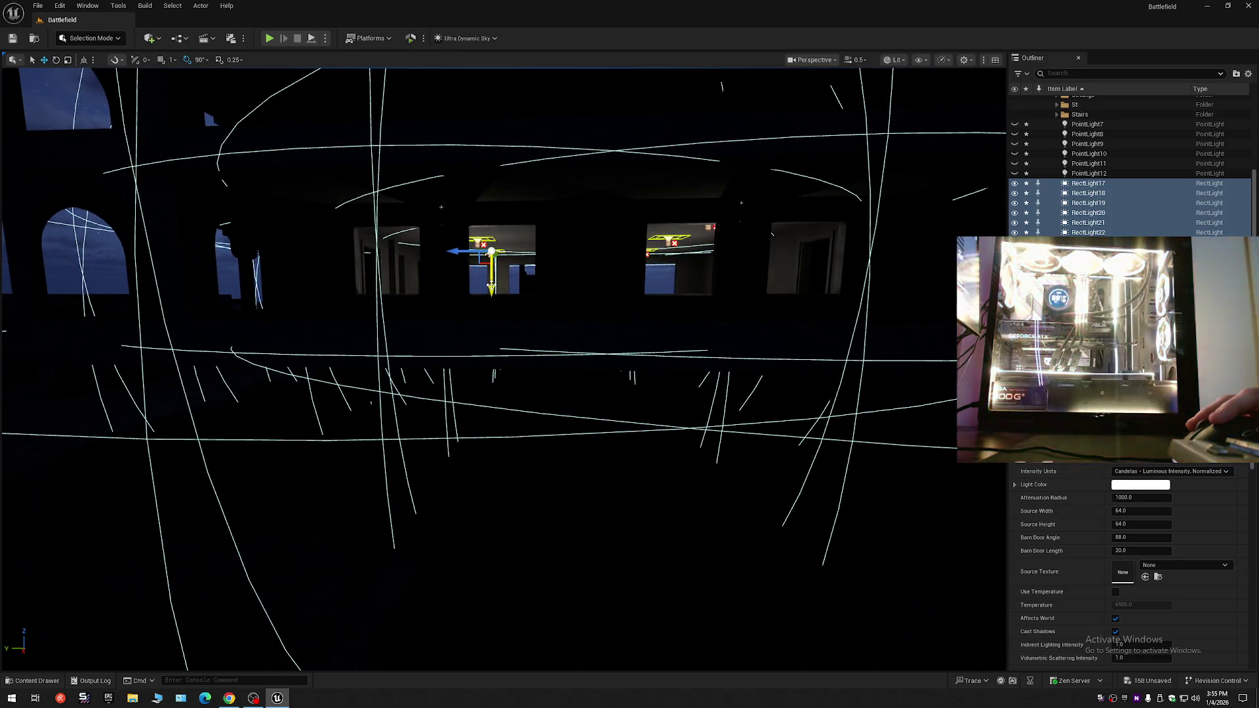
drag(491, 285, 516, 415)
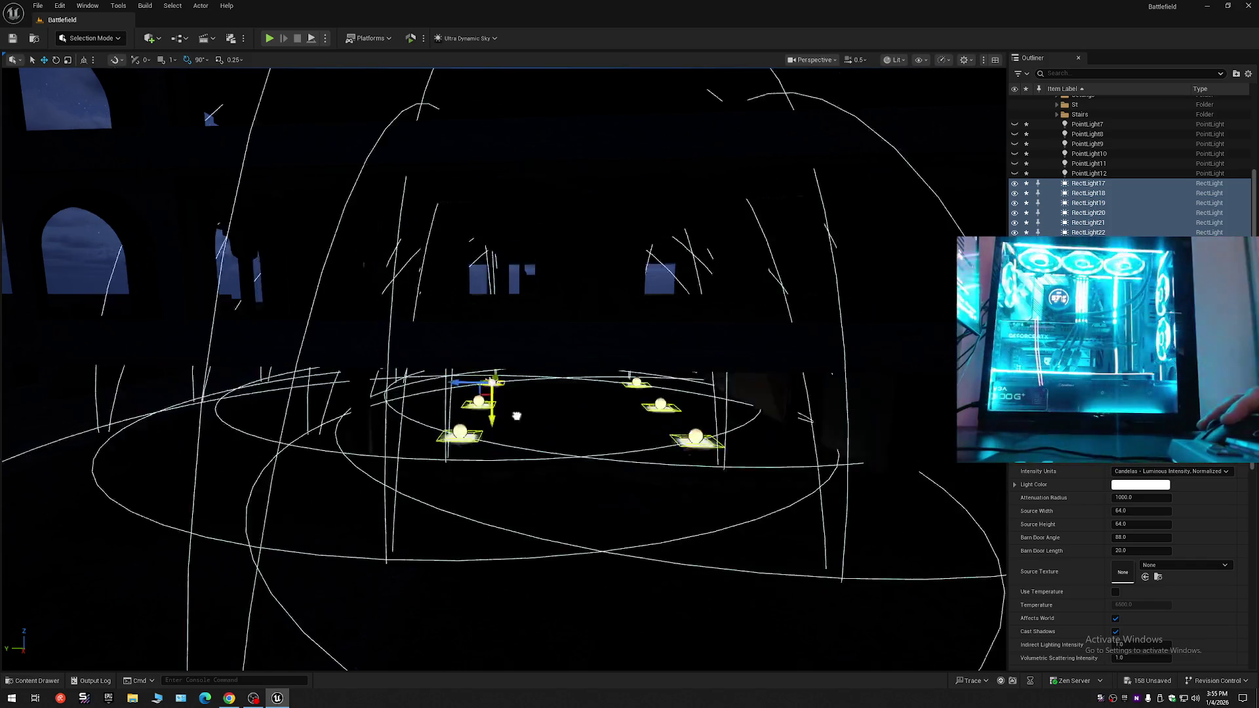
mouse_move(627, 428)
mouse_down()
mouse_move(628, 405)
mouse_move(618, 430)
mouse_up()
mouse_move(490, 424)
mouse_down()
mouse_move(479, 295)
mouse_move(557, 299)
mouse_move(531, 315)
mouse_move(479, 315)
mouse_move(583, 315)
mouse_move(583, 328)
mouse_up()
- Fly through the hall to check the lighting, selecting then deselecting all rect lights
key(Escape)
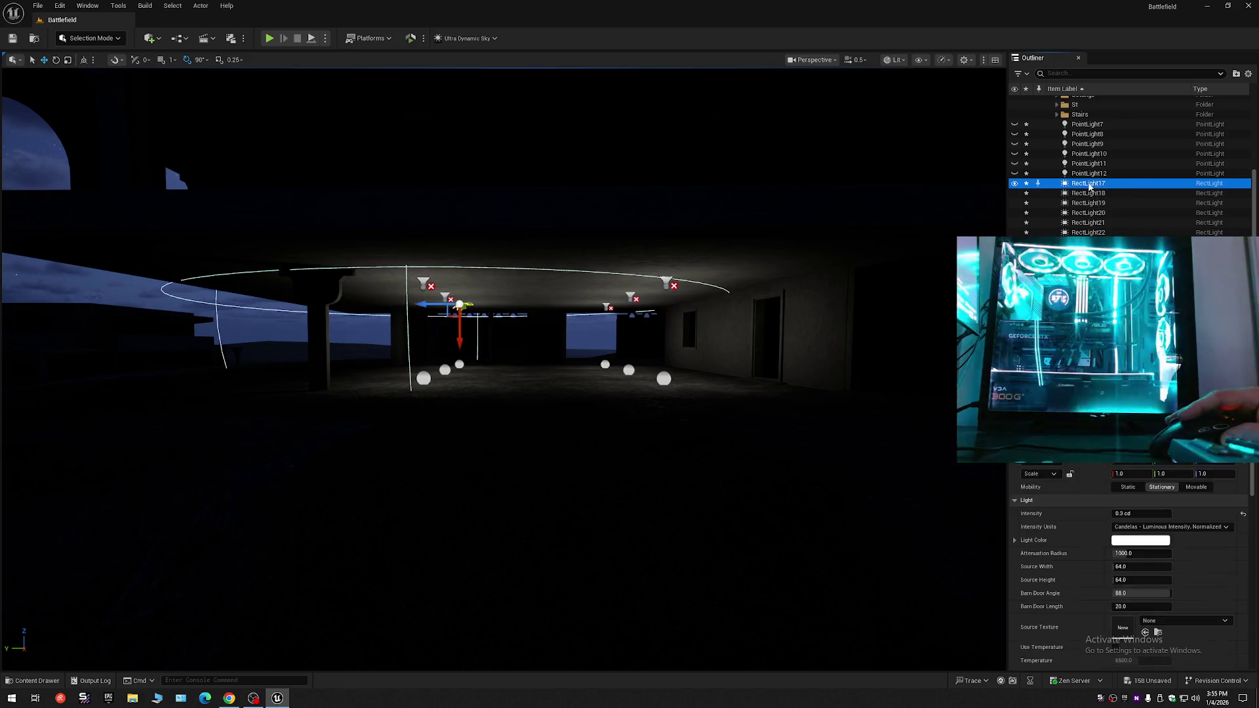
key(ctrl+shift+a)
mouse_move(860, 326)
mouse_down()
mouse_move(860, 367)
mouse_move(859, 344)
mouse_up()
key(Escape)
mouse_move(760, 352)
mouse_down()
mouse_move(803, 320)
mouse_move(780, 324)
mouse_move(366, 98)
mouse_up()
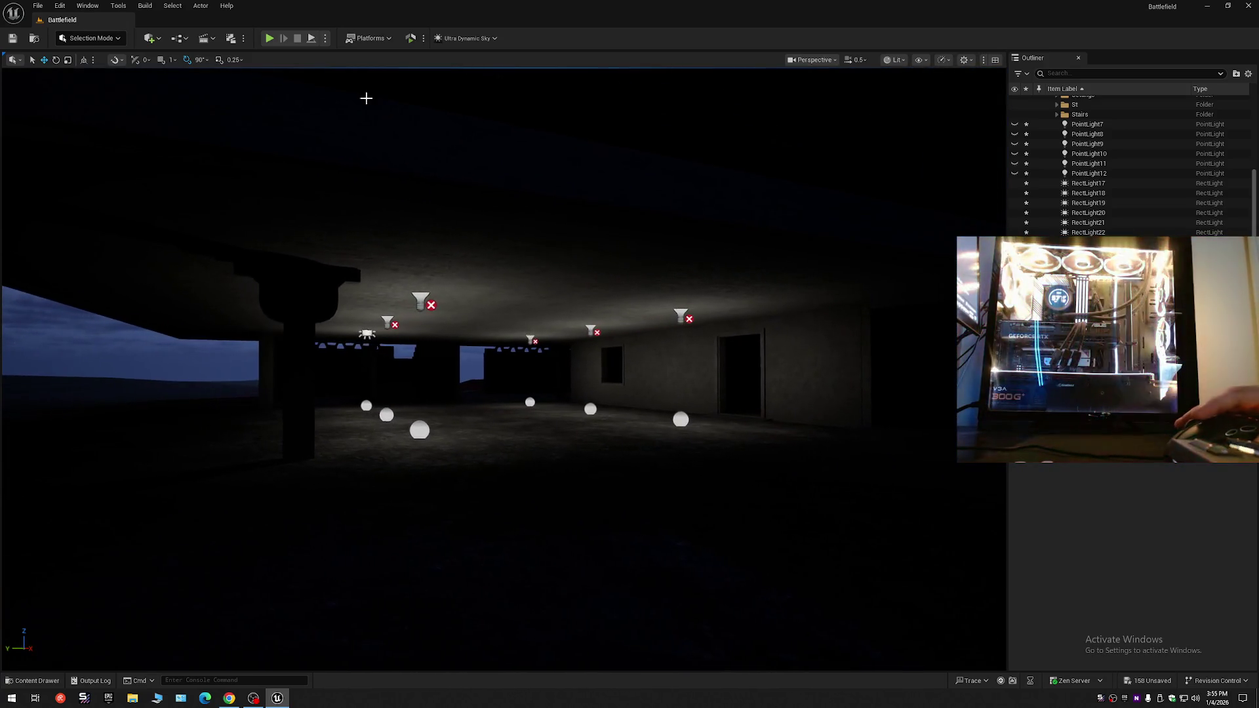
- Delete PointLight7 through PointLight12
click(1085, 126)
shift+click(1092, 173)
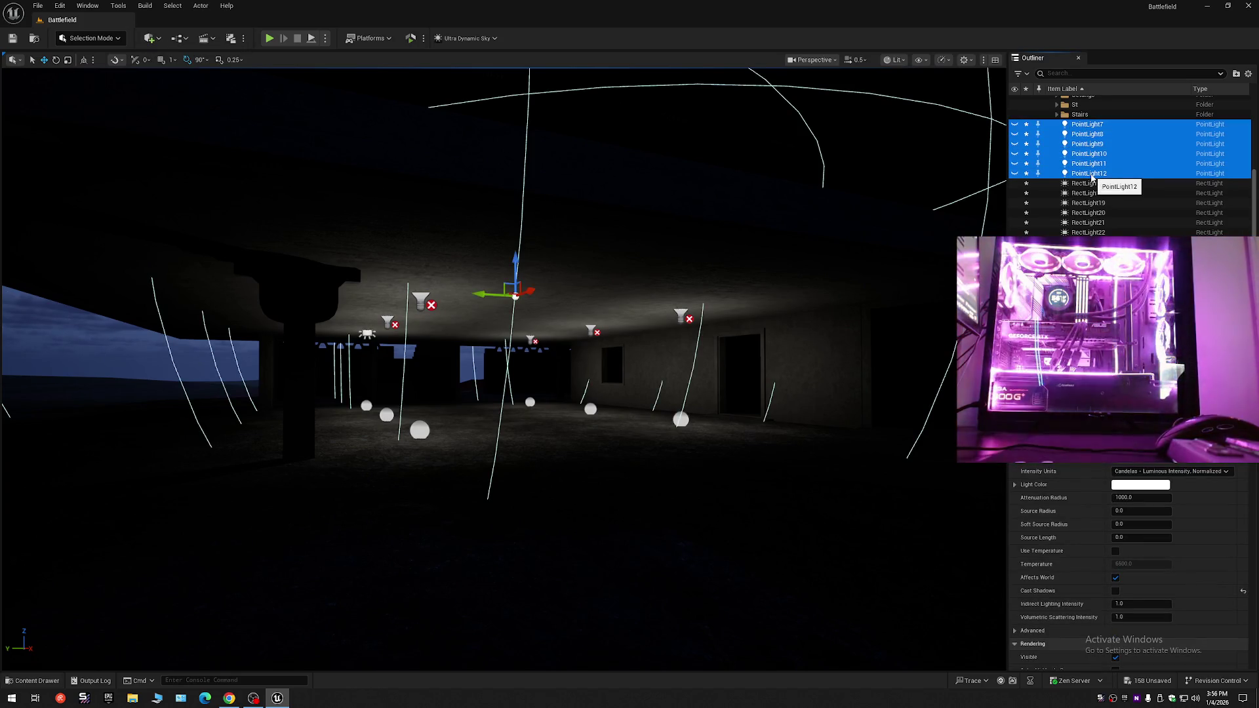
key(Delete)
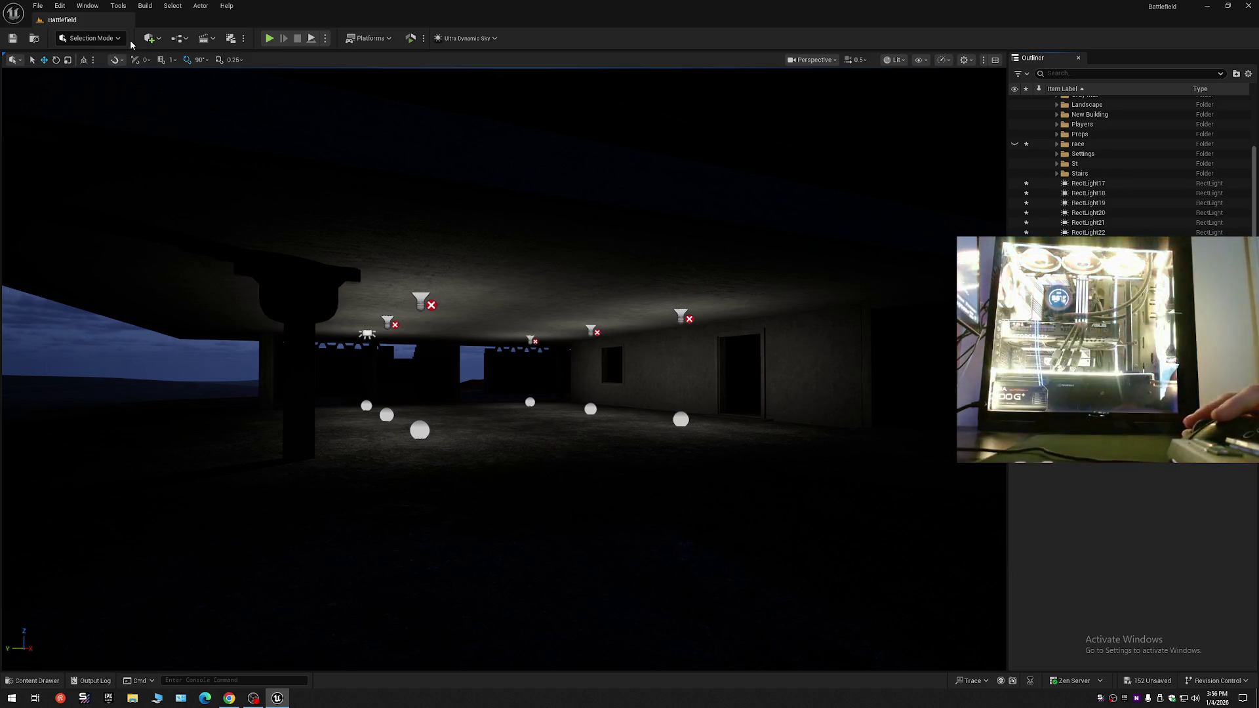
- Add a point light at 1.0 cd intensity and slide it along the building front
click(151, 40)
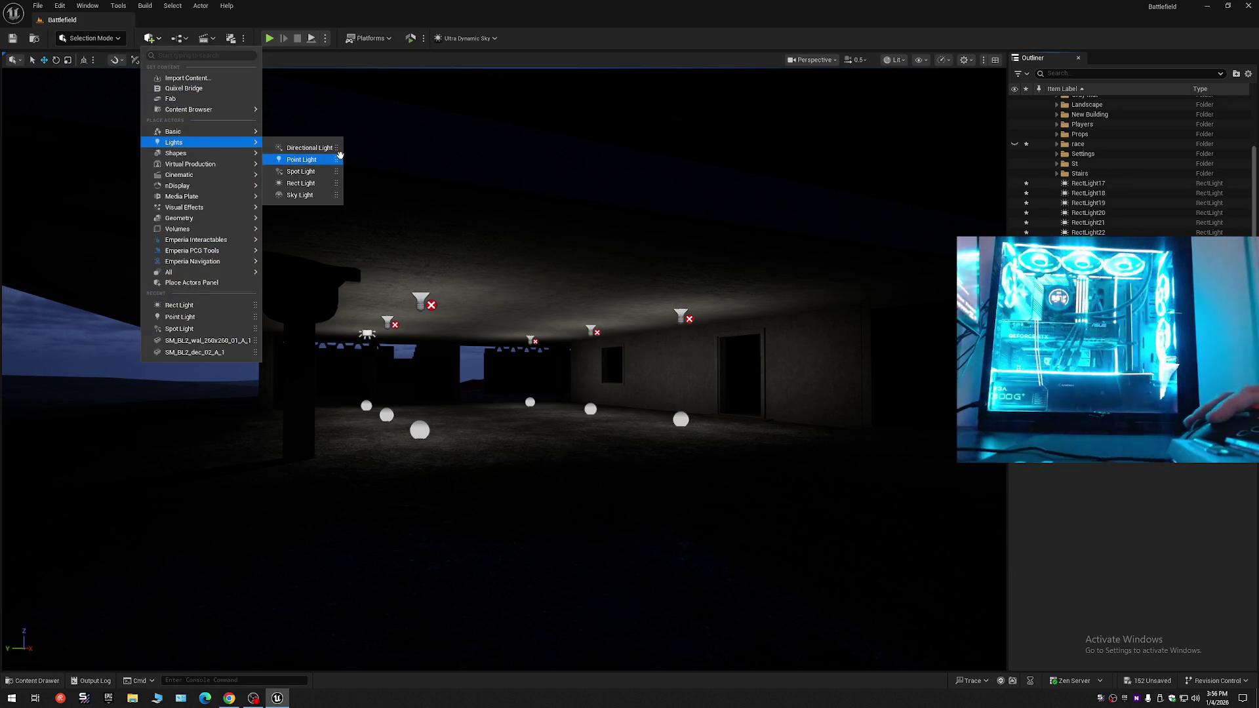
click(301, 159)
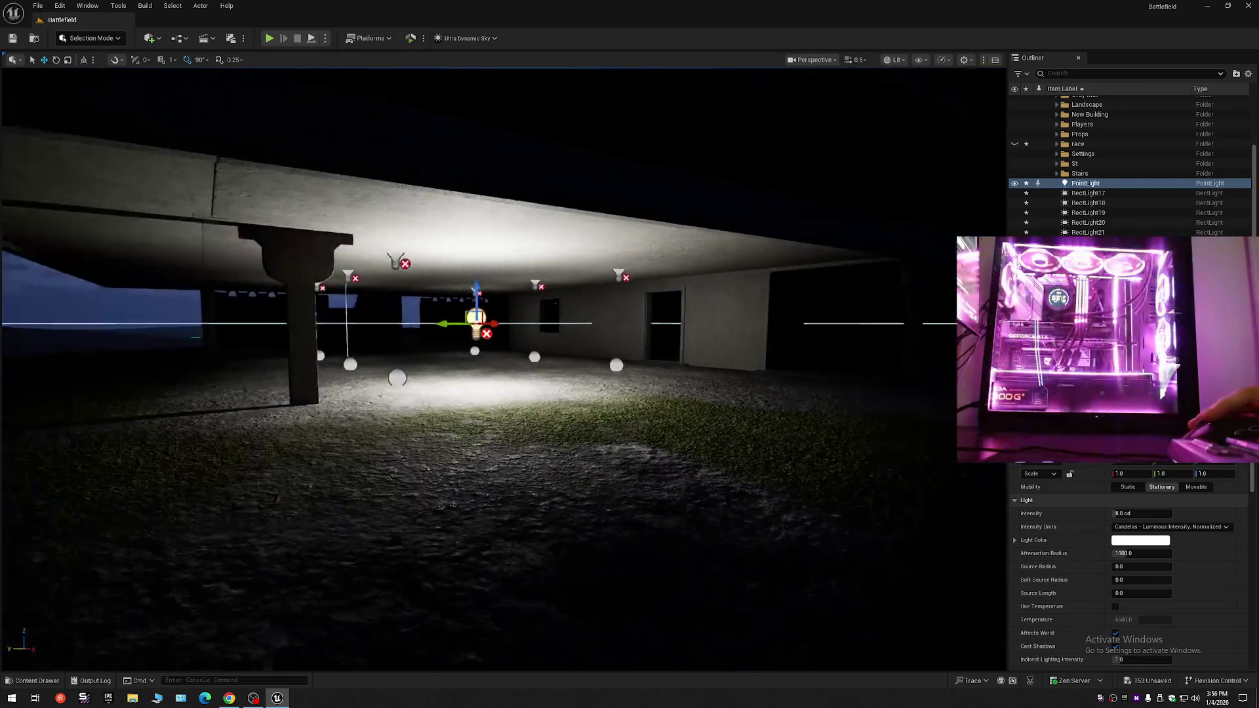
mouse_move(407, 308)
mouse_down()
mouse_move(386, 306)
mouse_move(908, 326)
mouse_move(609, 338)
mouse_move(731, 339)
mouse_move(787, 295)
mouse_move(787, 263)
mouse_move(787, 275)
mouse_move(747, 289)
mouse_move(780, 292)
mouse_move(754, 292)
mouse_up()
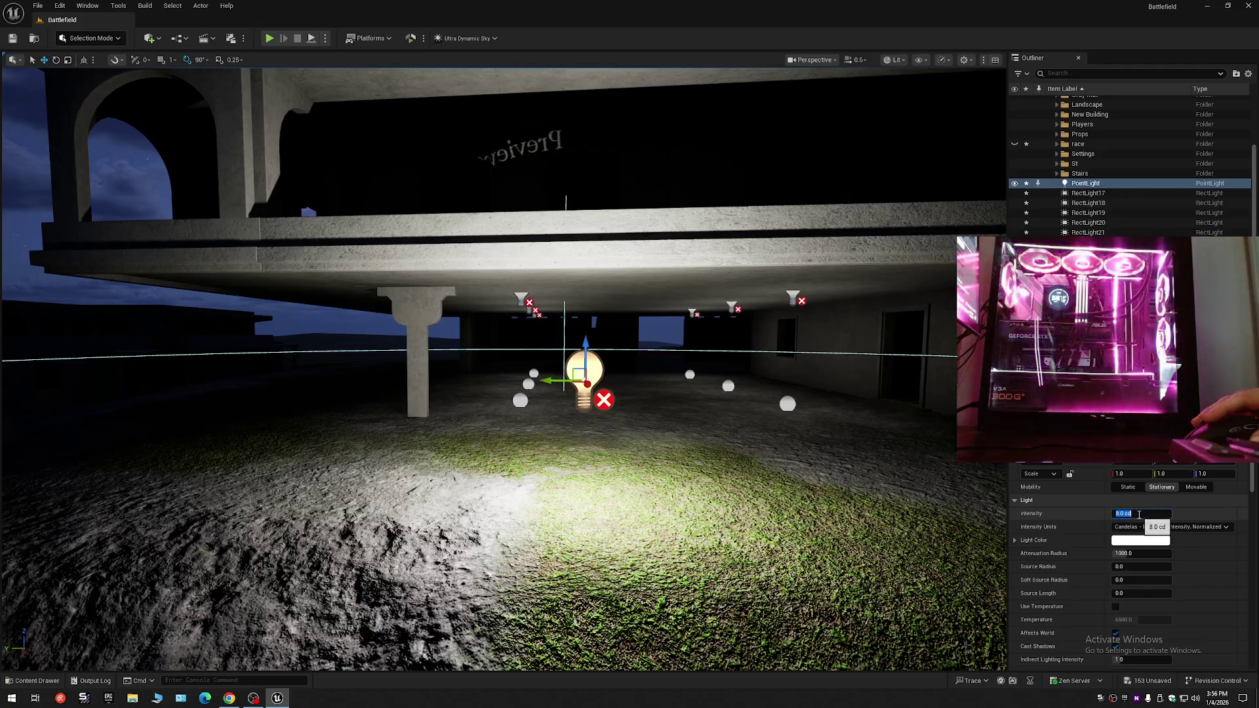
text(4)
text(1)
key(Return)
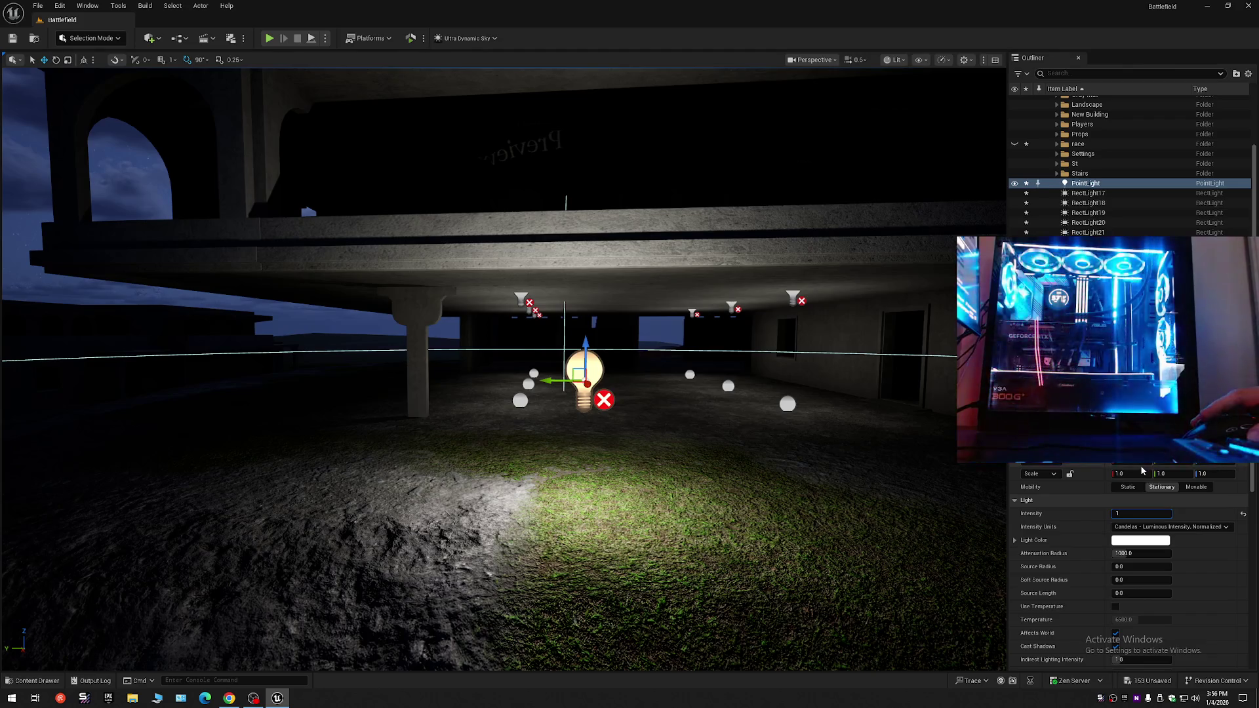
key(Return)
scroll(802, 429, down, 6)
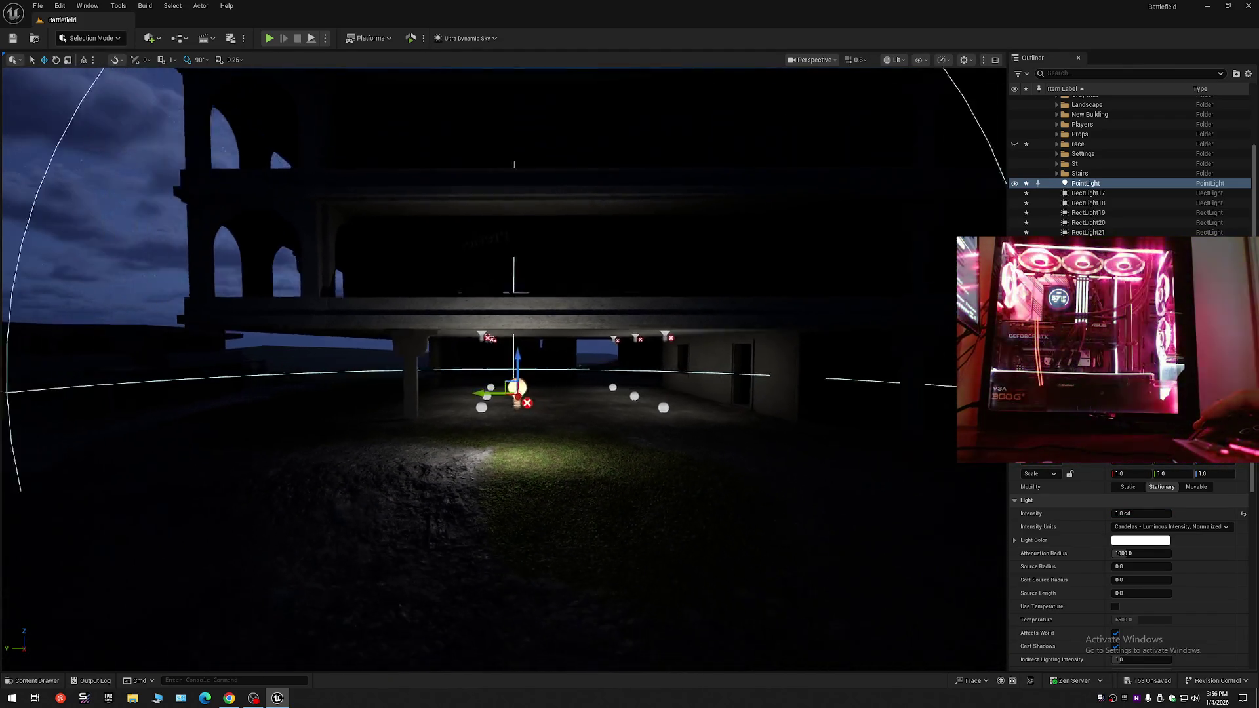
scroll(584, 416, up, 4)
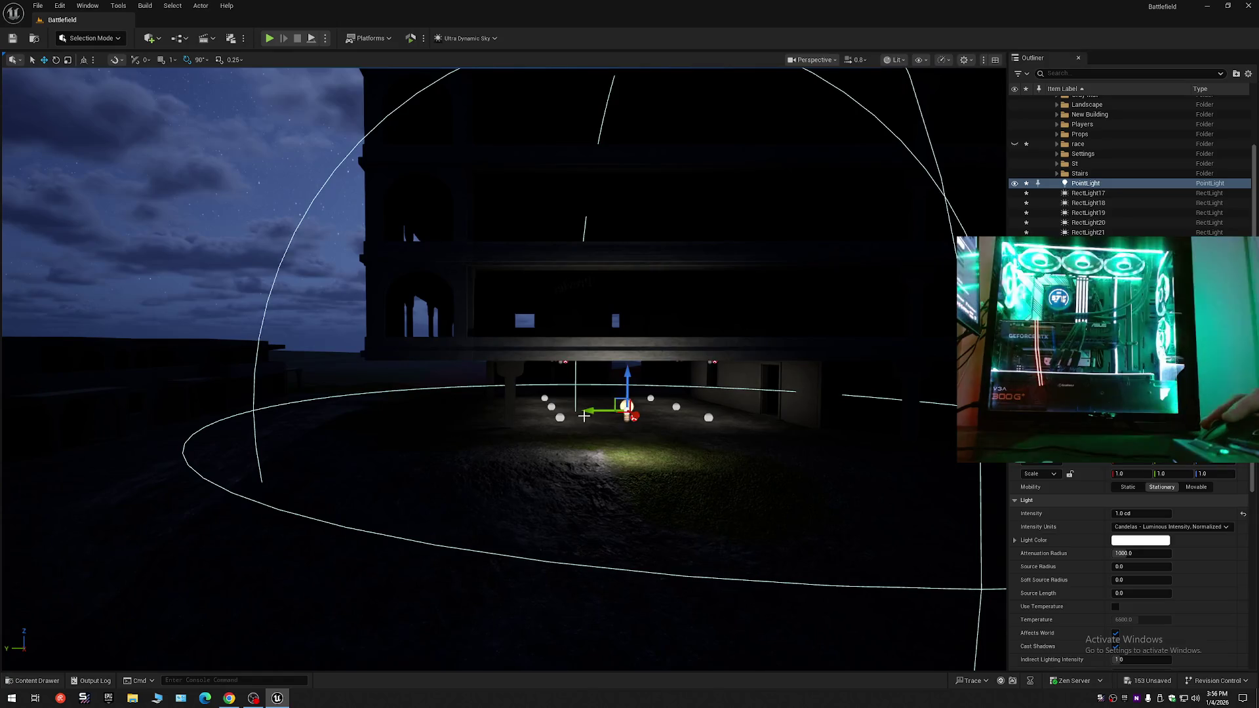
mouse_move(597, 409)
mouse_down()
mouse_move(403, 416)
mouse_move(626, 413)
mouse_up()
scroll(345, 422, down, 4)
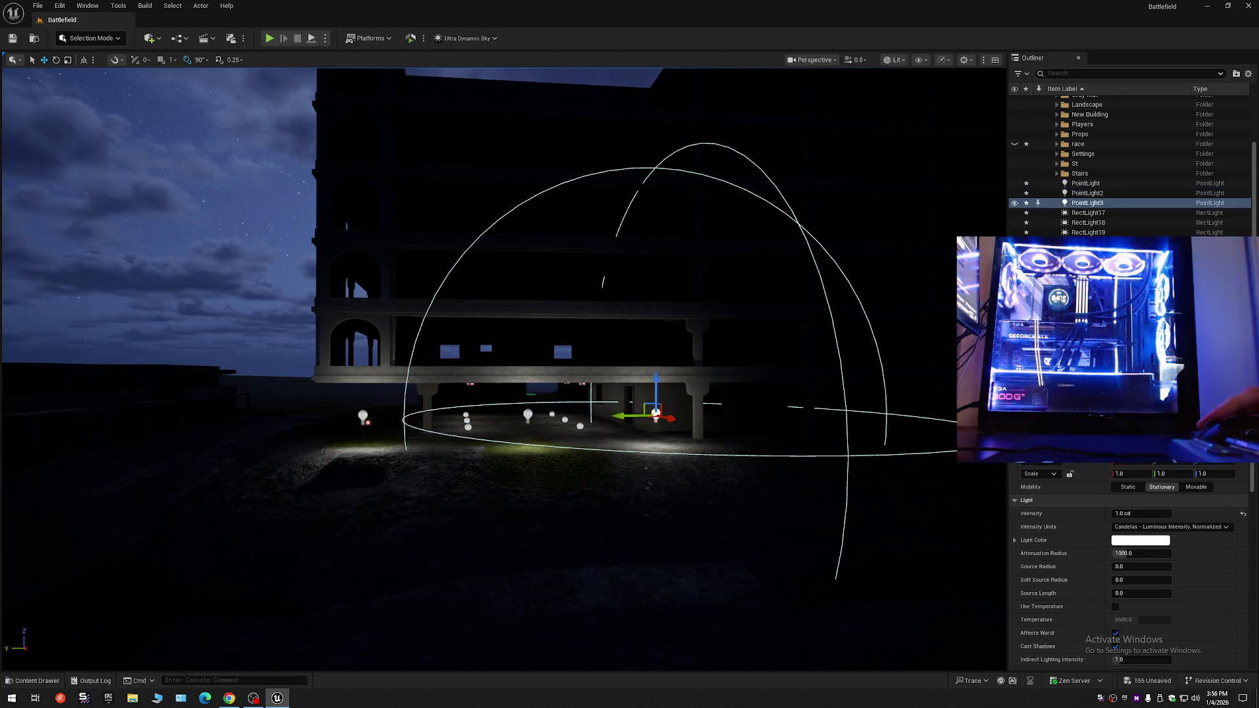
- Select PointLight through PointLight3, adjust their height, and orbit to check them
scroll(300, 446, up, 6)
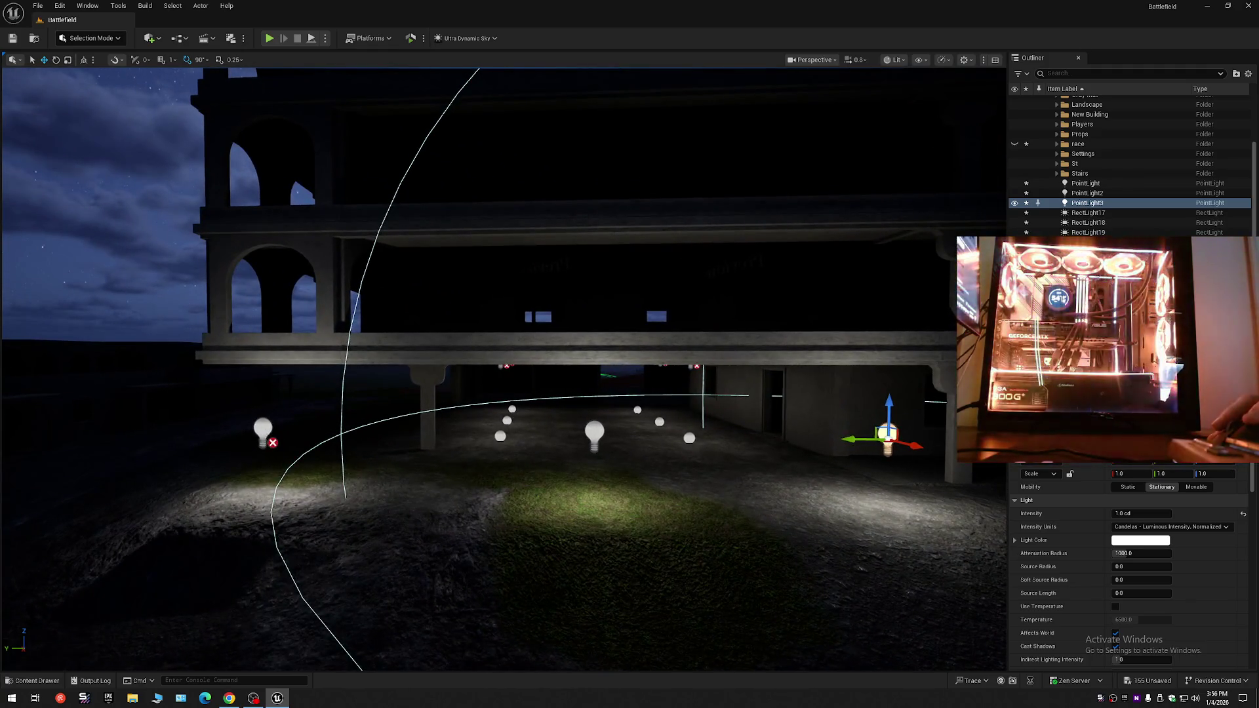
click(263, 430)
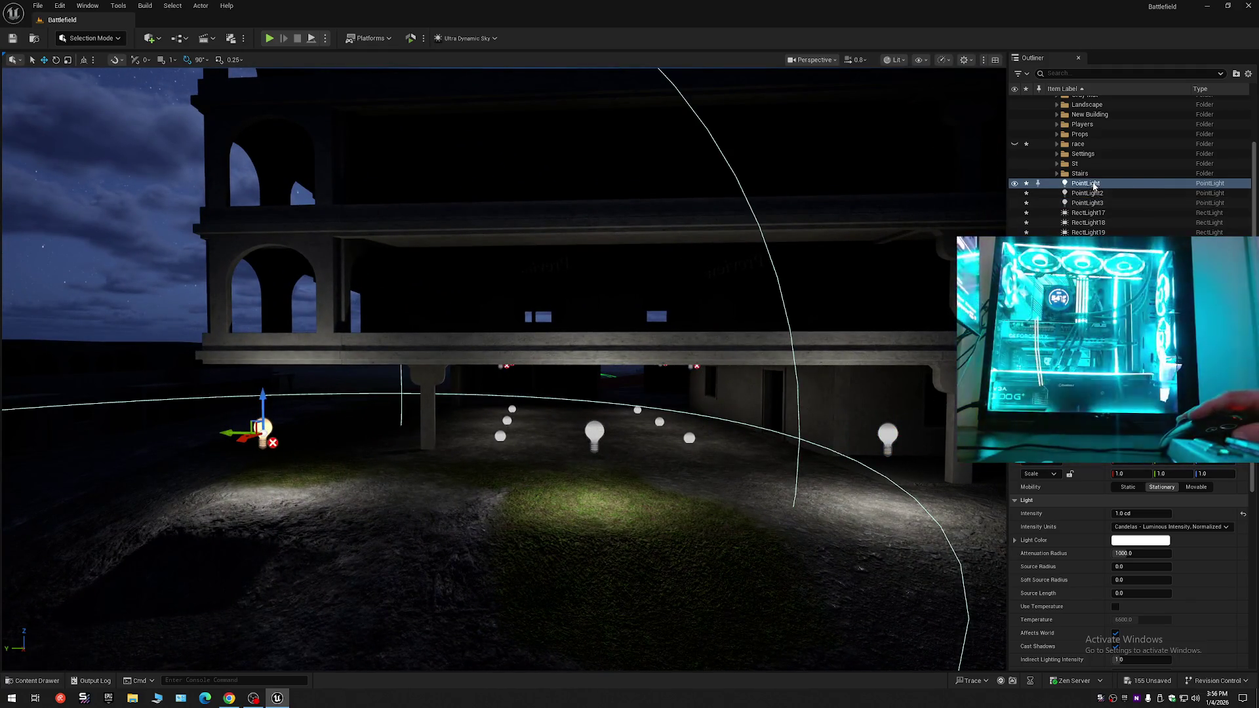
shift+click(1092, 205)
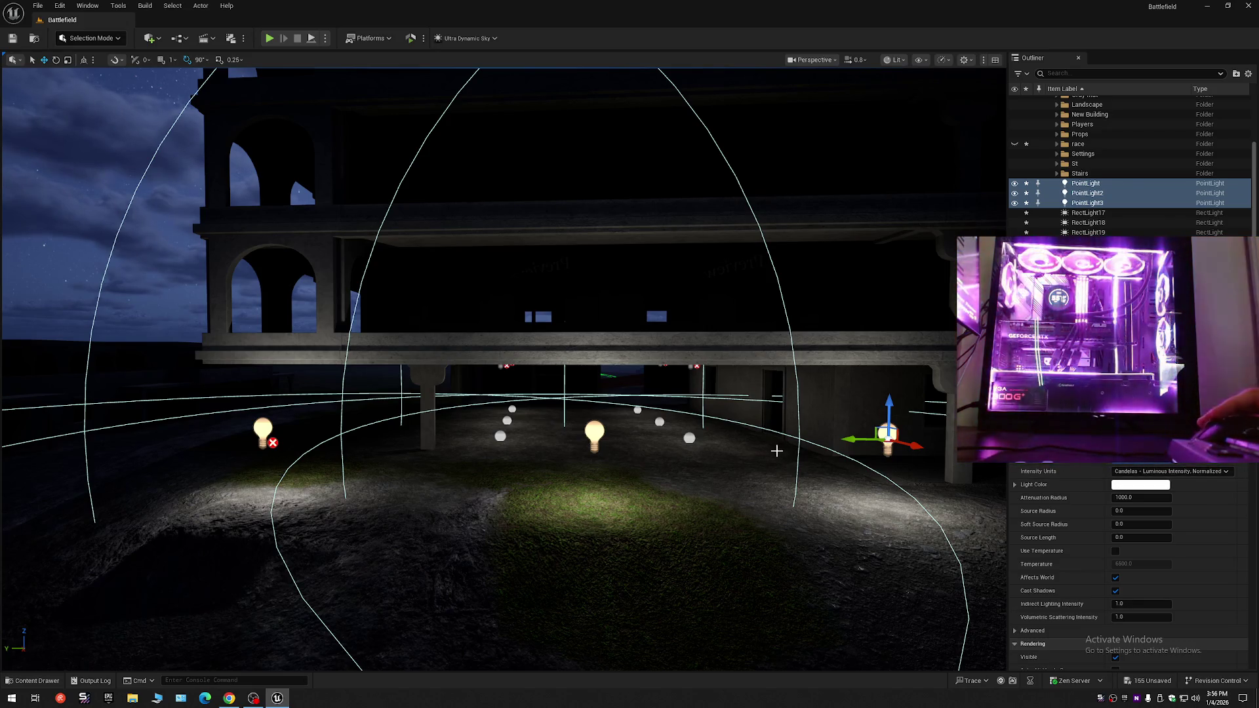
mouse_move(623, 423)
mouse_down()
mouse_move(642, 495)
mouse_move(673, 524)
mouse_move(615, 448)
mouse_up()
mouse_move(481, 427)
mouse_down()
mouse_move(481, 383)
mouse_move(476, 425)
mouse_move(463, 375)
mouse_move(463, 429)
mouse_up()
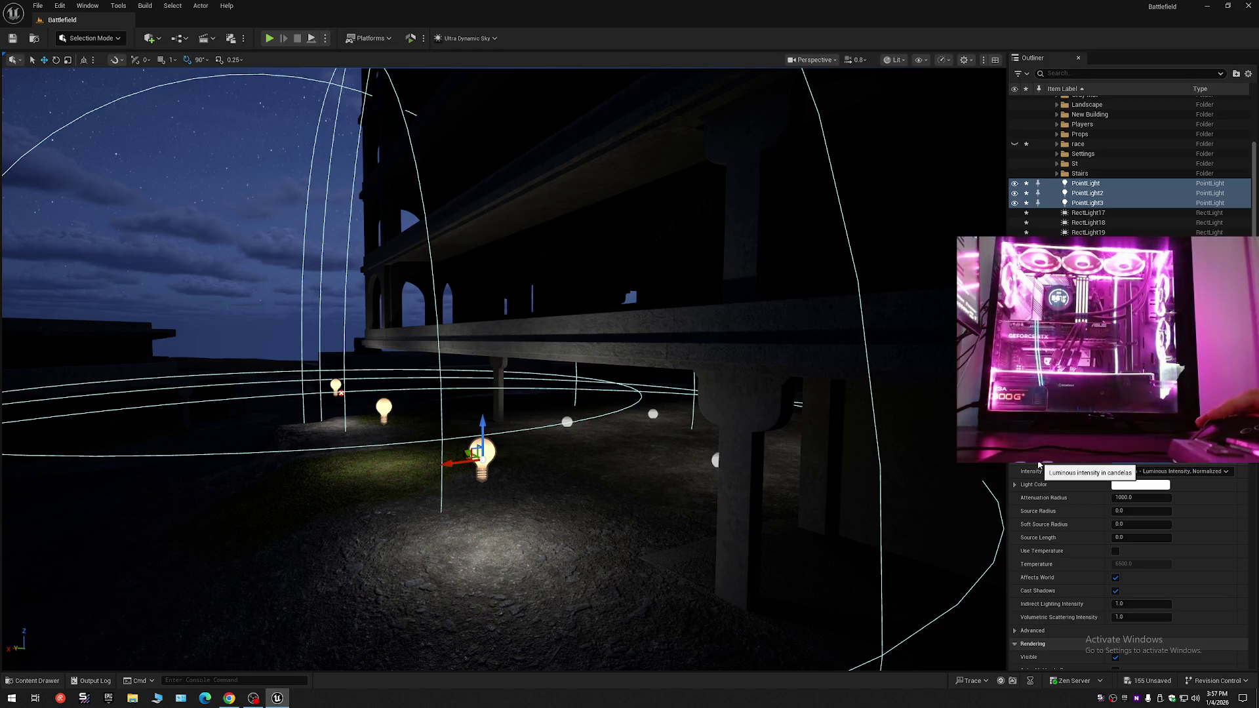
mouse_move(677, 445)
mouse_down()
mouse_move(649, 479)
mouse_move(603, 483)
mouse_move(591, 363)
mouse_up()
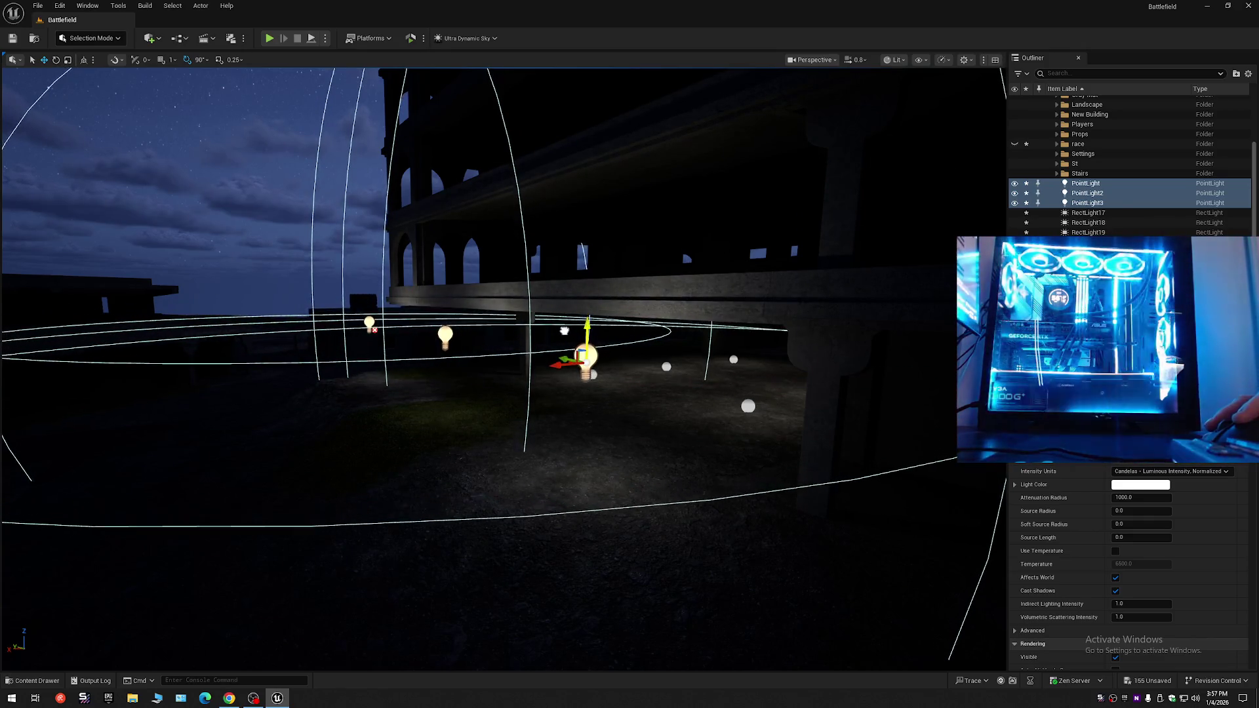
mouse_move(552, 335)
mouse_down()
mouse_move(559, 387)
mouse_move(558, 321)
mouse_move(544, 341)
mouse_move(551, 361)
mouse_up()
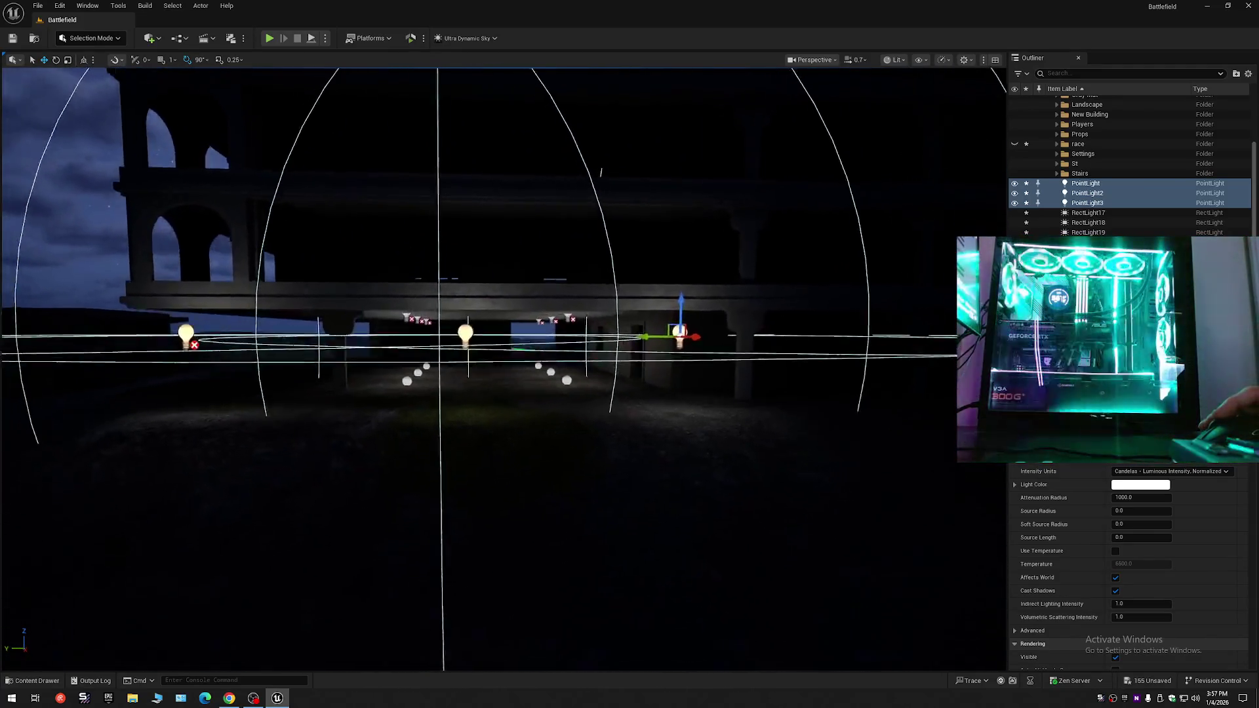
key(w)
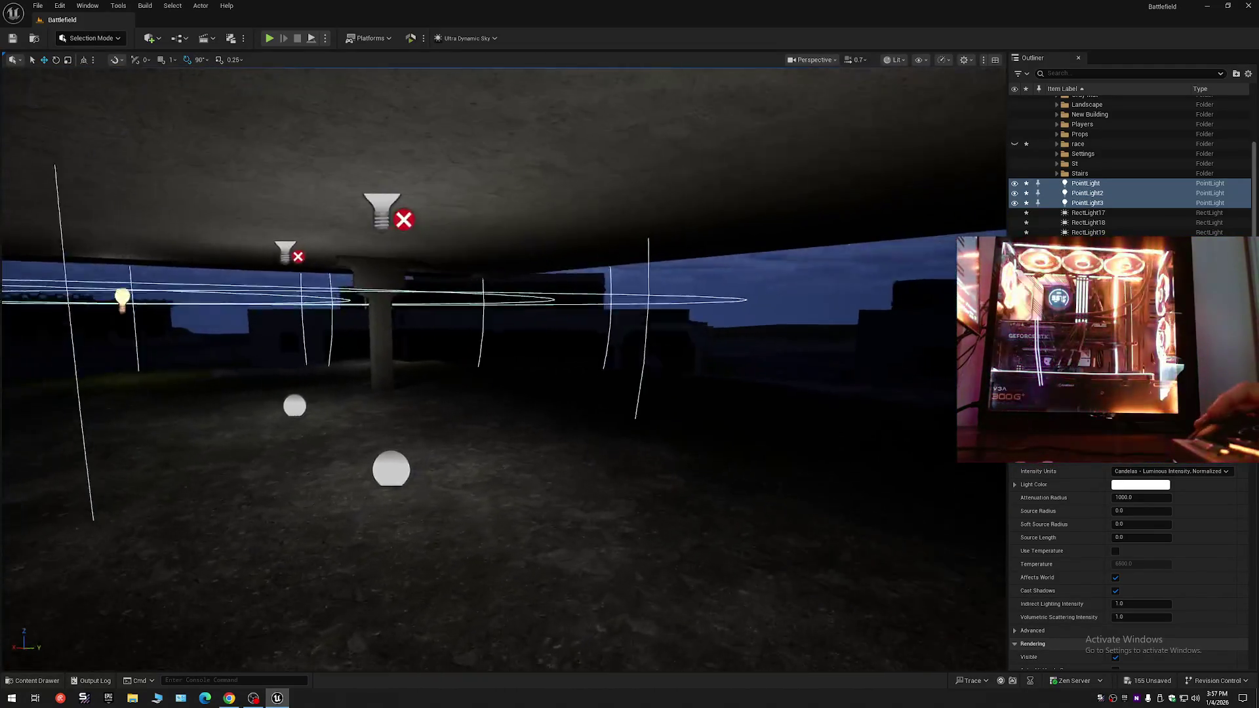
- Fly under the building's overhang and select the 0.3 cd point light on the left
key(w)
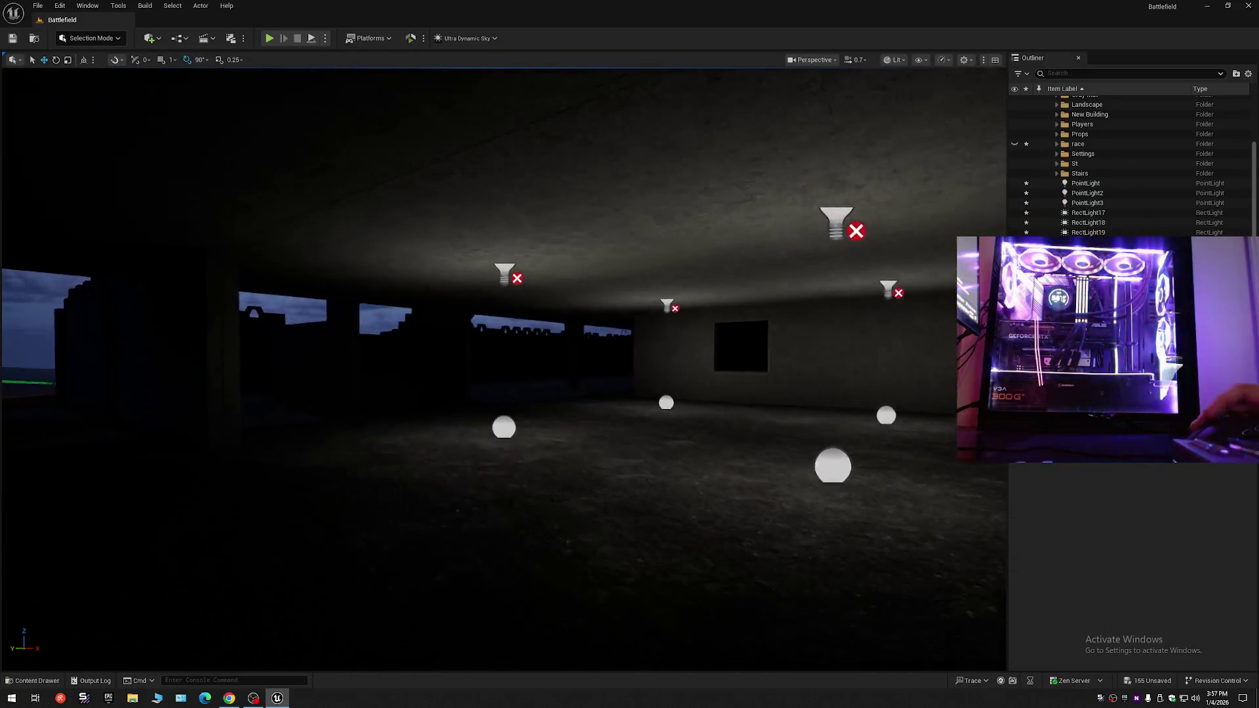
key(w)
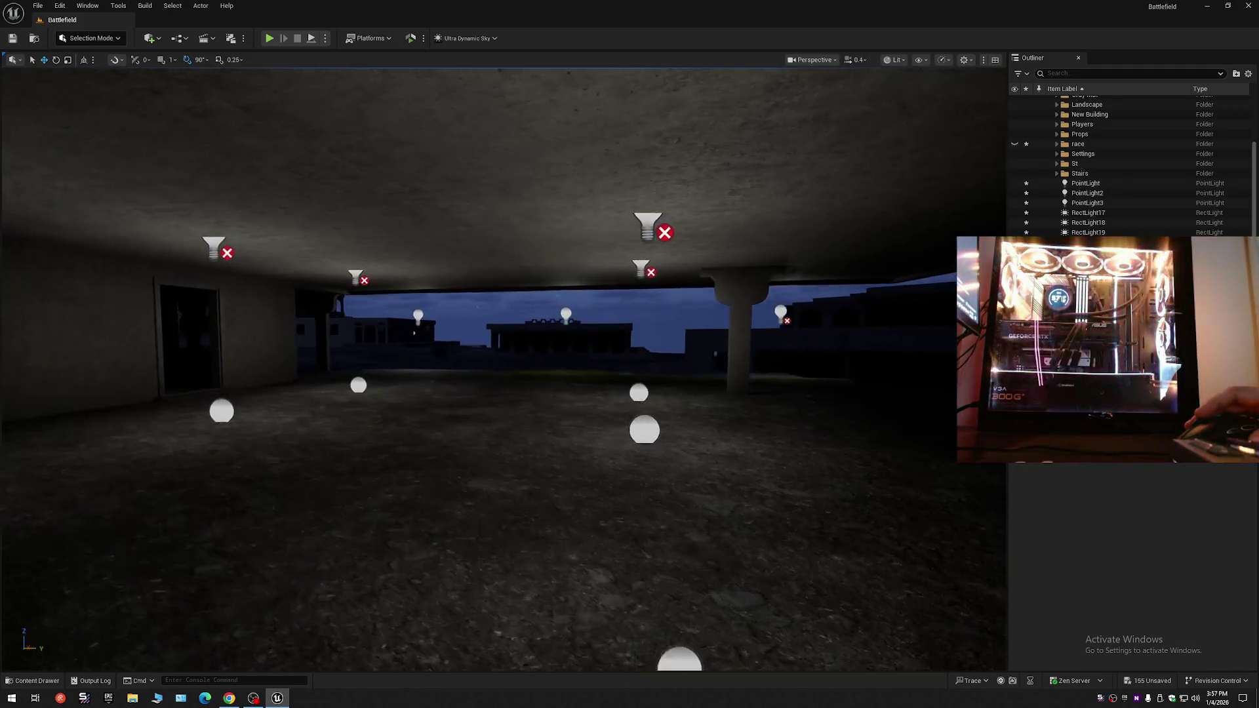
key(w)
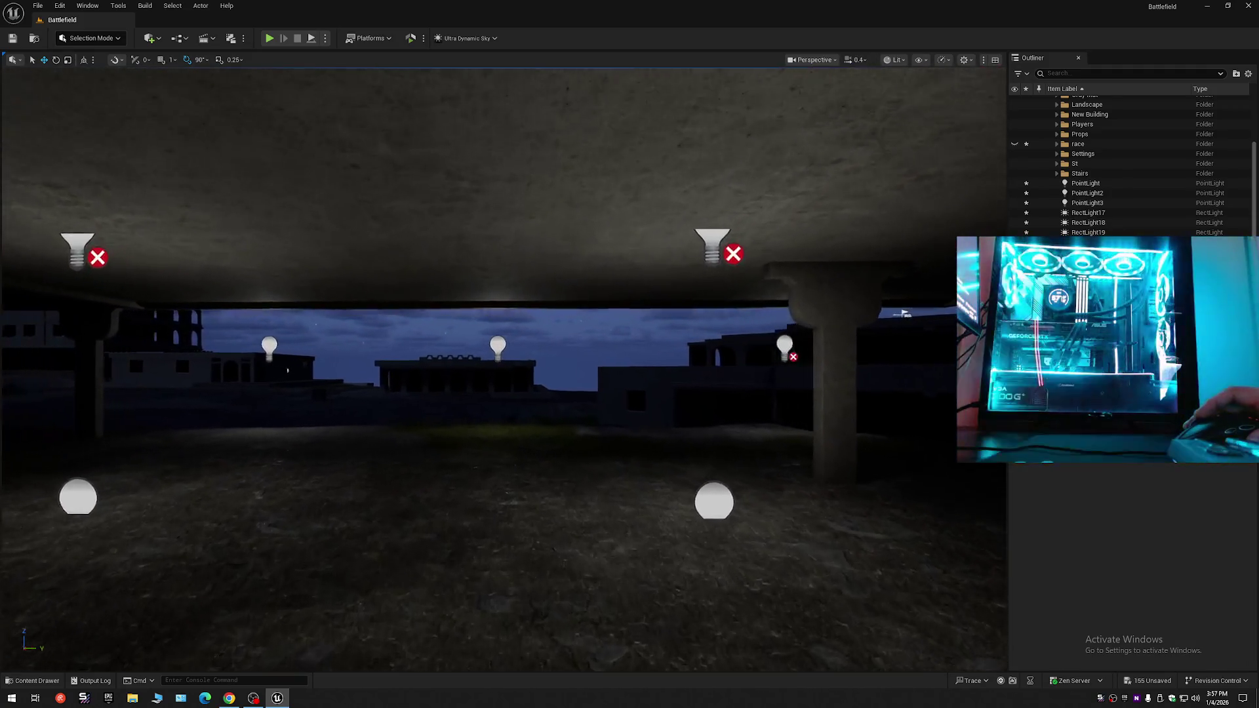
key(w)
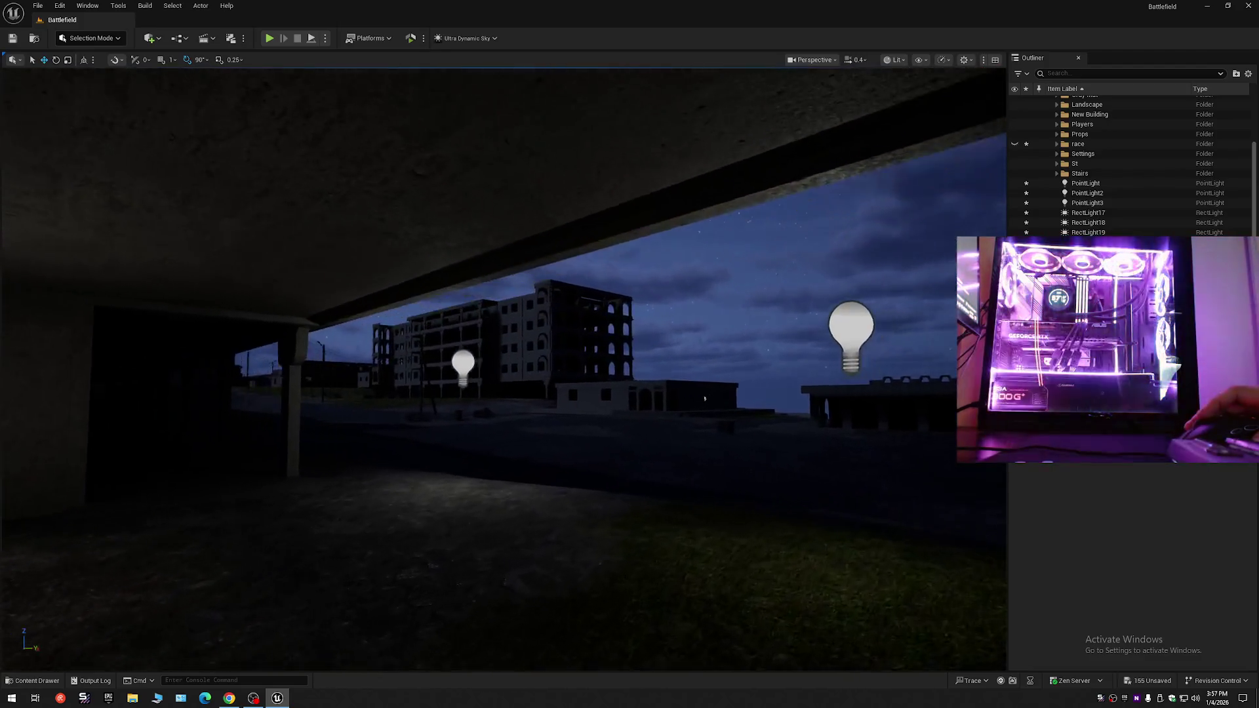
key(s)
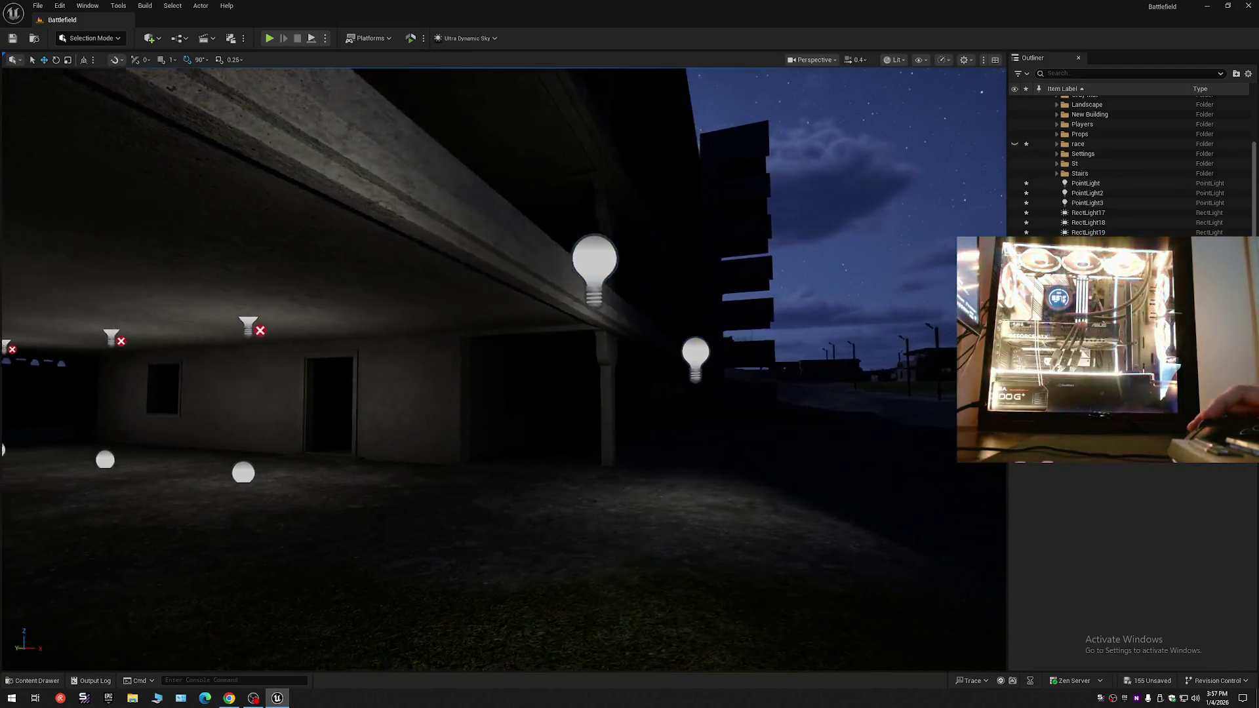
scroll(541, 323, up, 2)
key(w)
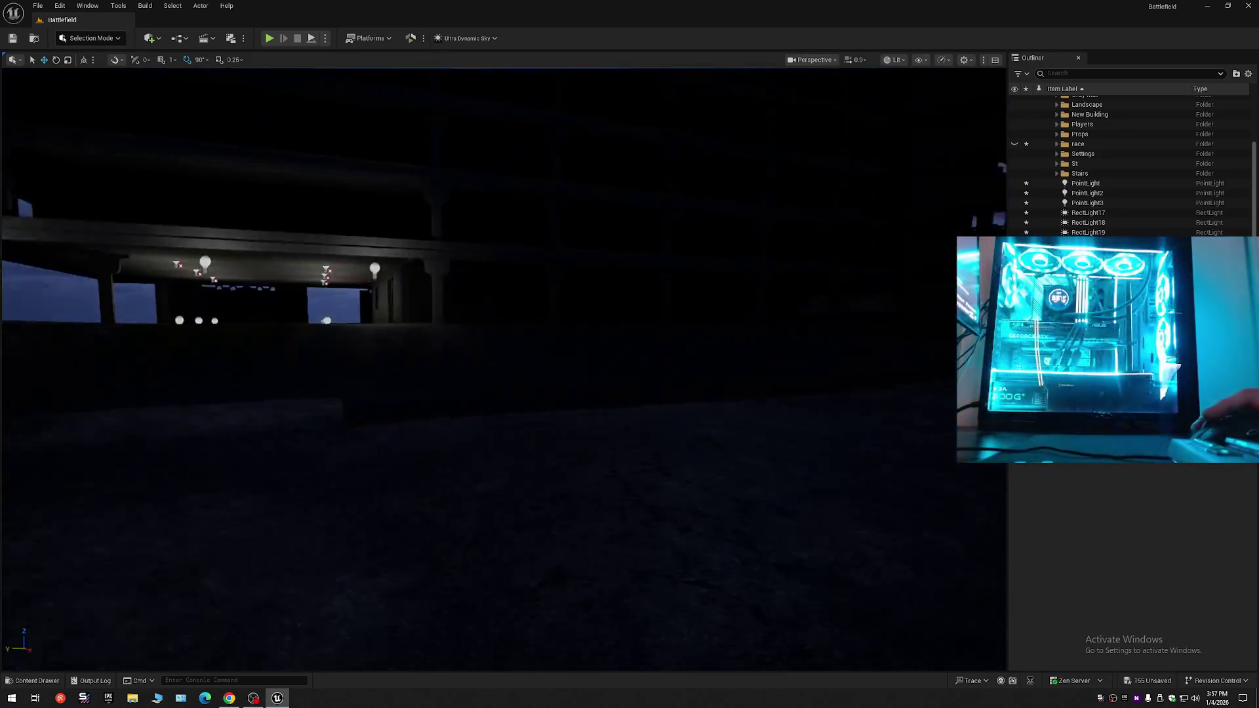
key(w)
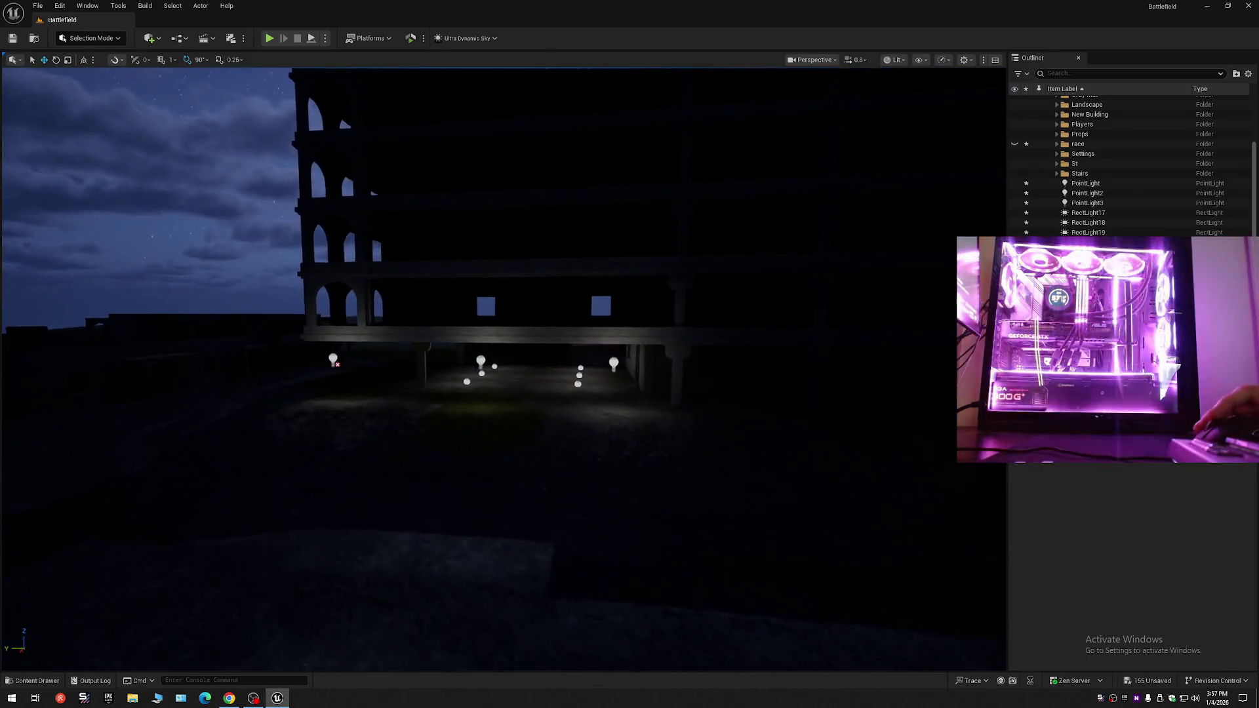
scroll(504, 367, down, 1)
key(w)
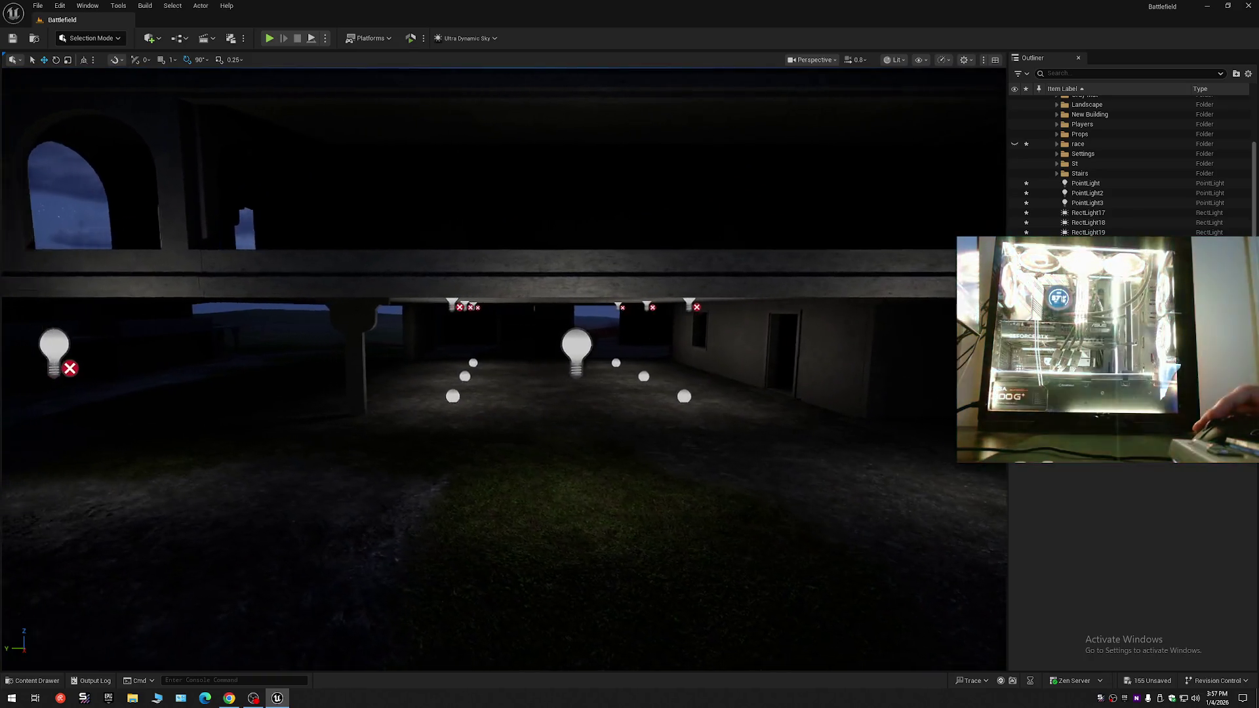
key(s)
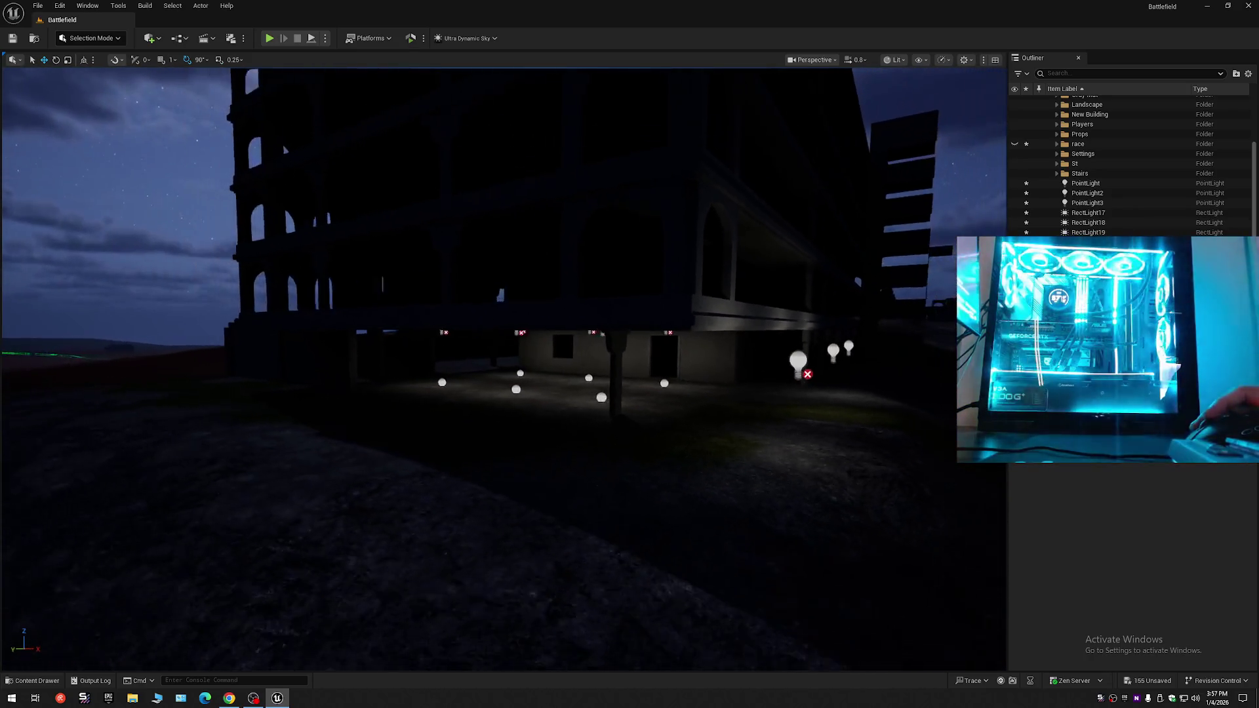
key(w)
scroll(389, 353, up, 1)
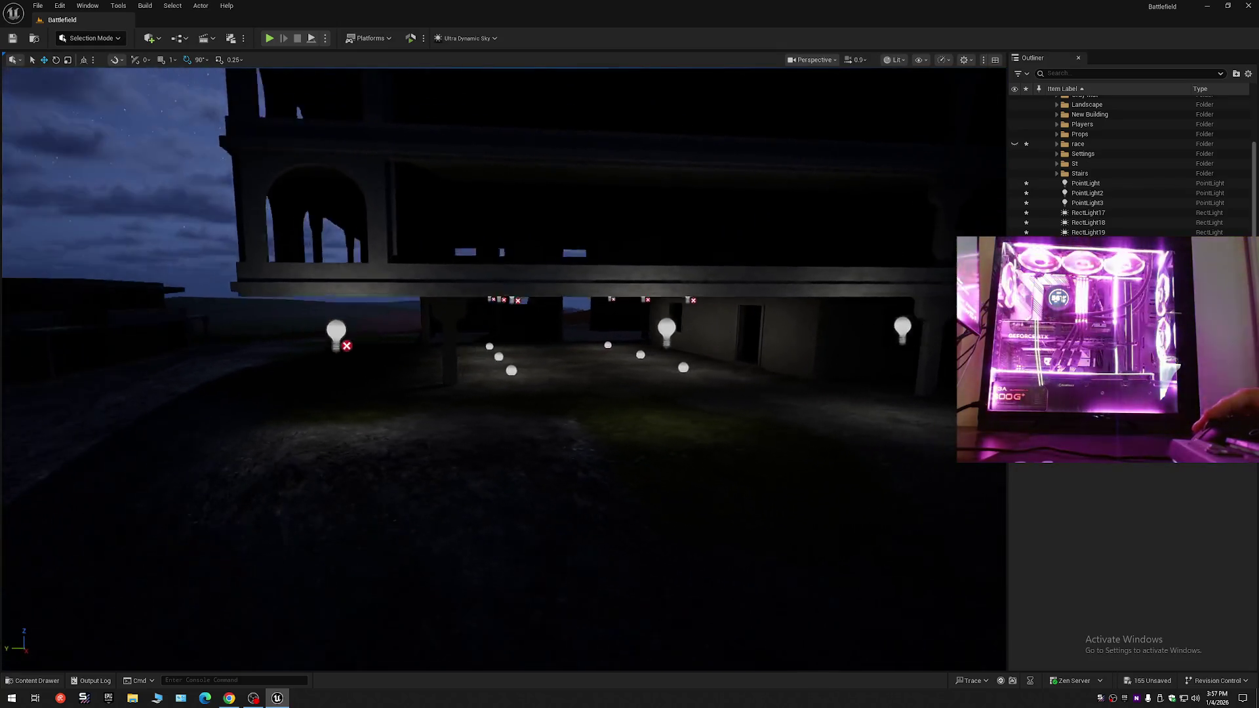
click(305, 331)
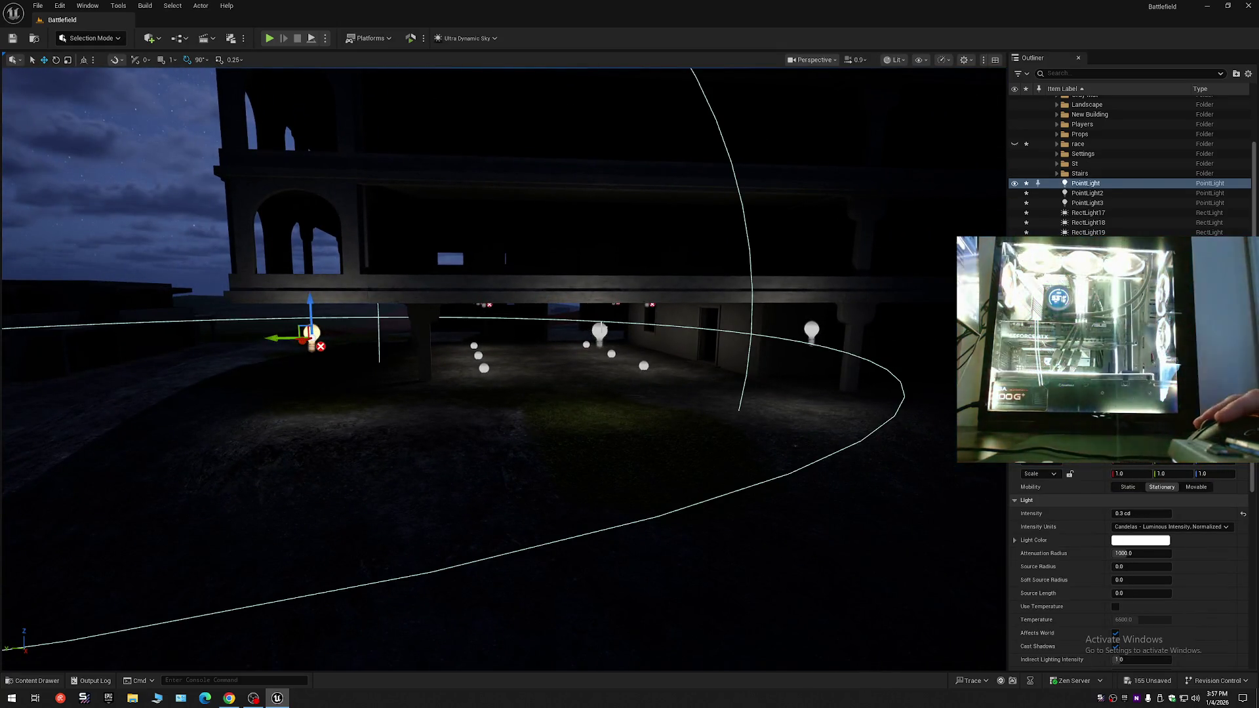
- Duplicate two point lights sideways into PointLight4–6 and inspect them along the building's front
ctrl+click(599, 331)
mouse_move(790, 333)
alt+mouse_down()
mouse_move(368, 347)
mouse_move(411, 323)
alt+mouse_up()
drag(479, 404, 315, 408)
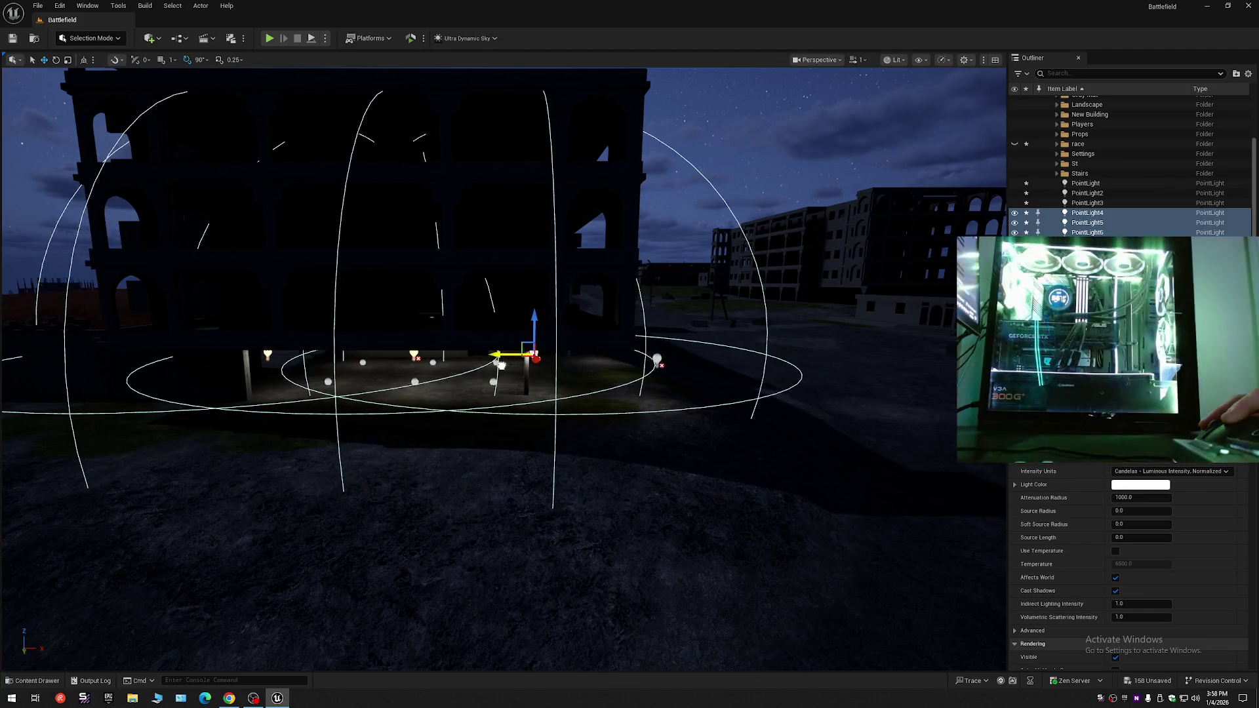
mouse_move(584, 368)
mouse_down()
mouse_move(537, 367)
mouse_move(626, 366)
mouse_up()
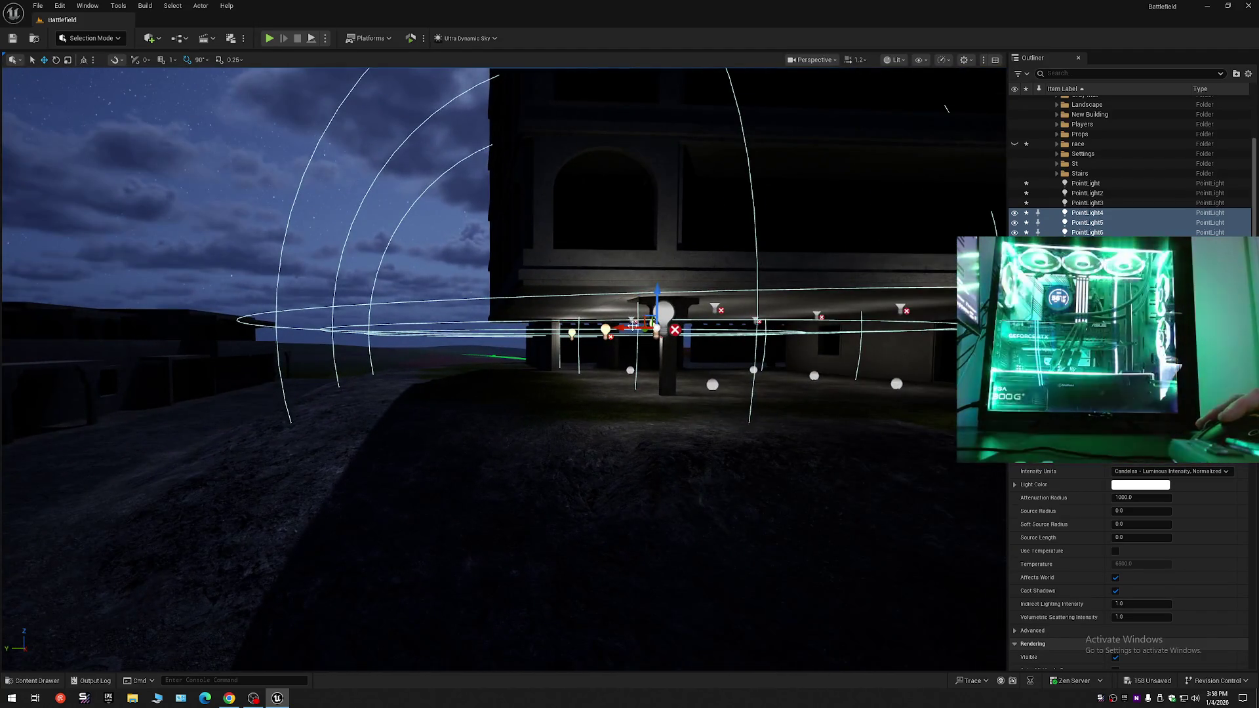
mouse_move(626, 365)
mouse_down()
mouse_move(708, 367)
mouse_move(695, 394)
mouse_up()
drag(499, 391, 500, 390)
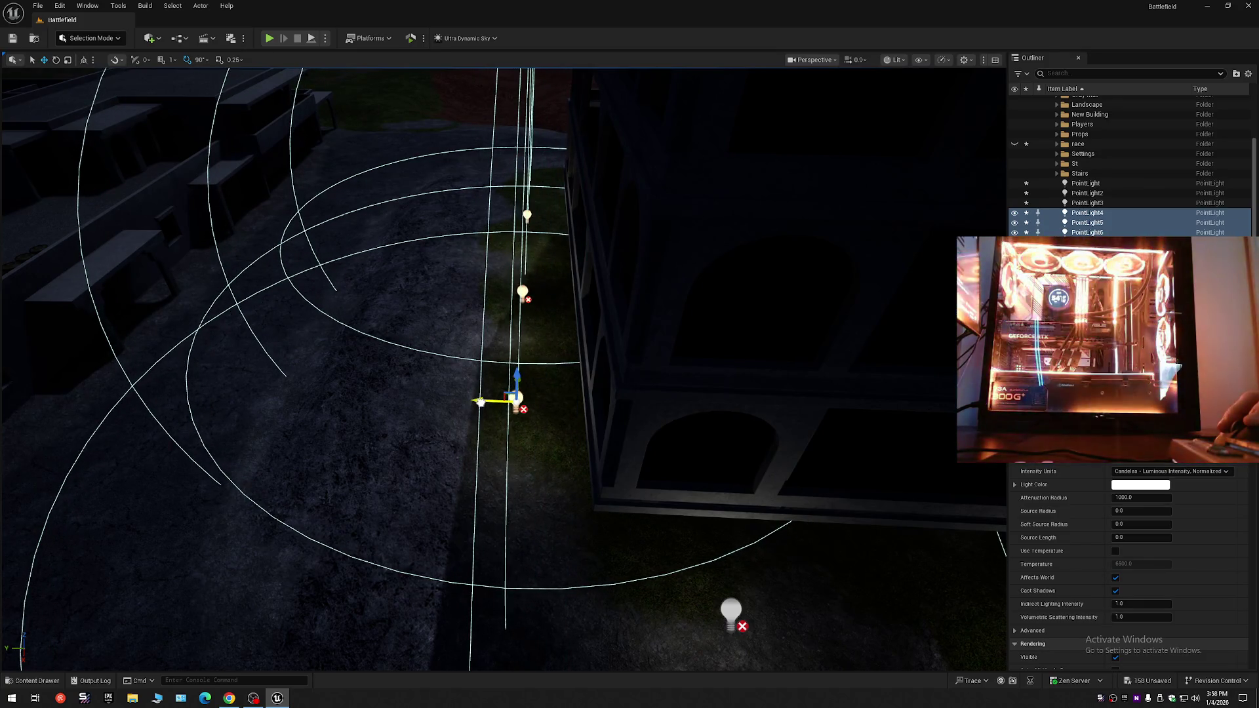
drag(499, 391, 500, 391)
- Collapse the Outliner's scene tree with Collapse All
drag(775, 363, 775, 363)
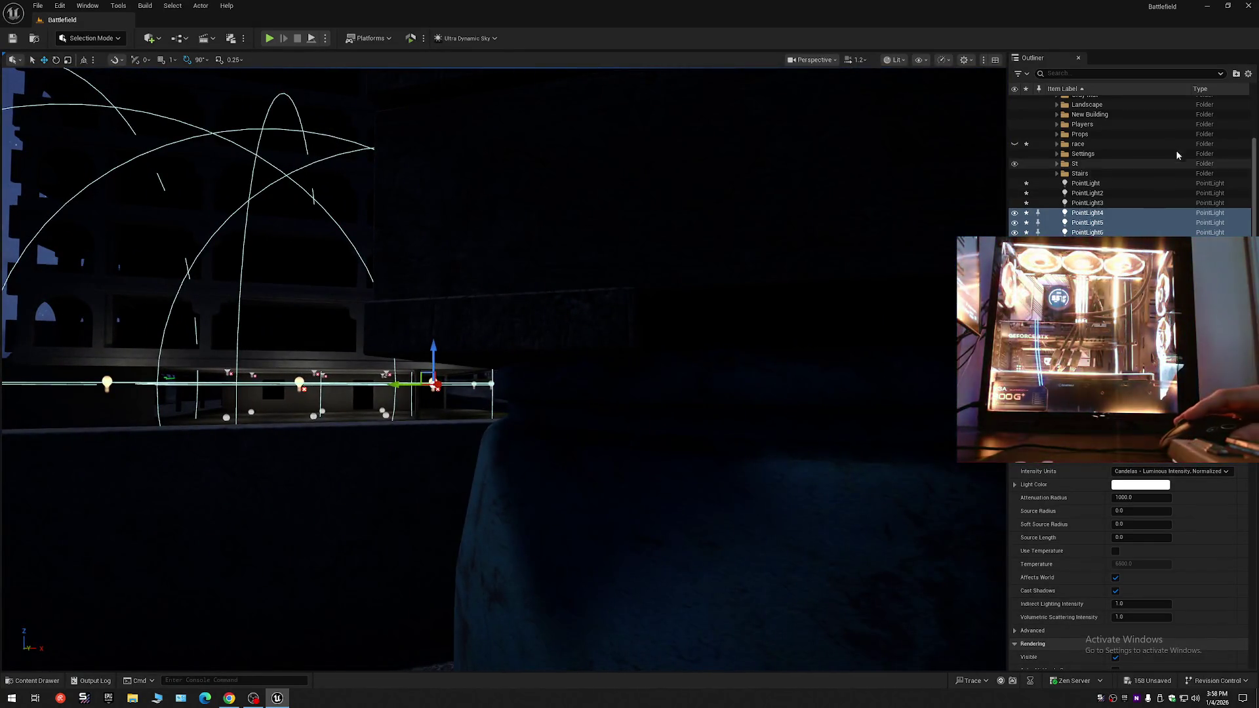
click(1246, 75)
click(1184, 122)
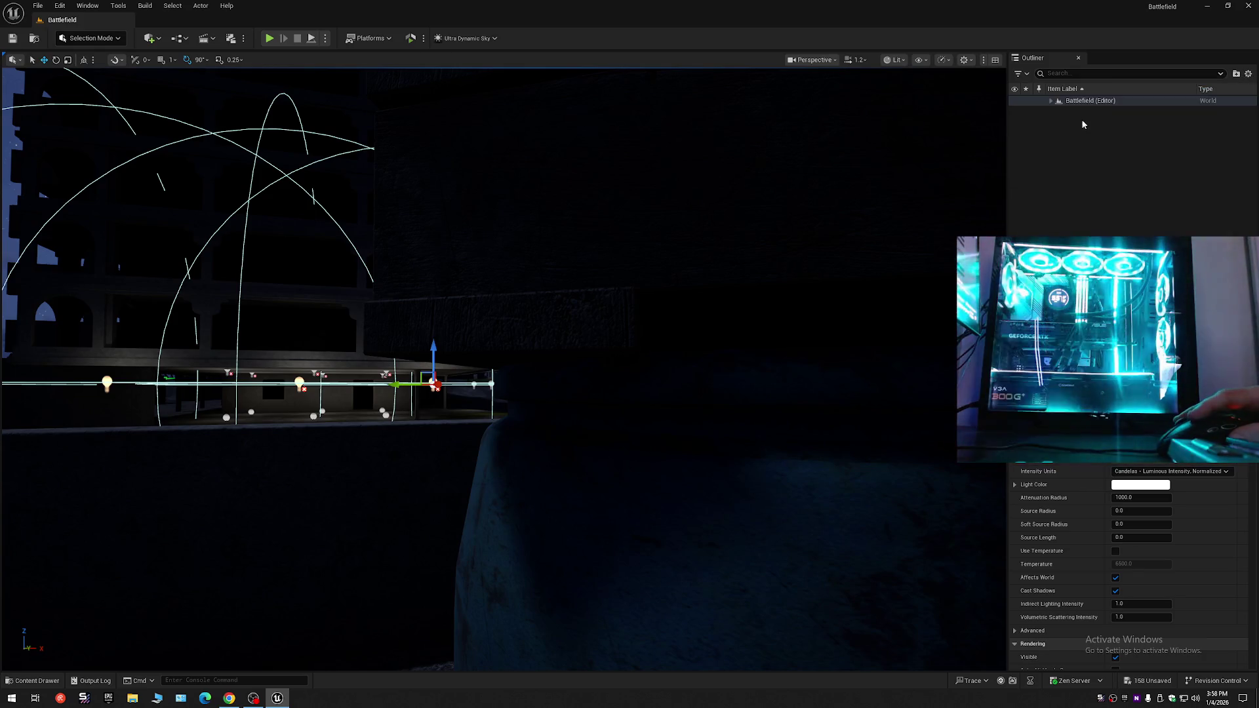
drag(872, 244, 872, 244)
drag(638, 280, 638, 280)
drag(825, 263, 825, 272)
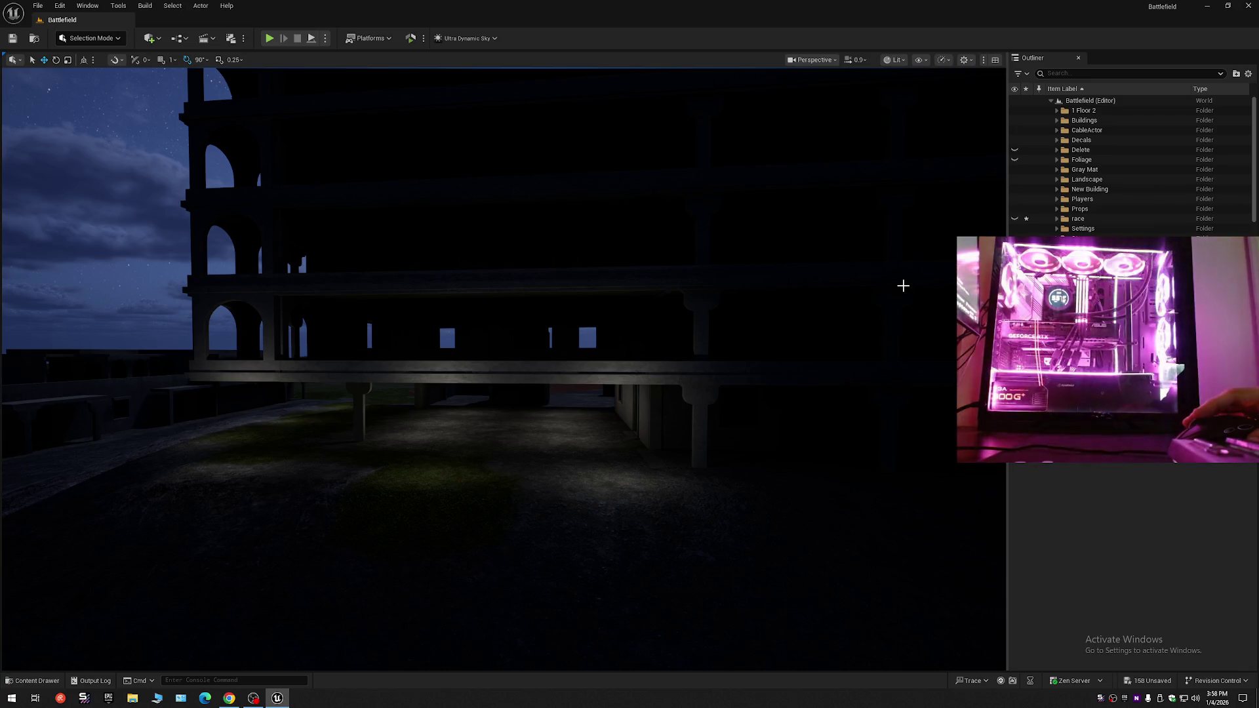
drag(811, 305, 811, 305)
drag(411, 311, 411, 310)
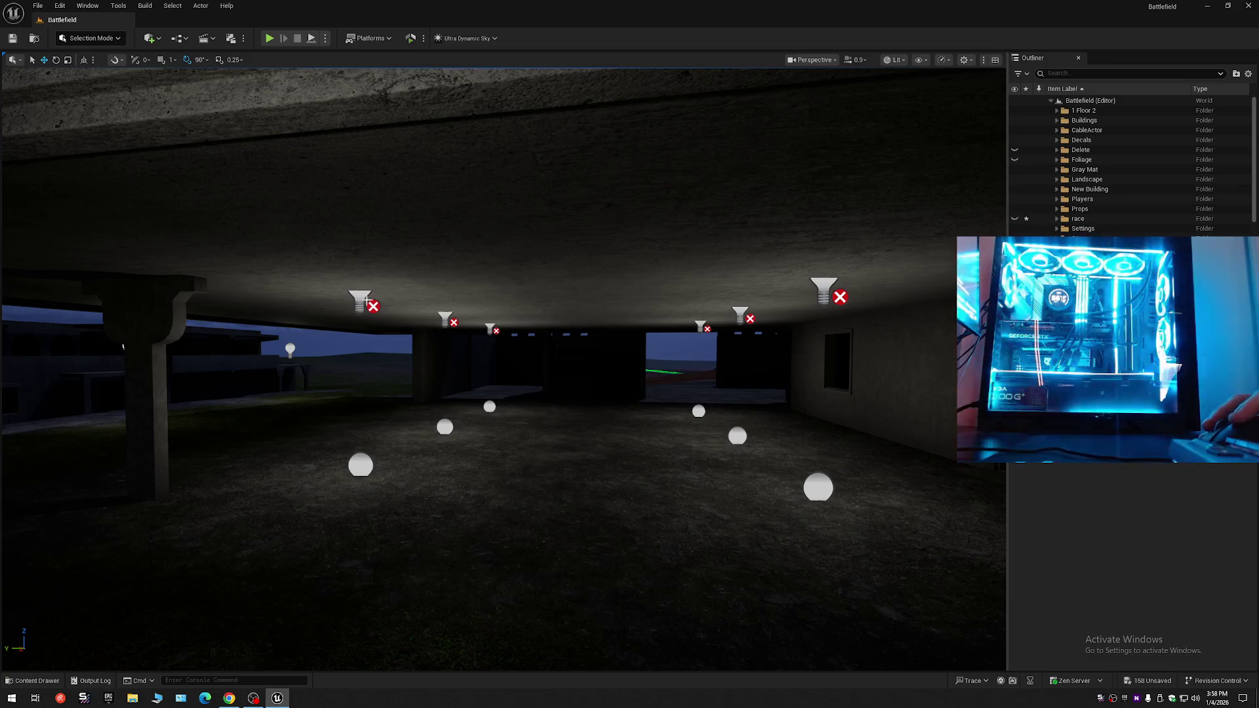
- Select the ceiling rect lights RectLight17 through RectLight22
click(824, 292)
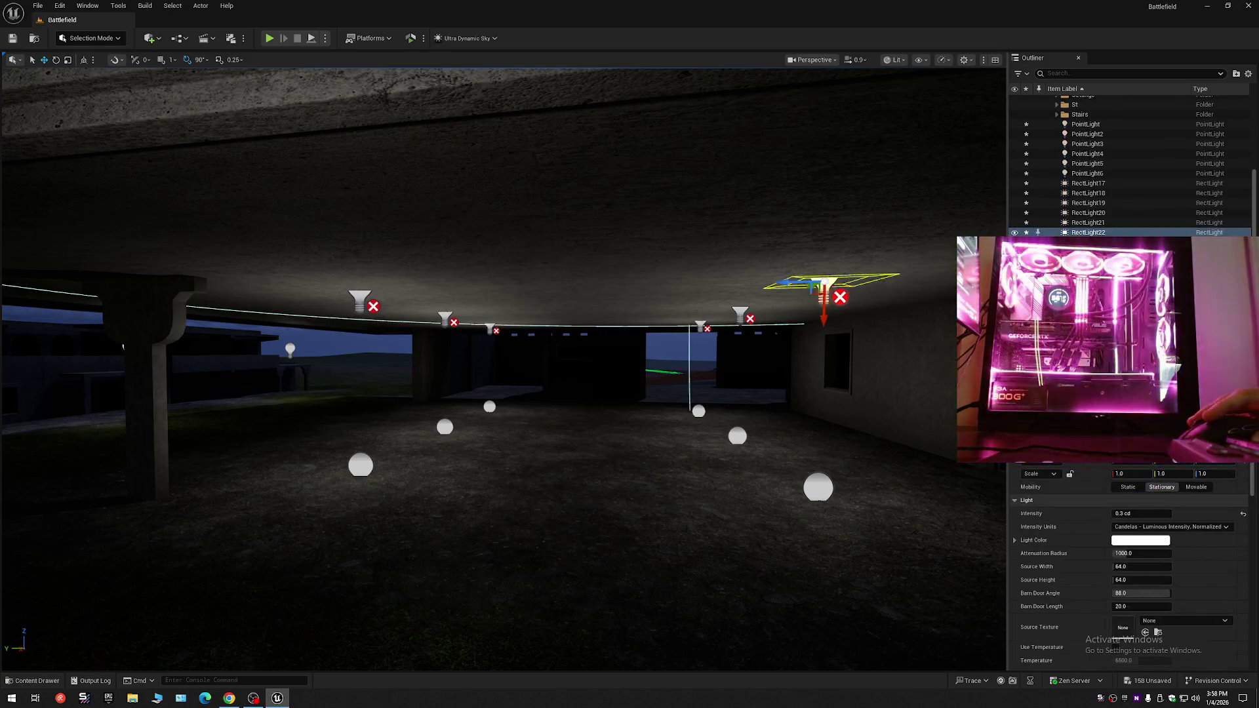
click(1089, 184)
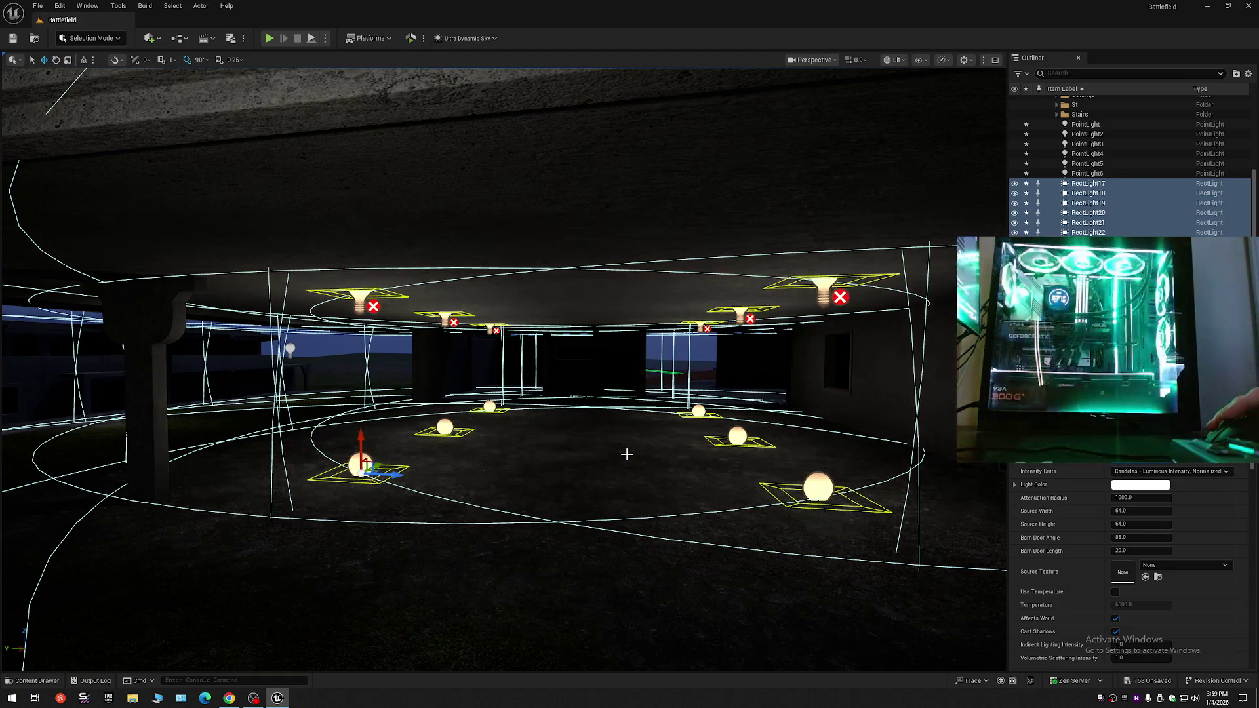
scroll(527, 391, down, 15)
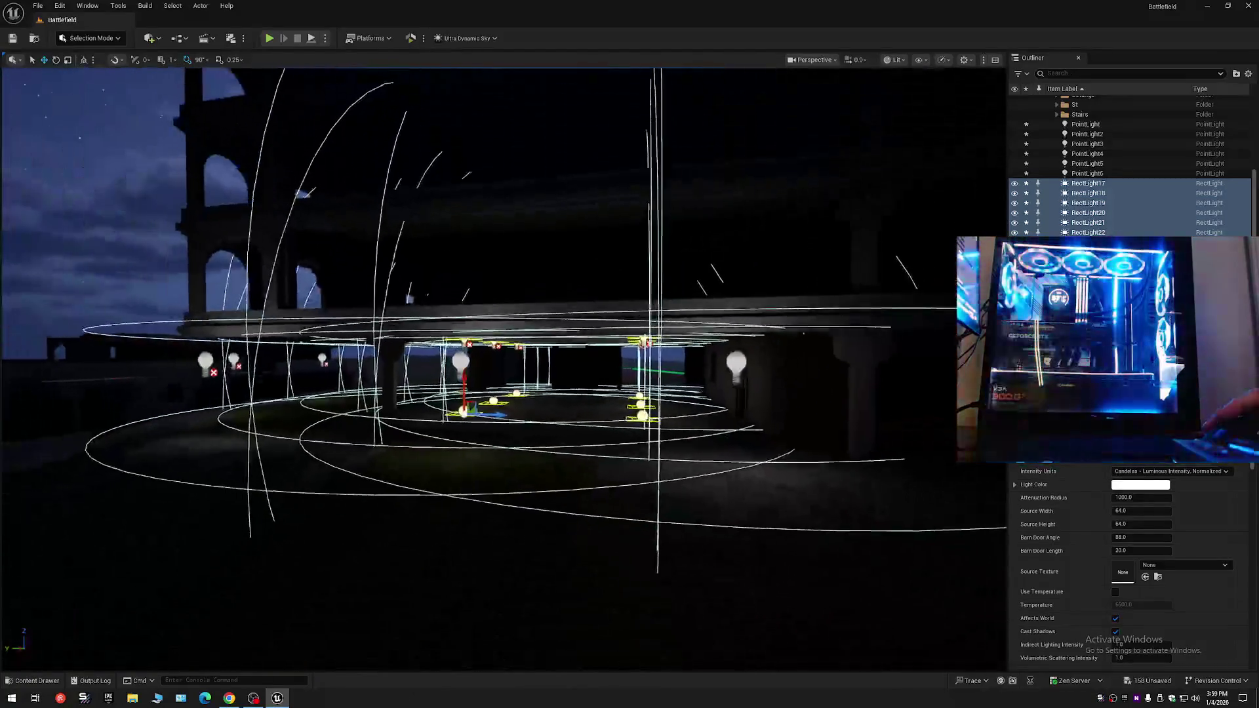
- Switch the selection to PointLight through PointLight6, then collapse the Outliner to the Battlefield entry
click(537, 391)
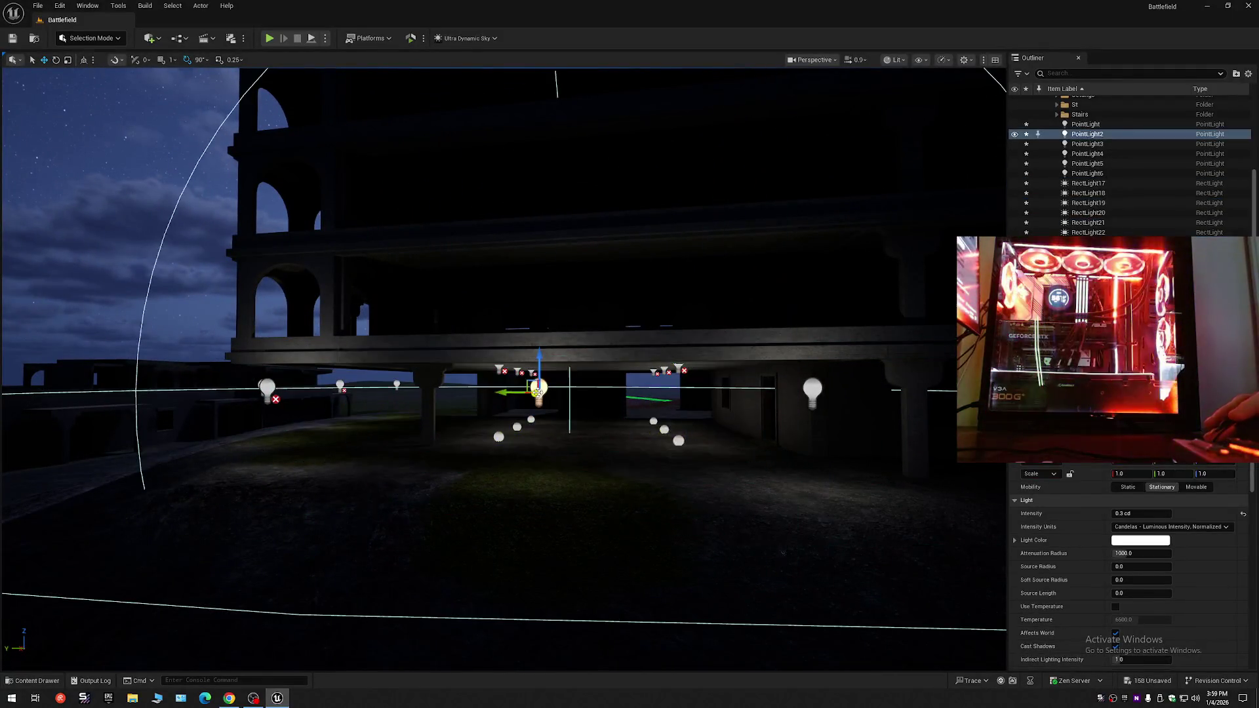
shift+click(1086, 174)
click(1134, 465)
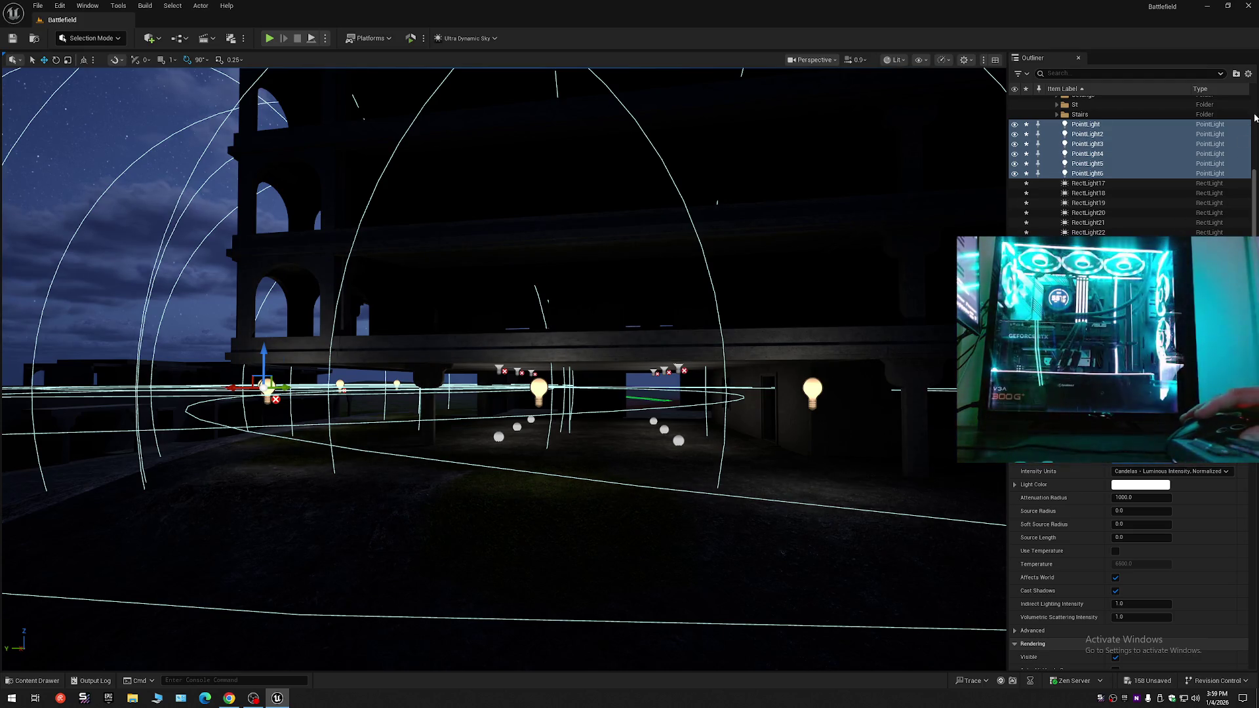
click(1249, 75)
click(1168, 123)
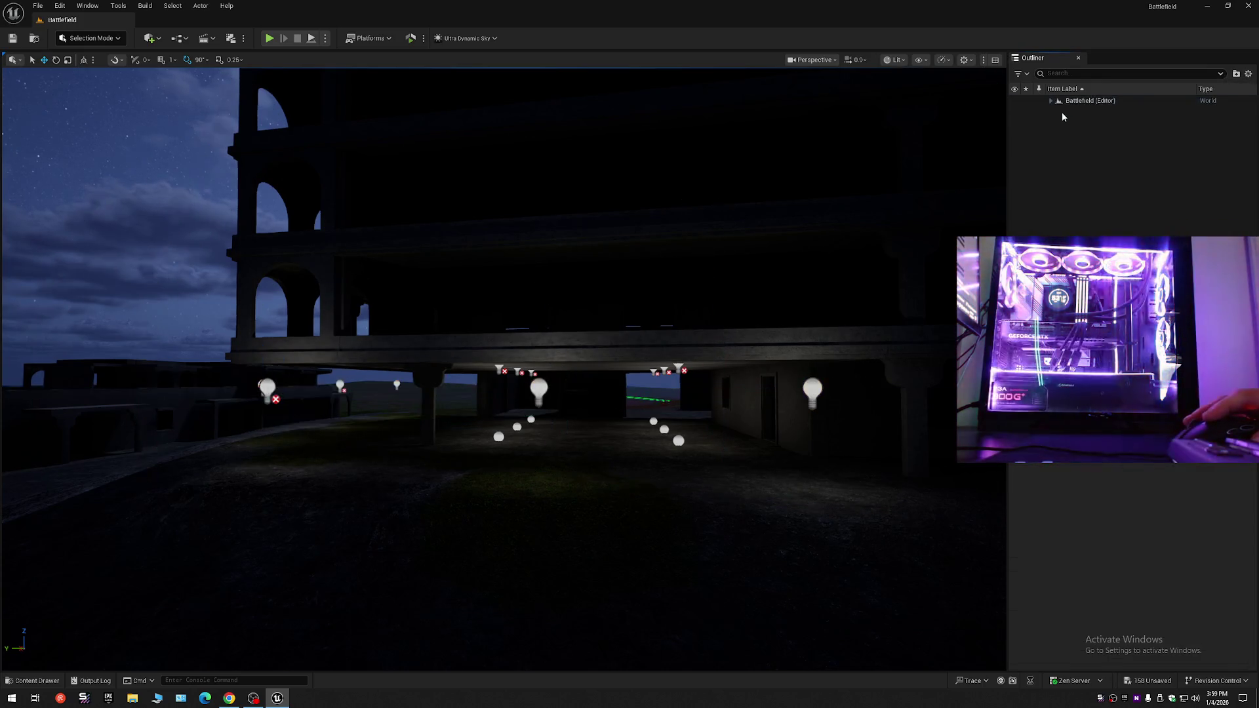
- Fly through the covered passage and back, then select the point light at the building's left
key(s)
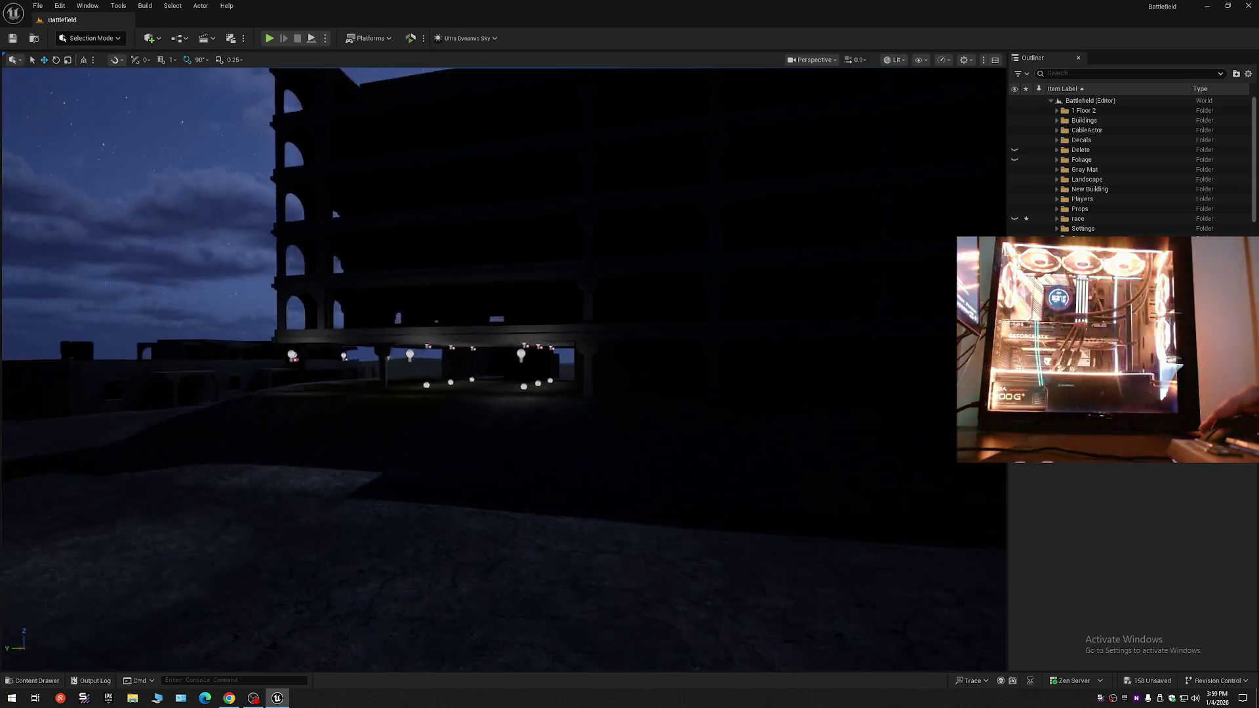
key(w)
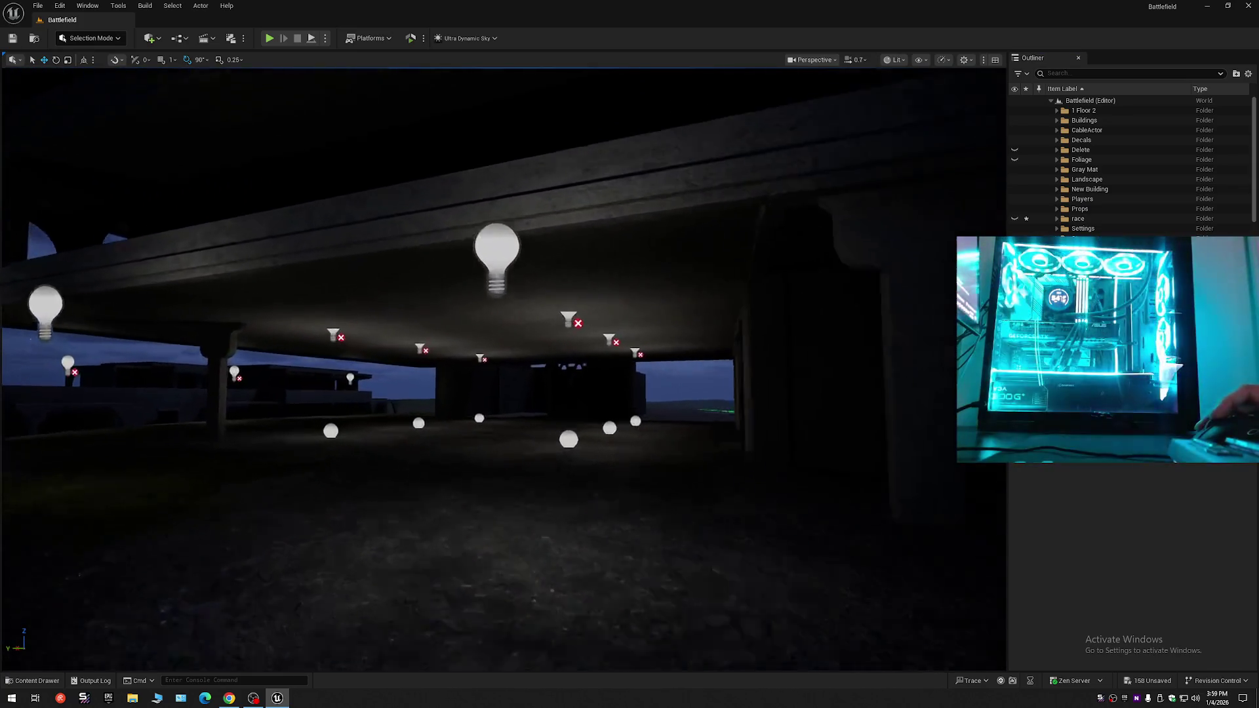
key(s)
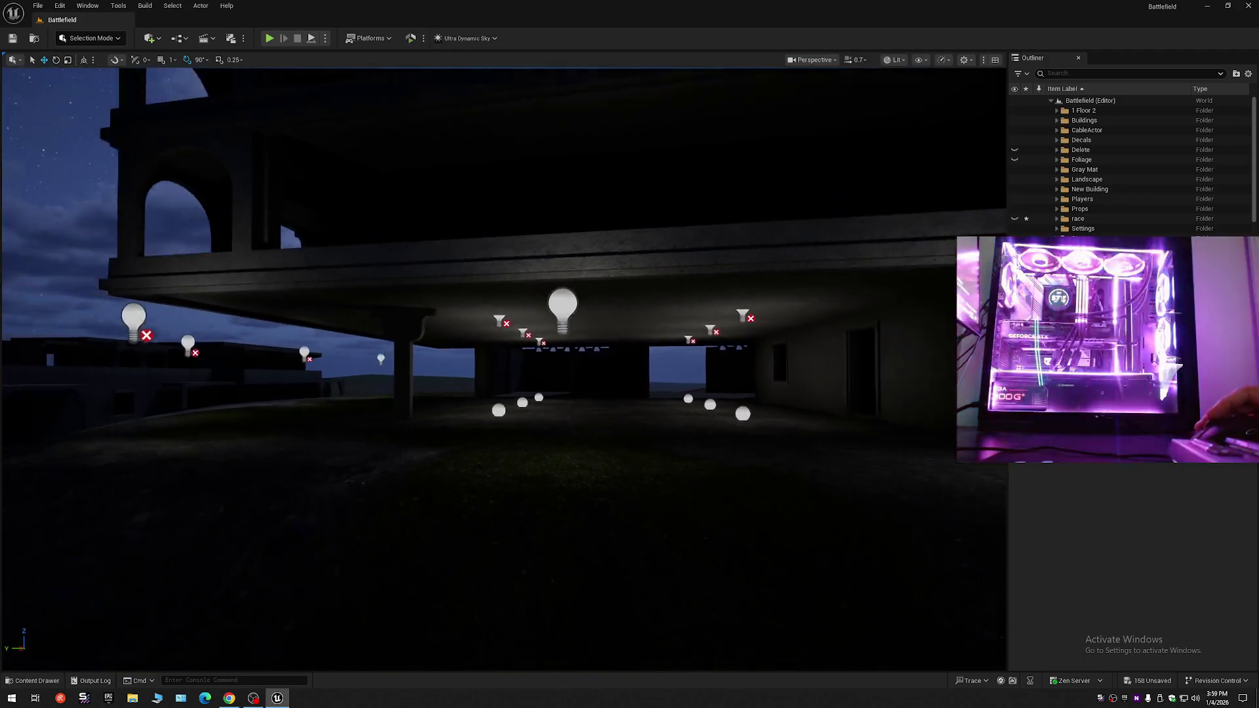
key(s)
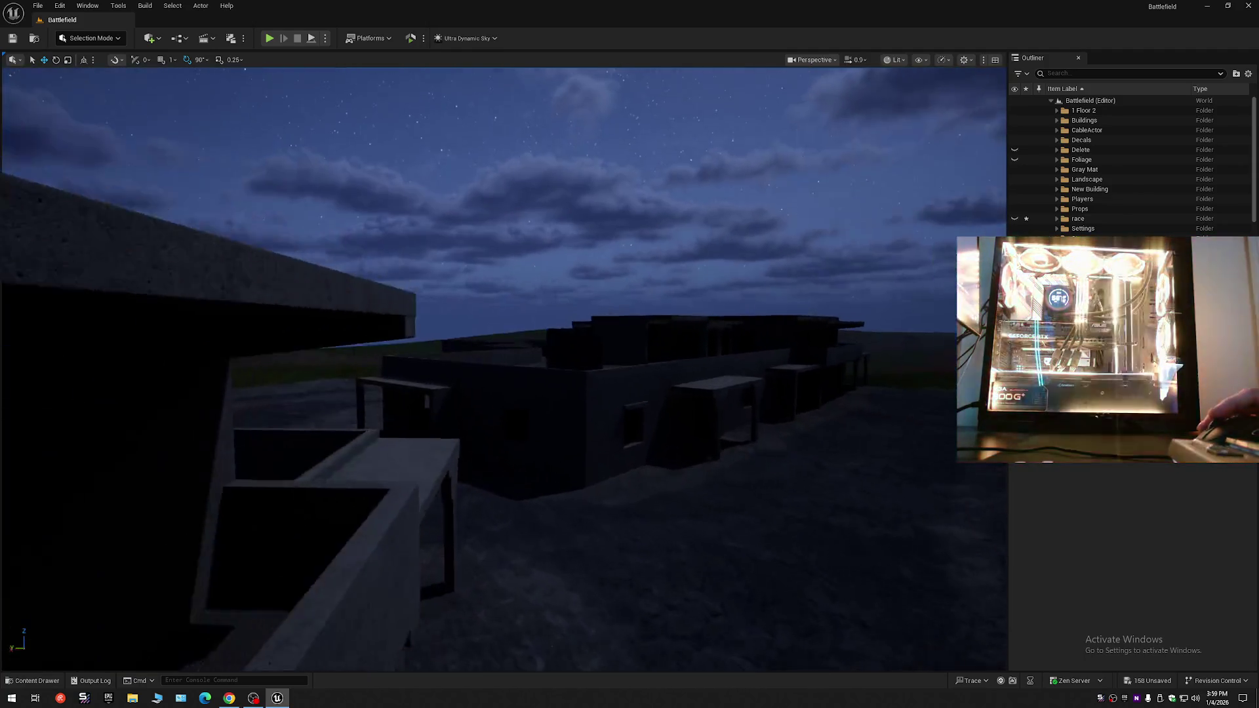
scroll(503, 368, up, 2)
key(w)
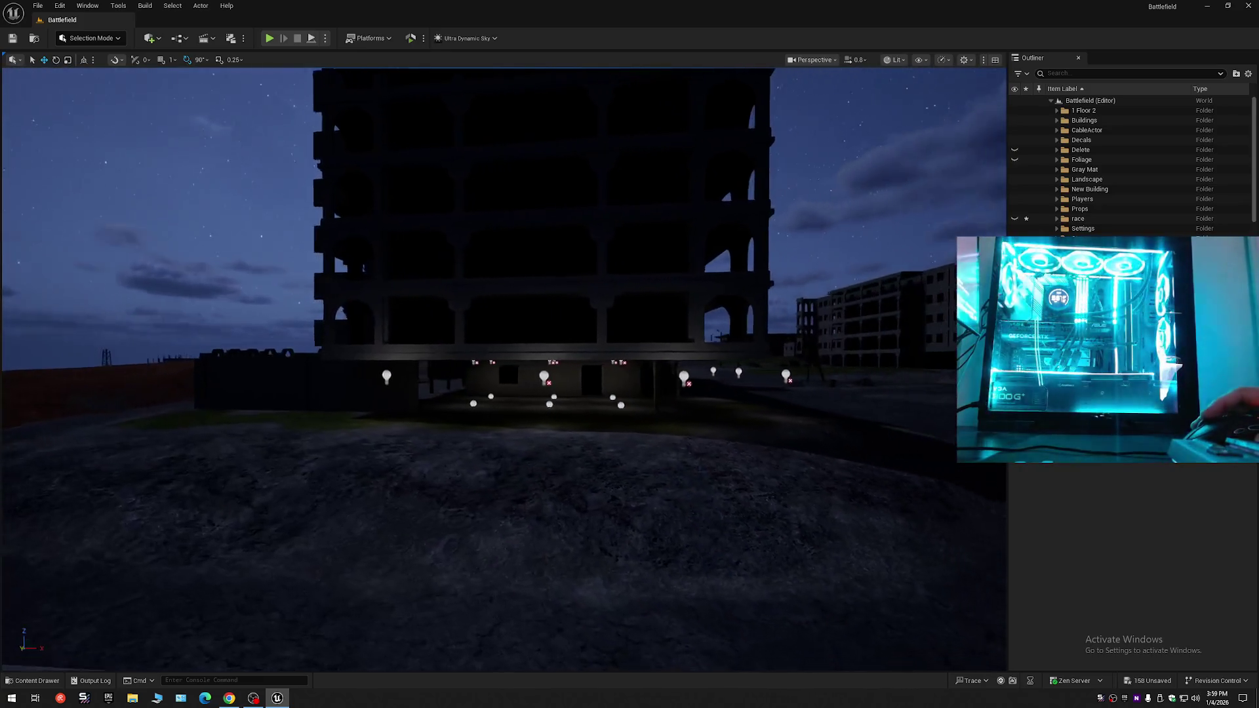
scroll(504, 367, down, 1)
key(w)
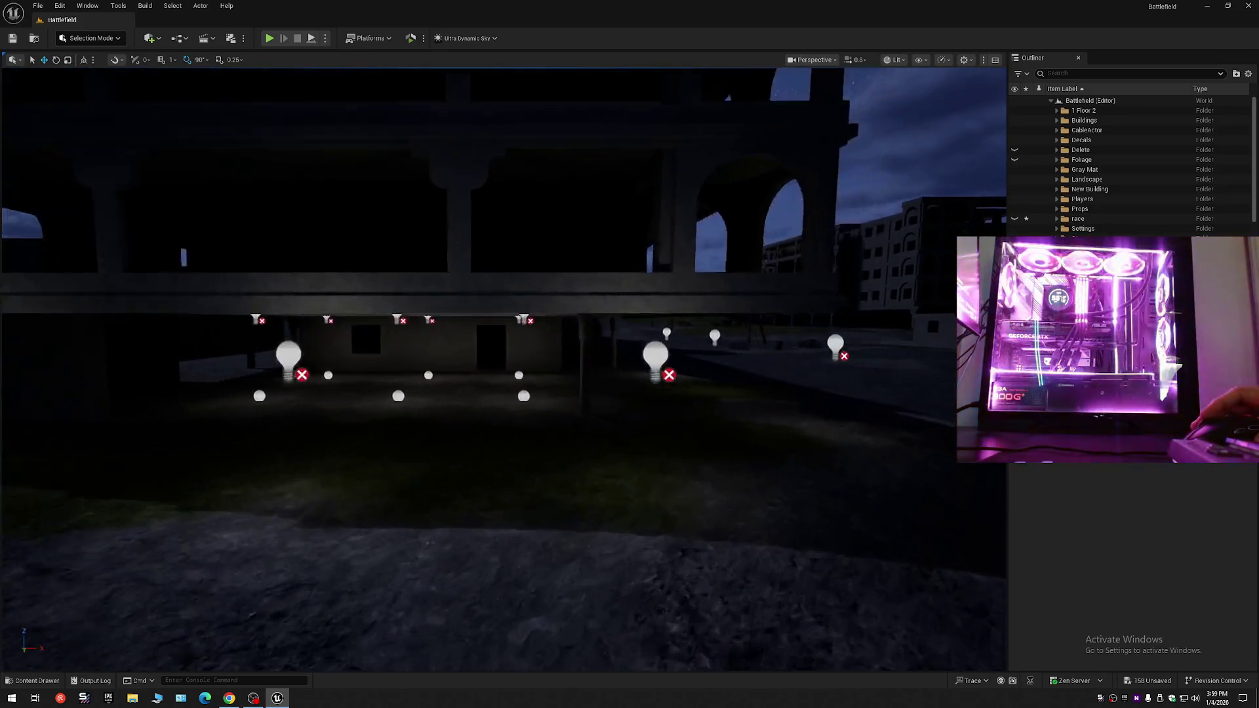
key(w)
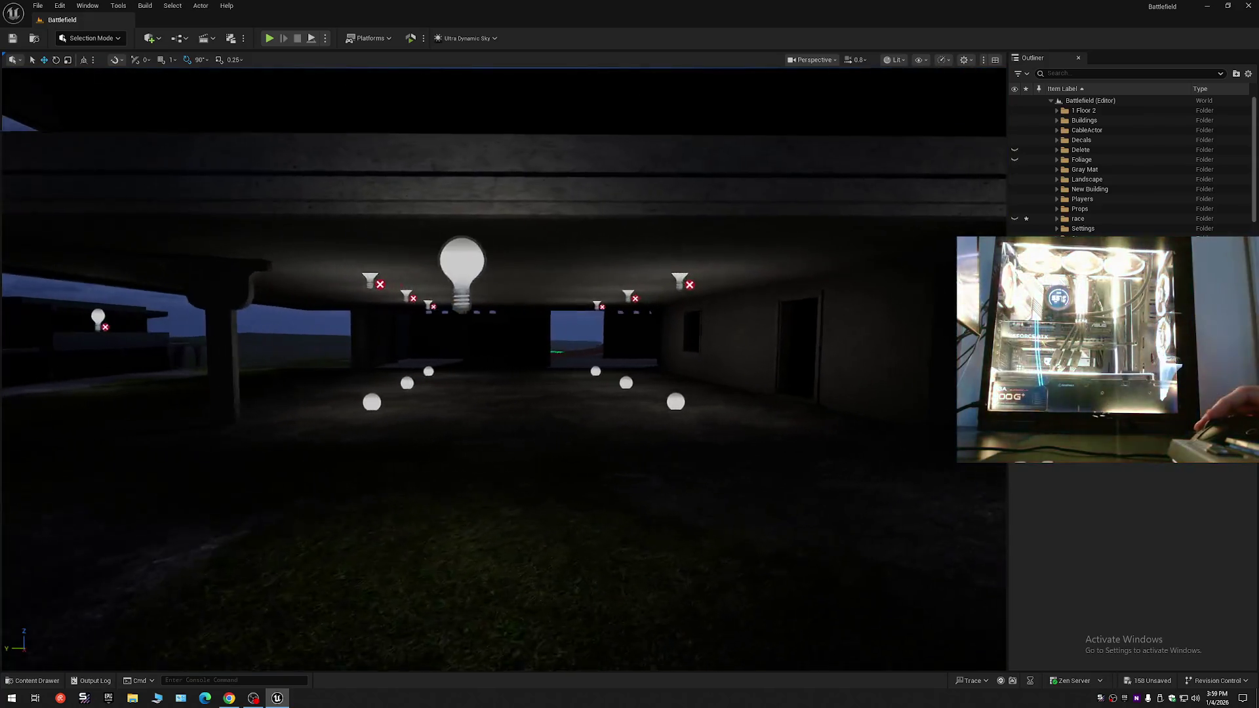
scroll(503, 367, down, 1)
key(w)
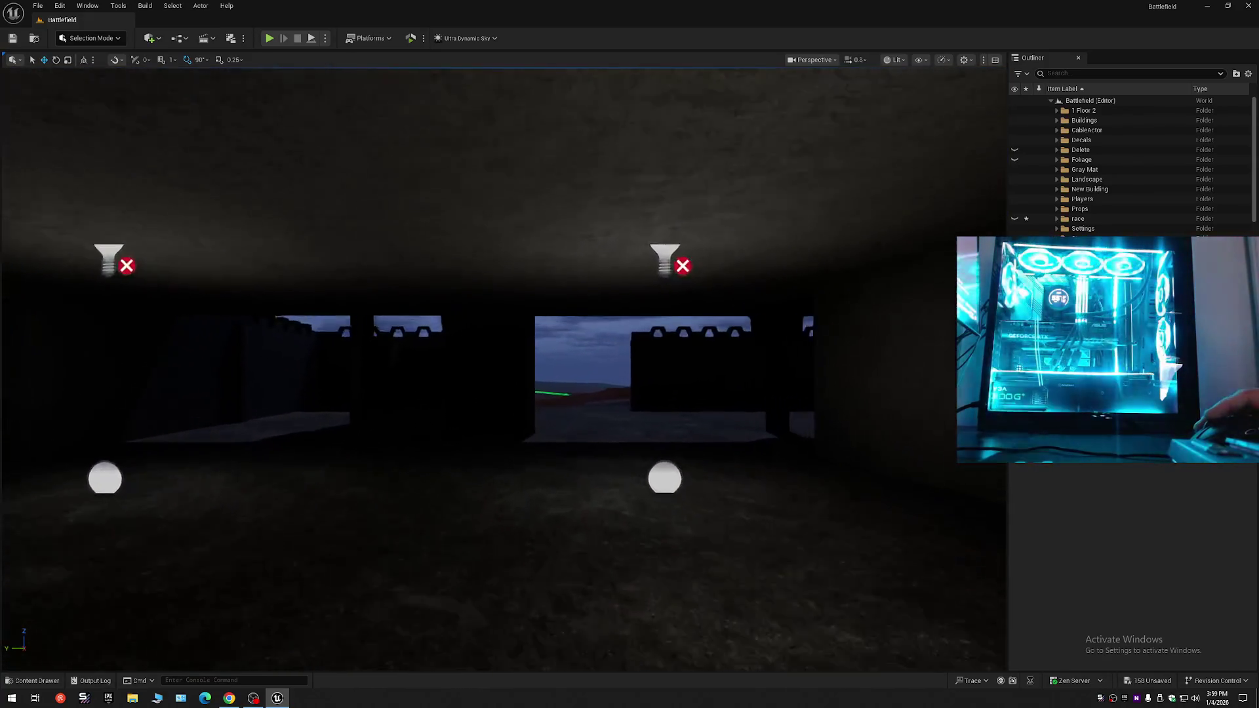
scroll(504, 367, up, 1)
key(s)
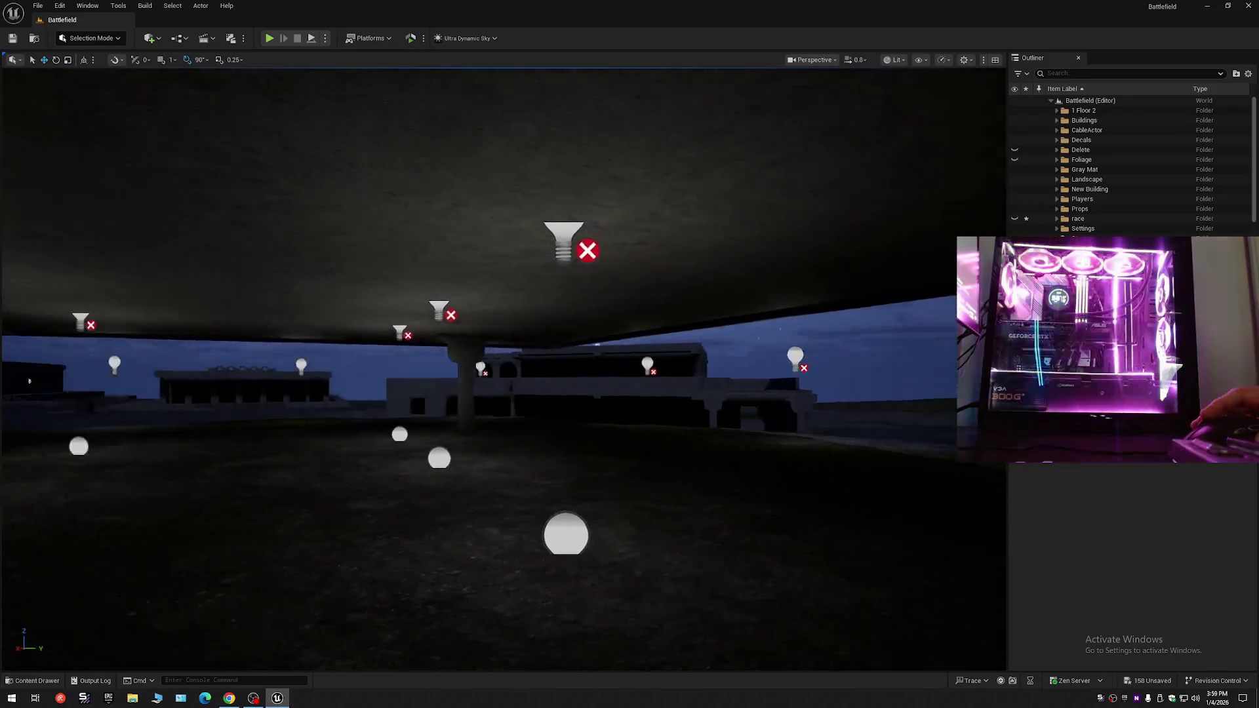
key(s)
scroll(738, 306, up, 1)
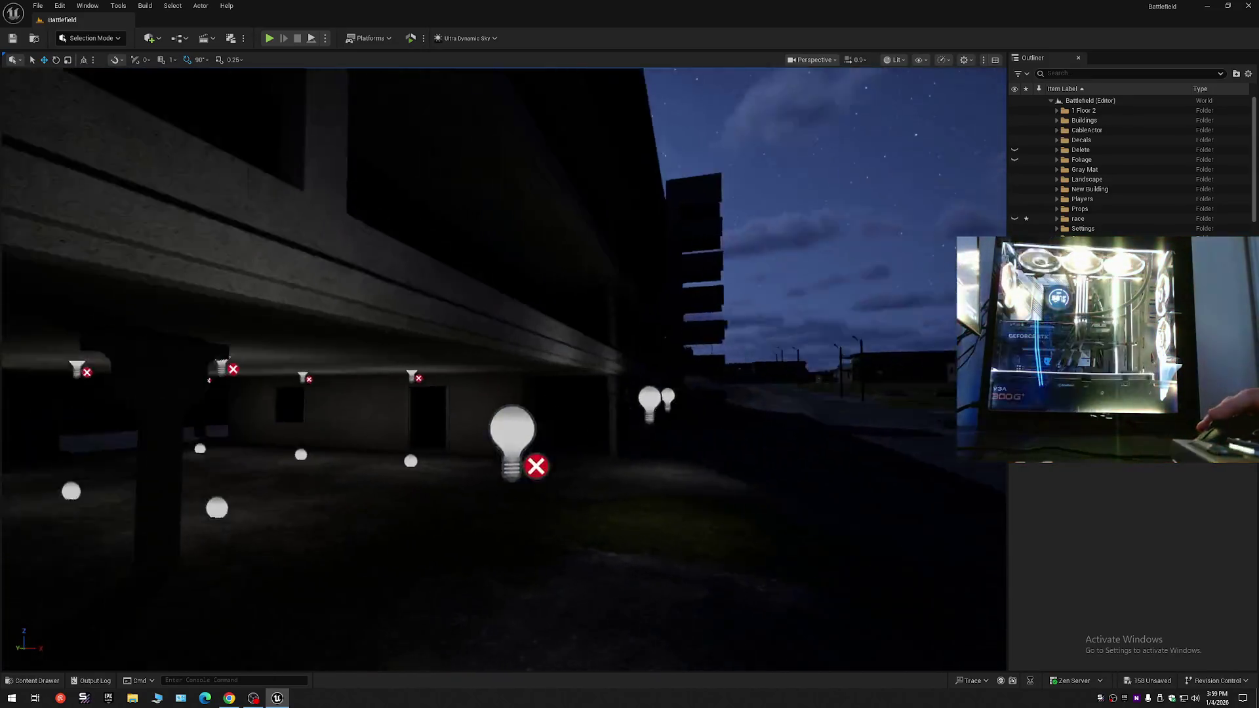
click(394, 359)
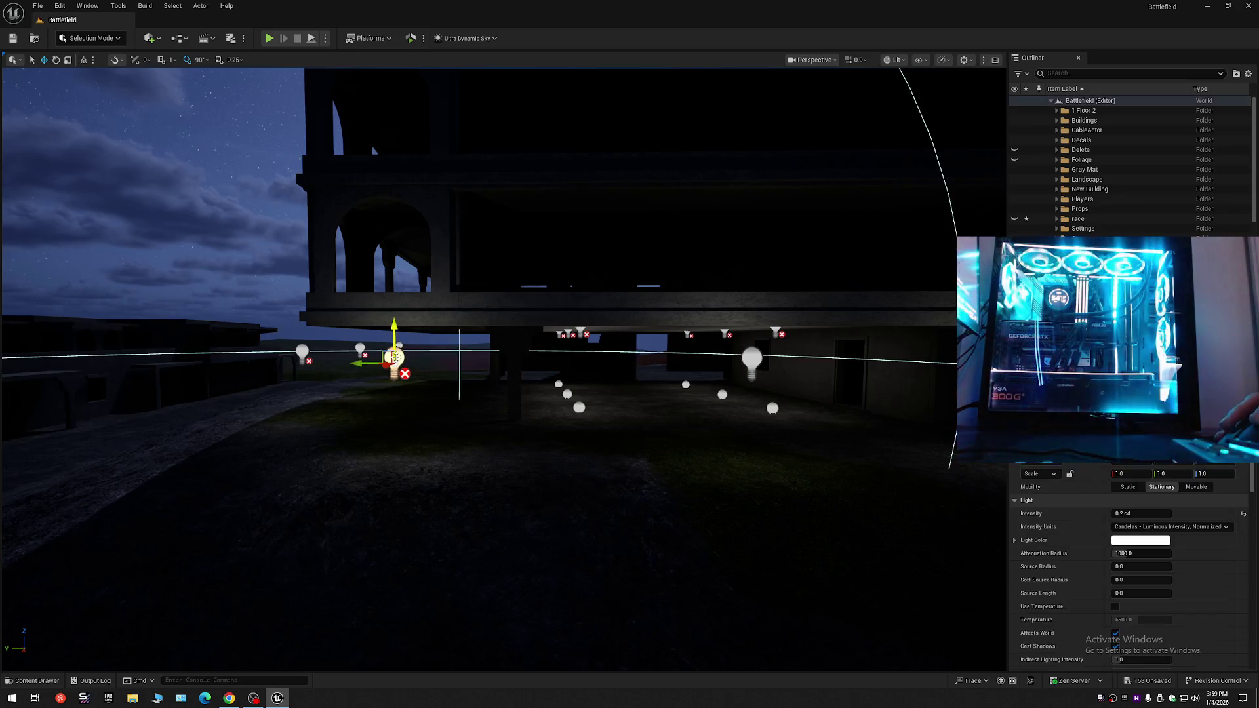
- Focus the chosen light and Alt-drag copies left as PointLight7–9, then view the lit underside
key(f)
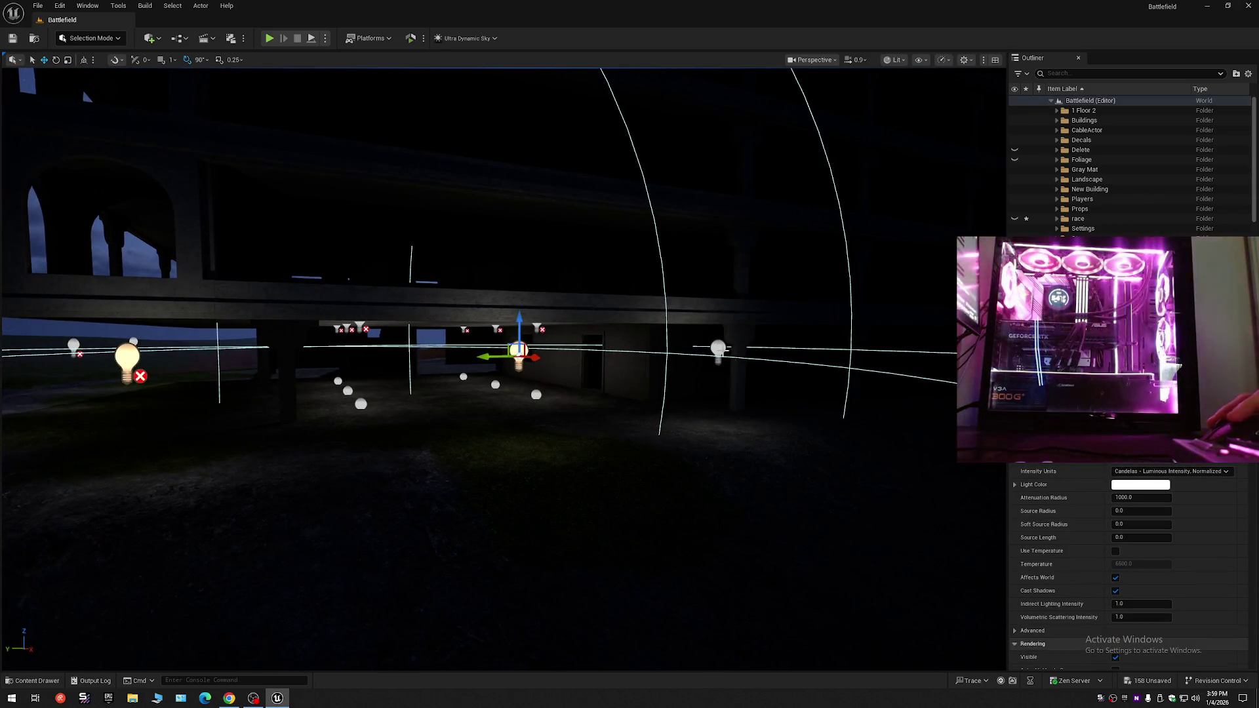
mouse_move(747, 355)
mouse_down()
mouse_move(543, 346)
mouse_move(571, 367)
mouse_move(557, 354)
mouse_move(577, 328)
mouse_move(351, 354)
mouse_up()
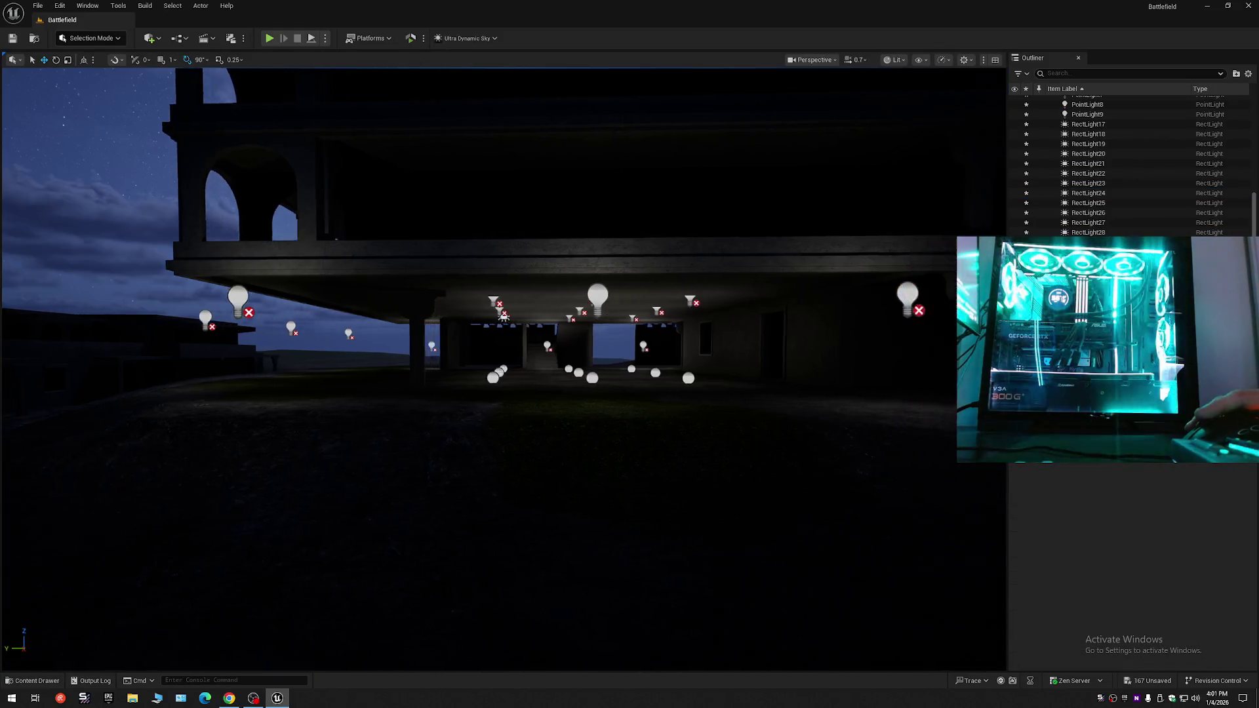
mouse_move(550, 394)
mouse_down()
mouse_move(561, 410)
mouse_move(562, 399)
mouse_up()
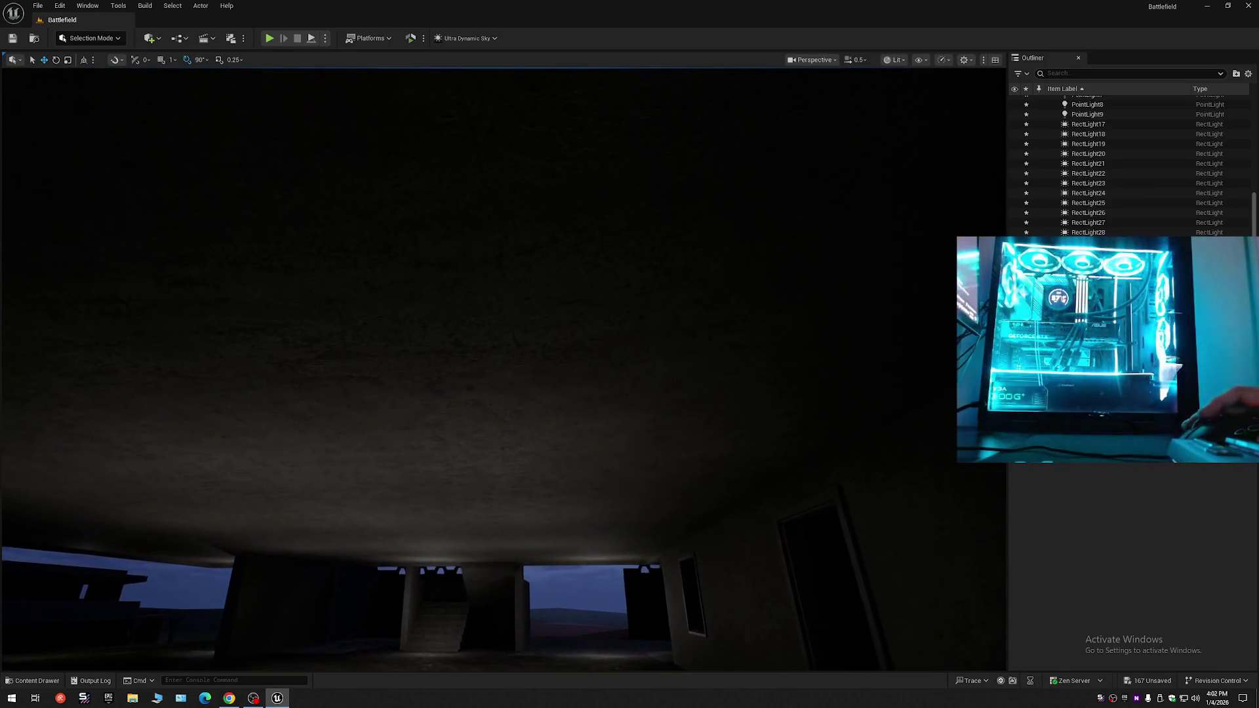
mouse_move(437, 300)
mouse_down()
mouse_move(15, 186)
mouse_move(14, 213)
mouse_up()
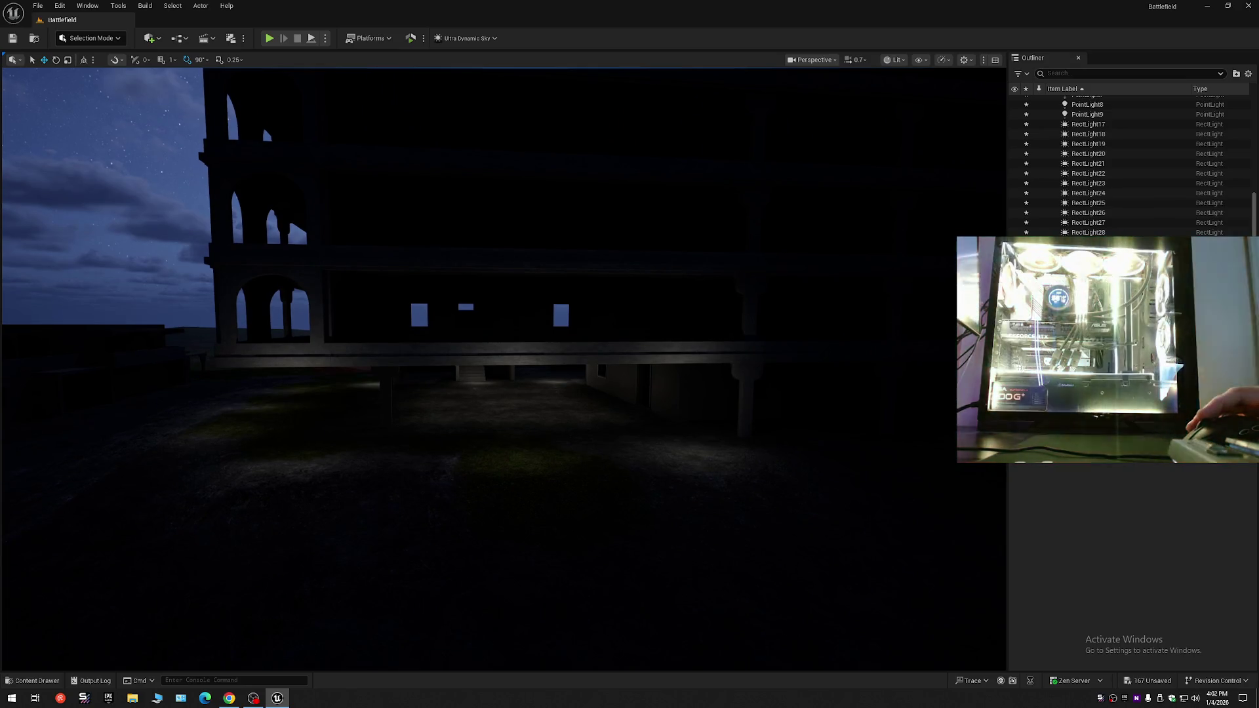
drag(14, 213, 14, 240)
scroll(14, 219, down, 1)
drag(829, 374, 829, 373)
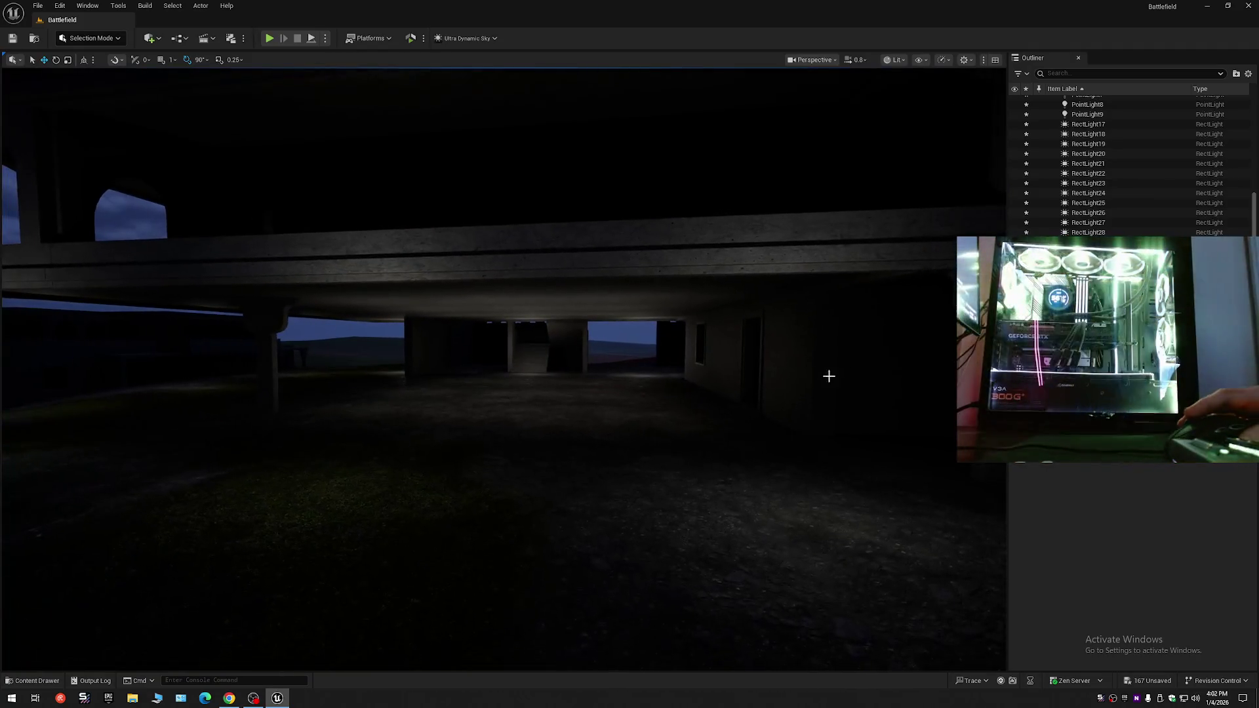
scroll(1089, 200, up, 3)
scroll(1092, 191, up, 2)
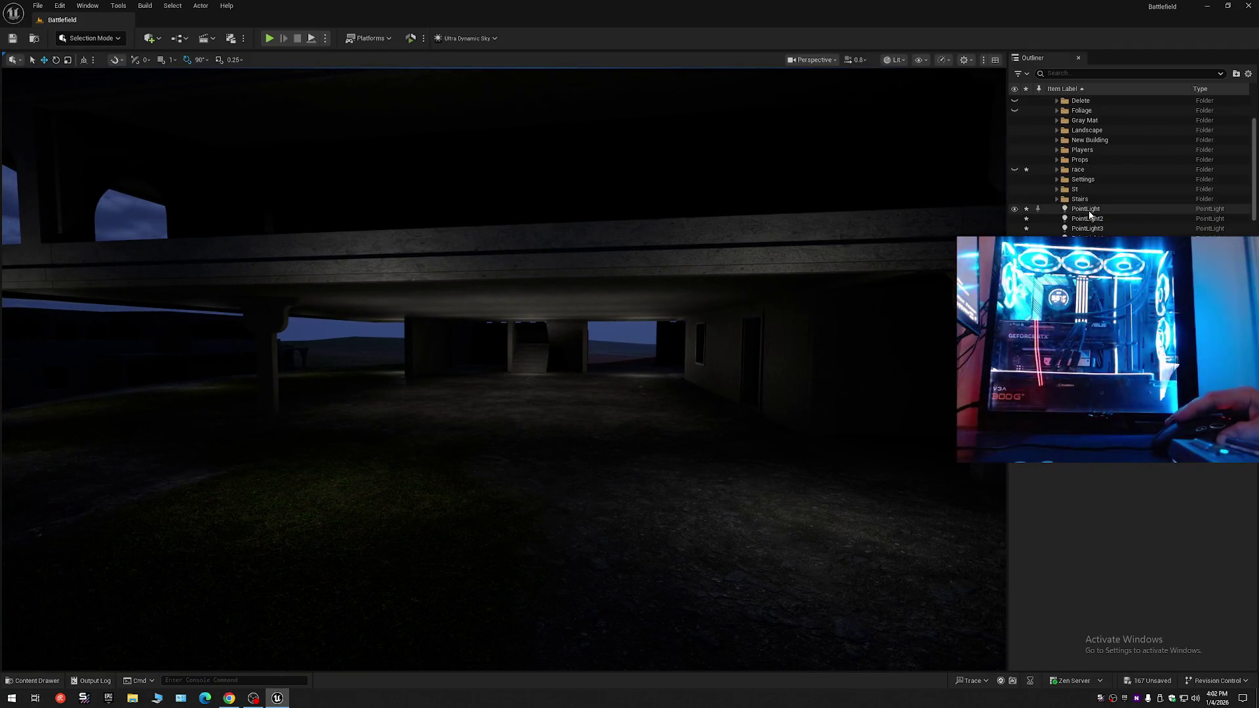
- Select all lights from PointLight through RectLight28 in the Outliner
click(1088, 209)
scroll(1115, 171, down, 5)
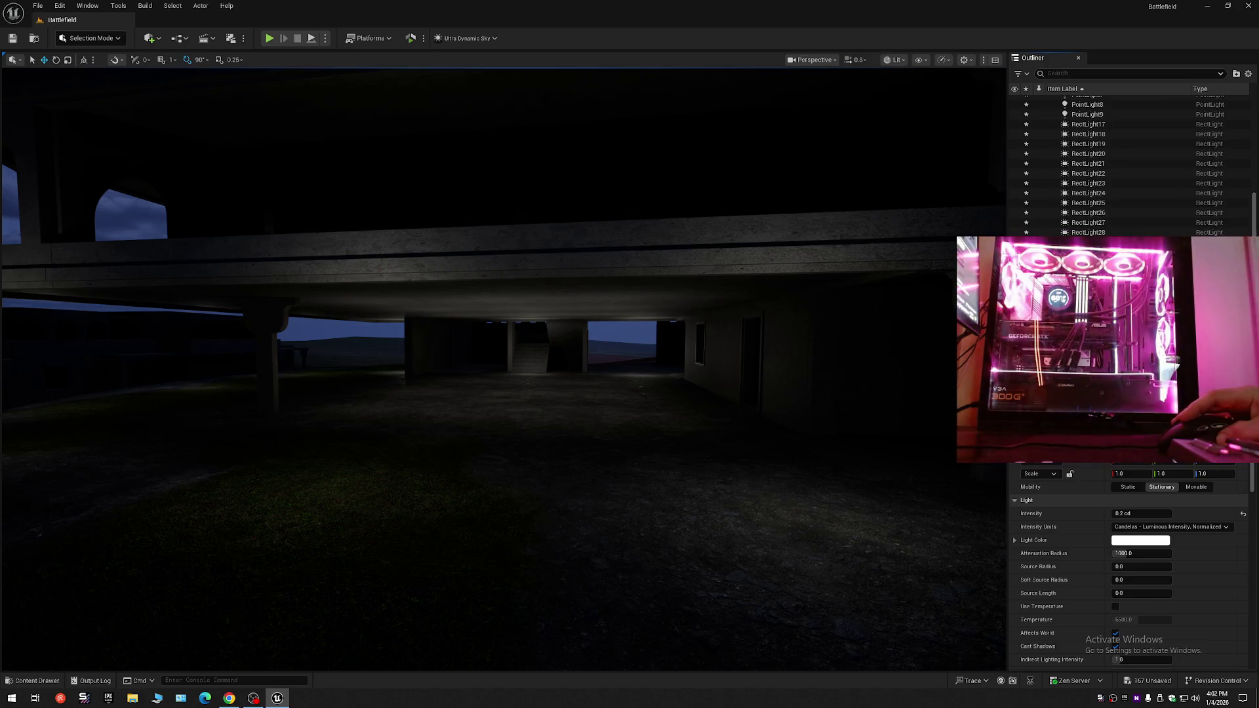
shift+click(1089, 232)
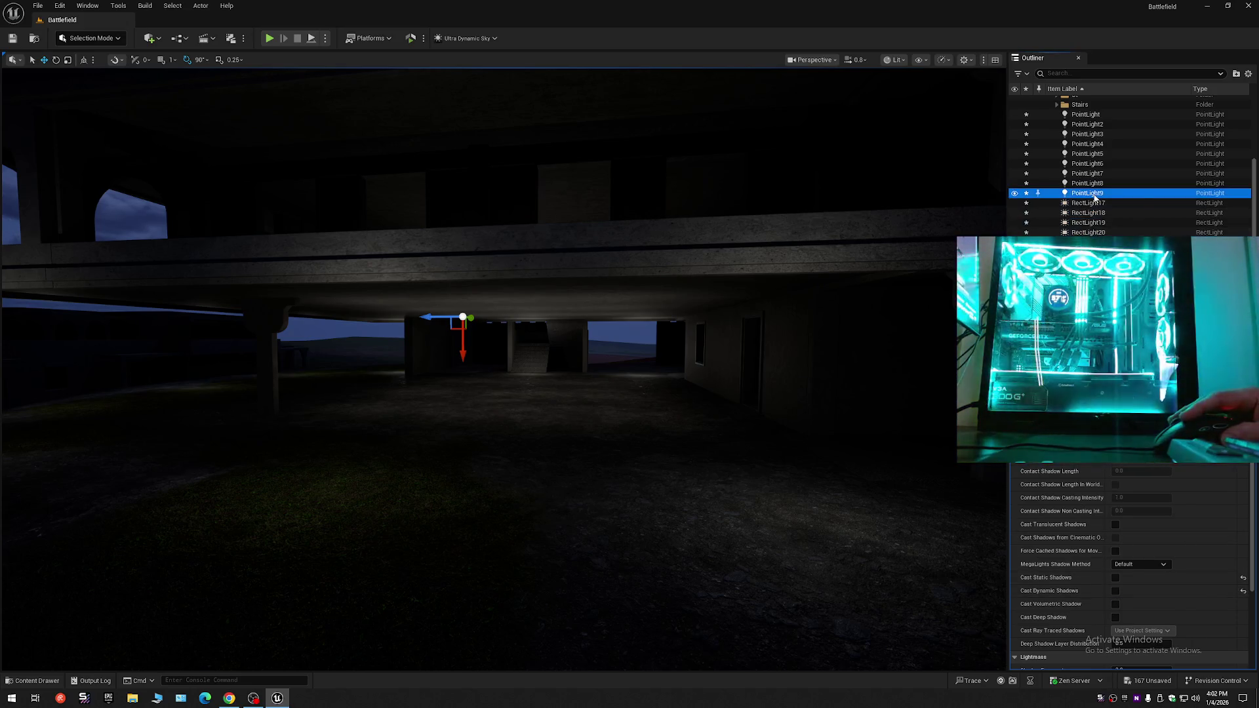
- Uncheck Cast Static Shadows for the selected lights and collapse the Outliner hierarchy
scroll(1094, 197, up, 3)
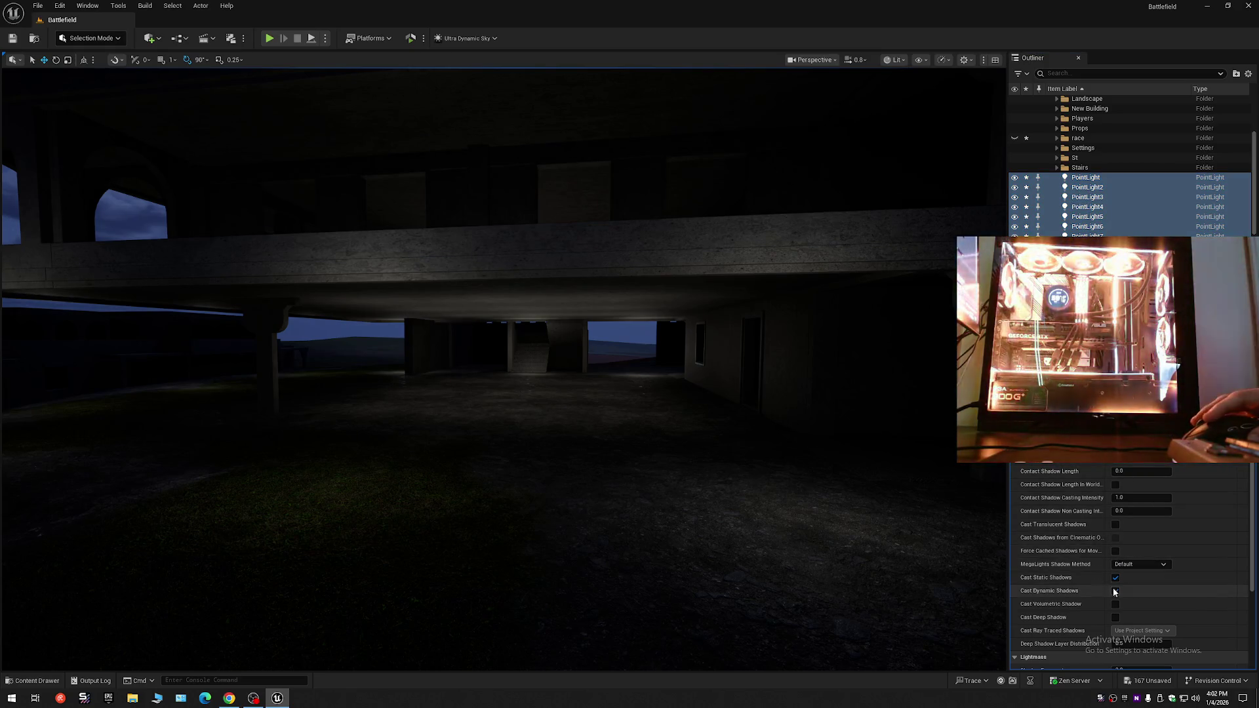
click(1115, 577)
click(1248, 73)
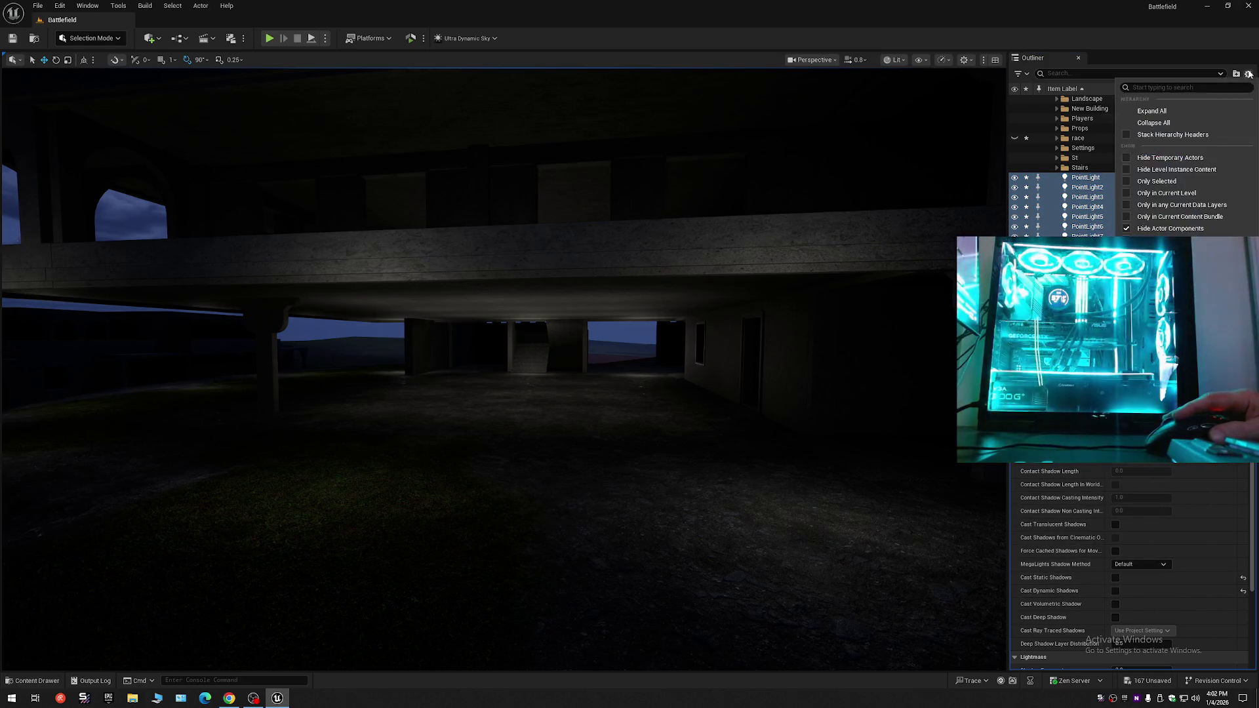
click(1167, 123)
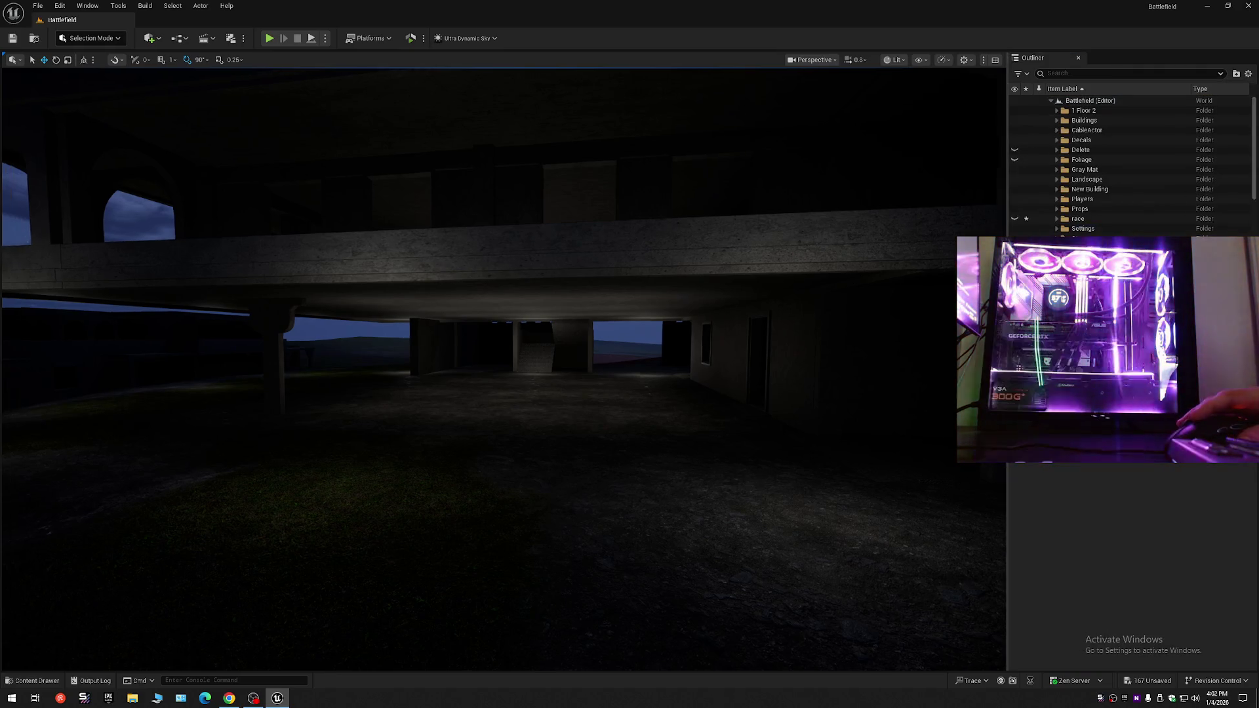
key(w)
scroll(503, 368, down, 1)
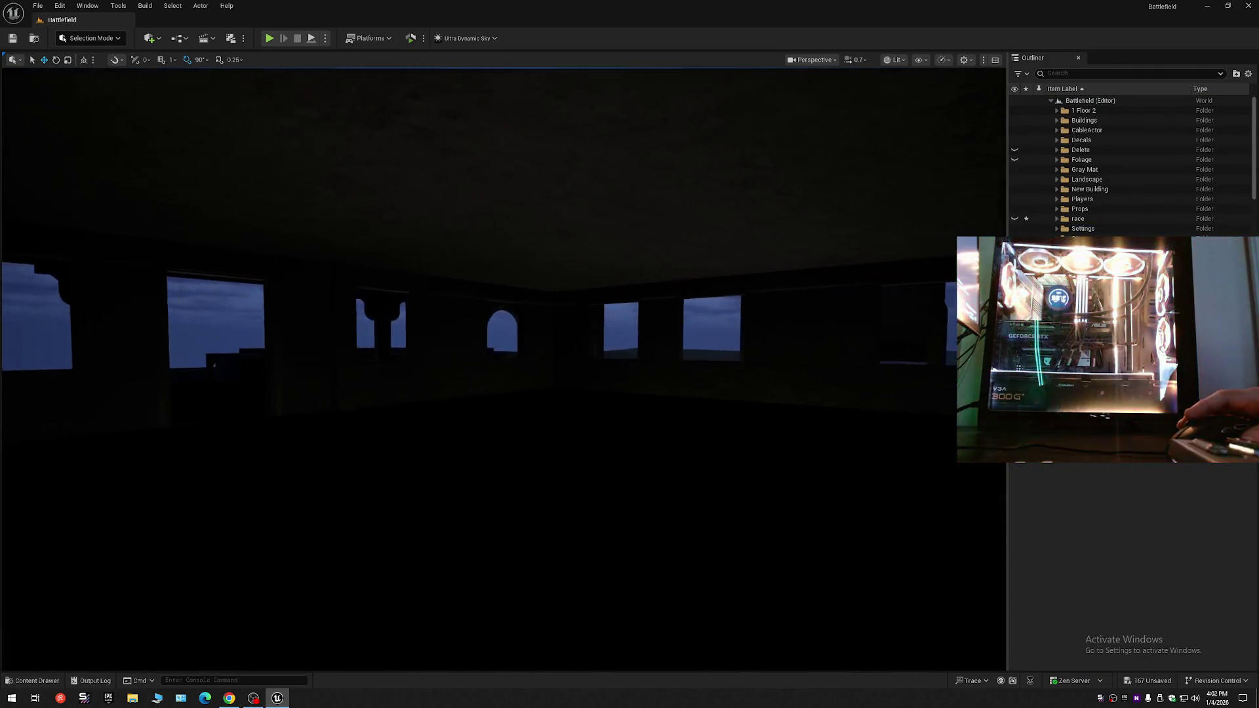
key(s)
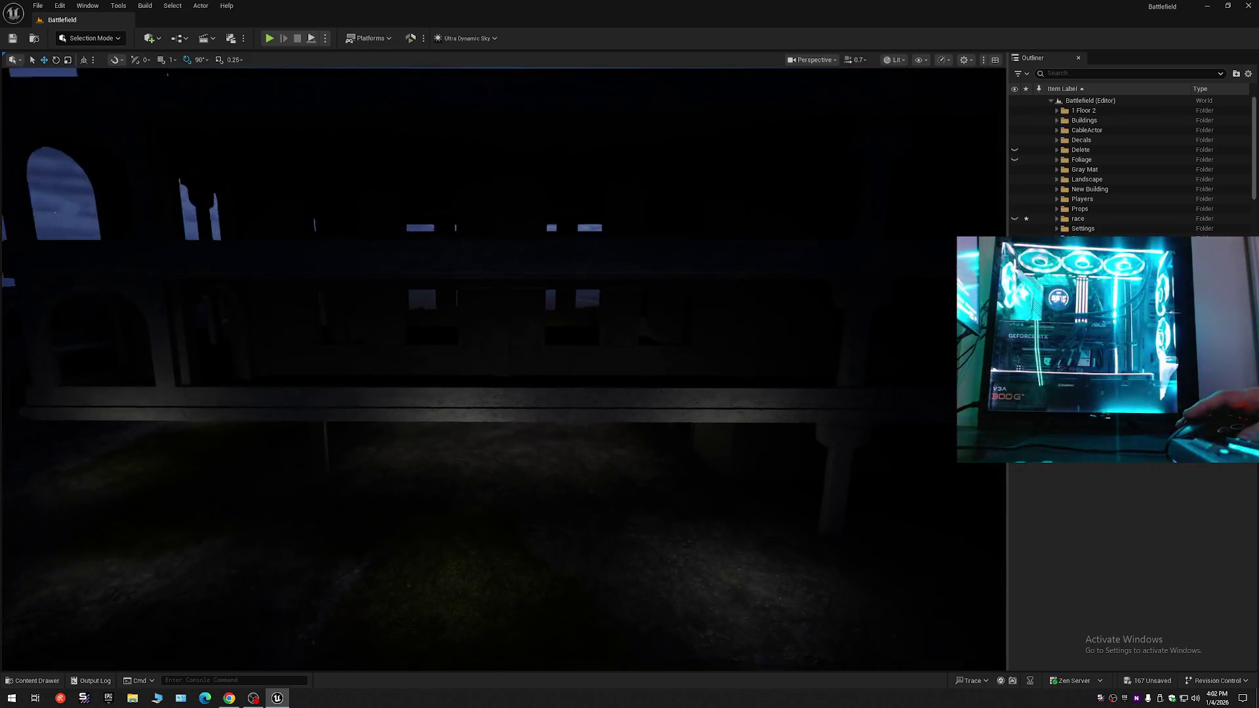
key(w)
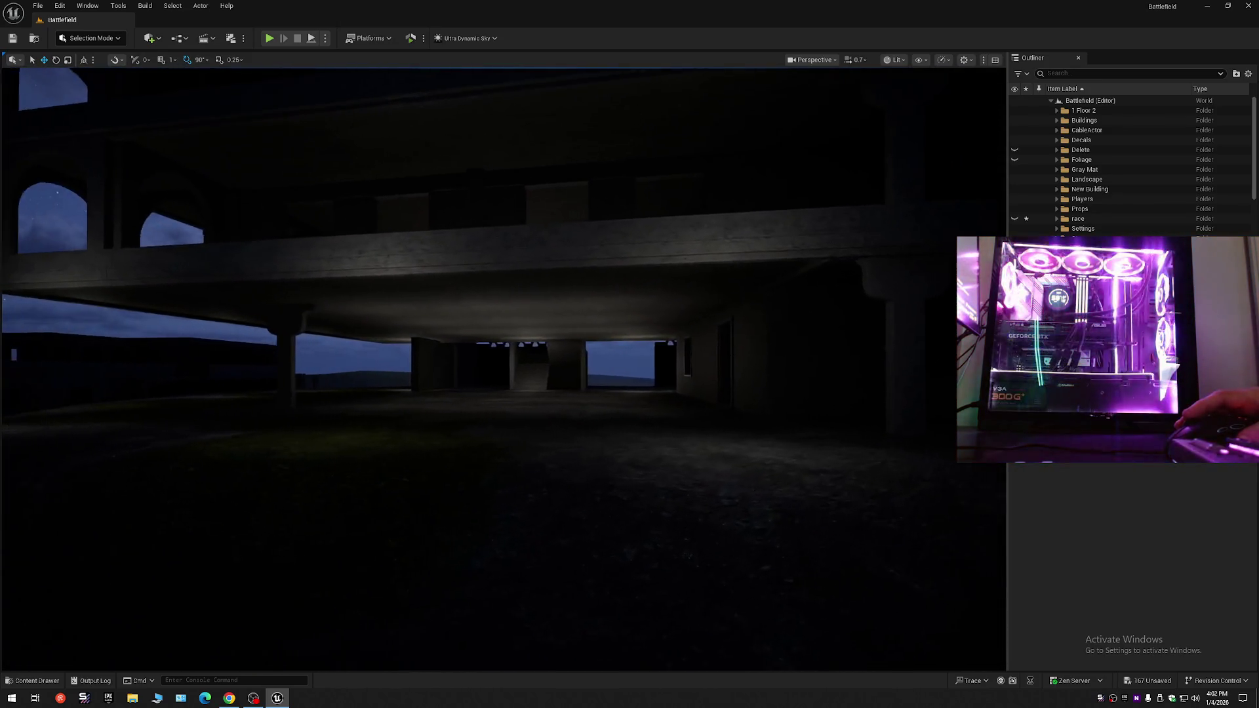
key(s)
scroll(503, 367, up, 1)
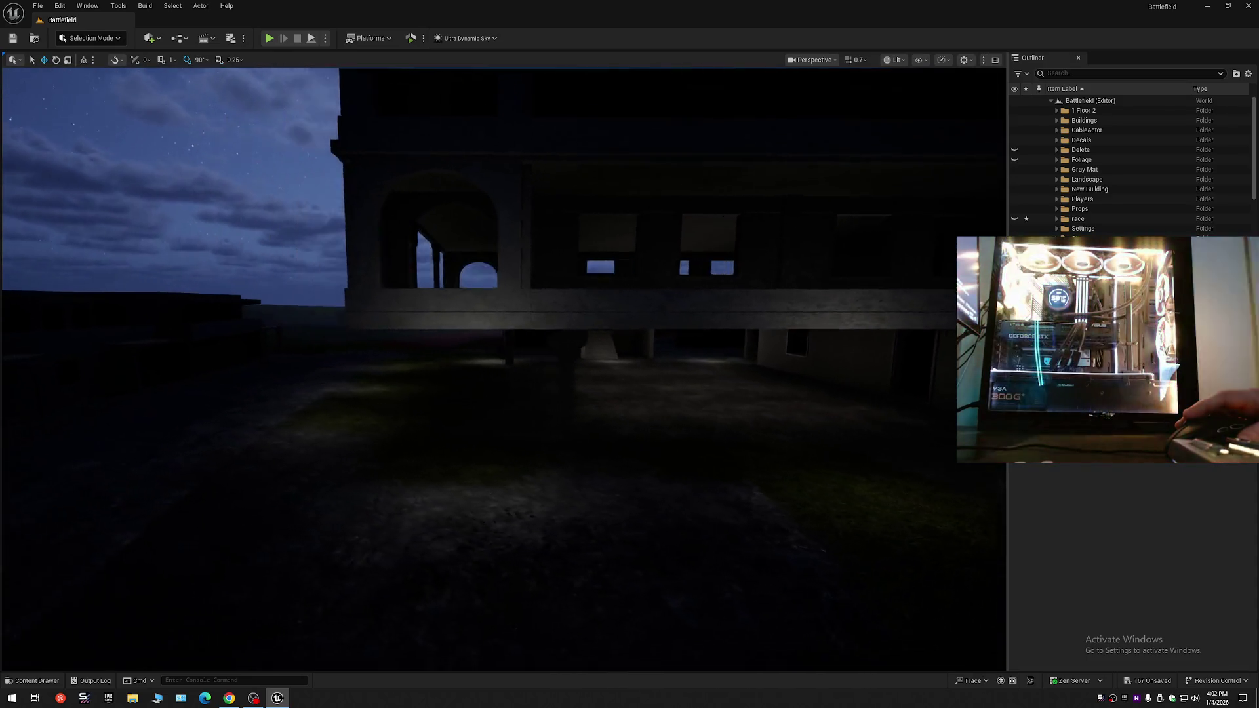
key(s)
scroll(504, 367, up, 1)
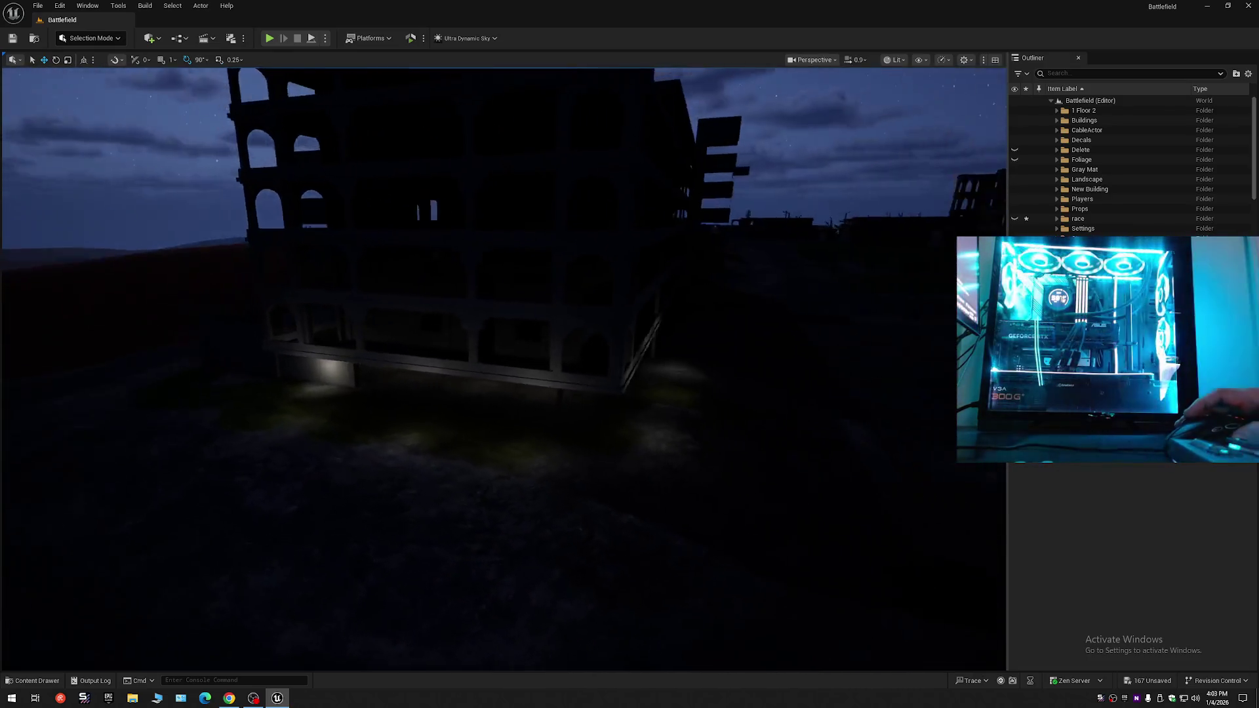
key(a)
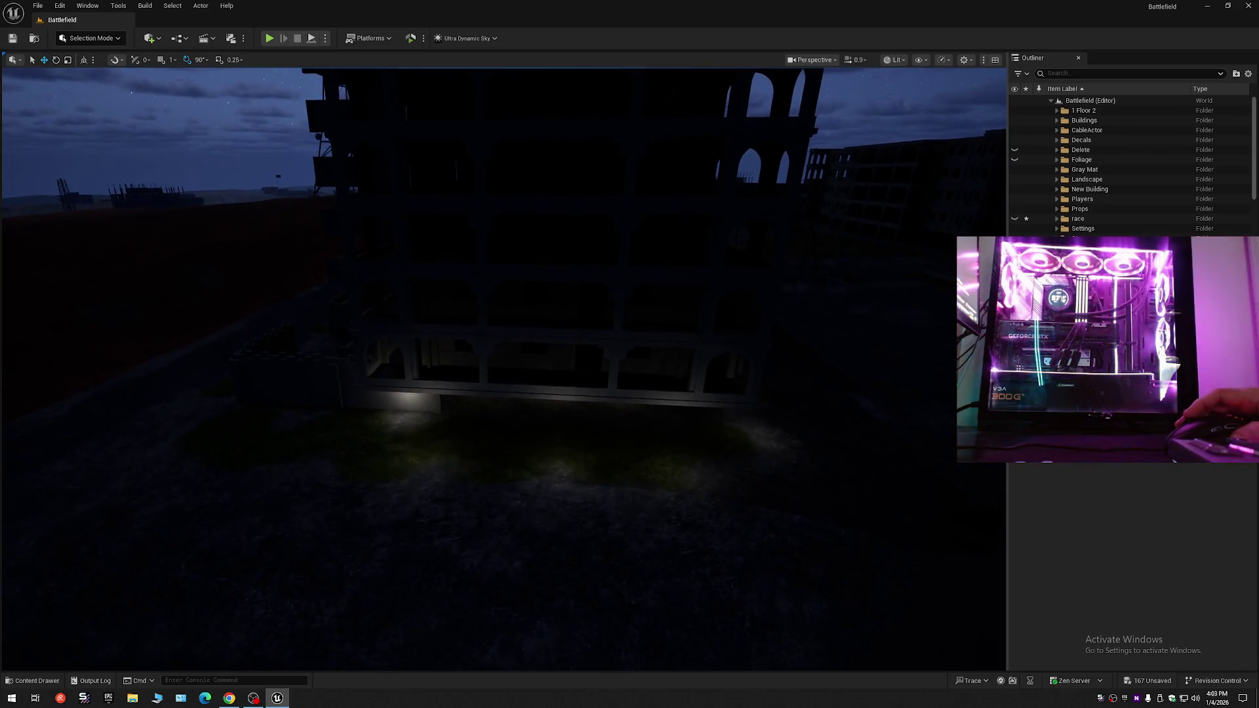
key(w)
scroll(504, 367, down, 1)
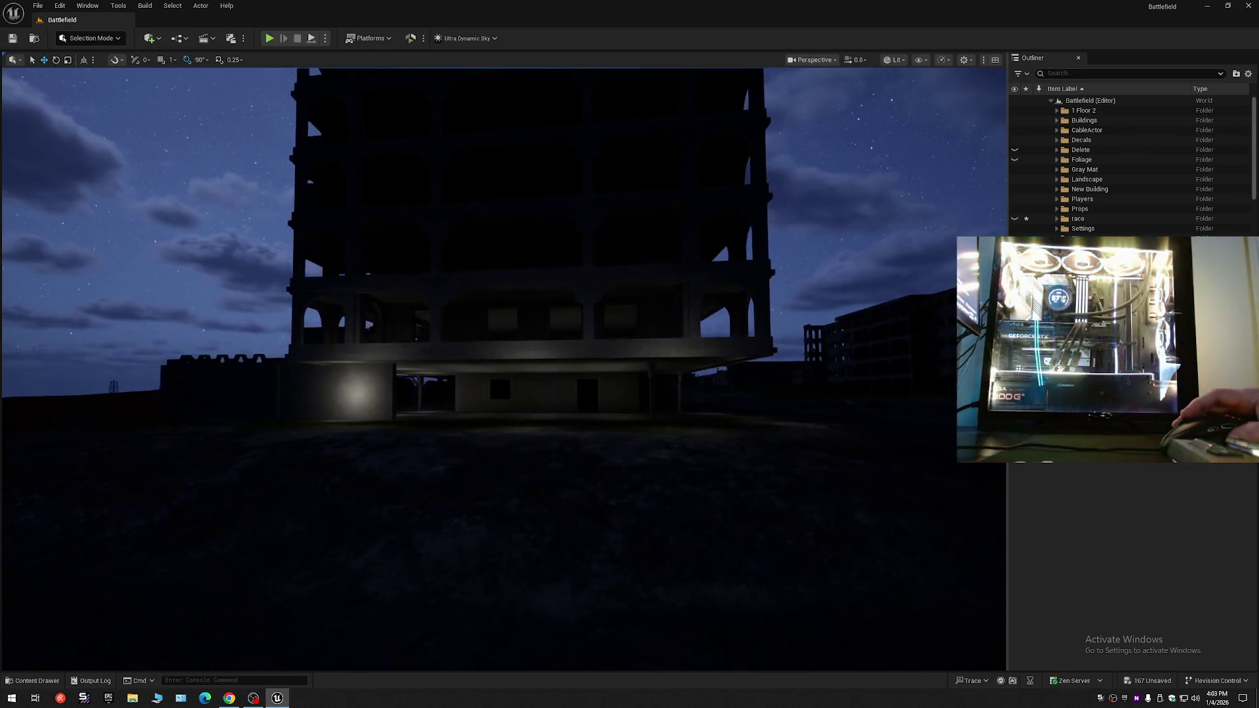
key(d)
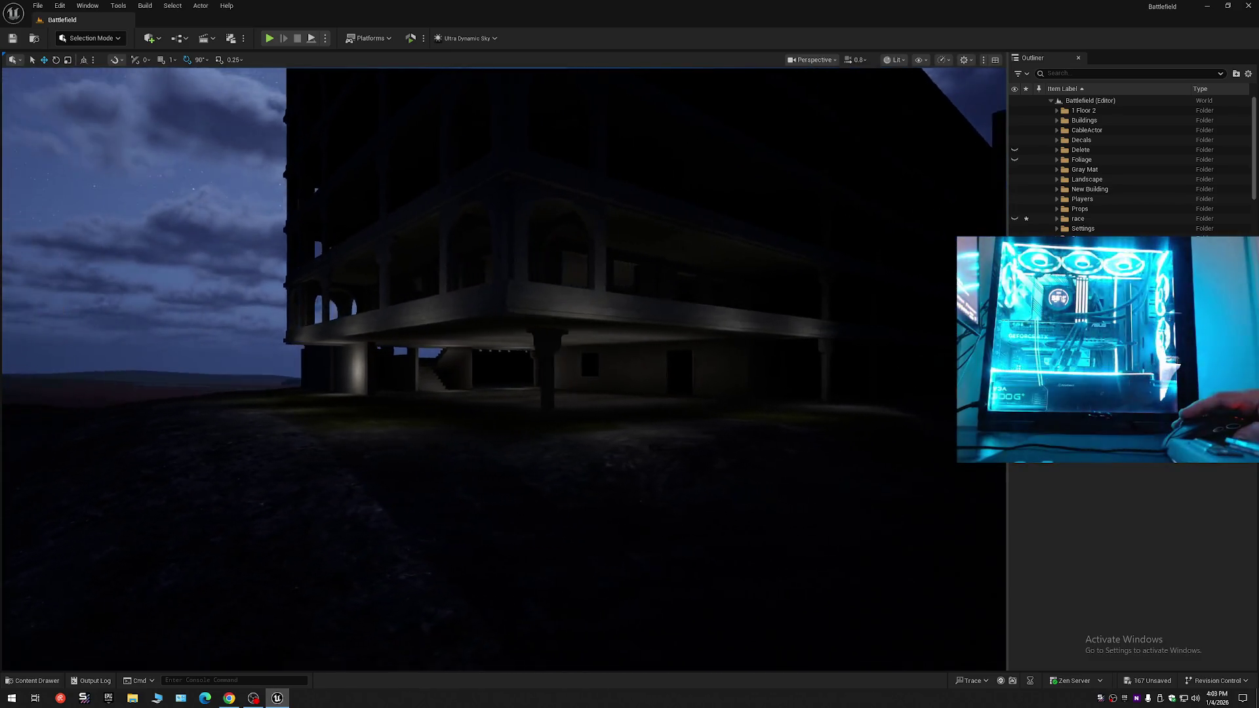
key(a)
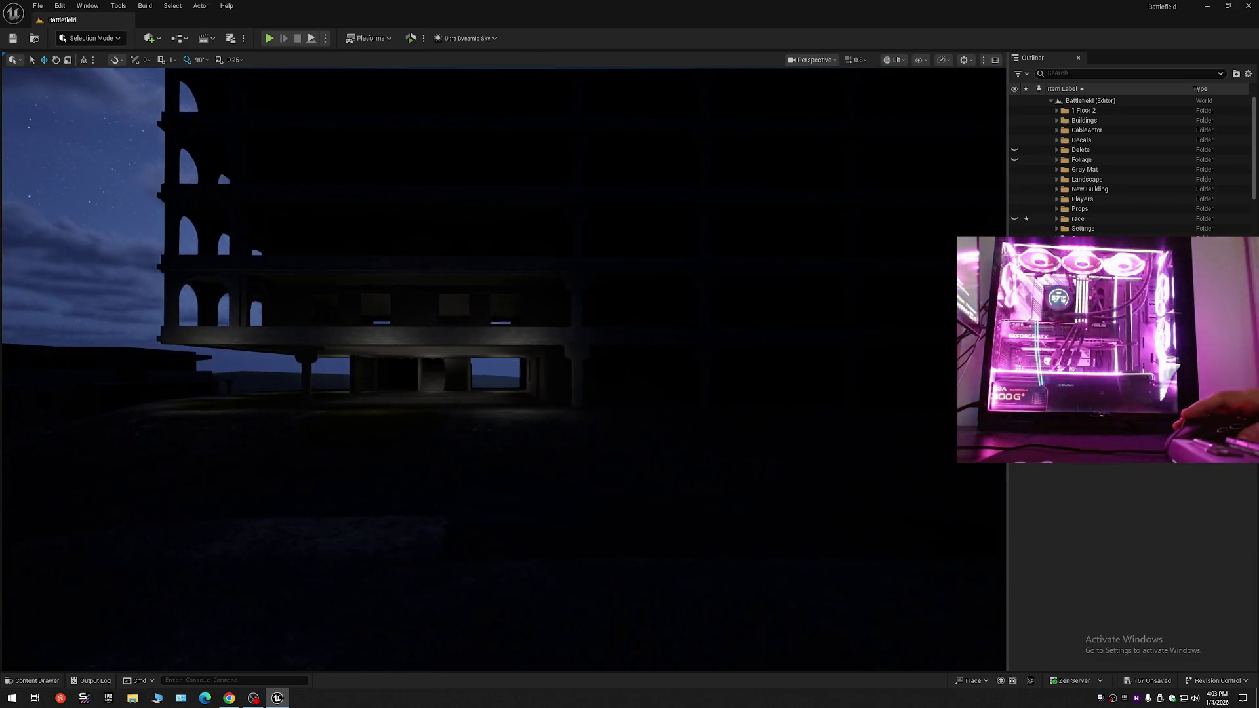
key(w)
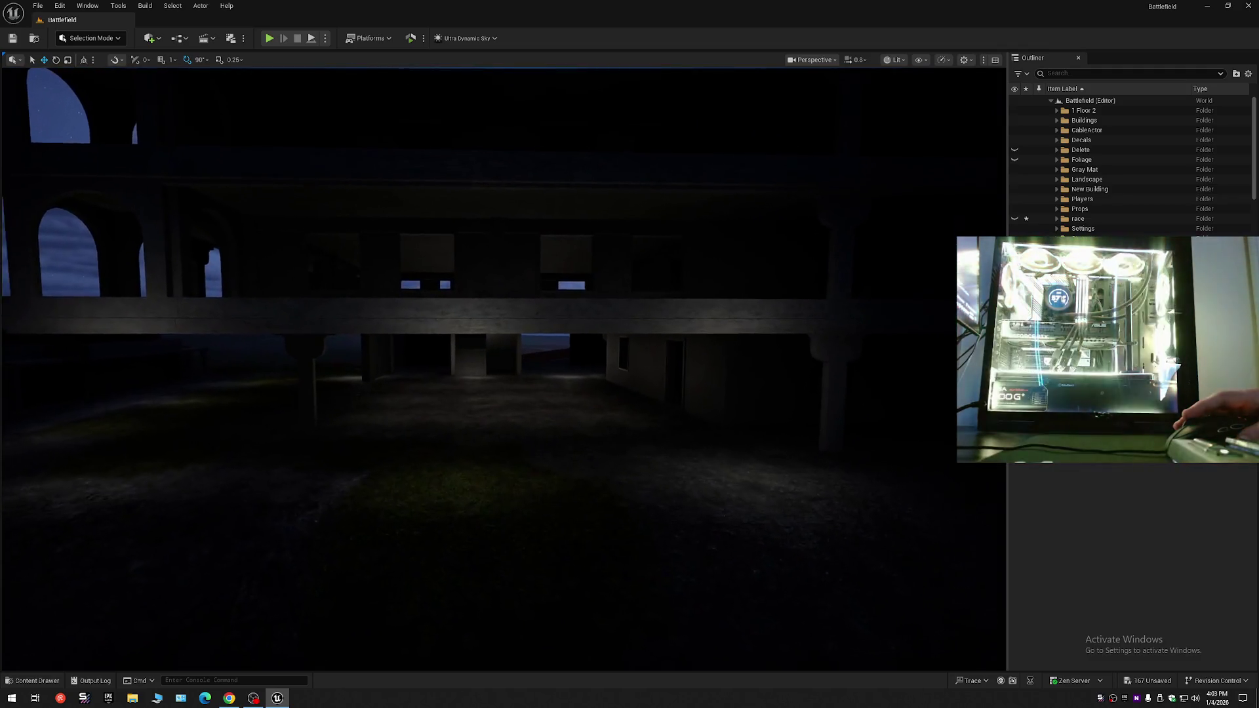
key(w)
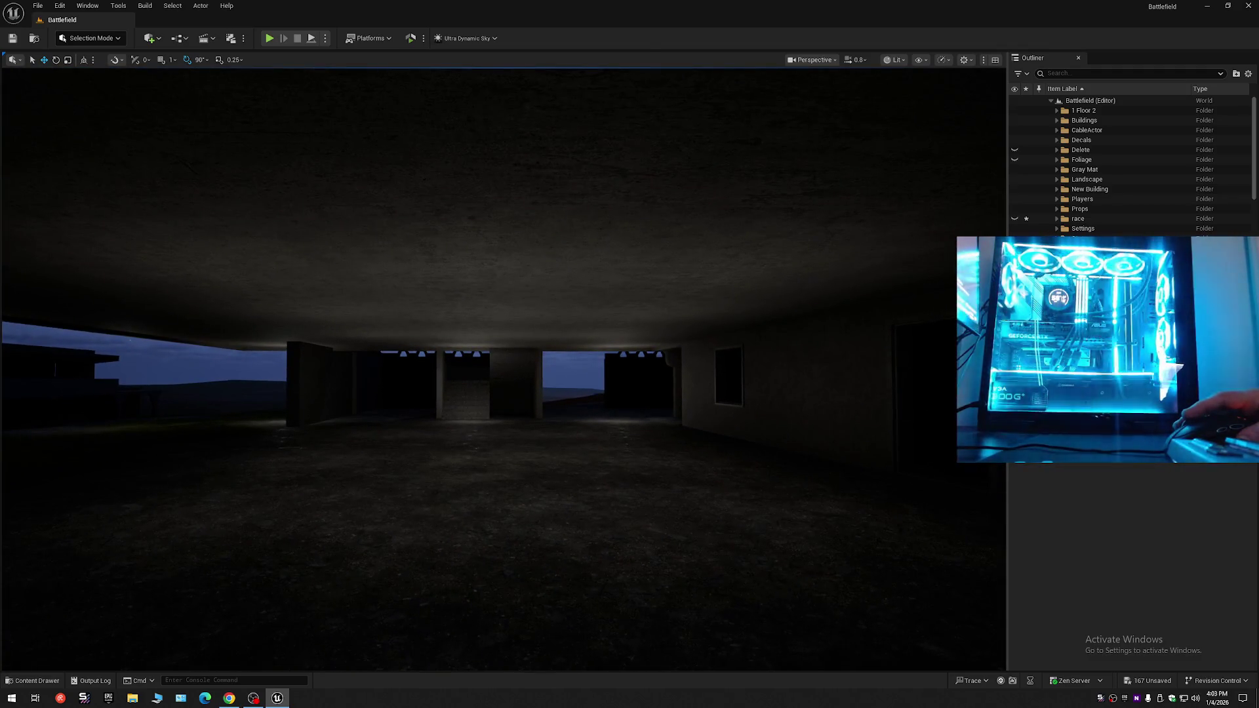
key(s)
key(w)
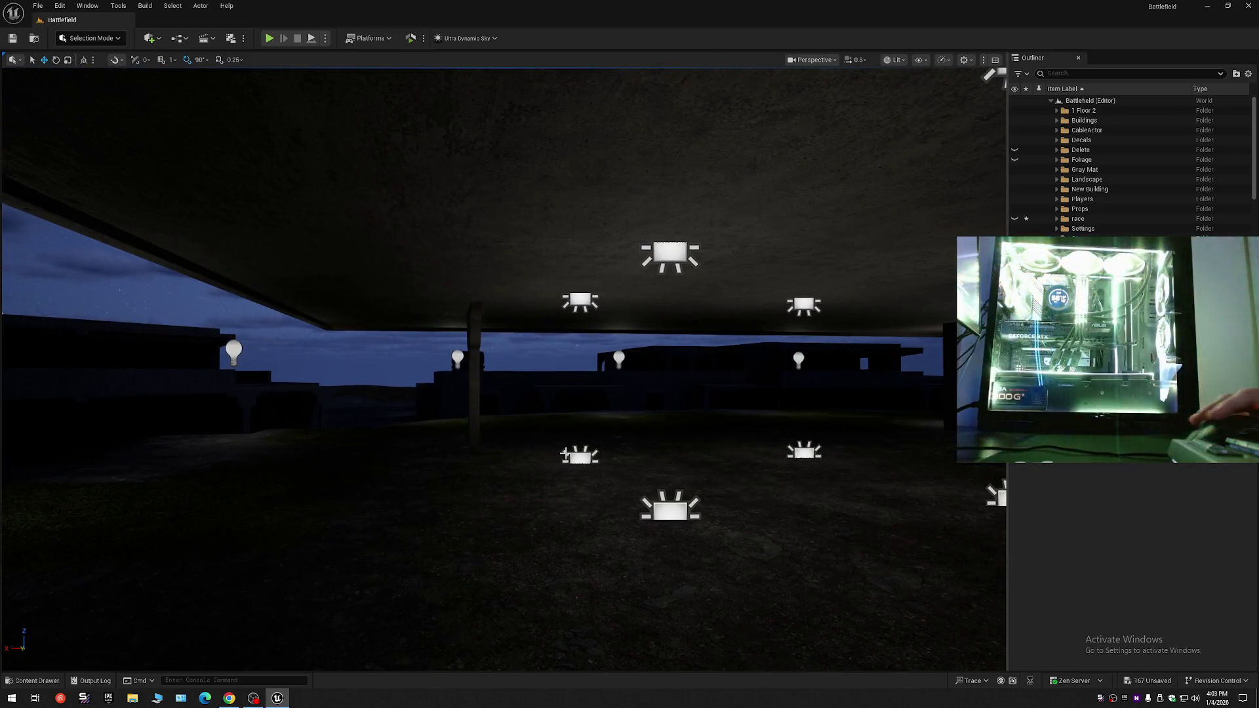
- Multi-select the floor rect lights under the porch together with ceiling light RectLight19
click(580, 456)
ctrl+click(576, 302)
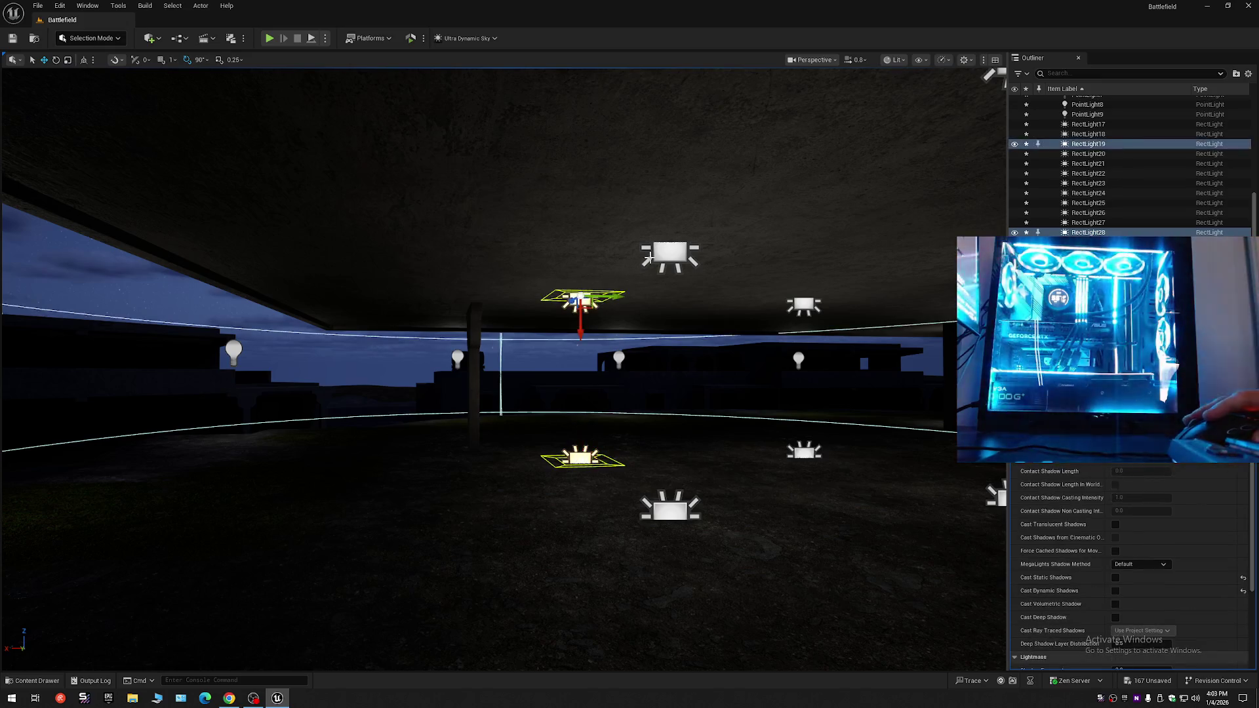
drag(671, 515, 715, 453)
mouse_move(414, 327)
mouse_down()
mouse_move(498, 432)
mouse_move(586, 419)
mouse_move(430, 386)
mouse_move(466, 379)
mouse_move(452, 379)
mouse_up()
ctrl+click(427, 438)
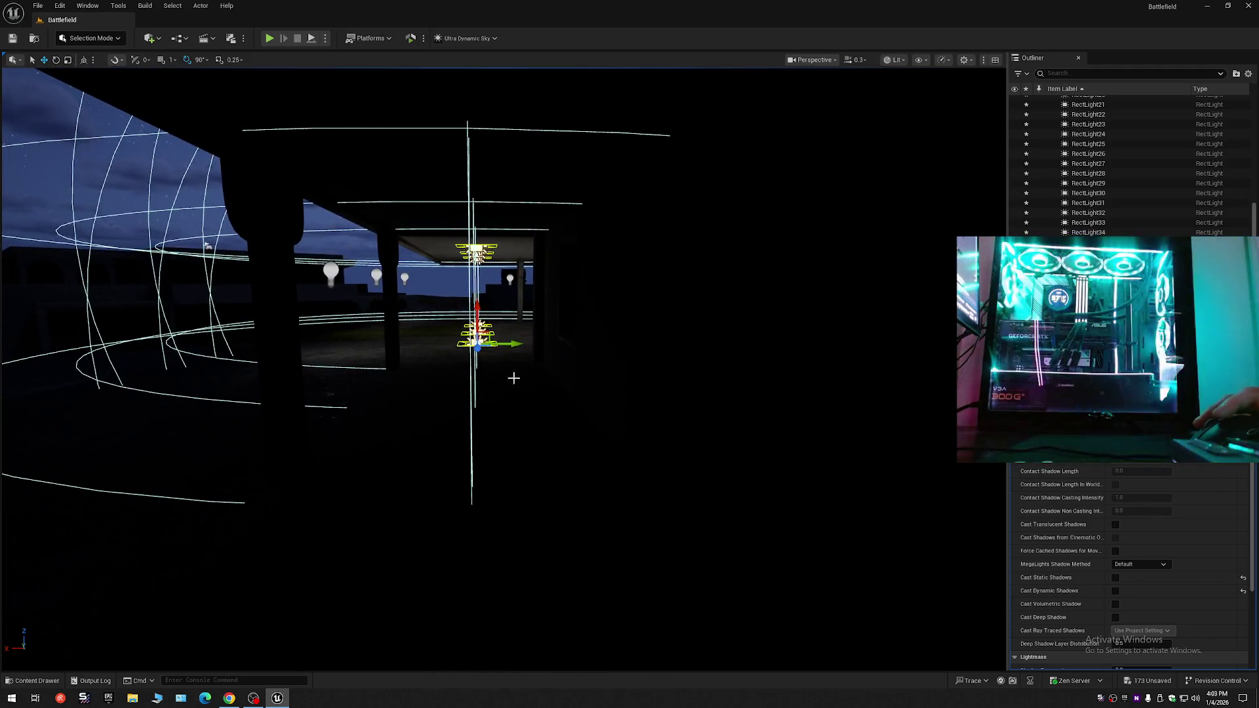
mouse_move(526, 358)
mouse_down()
mouse_move(526, 309)
mouse_move(495, 308)
mouse_move(554, 367)
mouse_up()
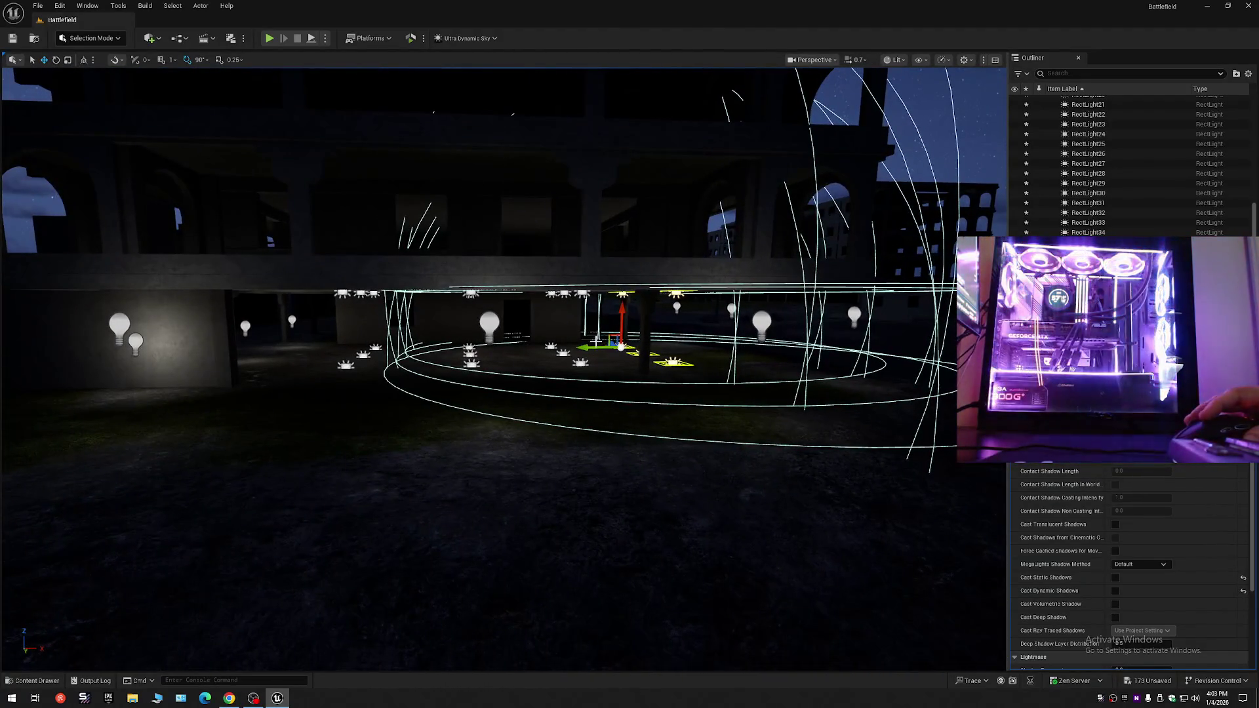
- Duplicate them left into the stairway passage as RectLight35–40, then select the PointLight8 bulb
mouse_move(620, 347)
mouse_down()
mouse_move(303, 348)
mouse_move(322, 275)
mouse_move(308, 282)
mouse_move(341, 269)
mouse_move(315, 288)
mouse_move(297, 283)
mouse_up()
scroll(315, 289, down, 2)
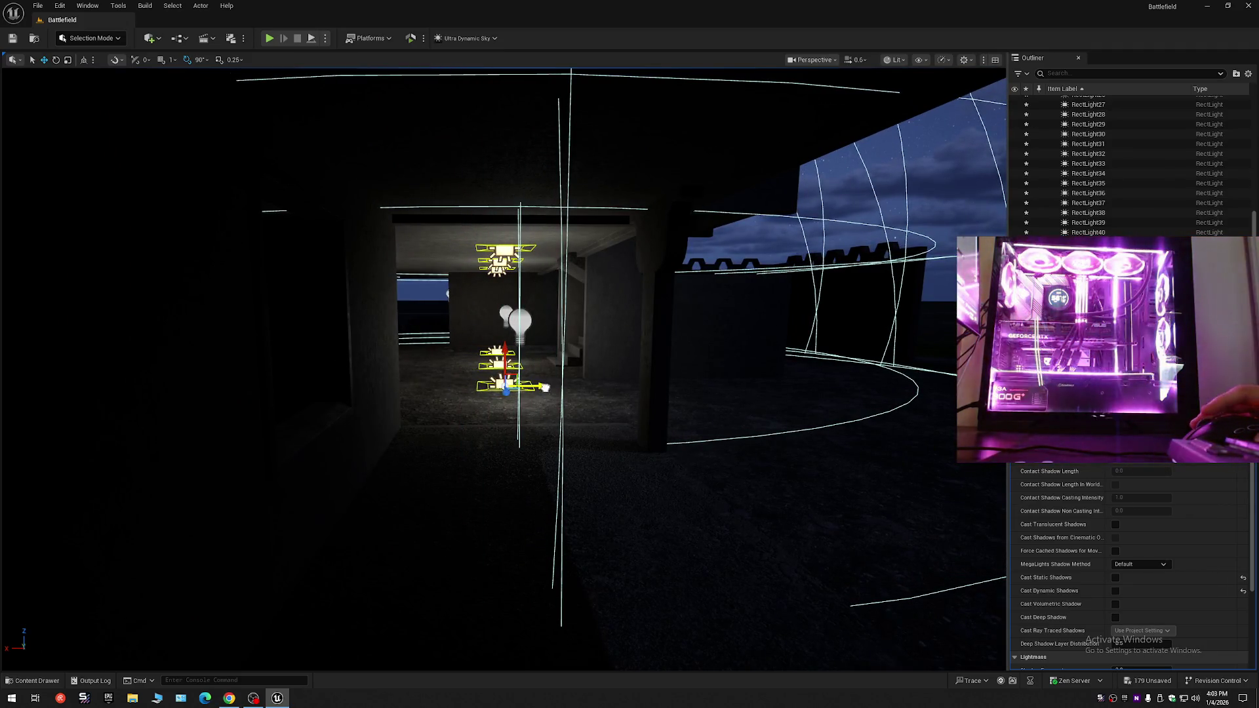
mouse_move(298, 283)
mouse_down()
mouse_move(297, 295)
mouse_move(537, 371)
mouse_up()
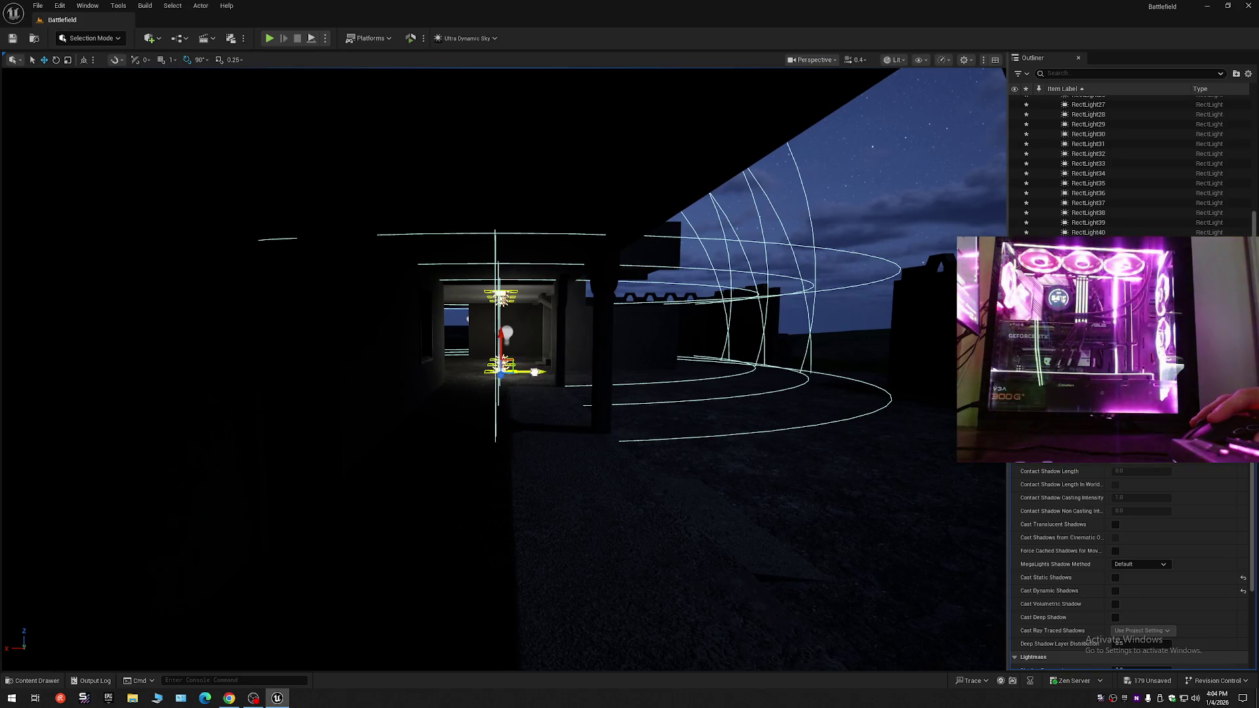
scroll(546, 382, up, 5)
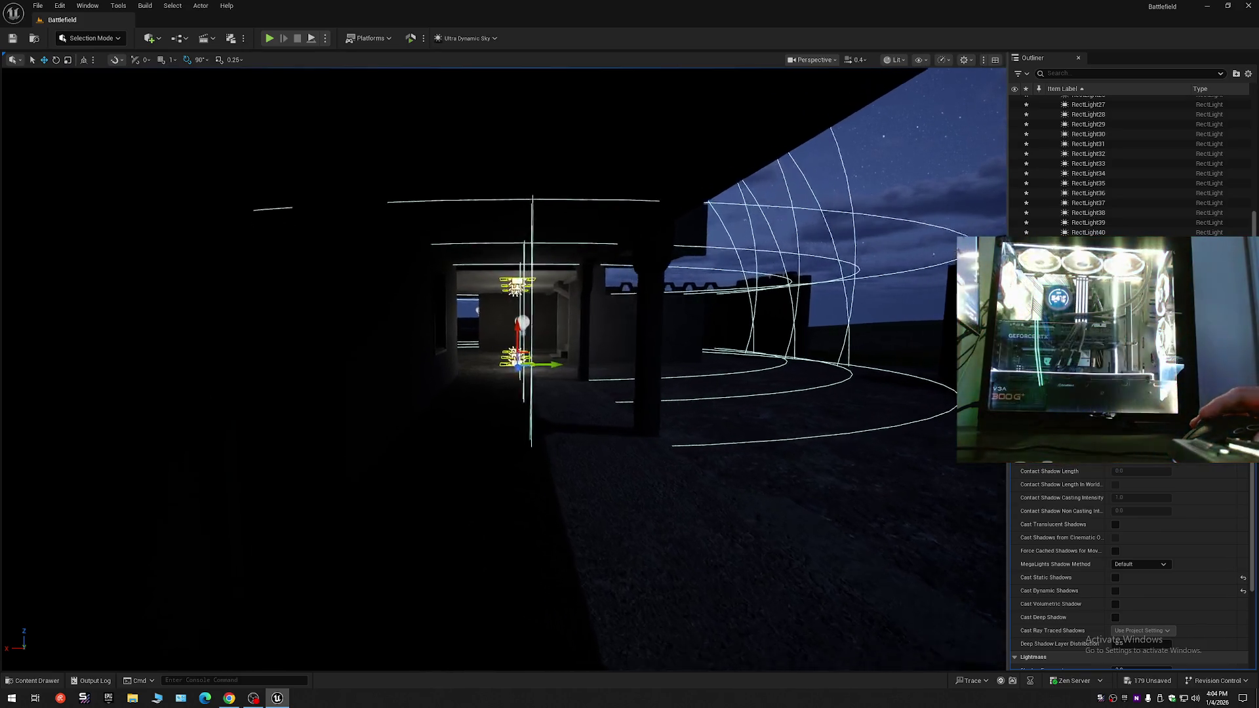
scroll(547, 382, up, 1)
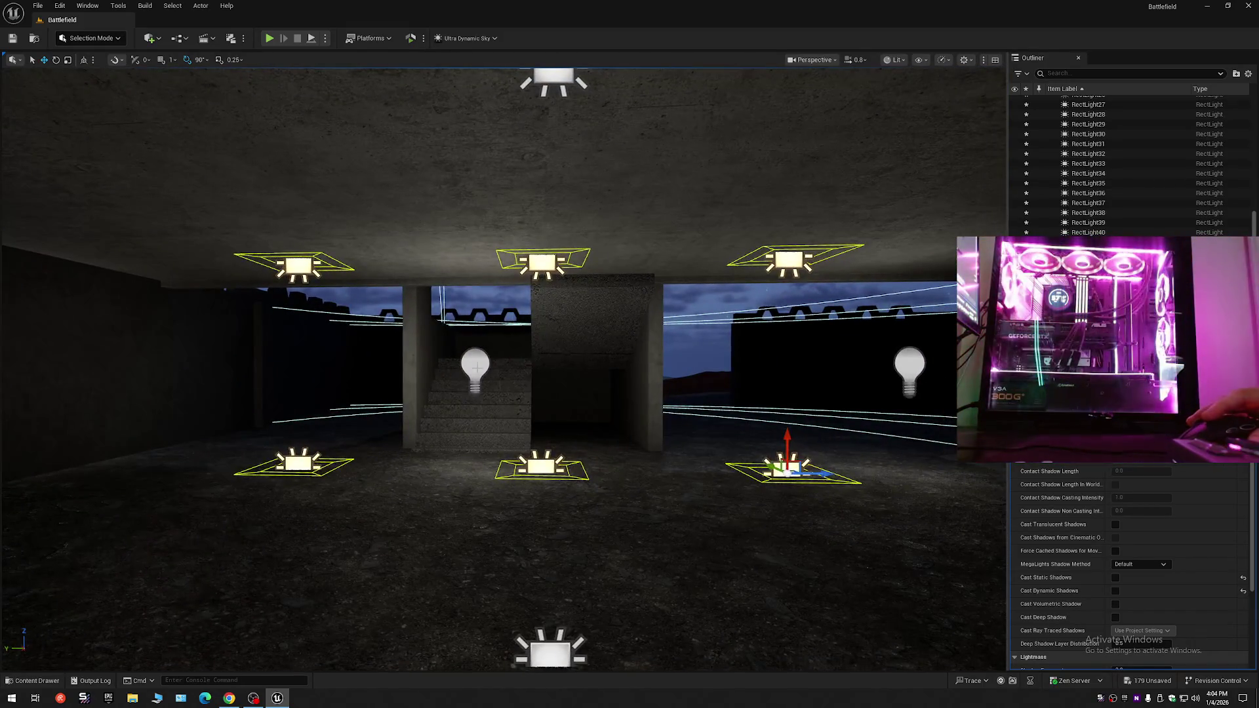
click(476, 367)
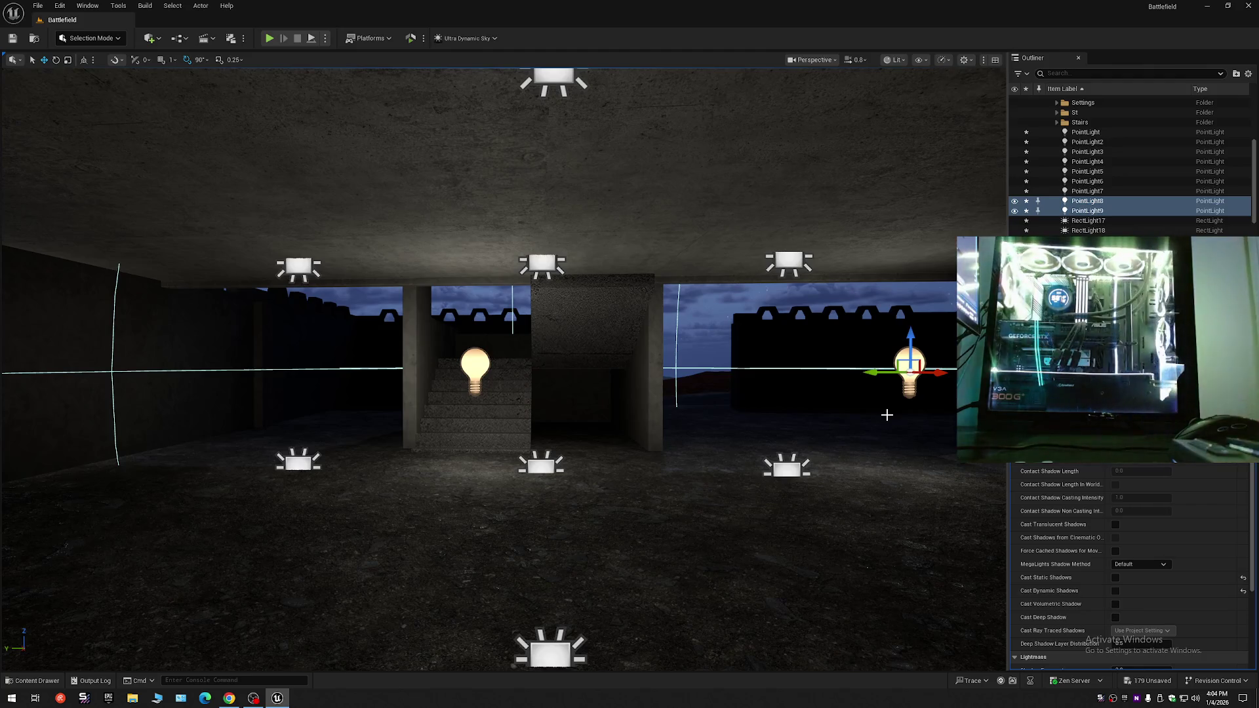
key(Delete)
scroll(852, 427, up, 3)
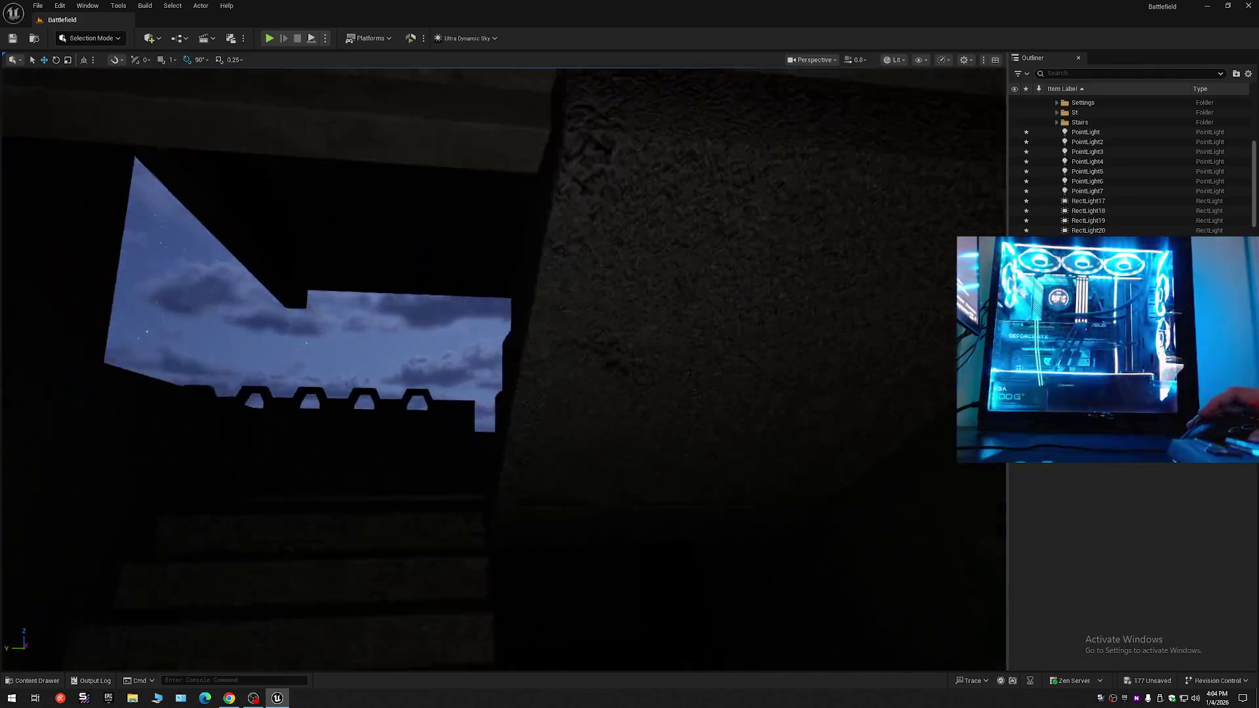
key(w)
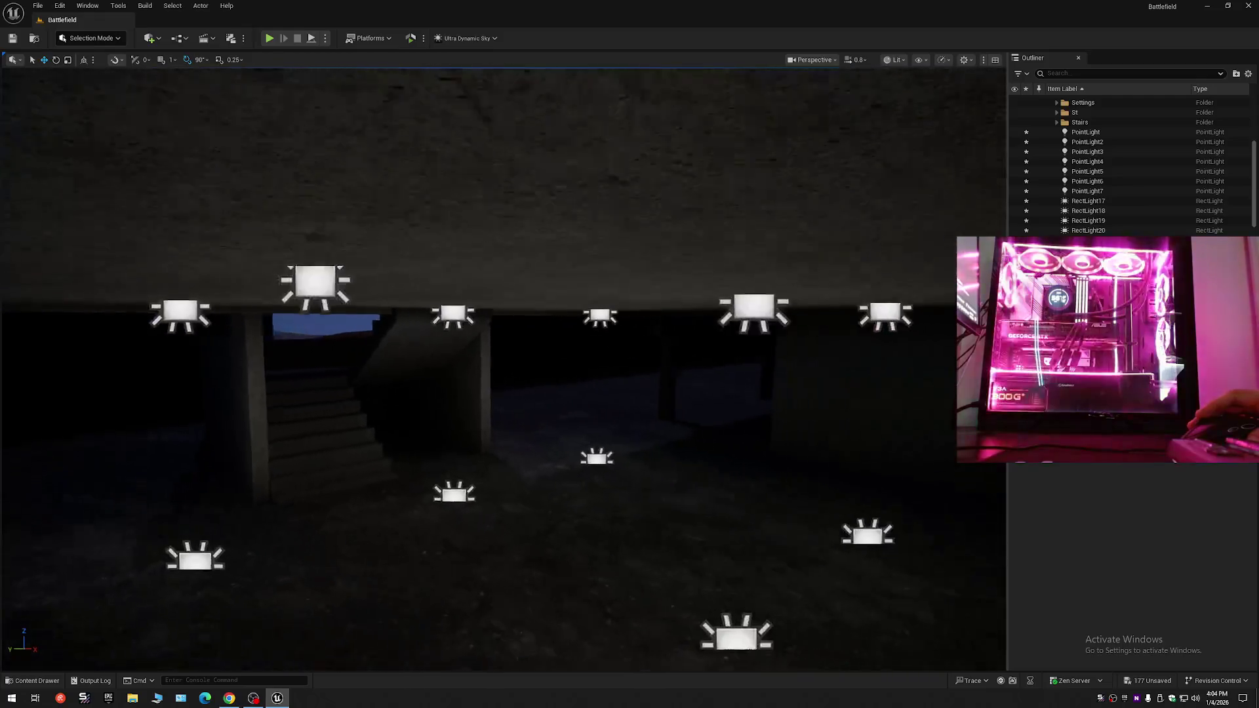
key(w)
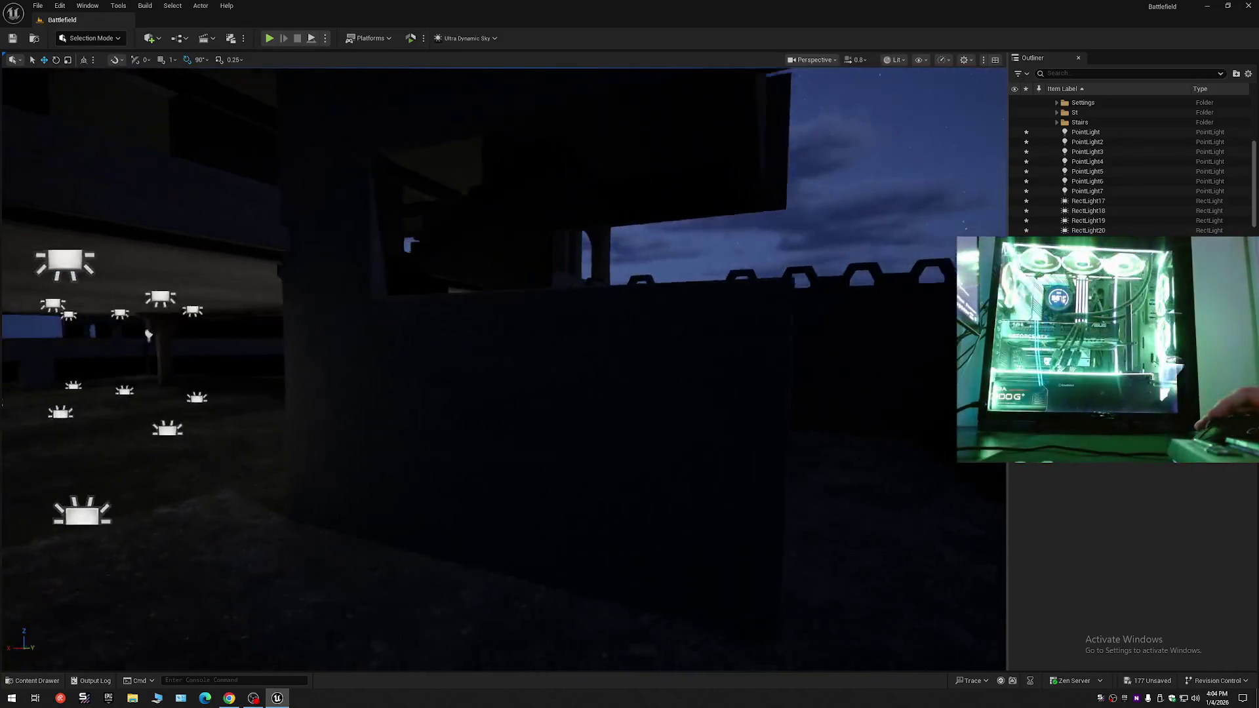
key(s)
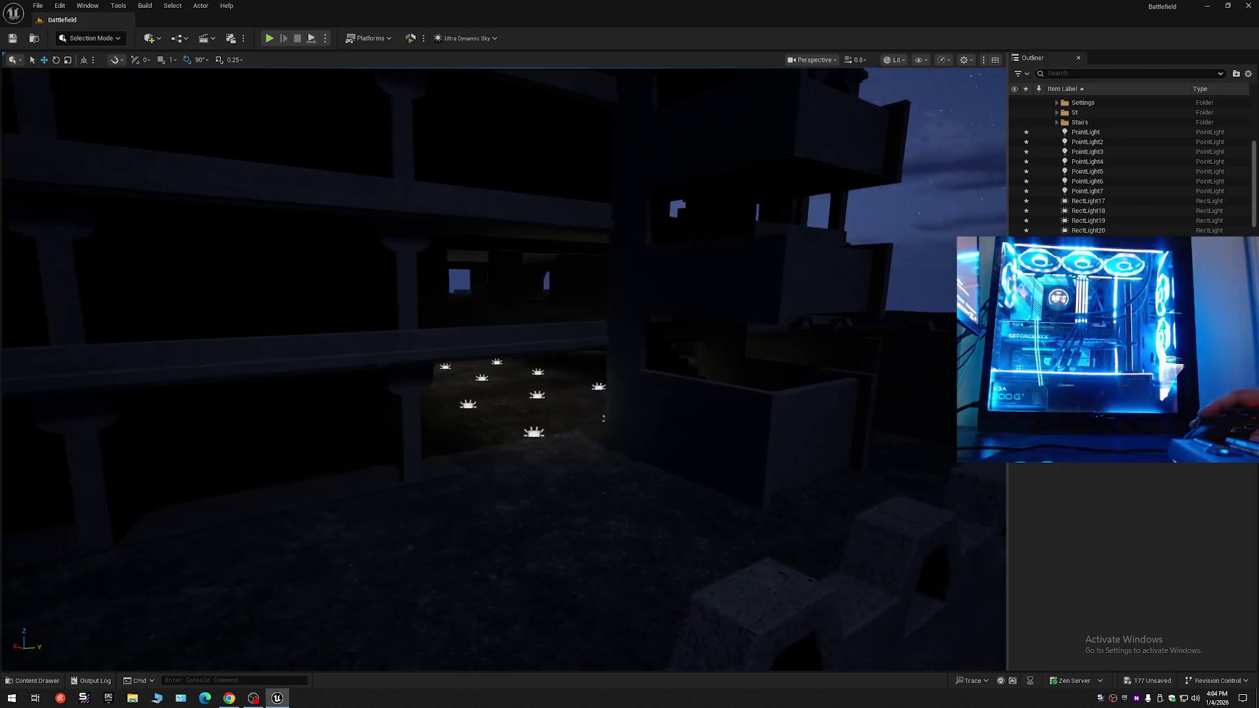
key(w)
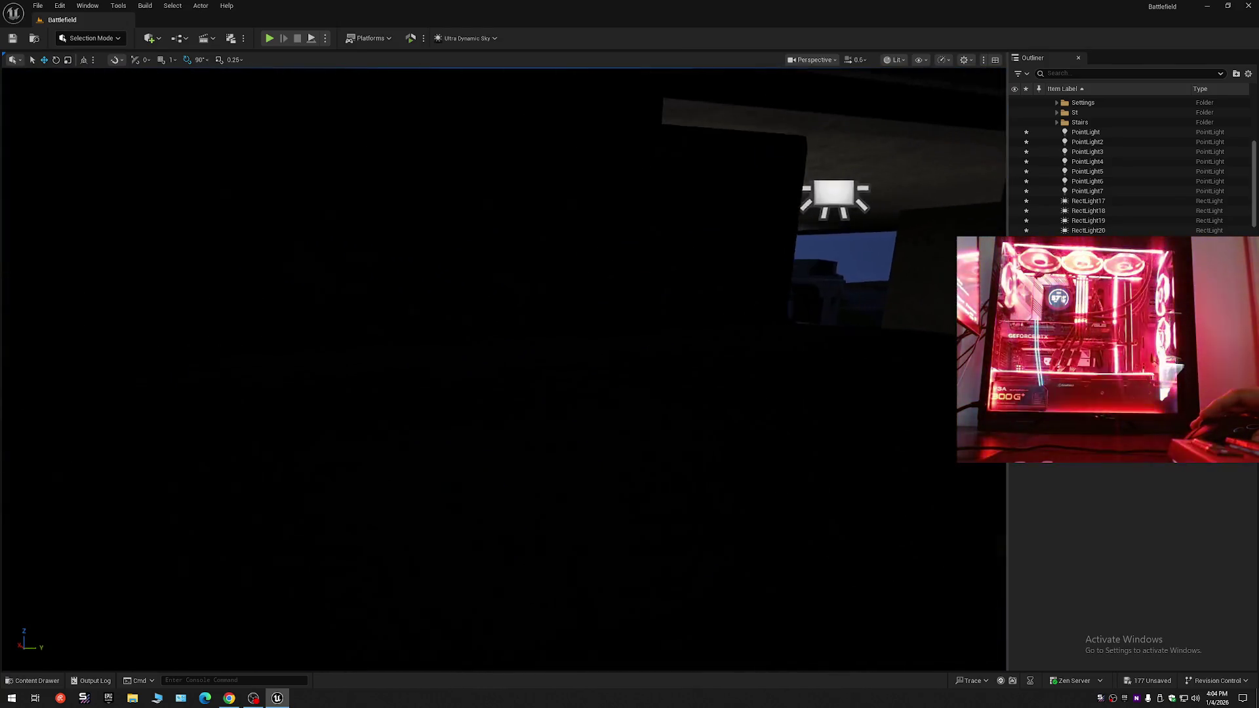
key(s)
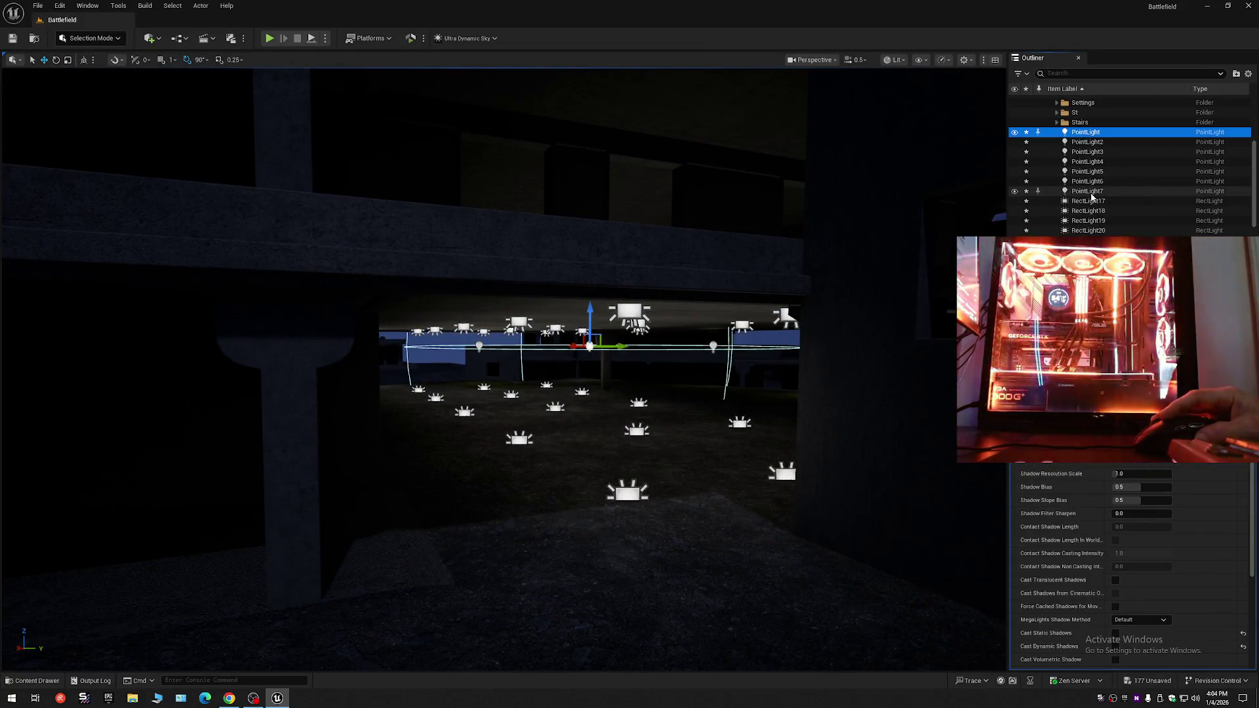
shift+click(1092, 191)
key(d)
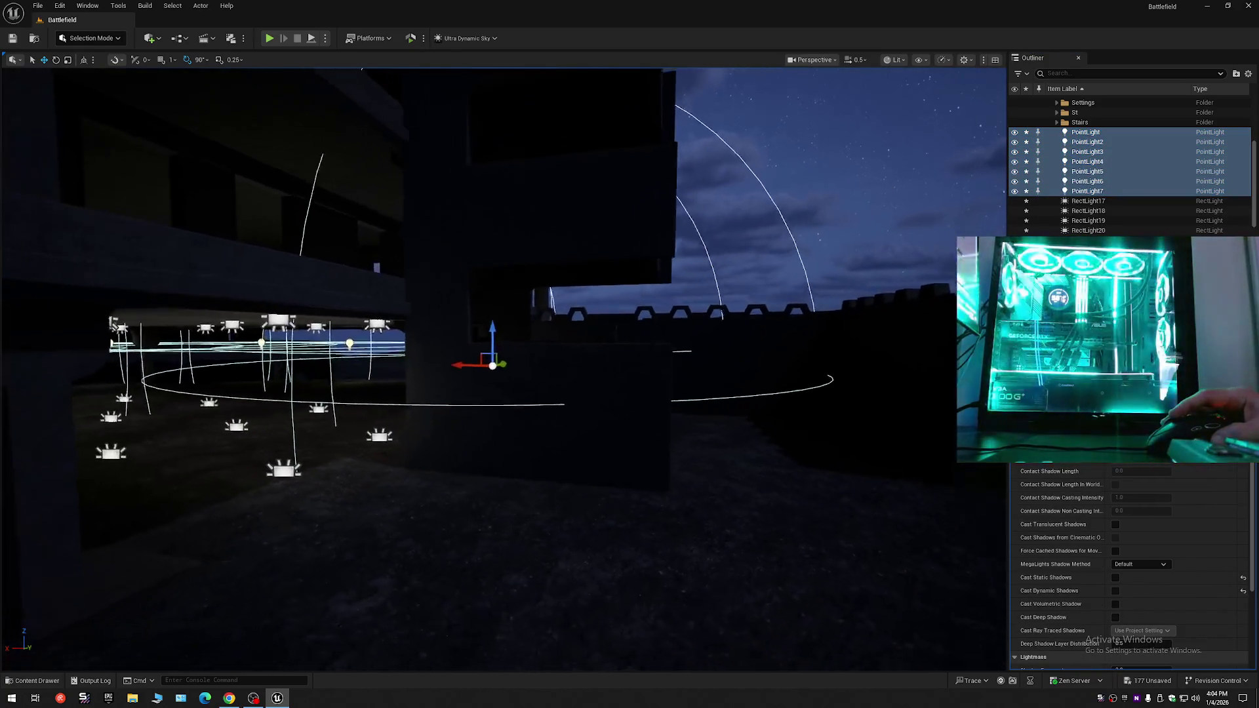
key(w)
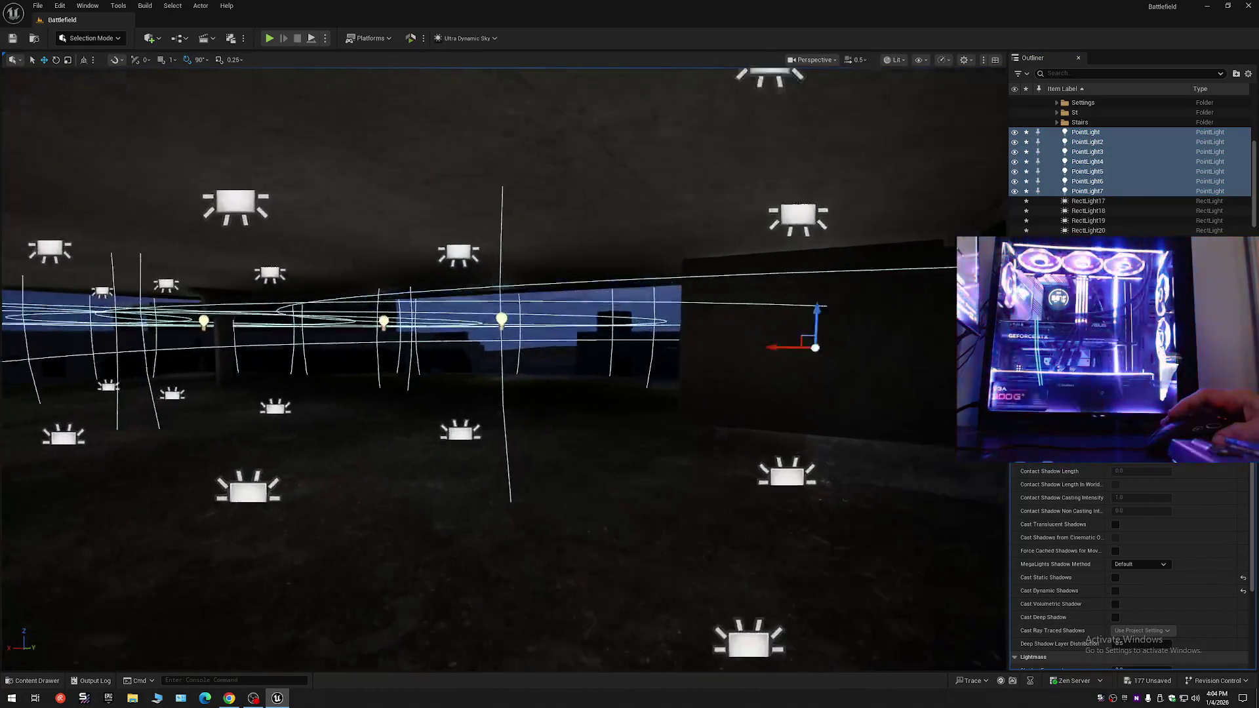
key(w)
scroll(503, 367, up, 2)
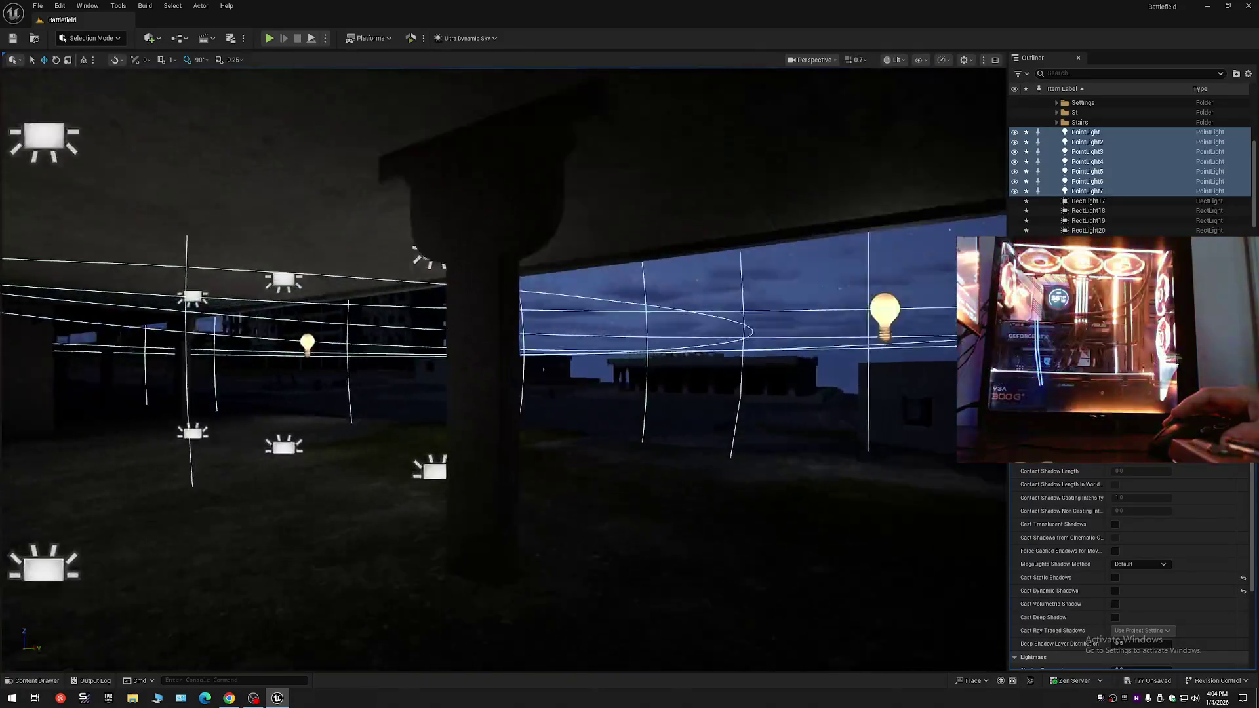
key(s)
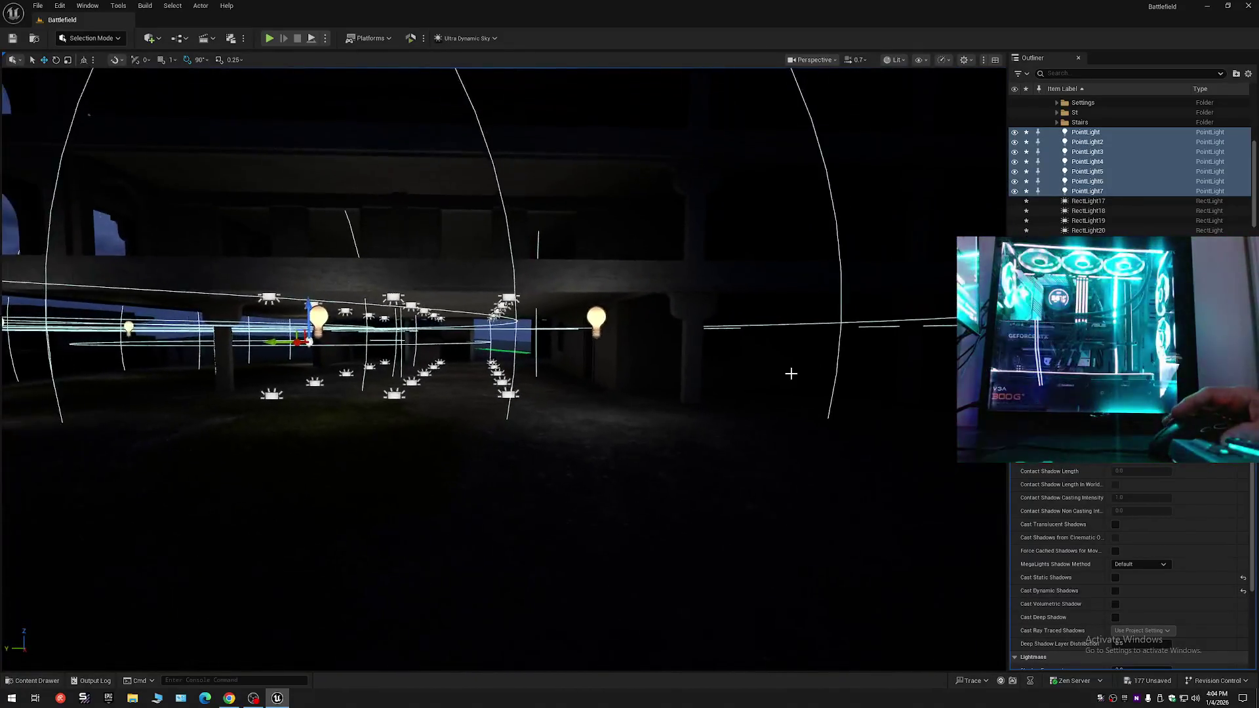
click(791, 373)
key(s)
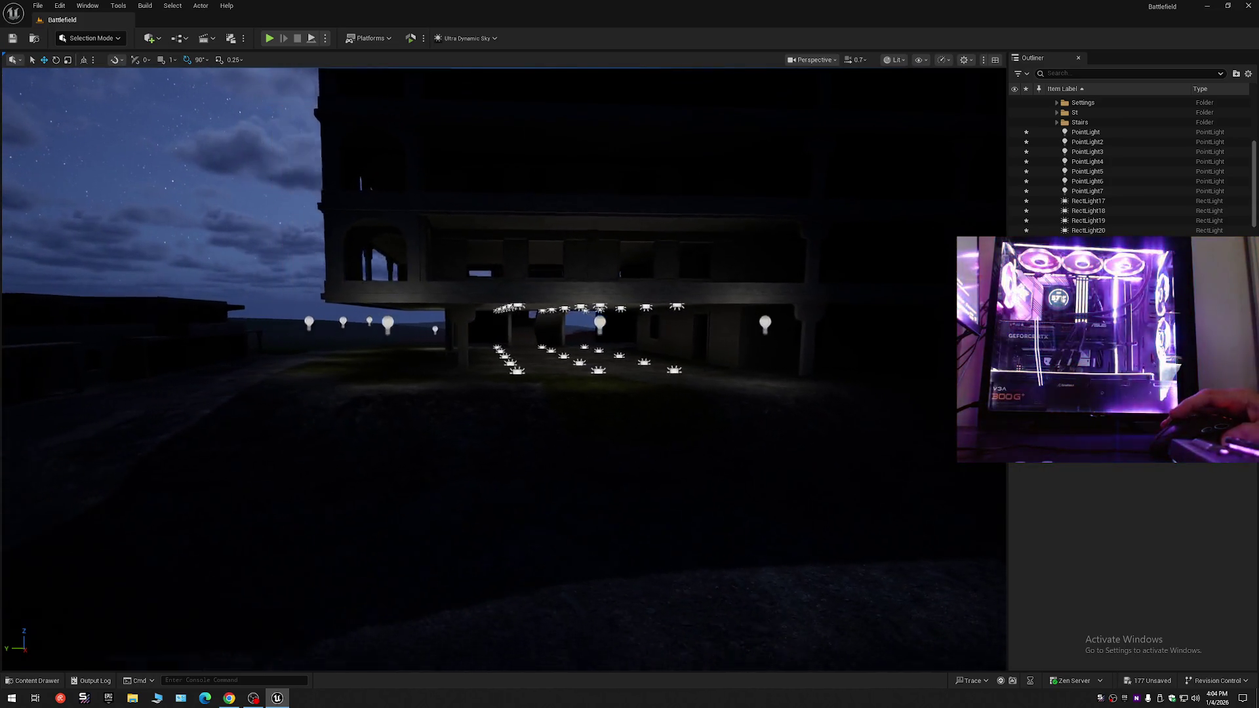
key(s)
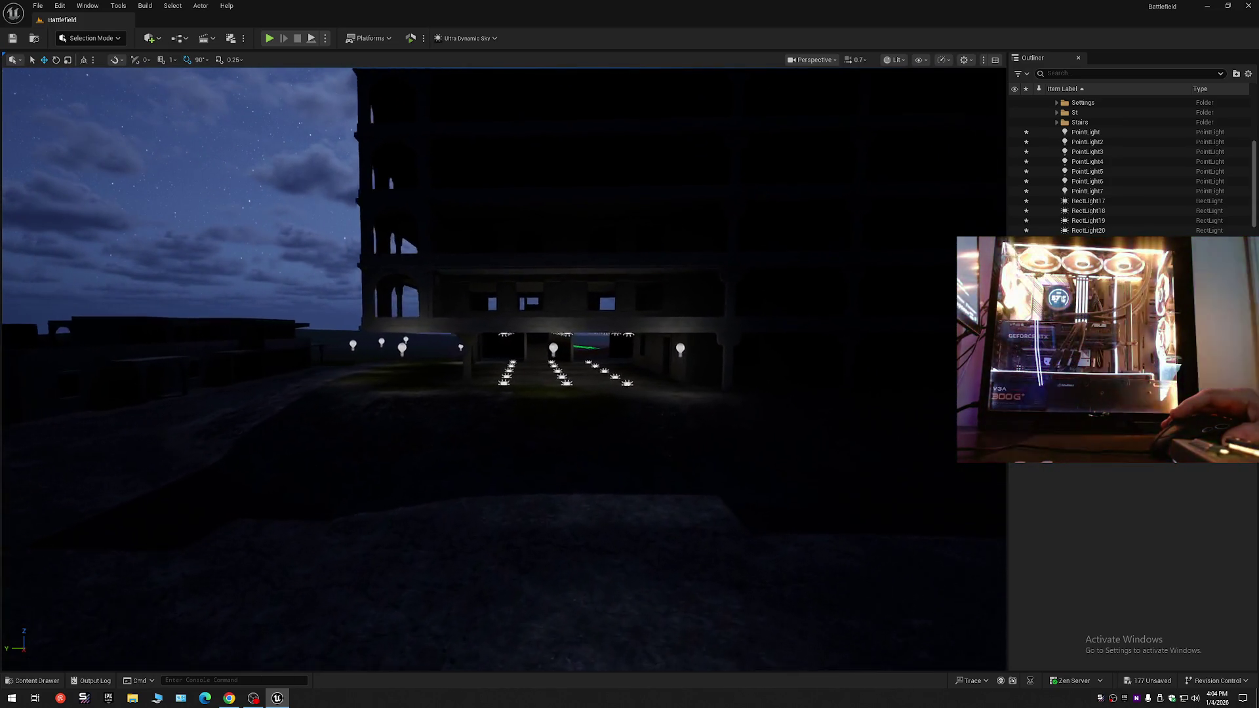
key(w)
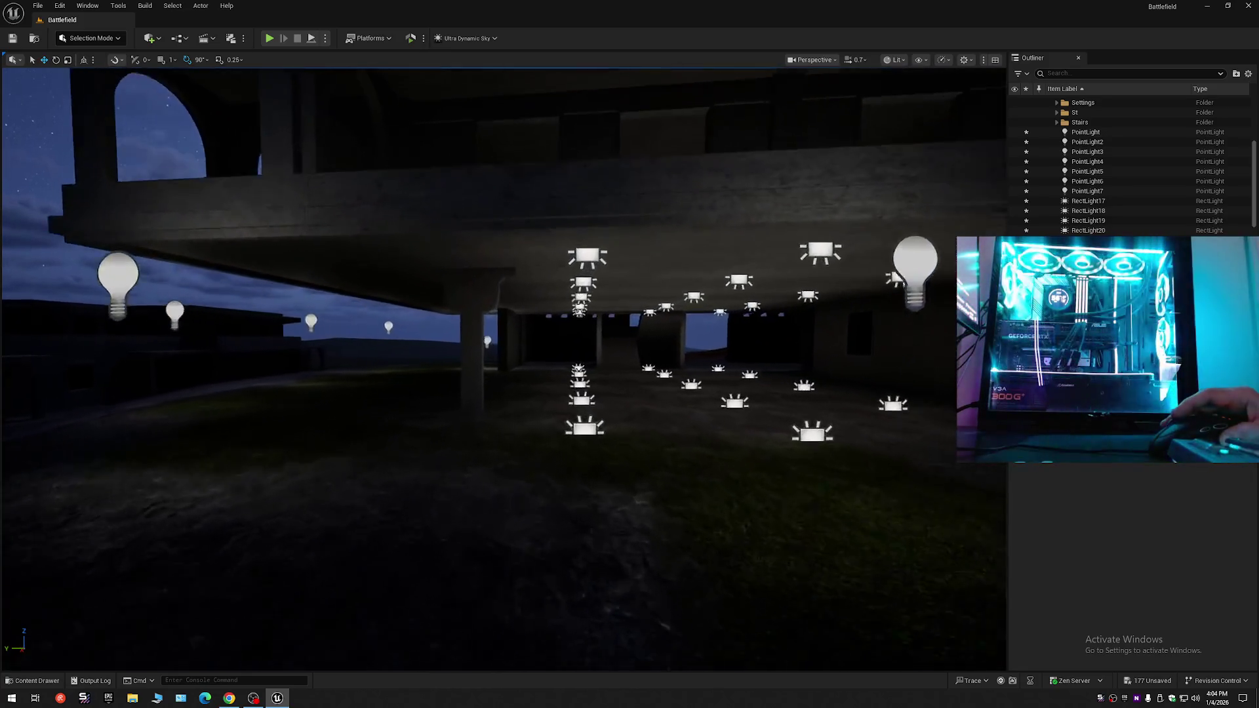
key(w)
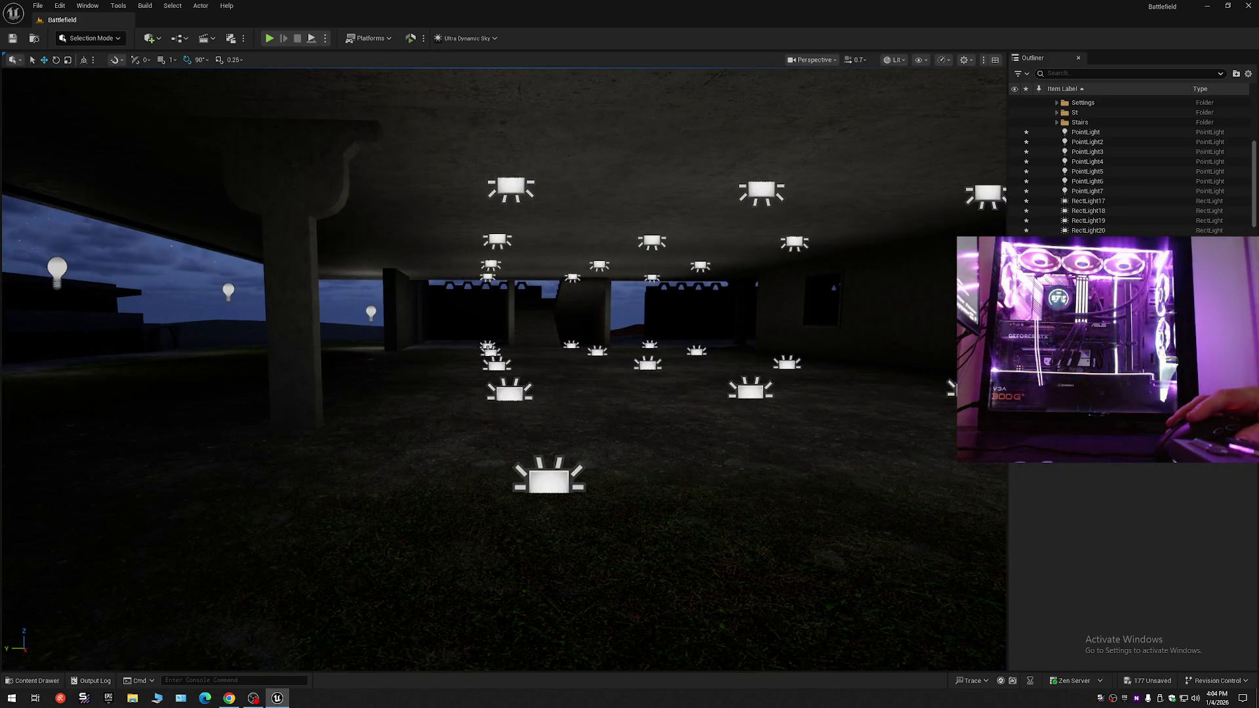
- Multi-select floor and ceiling rect lights, including RectLight35, RectLight28 and RectLight18
click(493, 364)
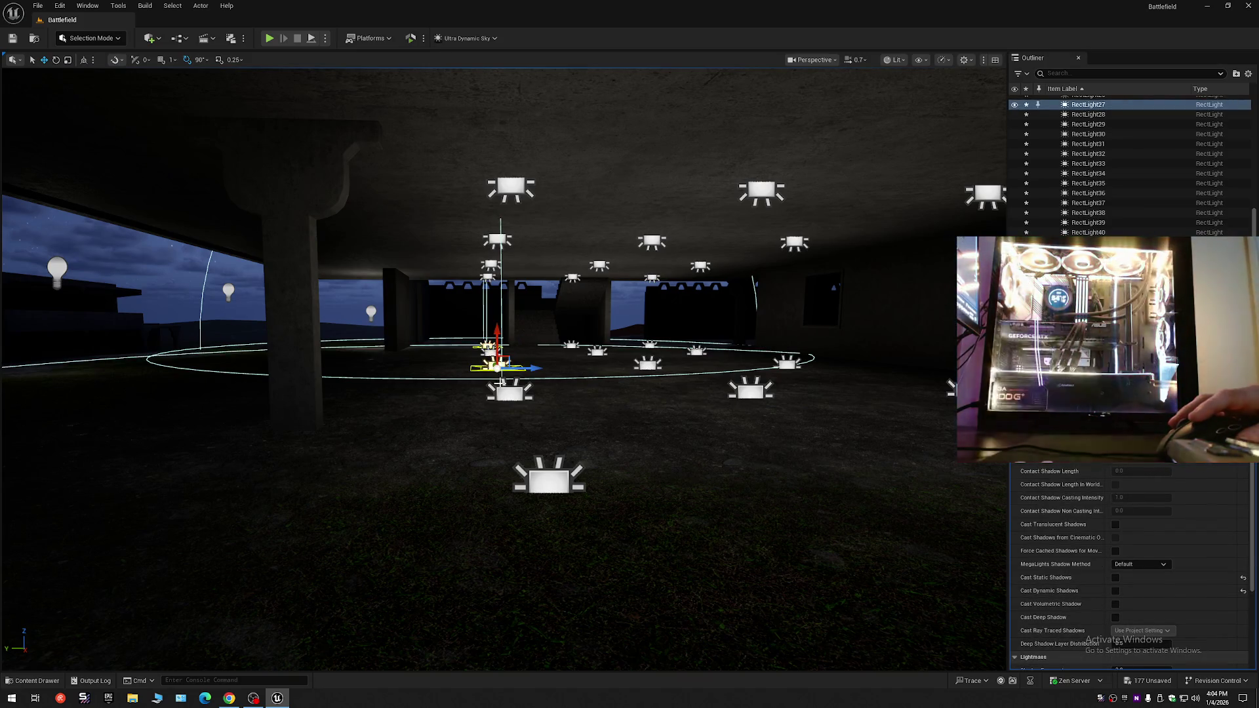
click(550, 476)
ctrl+click(510, 391)
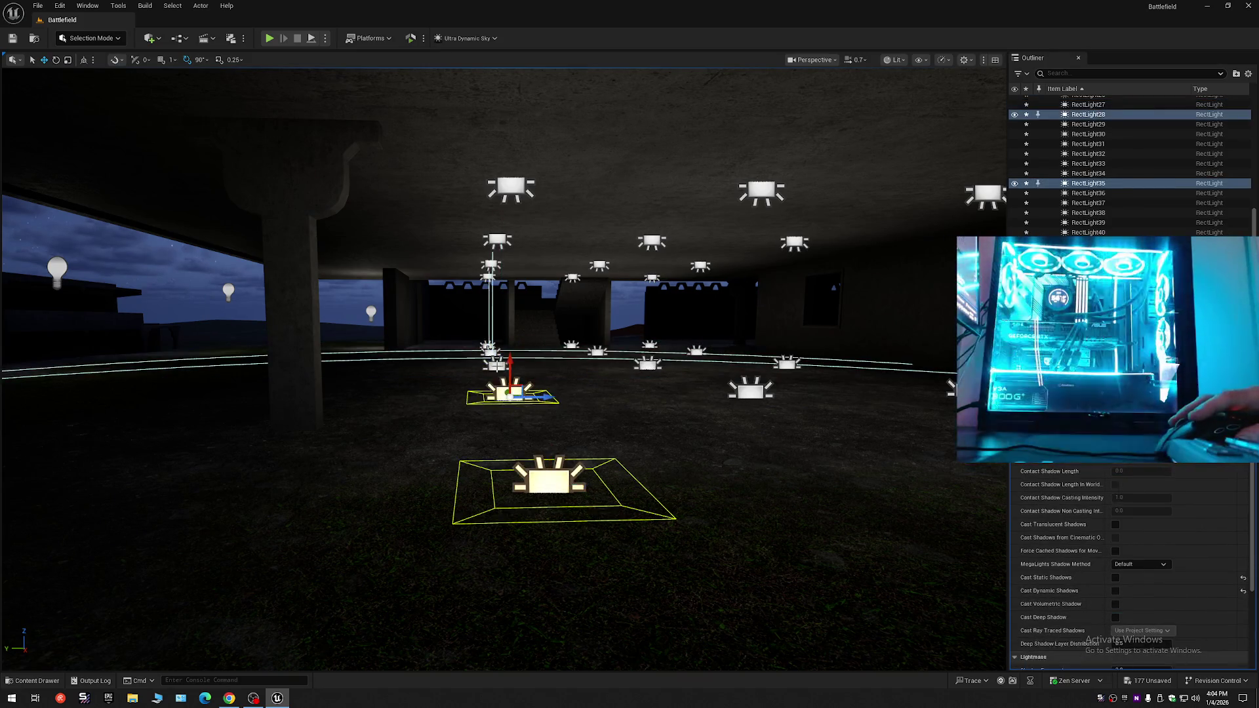
click(518, 188)
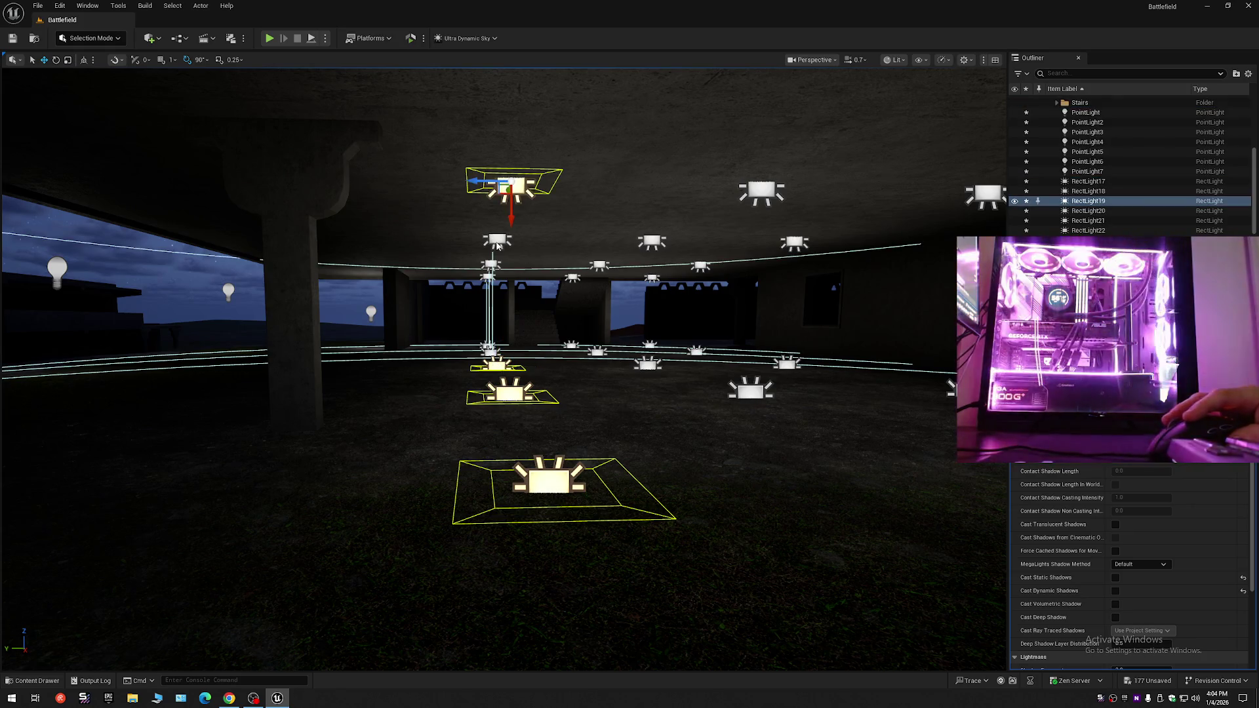
ctrl+click(497, 245)
drag(531, 245, 531, 217)
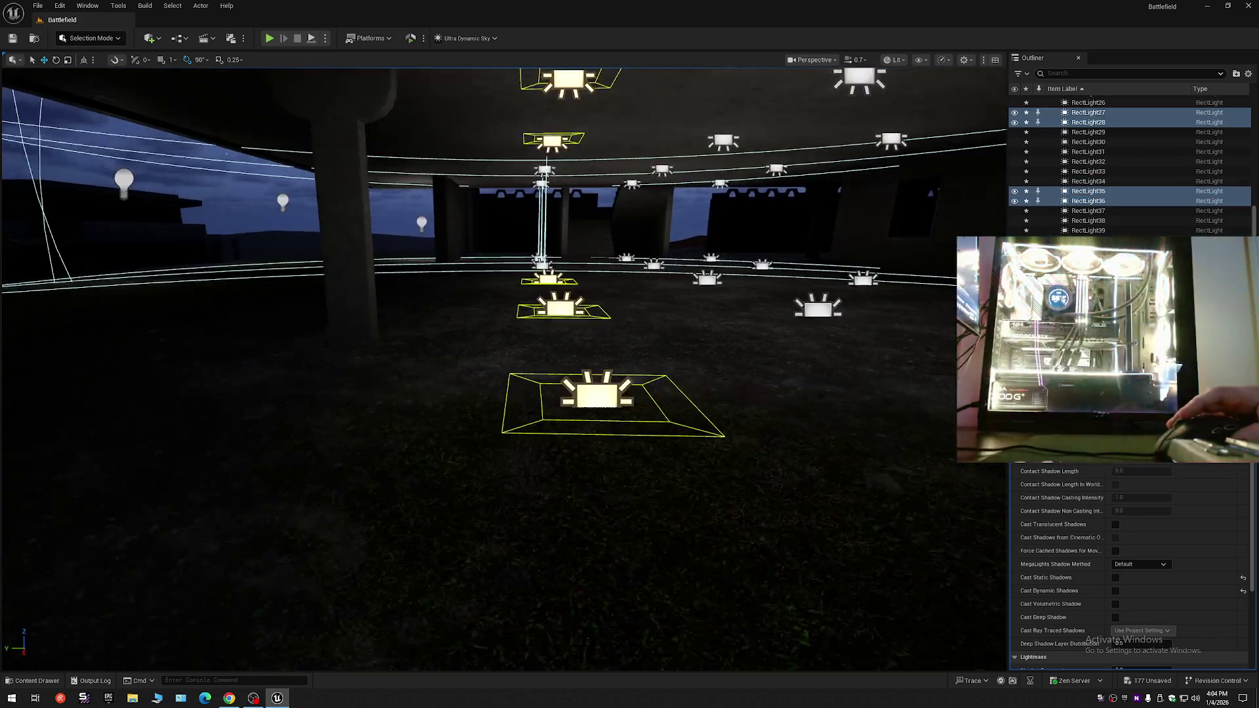
drag(537, 262, 537, 322)
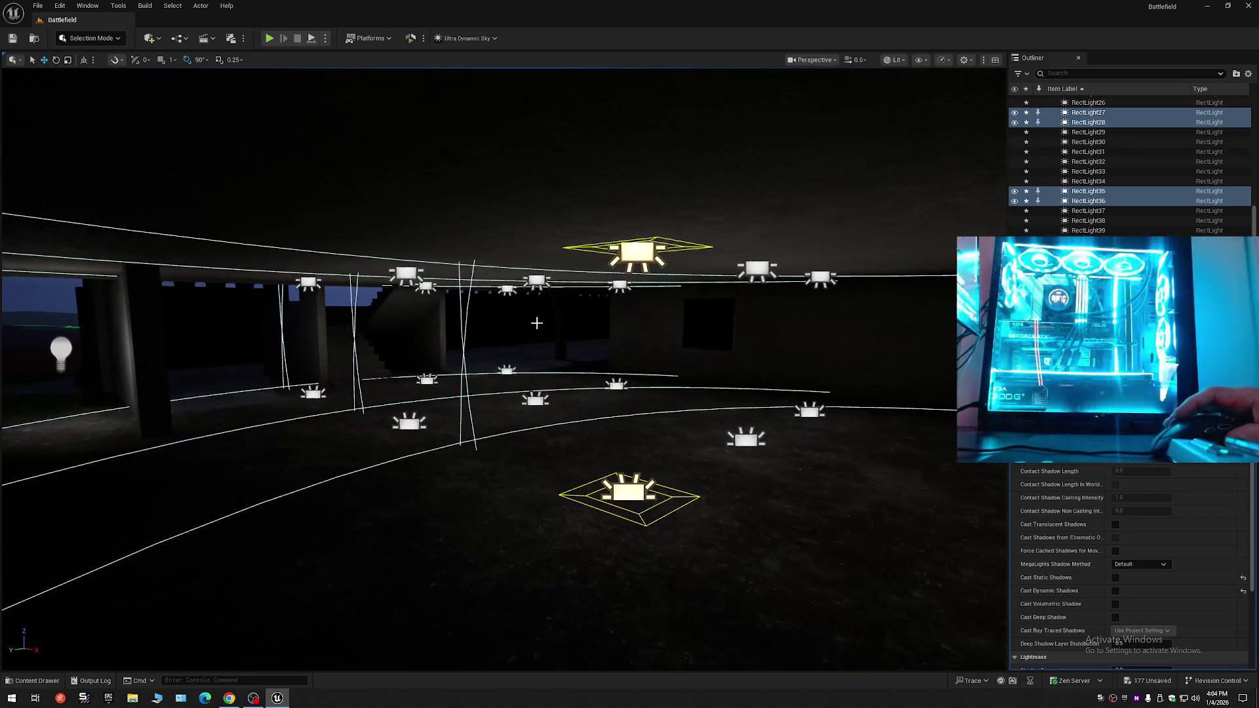
ctrl+click(308, 283)
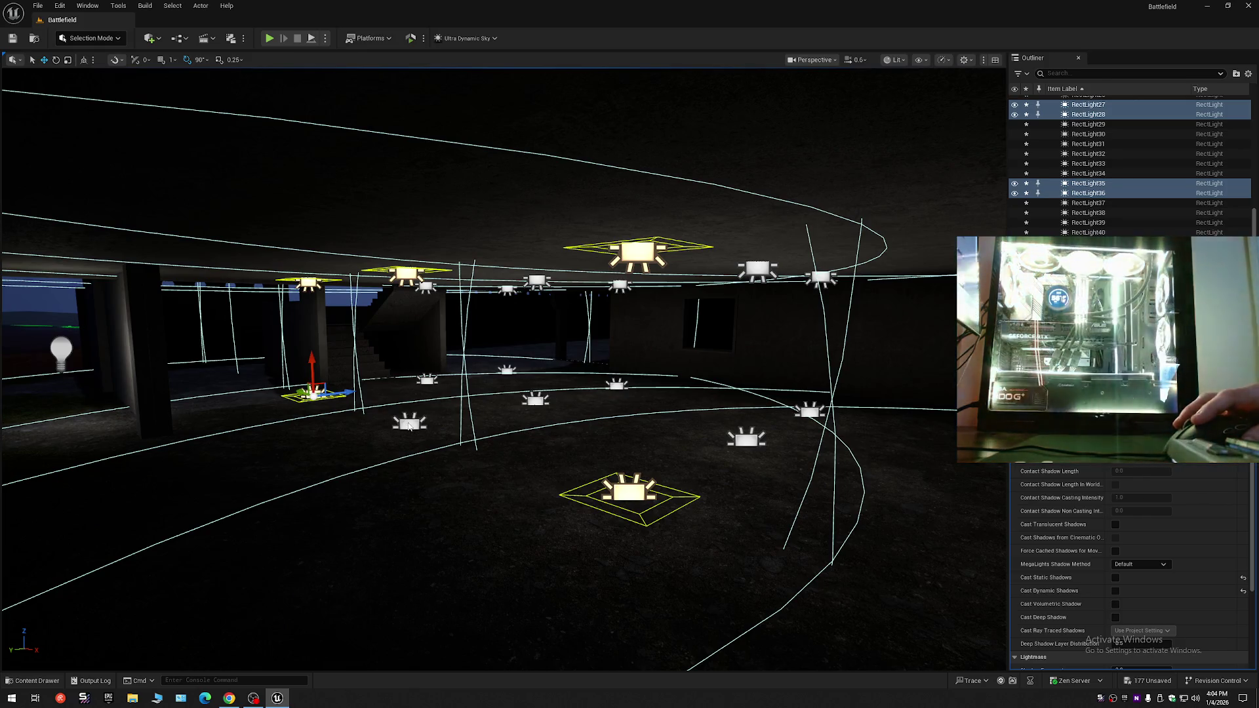
ctrl+click(409, 424)
mouse_move(409, 427)
mouse_down()
mouse_move(409, 380)
mouse_move(409, 420)
mouse_up()
- Duplicate them left as a new column RectLight47–50 and nudge the copies slightly right
mouse_move(616, 473)
alt+mouse_down()
mouse_move(487, 474)
mouse_move(487, 512)
alt+mouse_up()
mouse_move(564, 482)
mouse_down()
mouse_move(544, 485)
mouse_move(564, 482)
mouse_up()
mouse_move(523, 402)
mouse_down()
mouse_move(558, 403)
mouse_move(517, 383)
mouse_move(462, 314)
mouse_move(506, 291)
mouse_up()
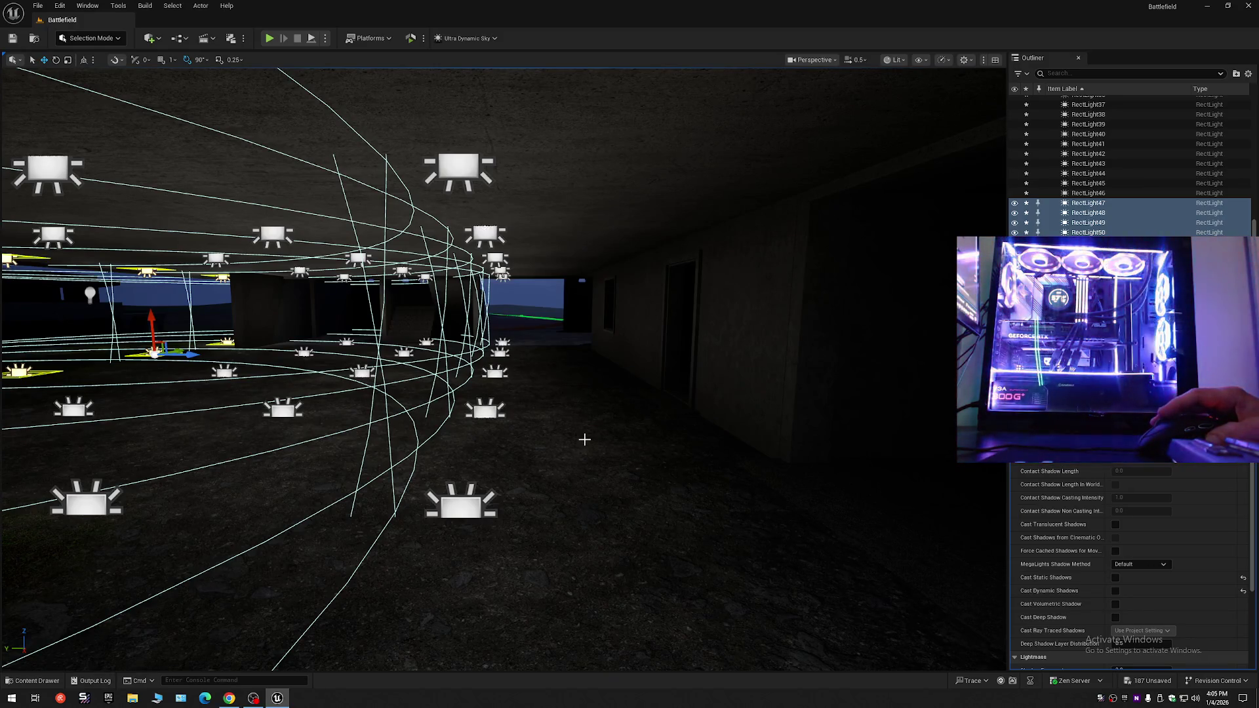
drag(588, 445, 503, 427)
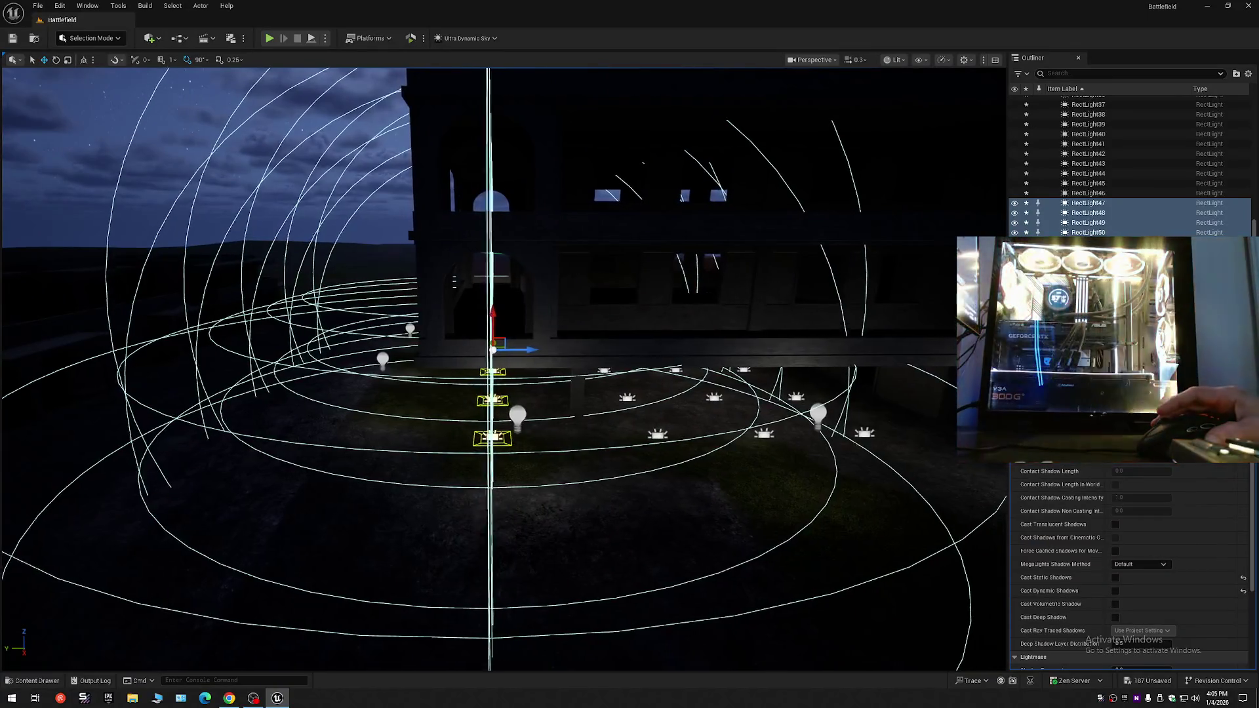
drag(503, 428, 498, 428)
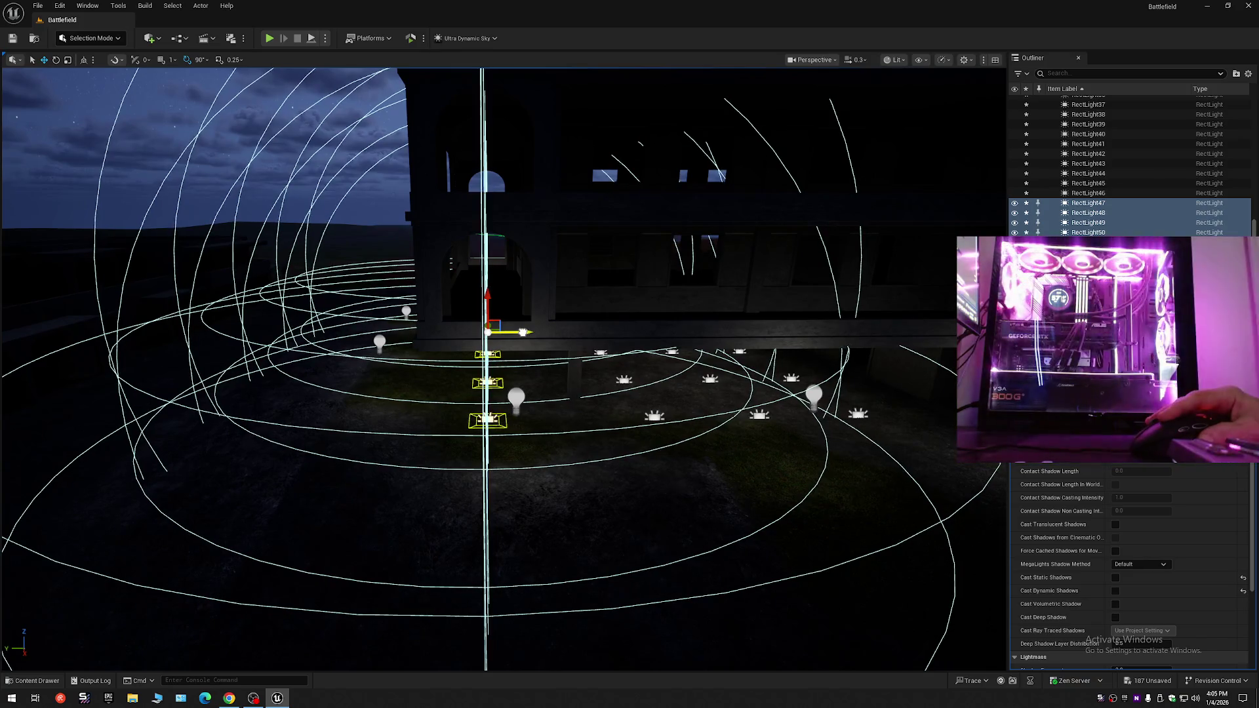
drag(498, 427, 478, 428)
scroll(485, 427, up, 2)
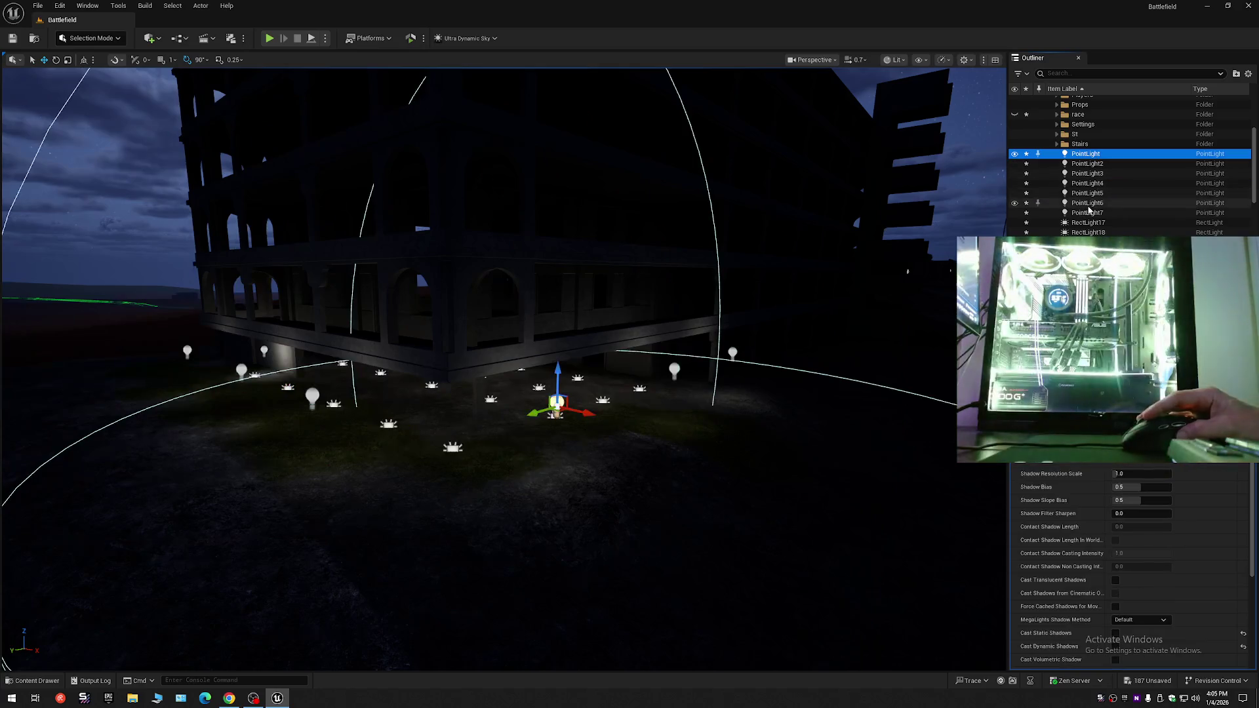
shift+click(1081, 212)
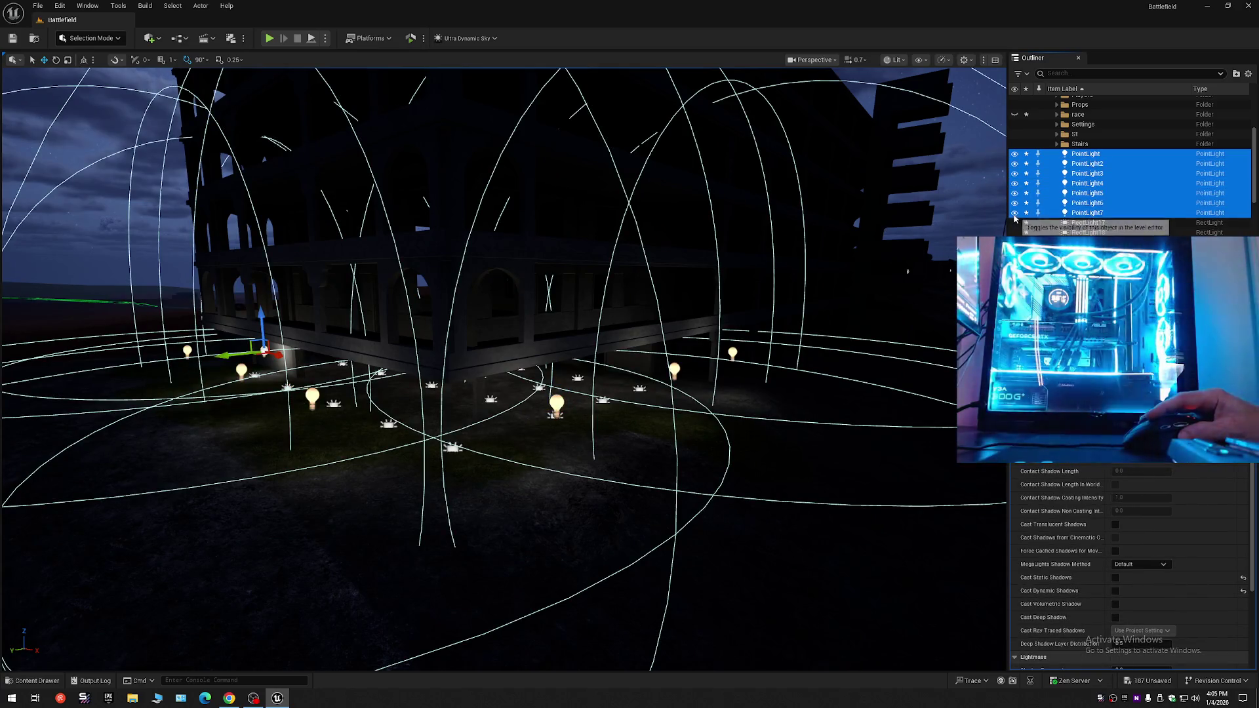
click(1014, 214)
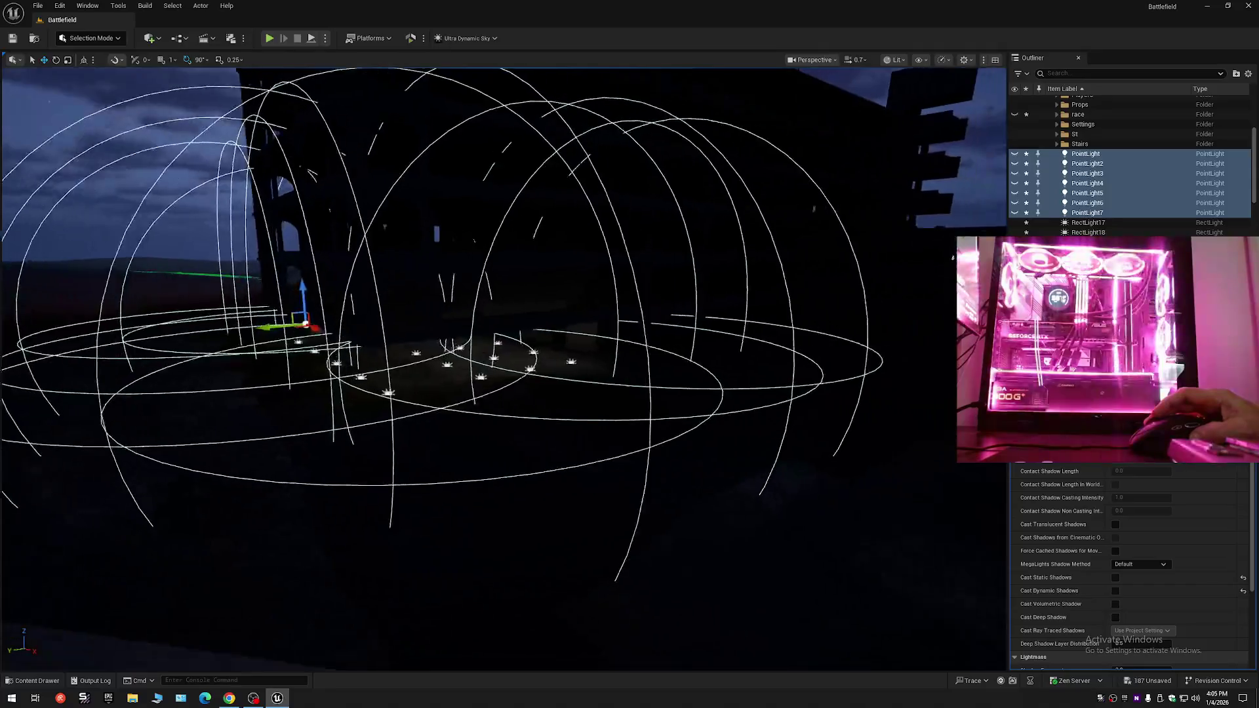
drag(811, 298, 852, 297)
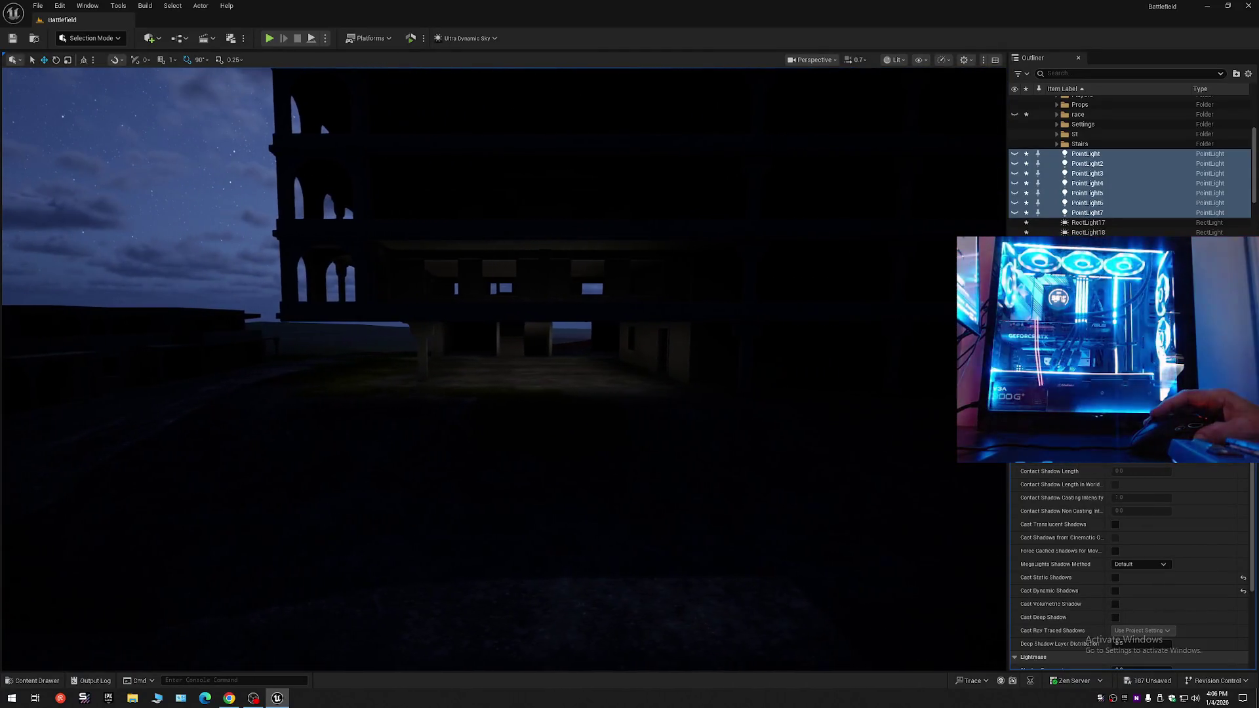
key(w)
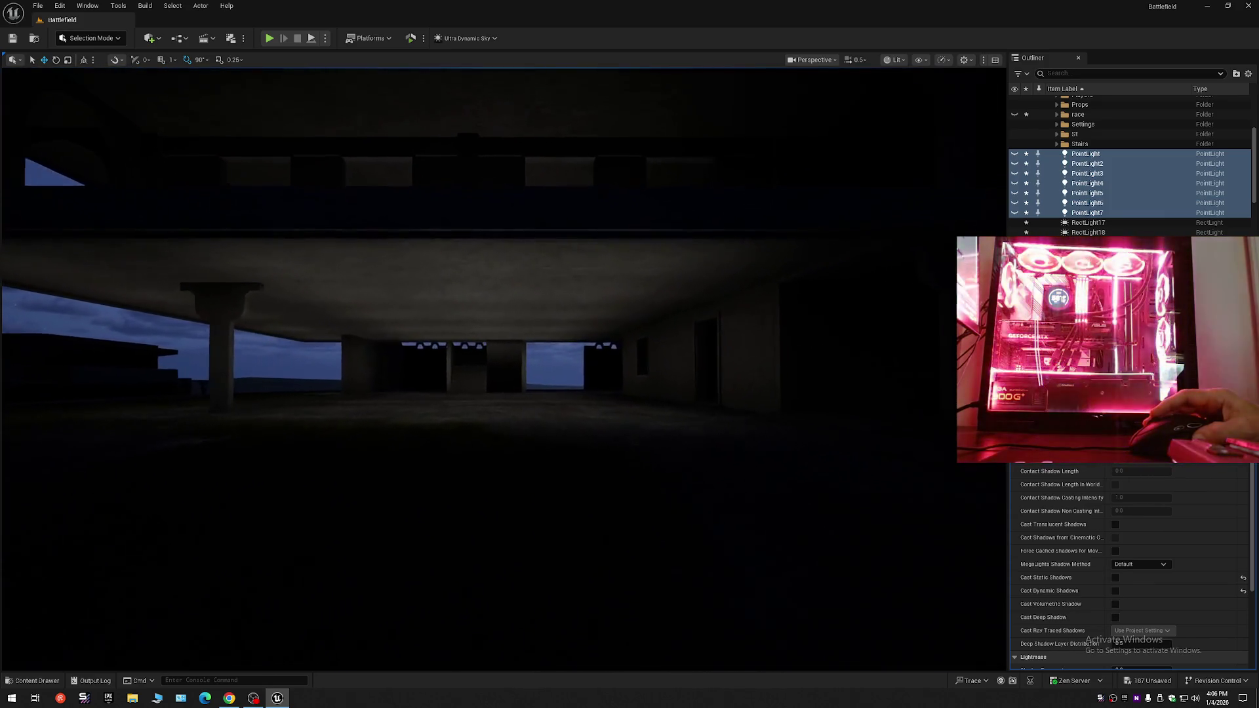
key(w)
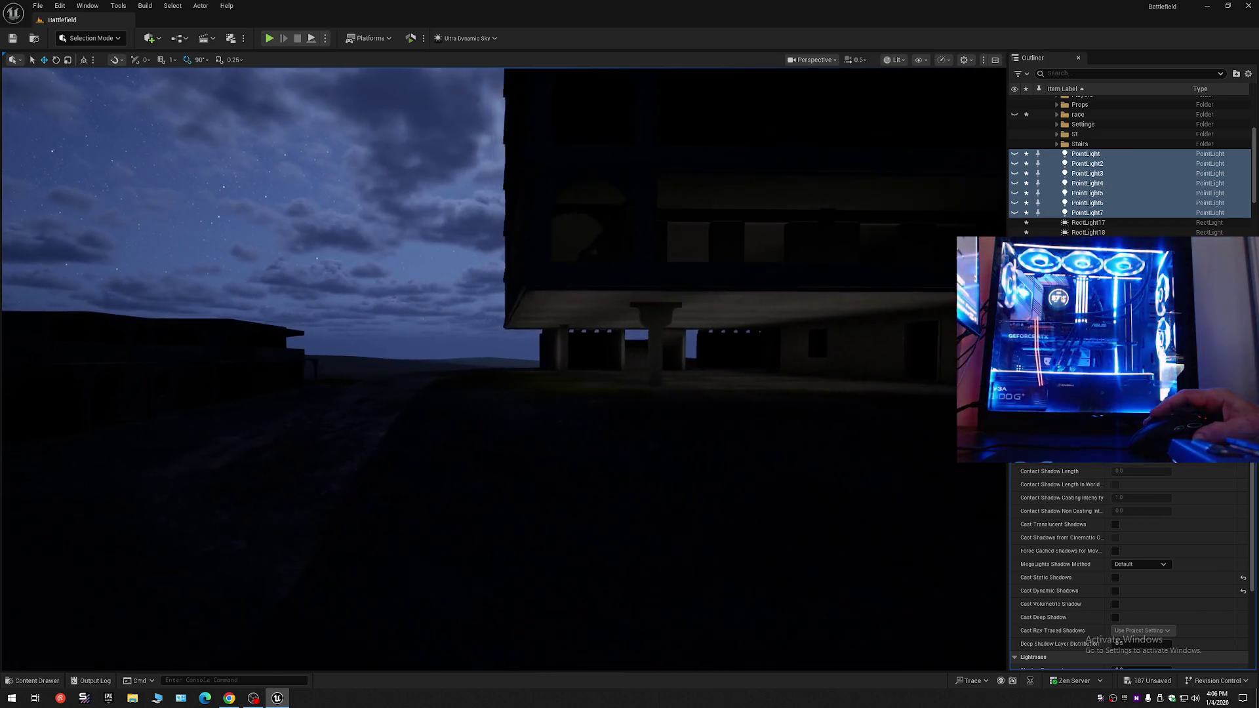
scroll(503, 367, up, 1)
scroll(503, 367, down, 2)
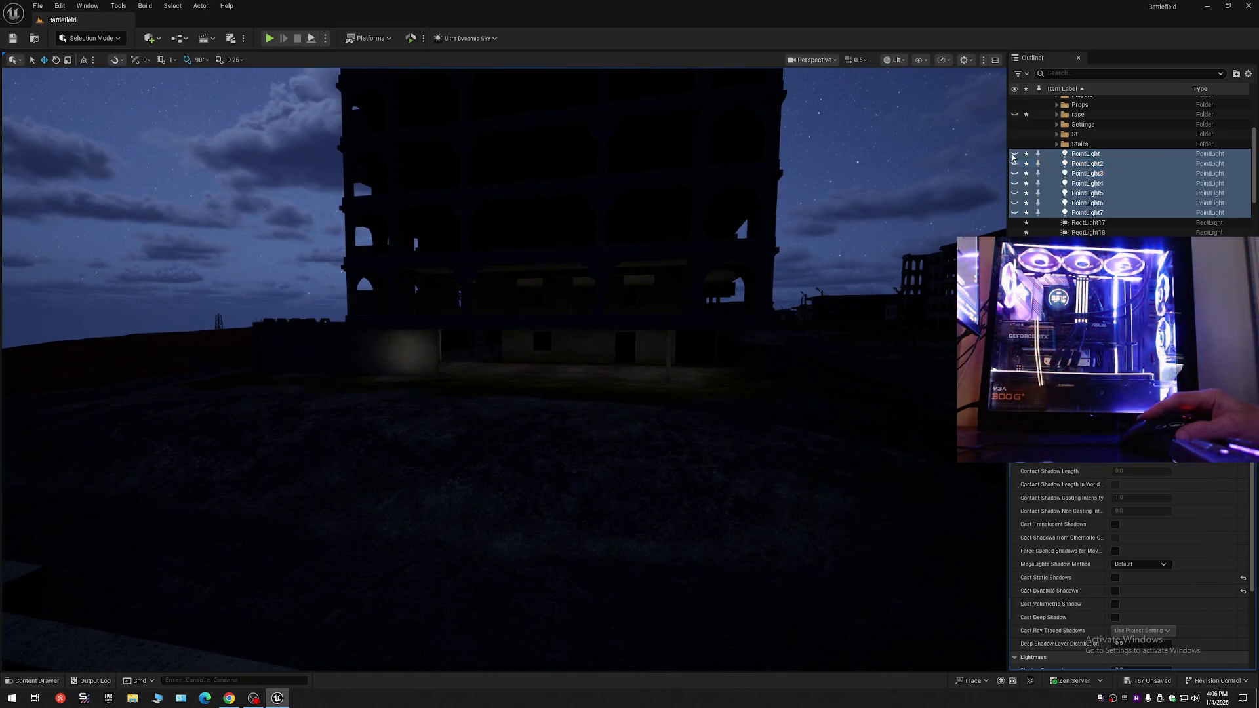
key(Escape)
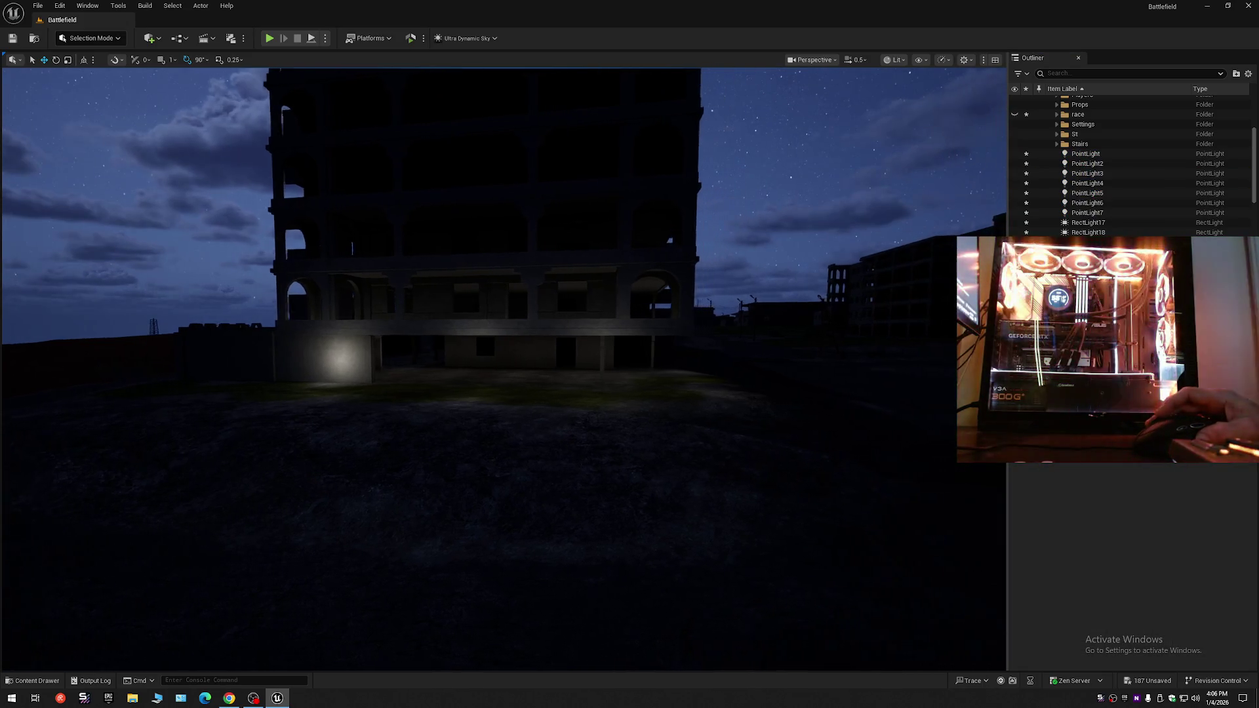
scroll(504, 367, up, 1)
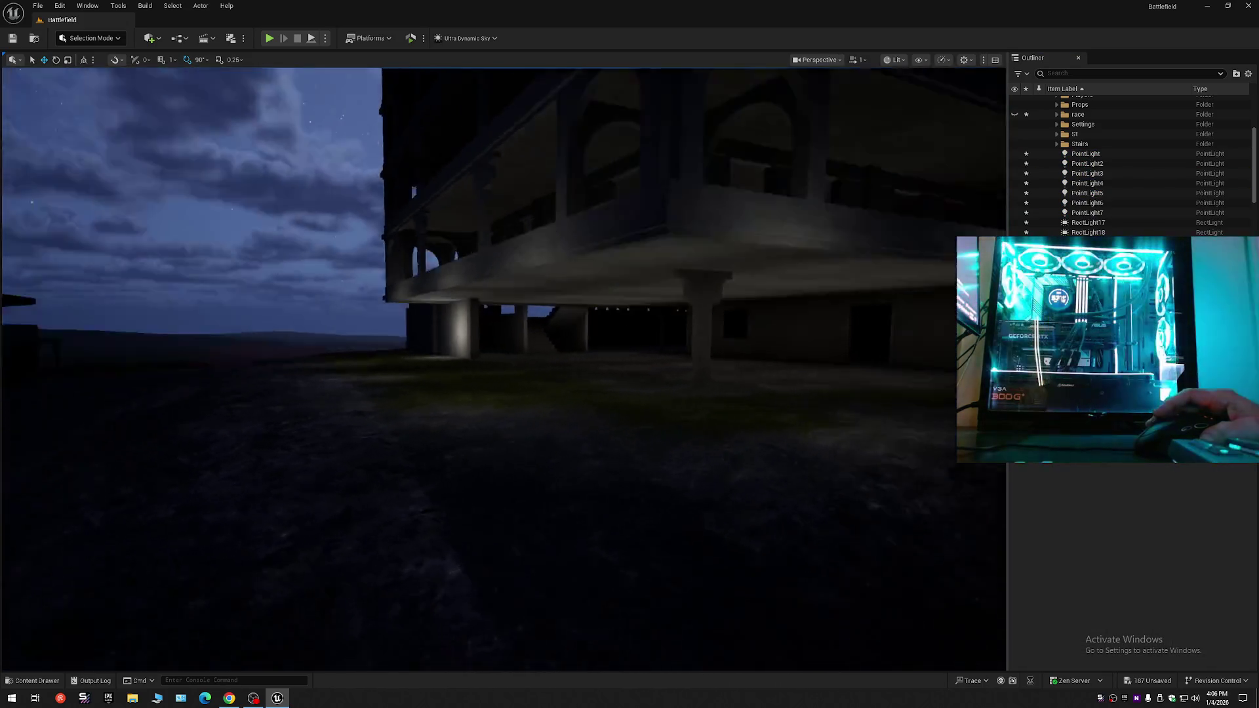
key(s)
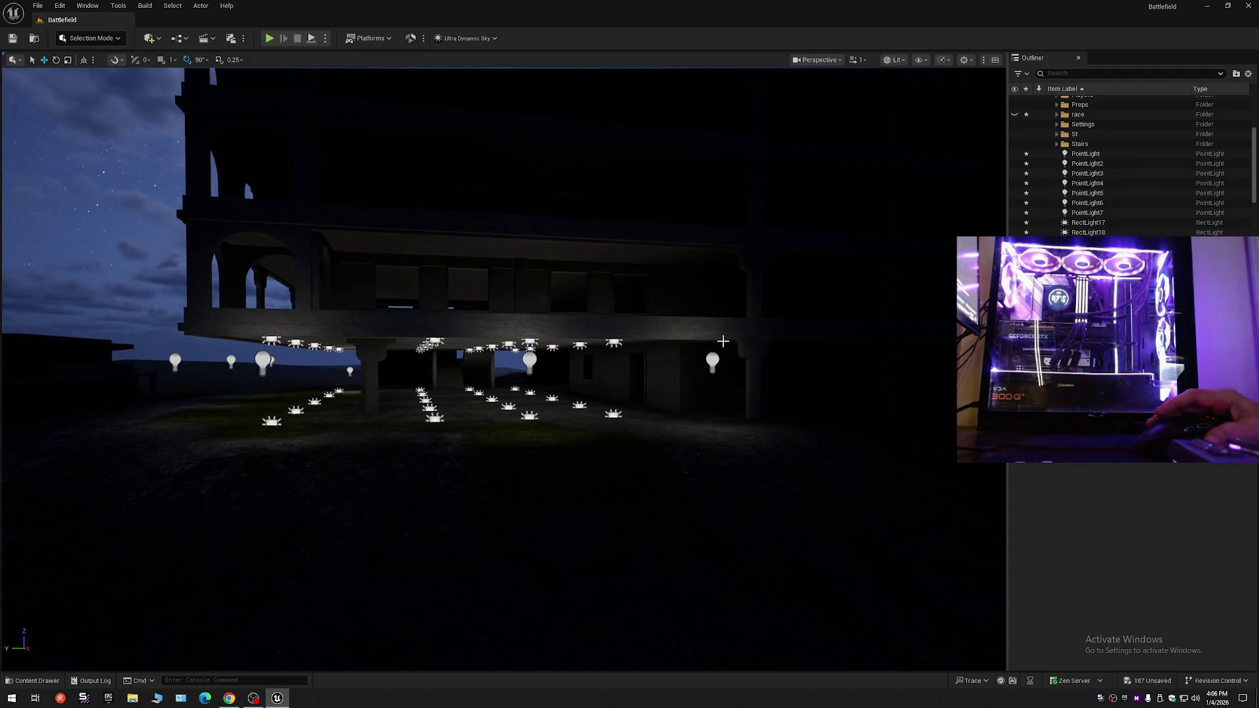
key(d)
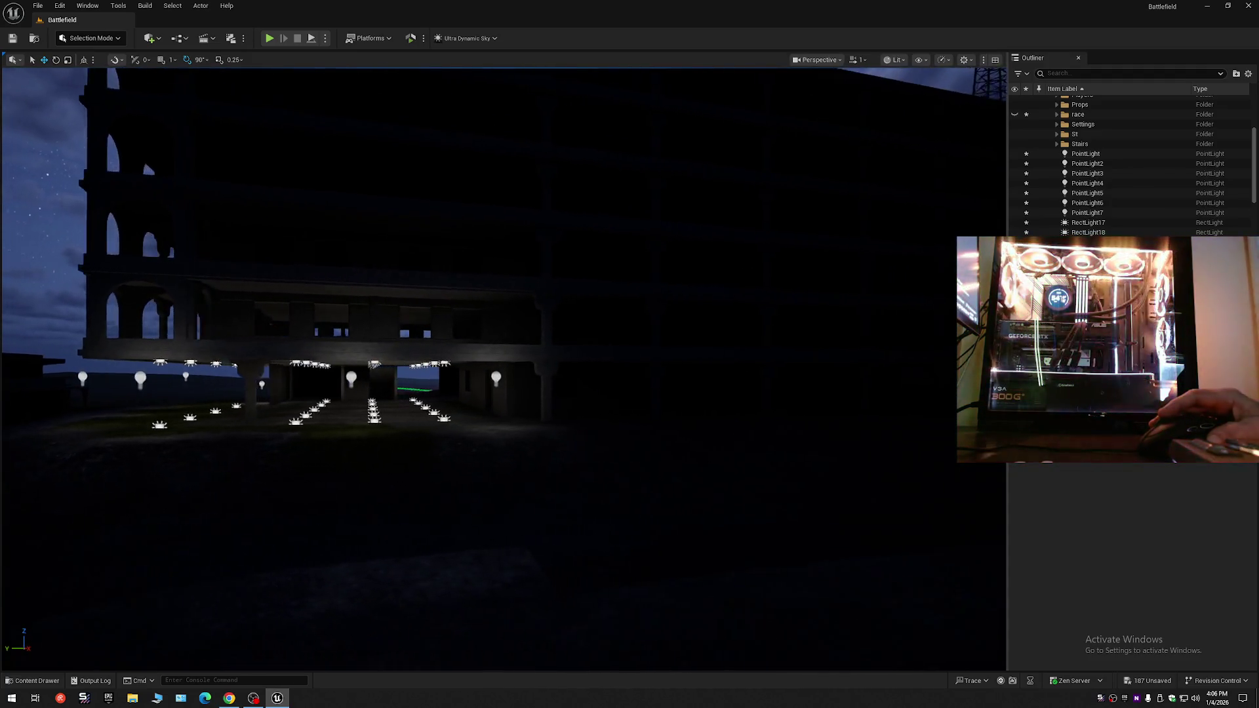
key(w)
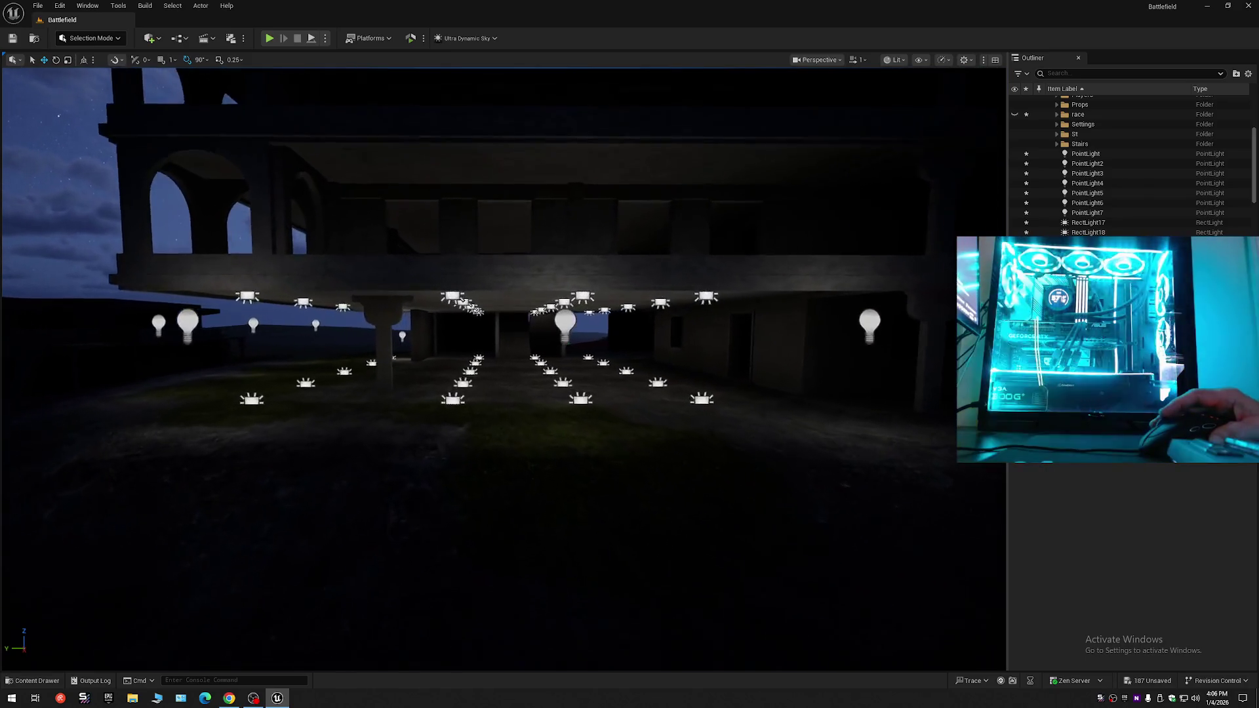
key(s)
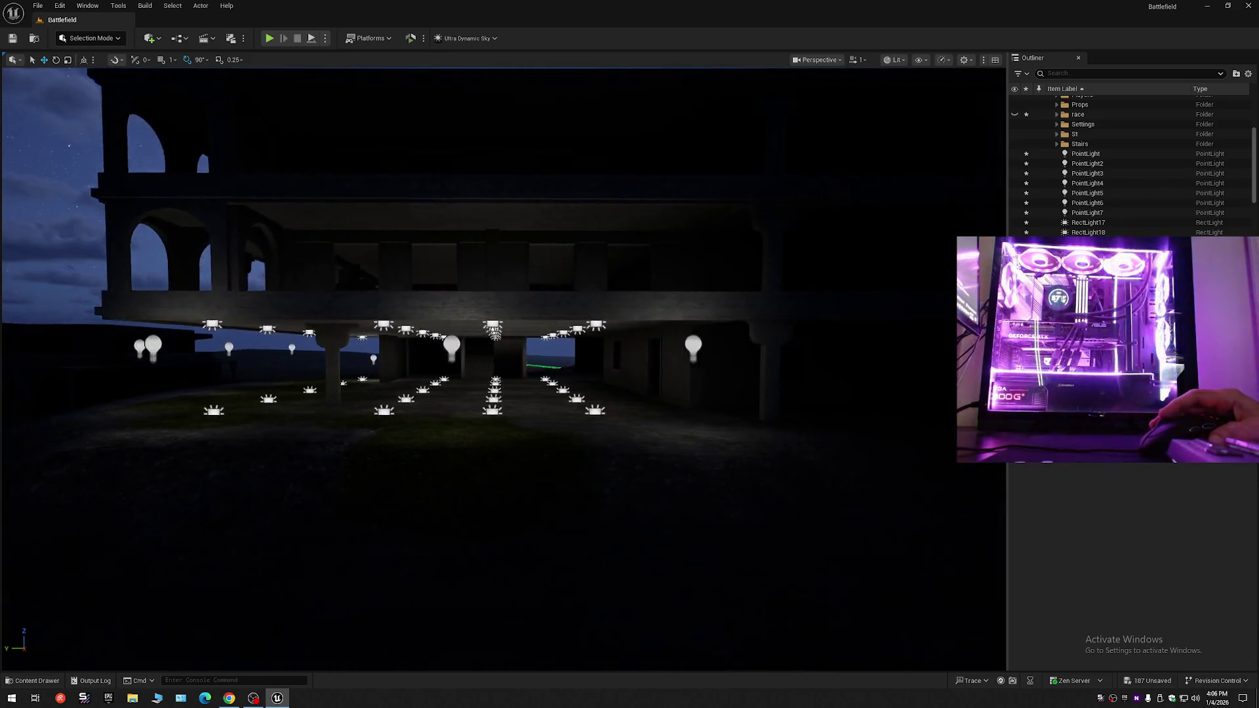
key(d)
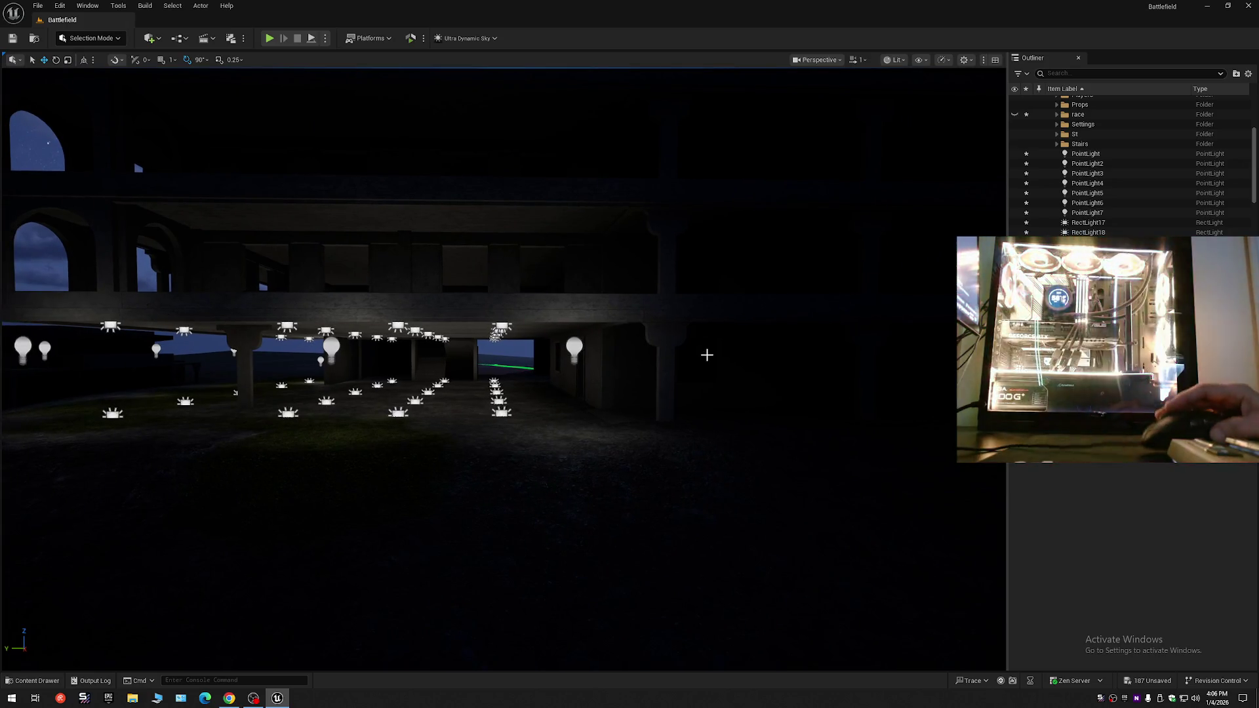
key(w)
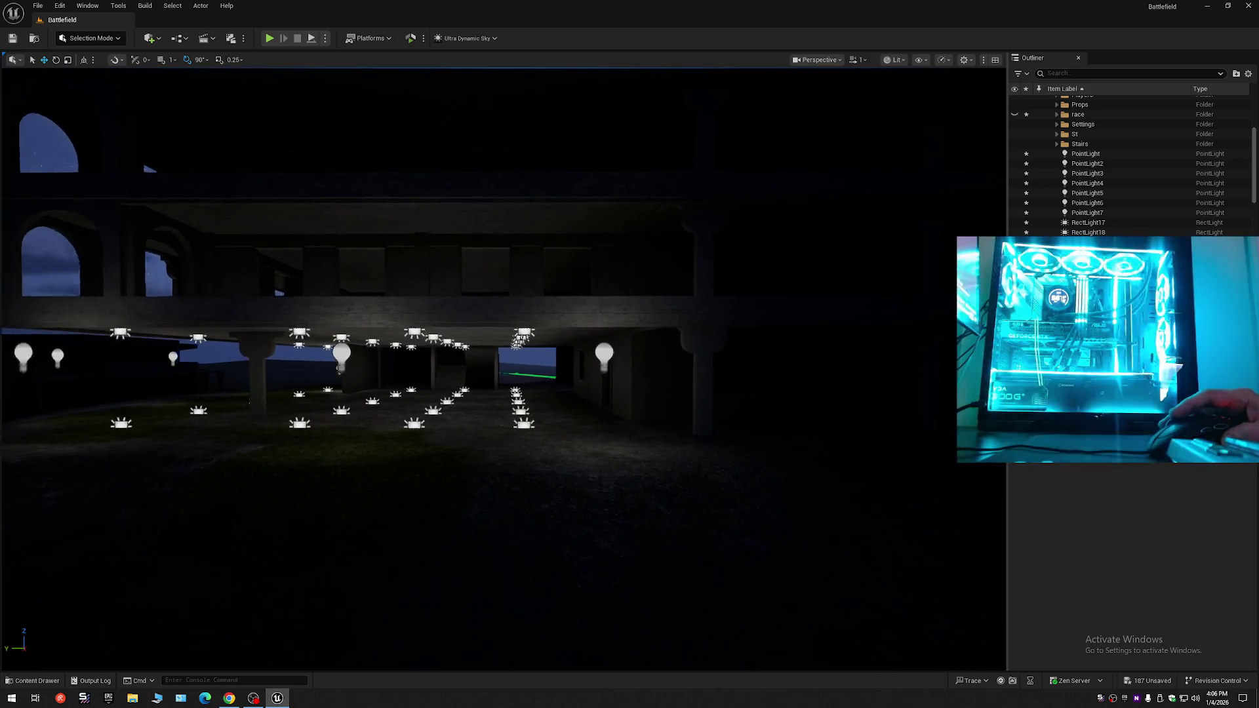
key(w)
scroll(503, 367, down, 1)
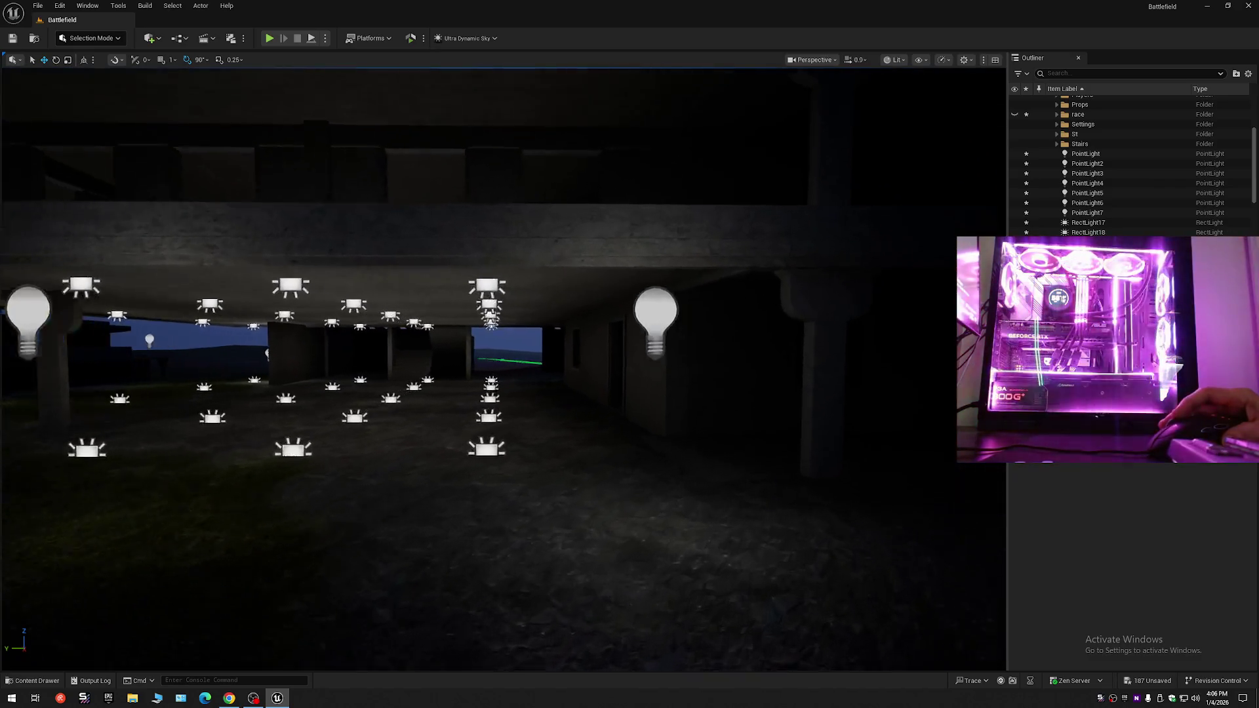
key(w)
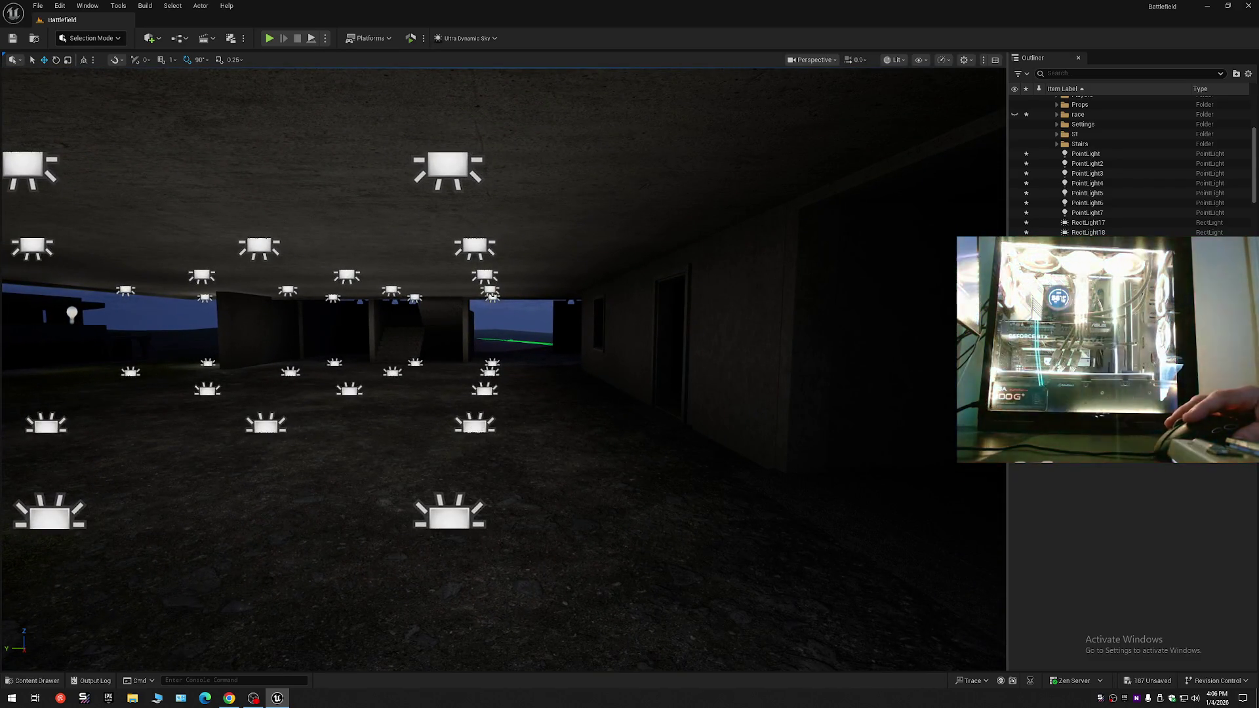
- Select several ground and centre rect lights under the overhang along the colonnade
click(477, 425)
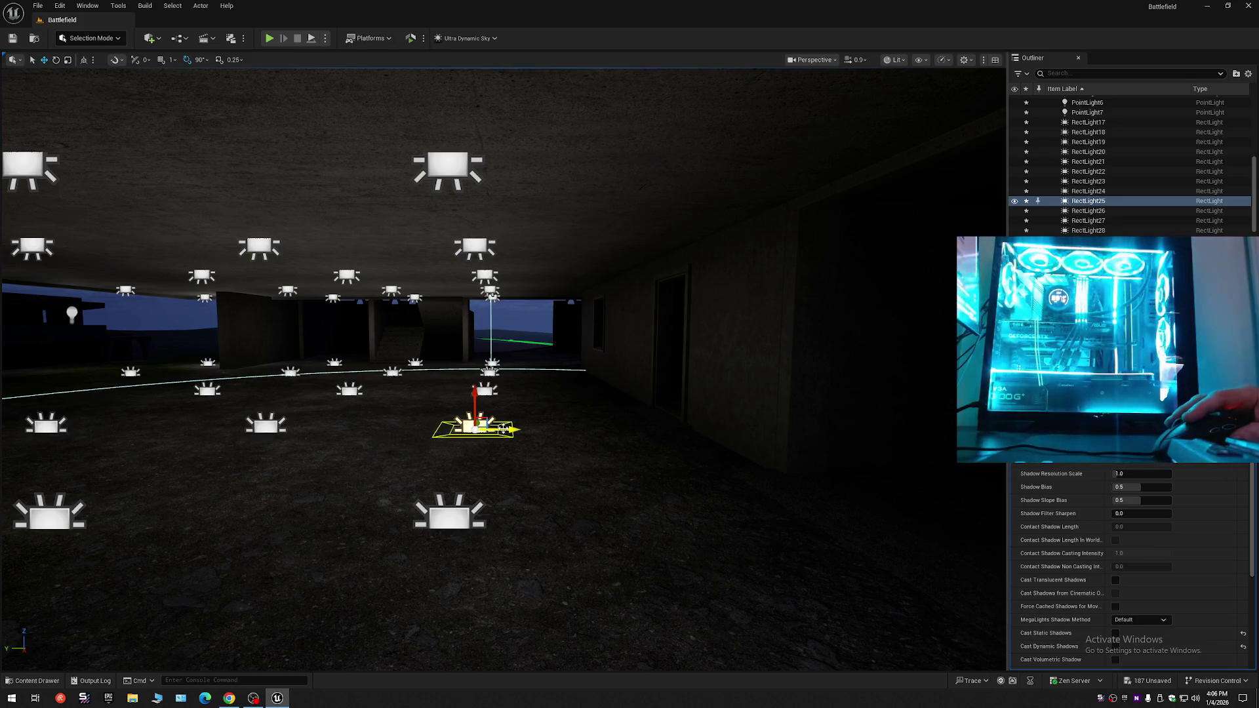
key(s)
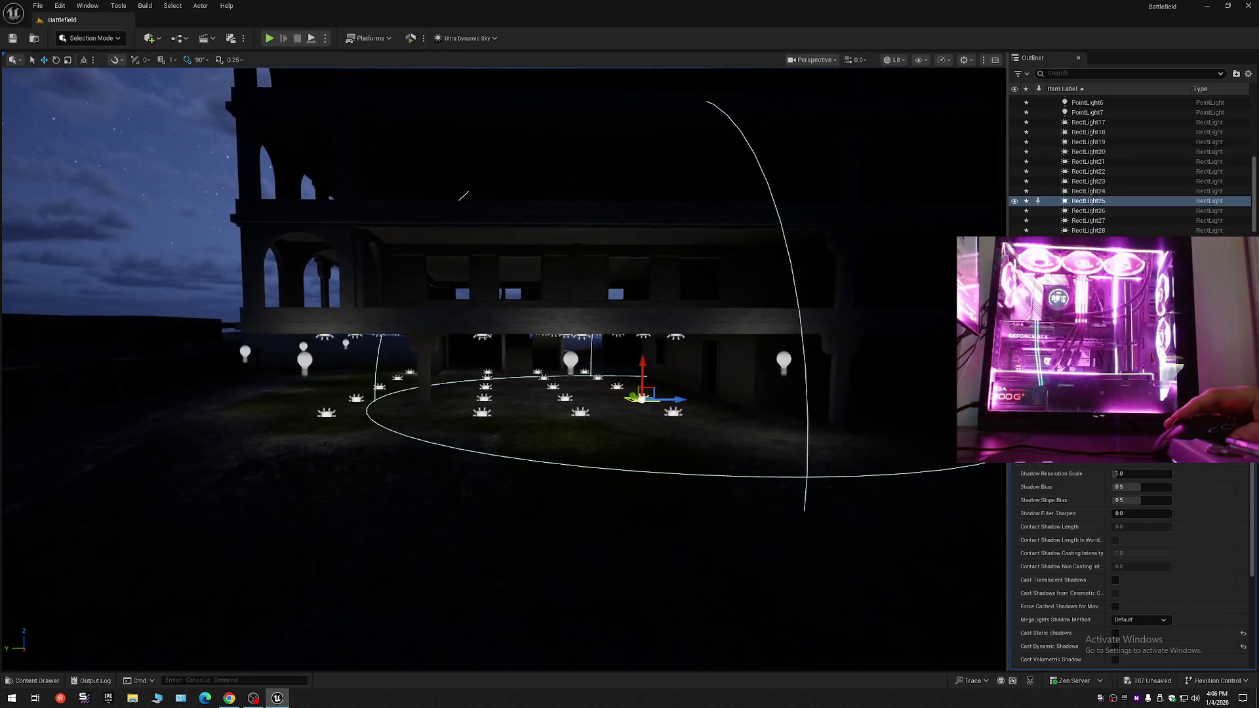
click(325, 413)
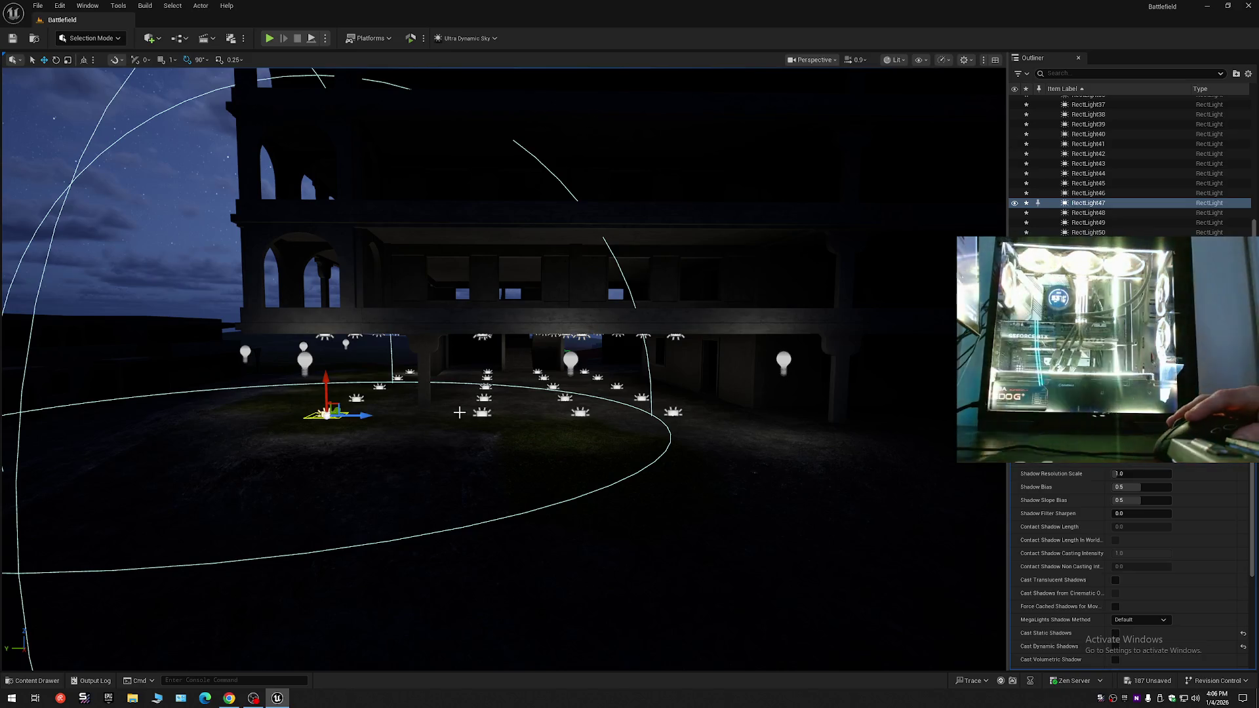
ctrl+click(483, 415)
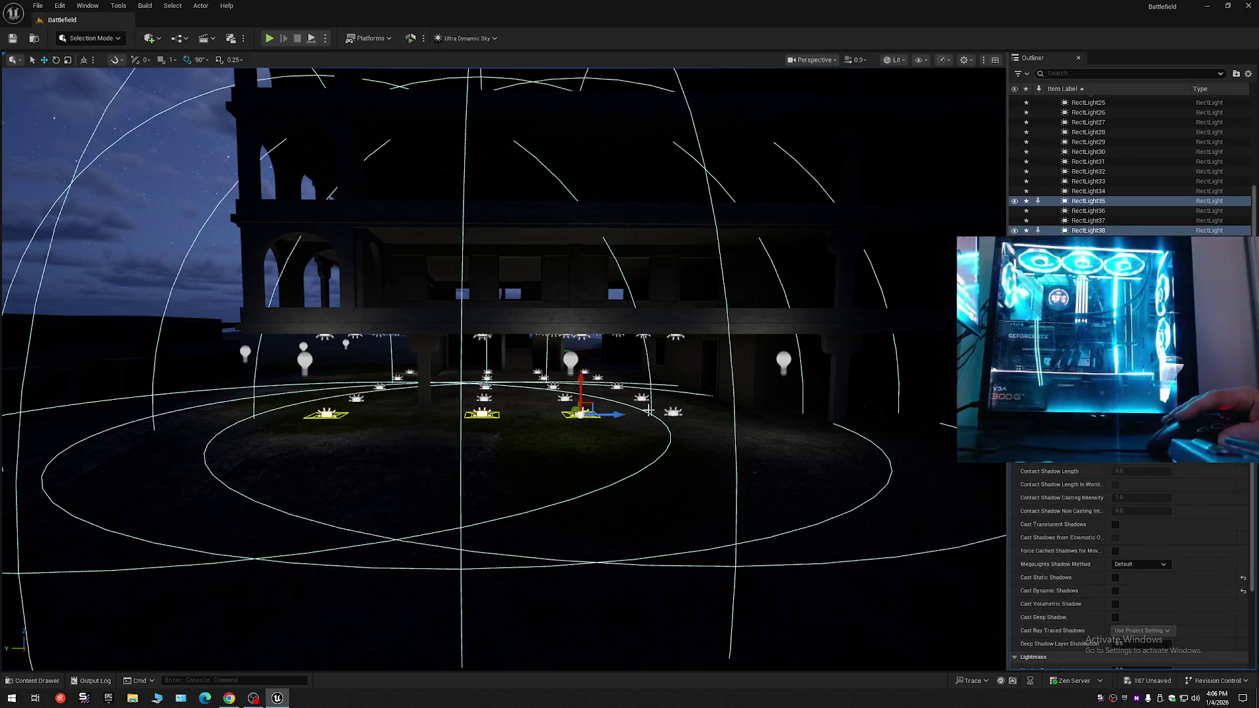
key(w)
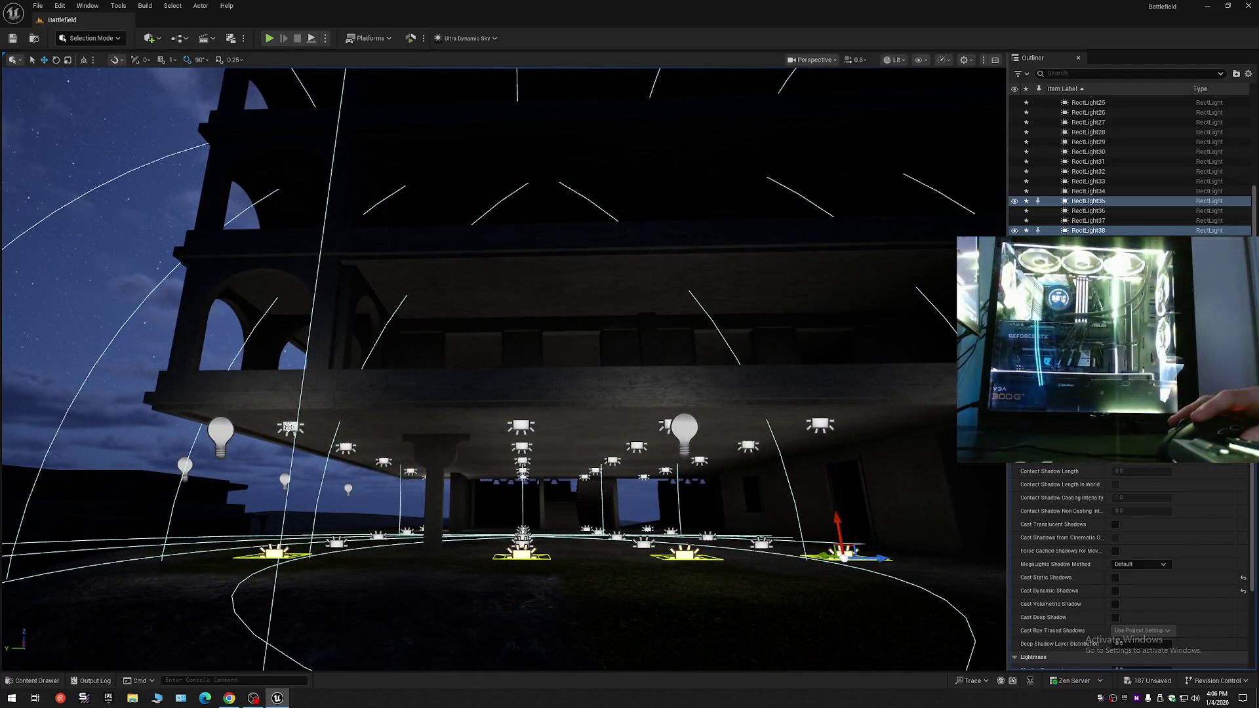
ctrl+click(288, 427)
ctrl+click(521, 425)
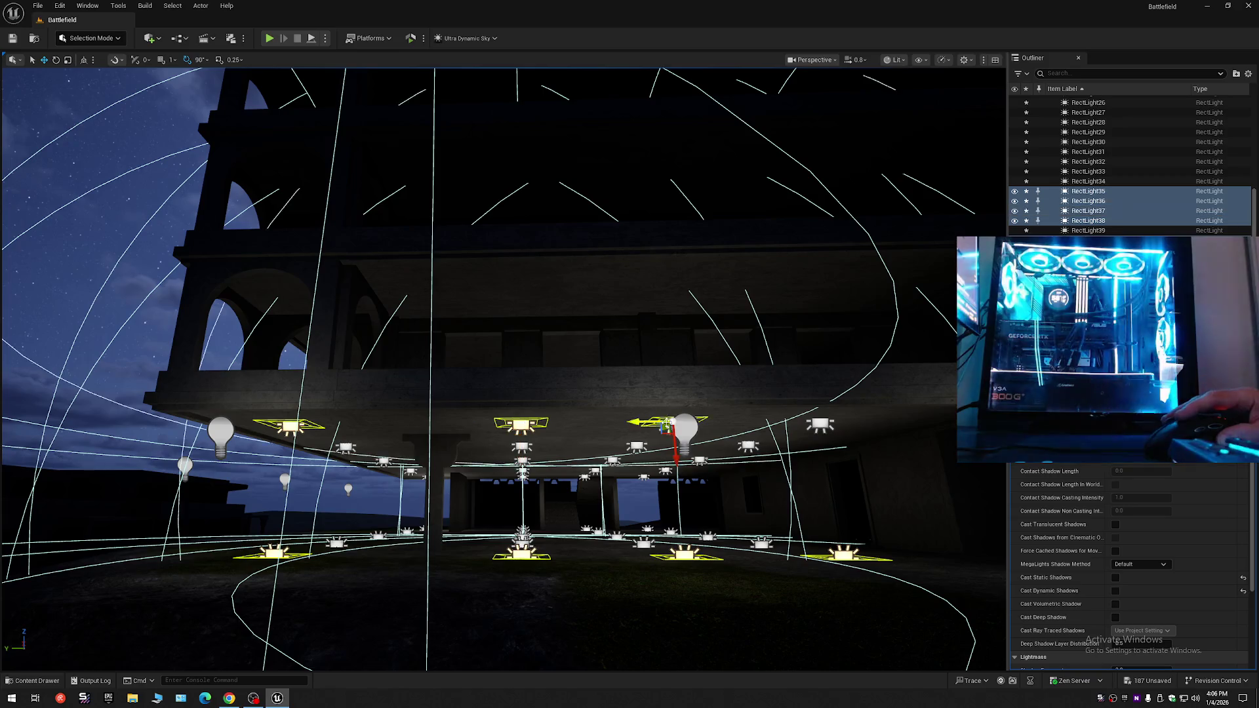
- Pull the view back to face the colonnade wall head-on
key(s)
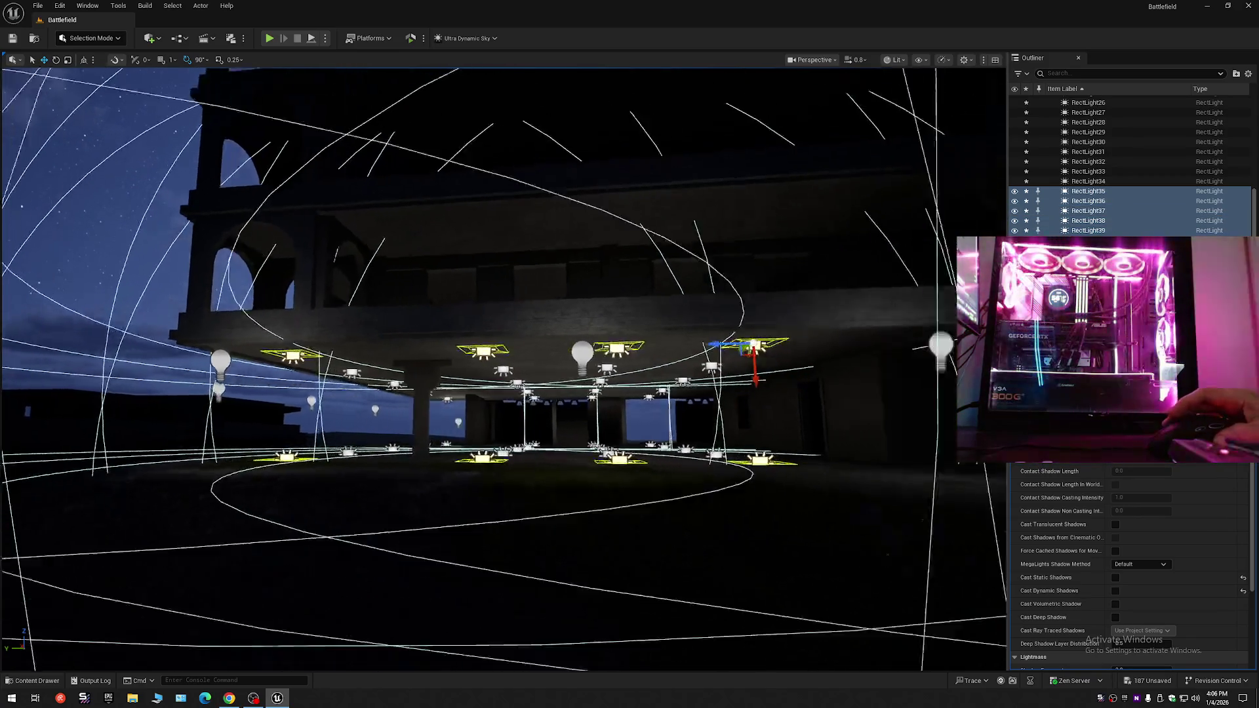
key(s)
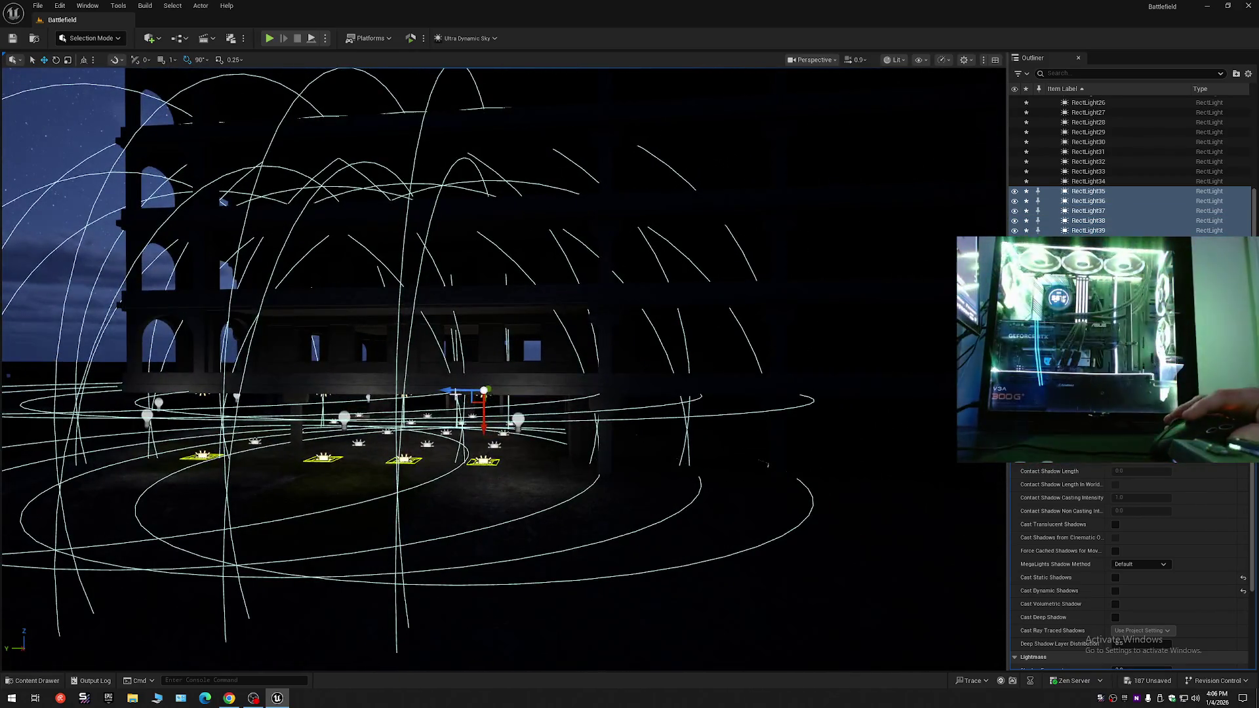
key(w)
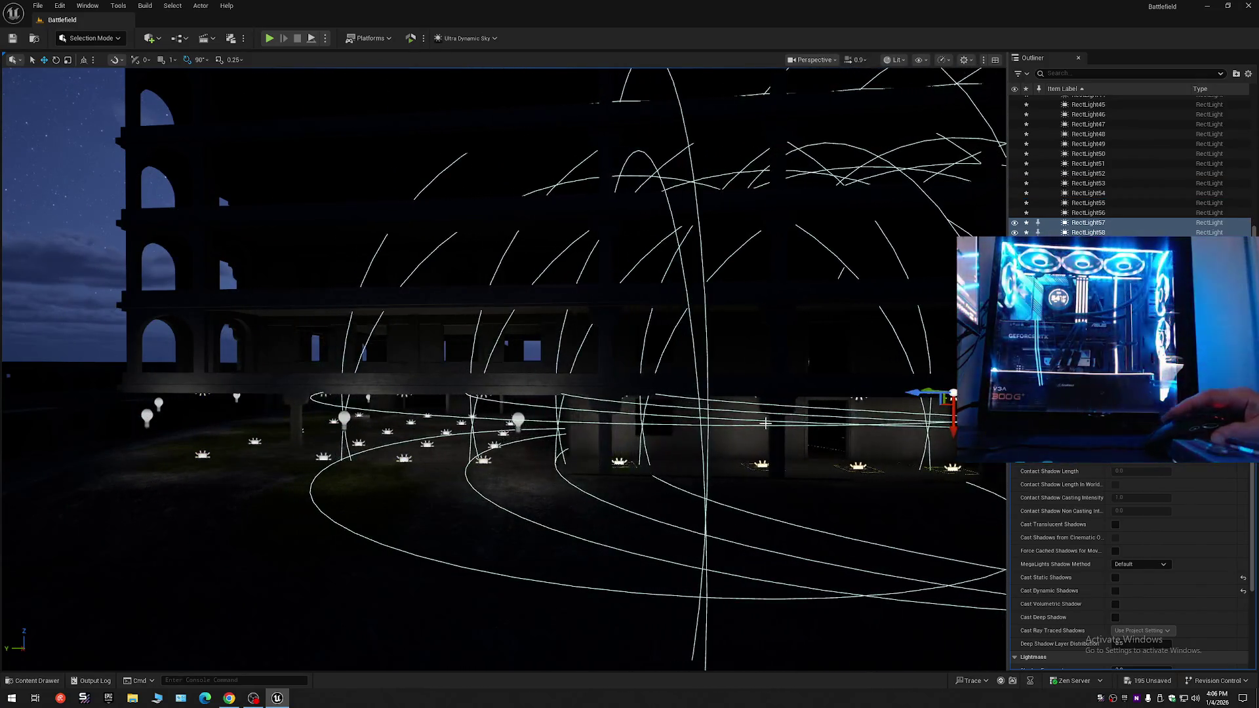
key(s)
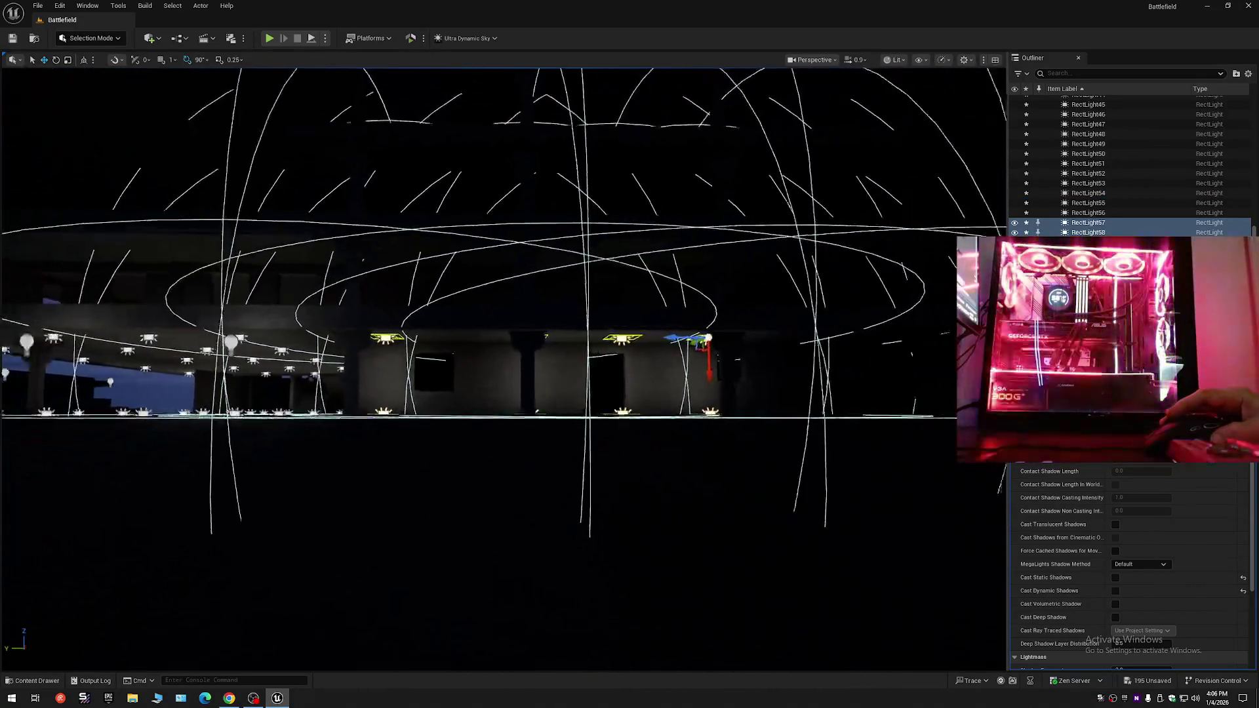
key(d)
key(a)
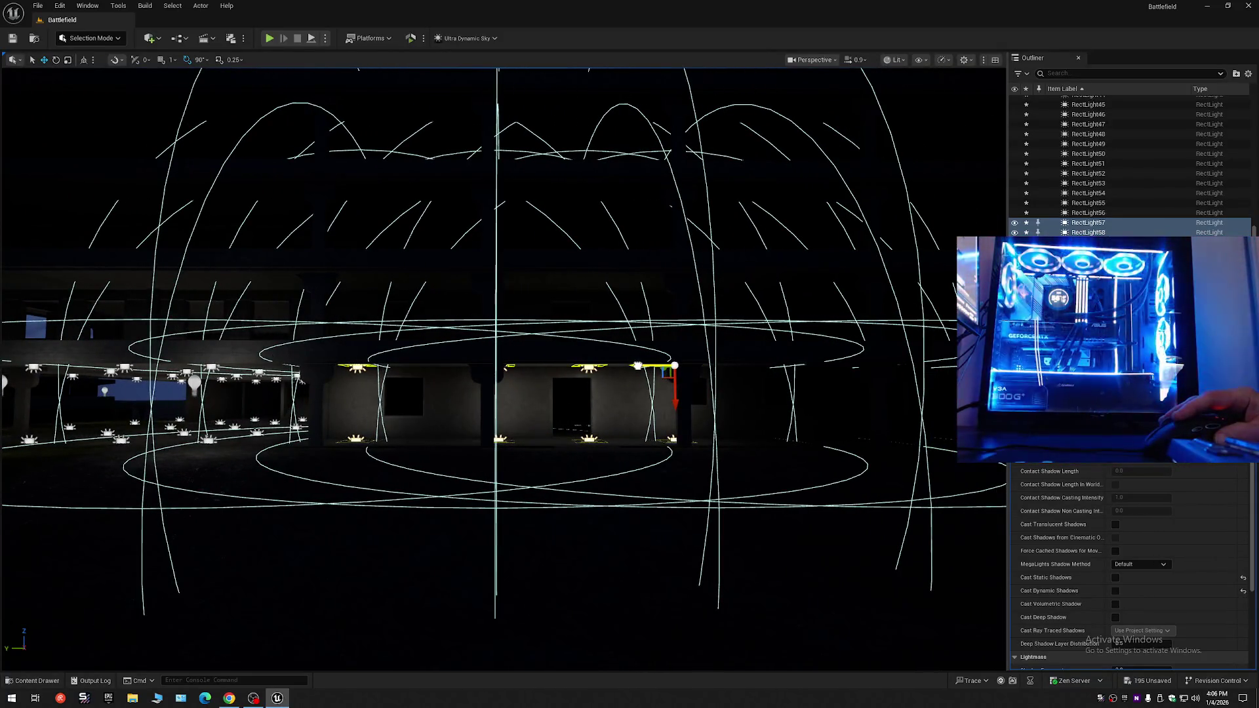
- Duplicate the selected rect lights farther right along the hall wall as RectLight59–65
key(a)
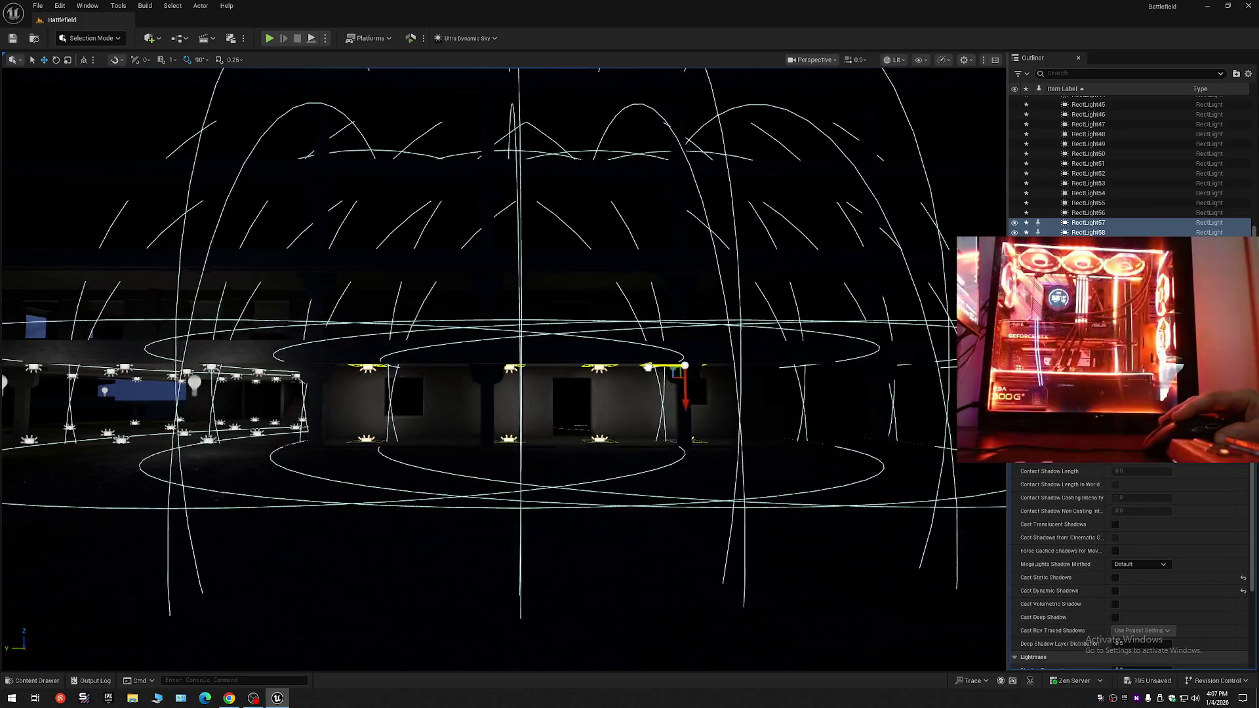
key(w)
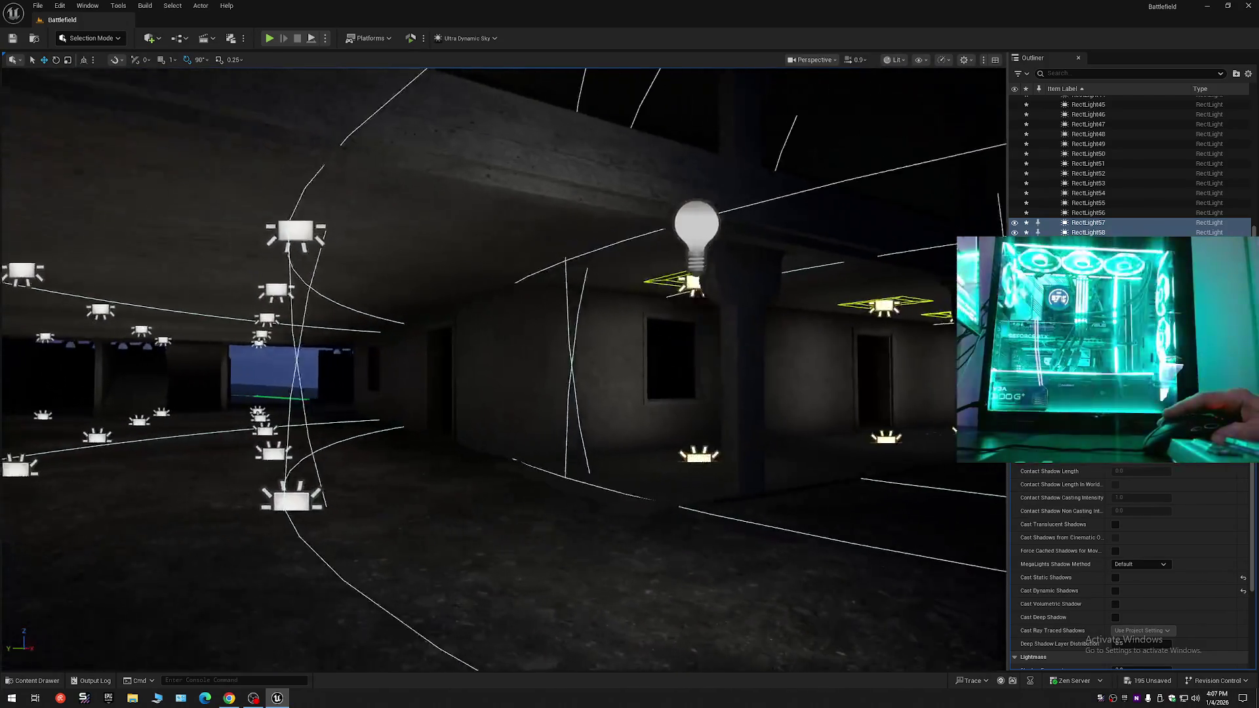
key(w)
scroll(504, 367, down, 2)
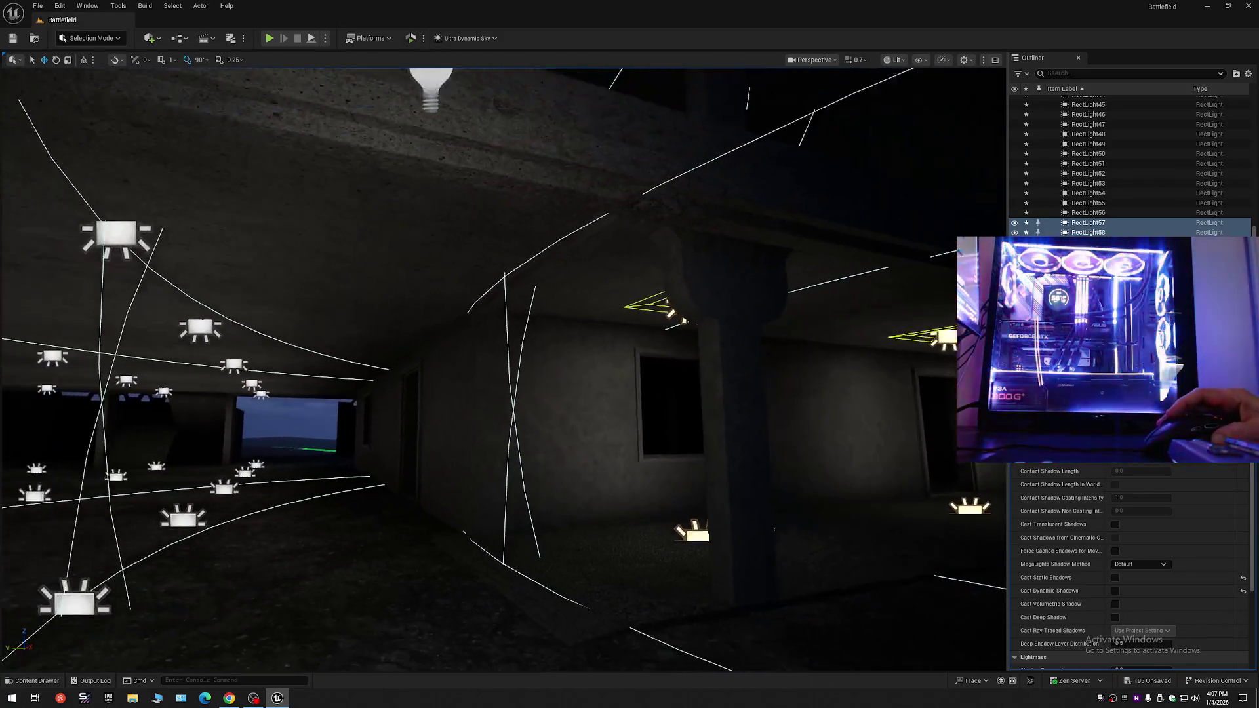
key(s)
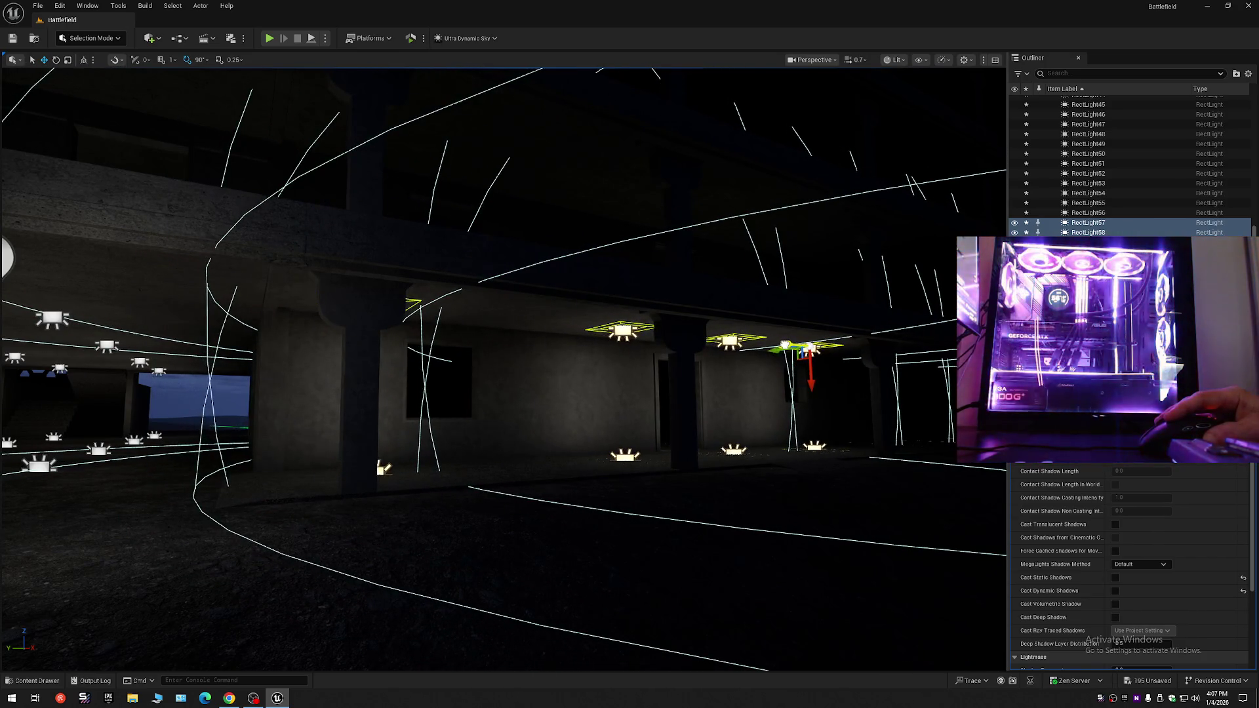
key(s)
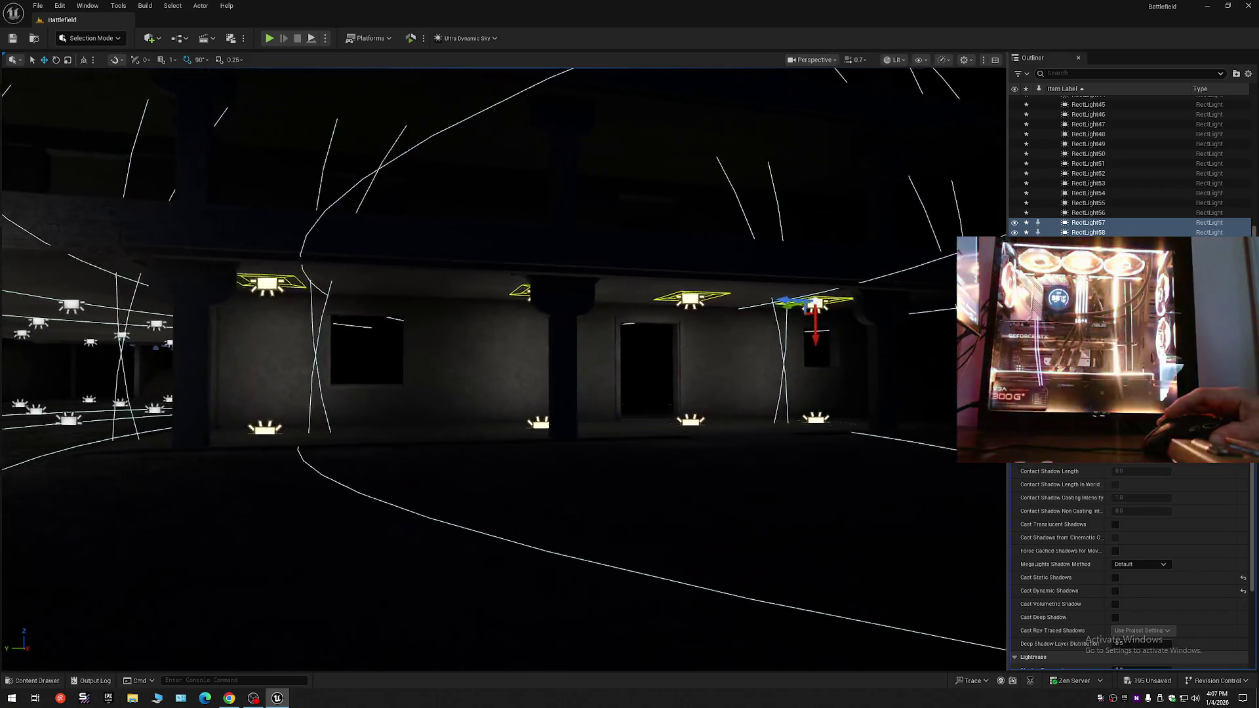
key(d)
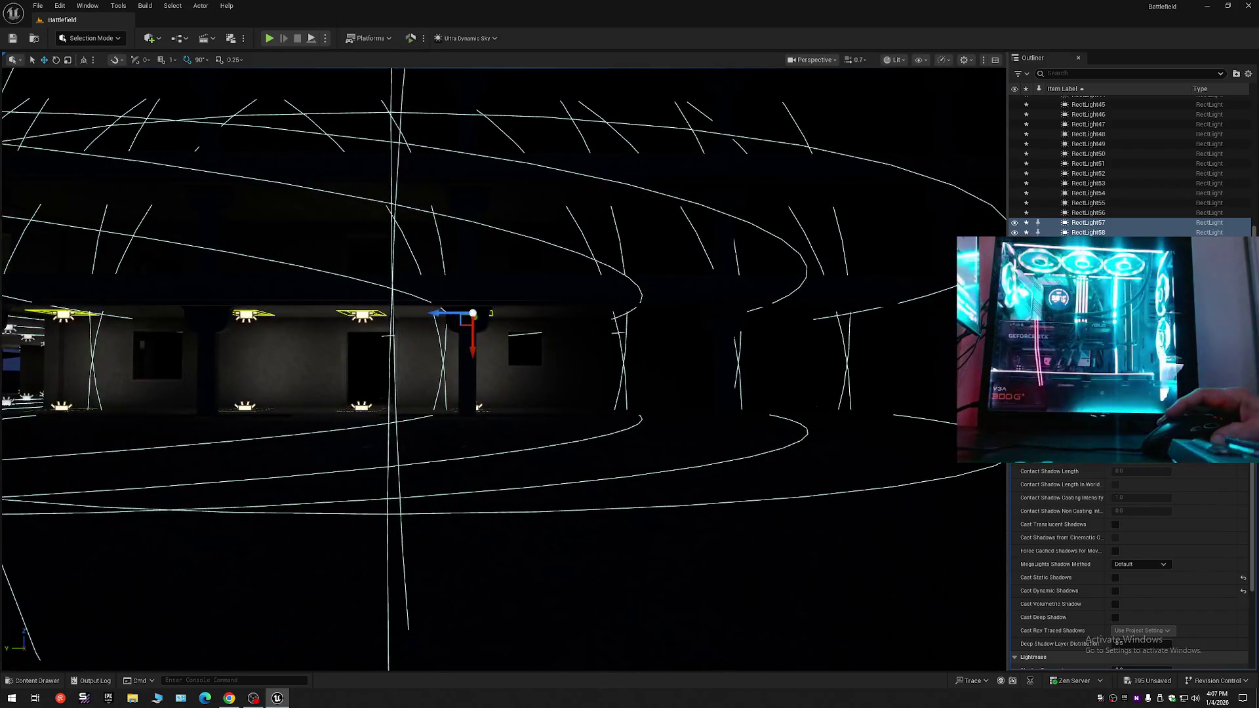
key(a)
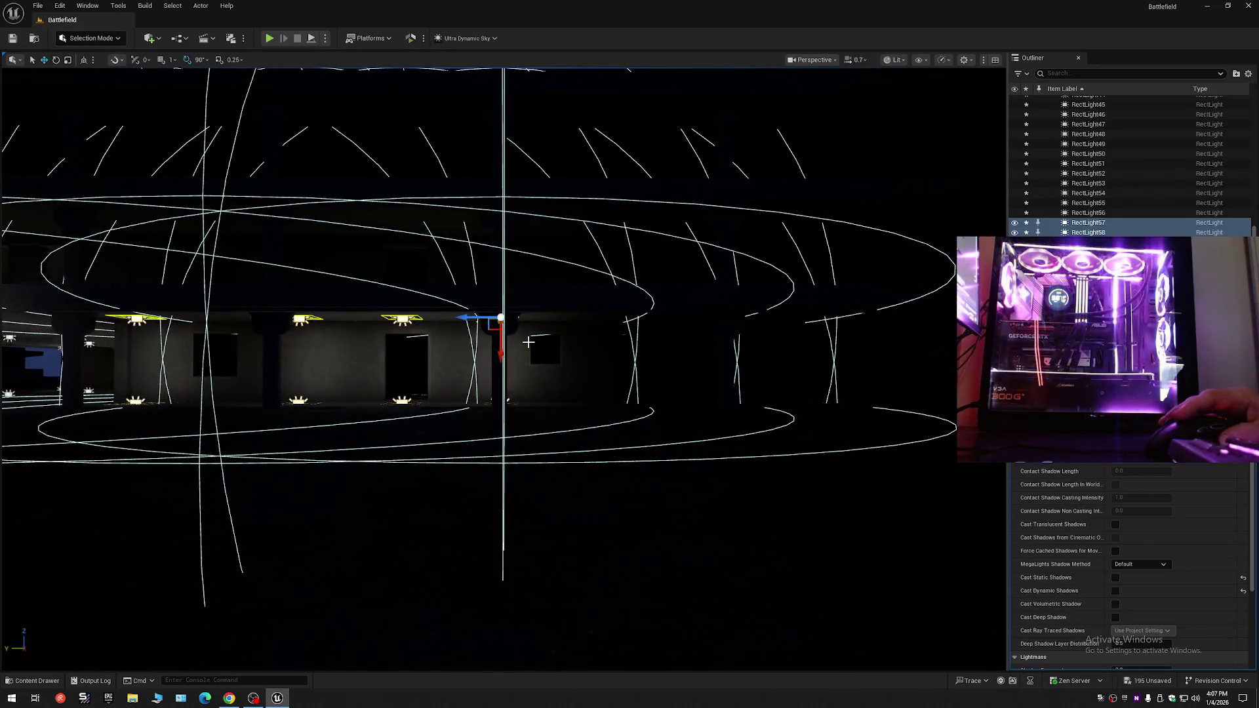
drag(470, 318, 837, 323)
- Fly to the surplus ceiling rect light near the pillar and delete it
key(w)
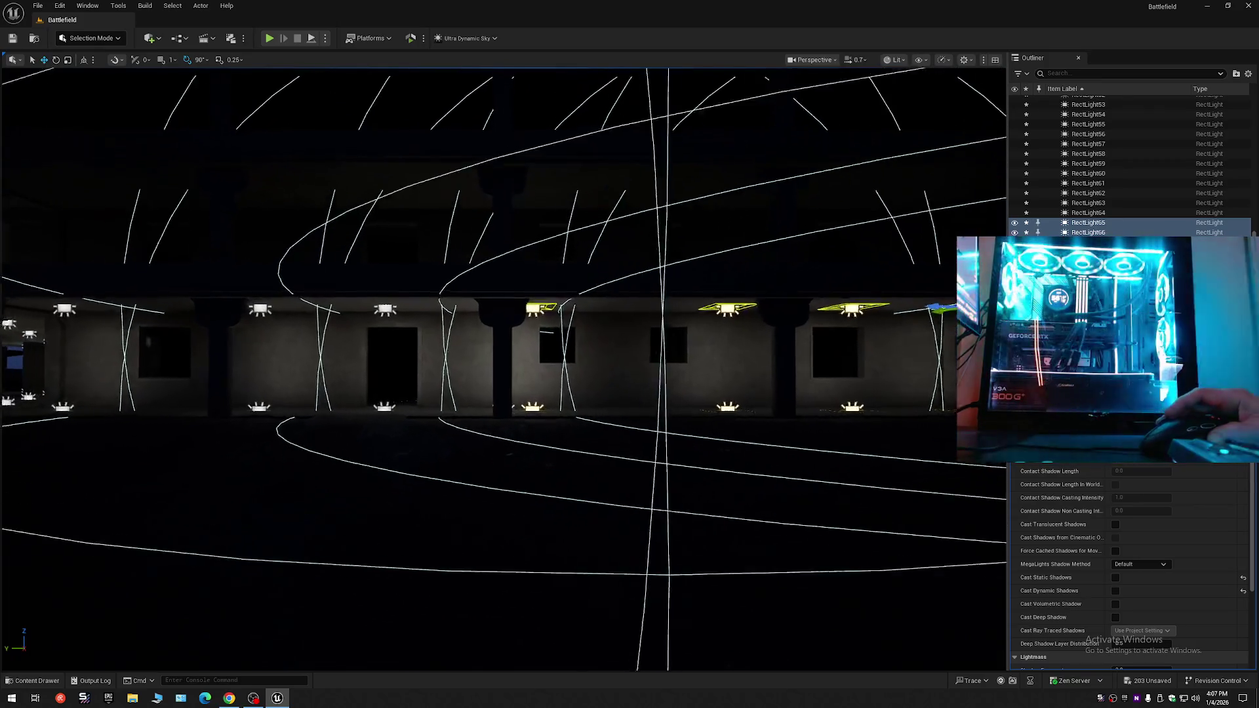
key(s)
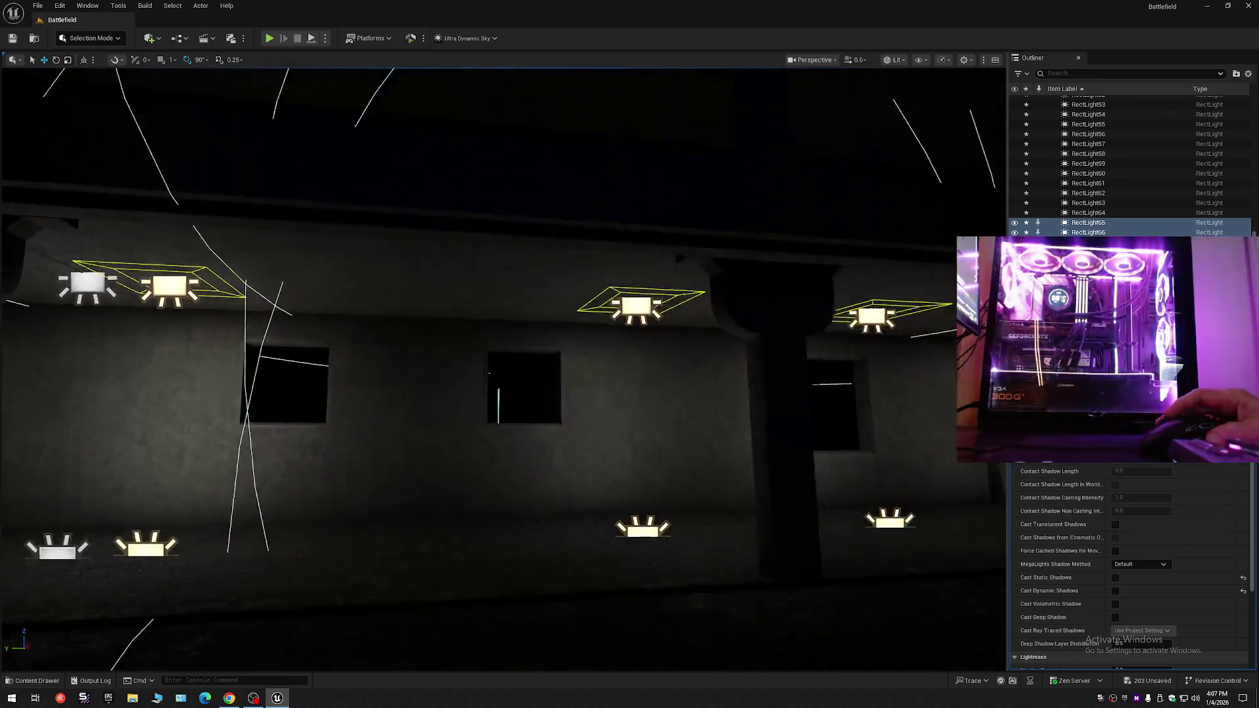
key(w)
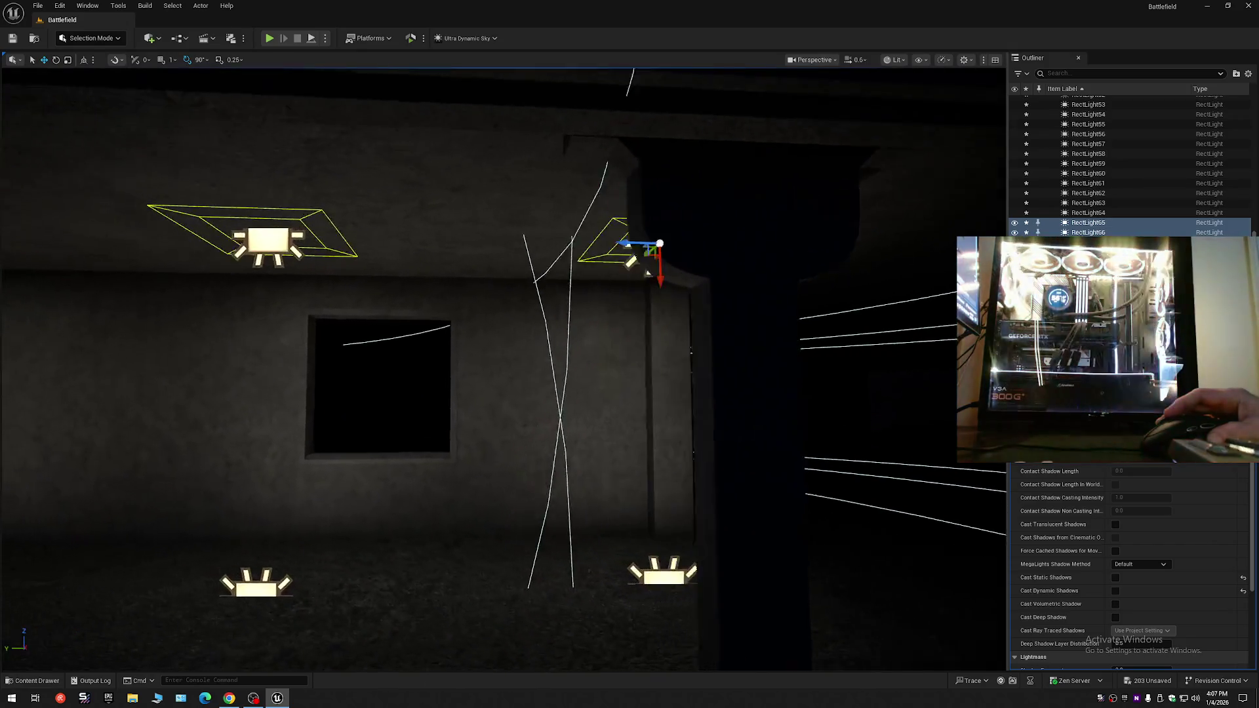
key(d)
key(a)
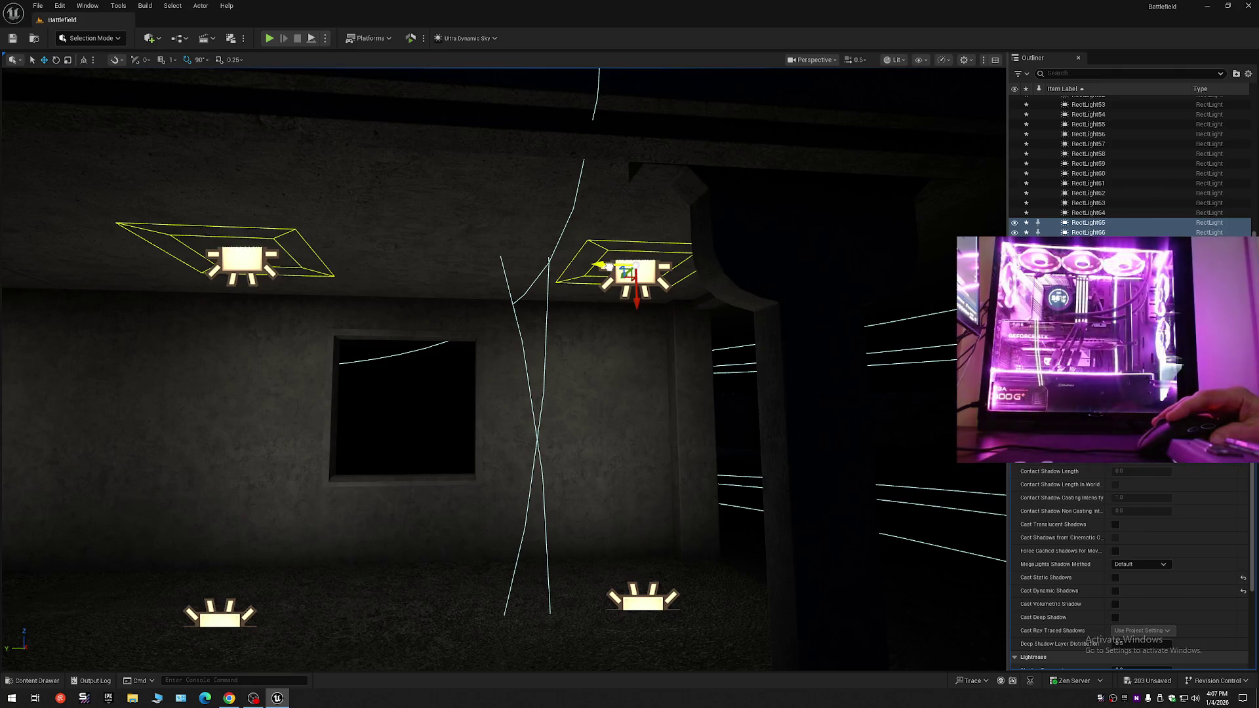
key(s)
key(a)
key(w)
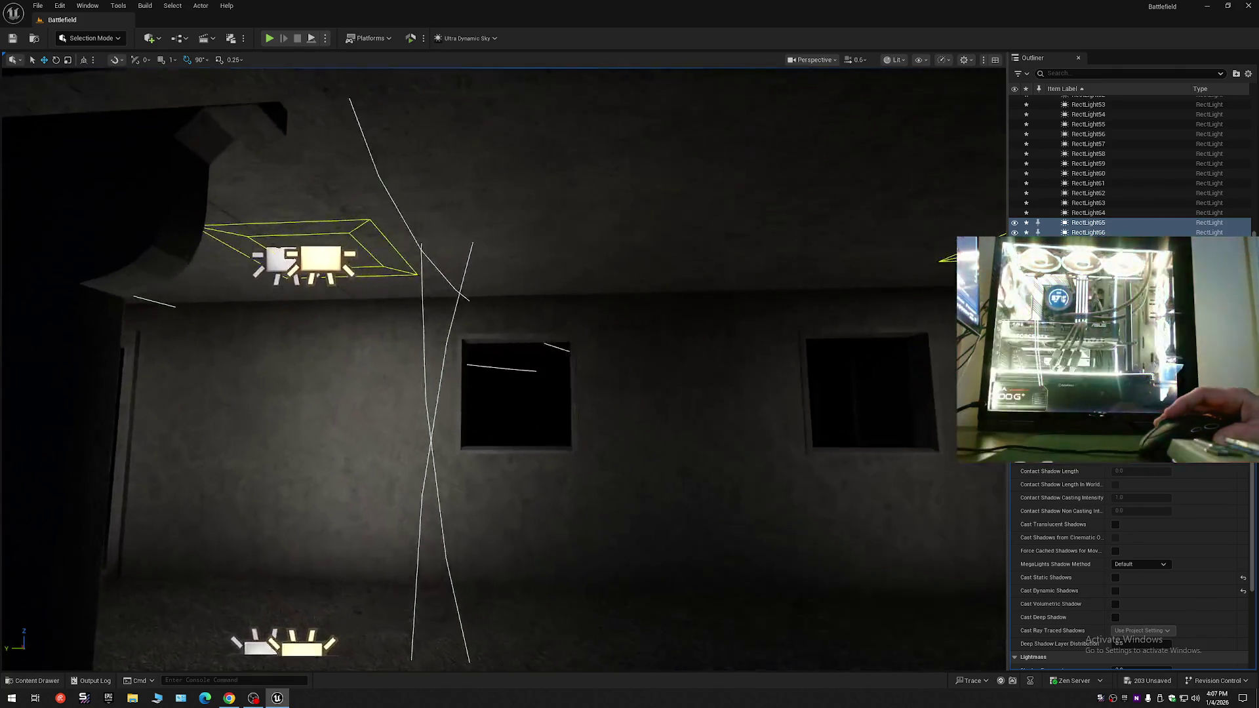
key(s)
key(q)
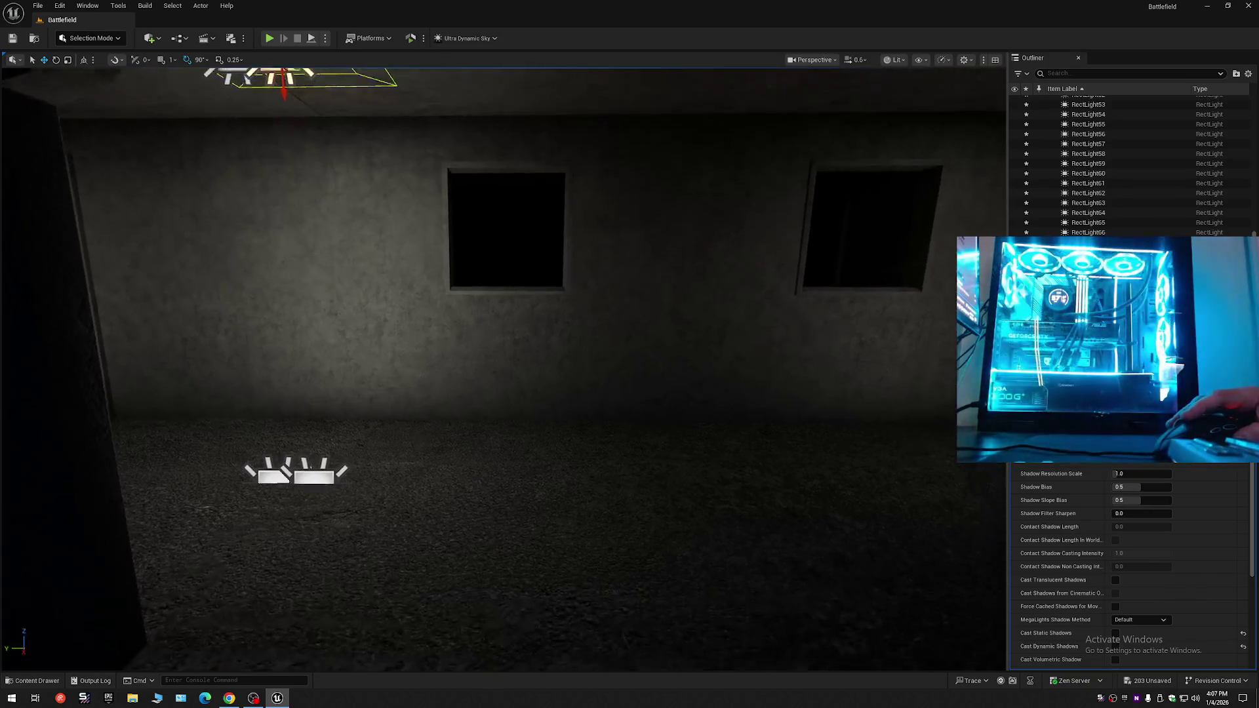
key(Delete)
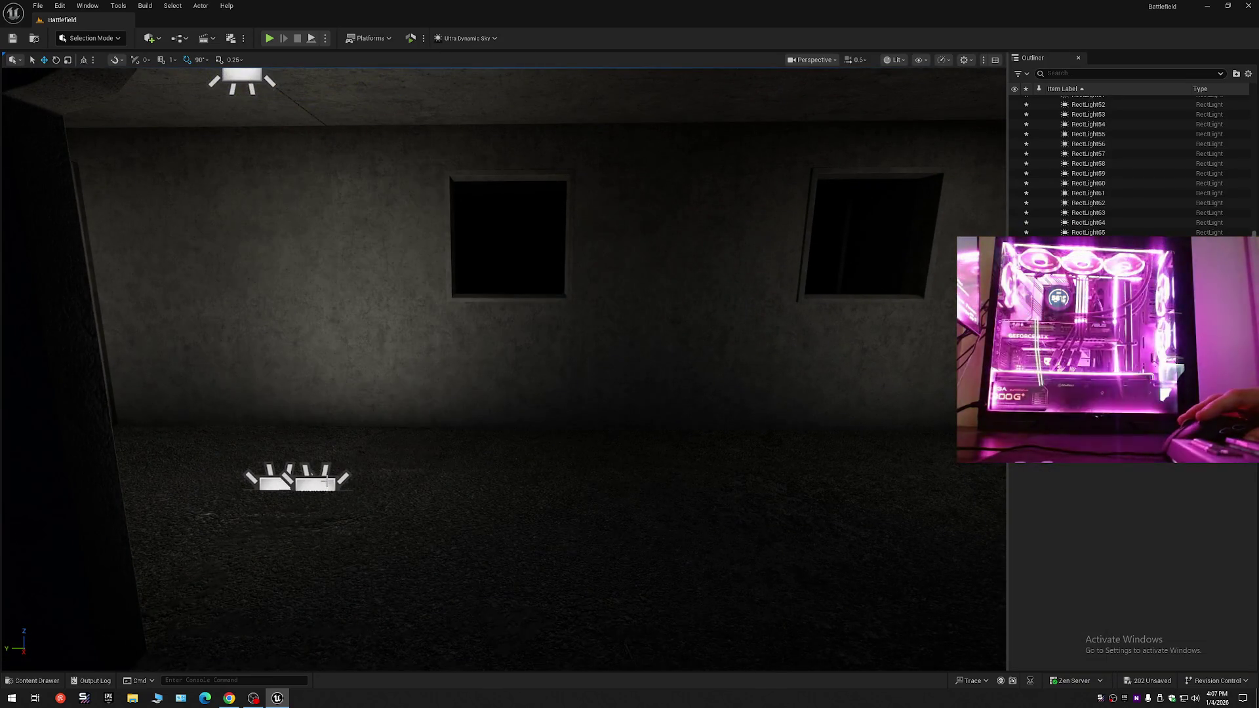
- Delete the leftover floor rect light RectLight65 and zoom back to the building base
click(326, 482)
key(Delete)
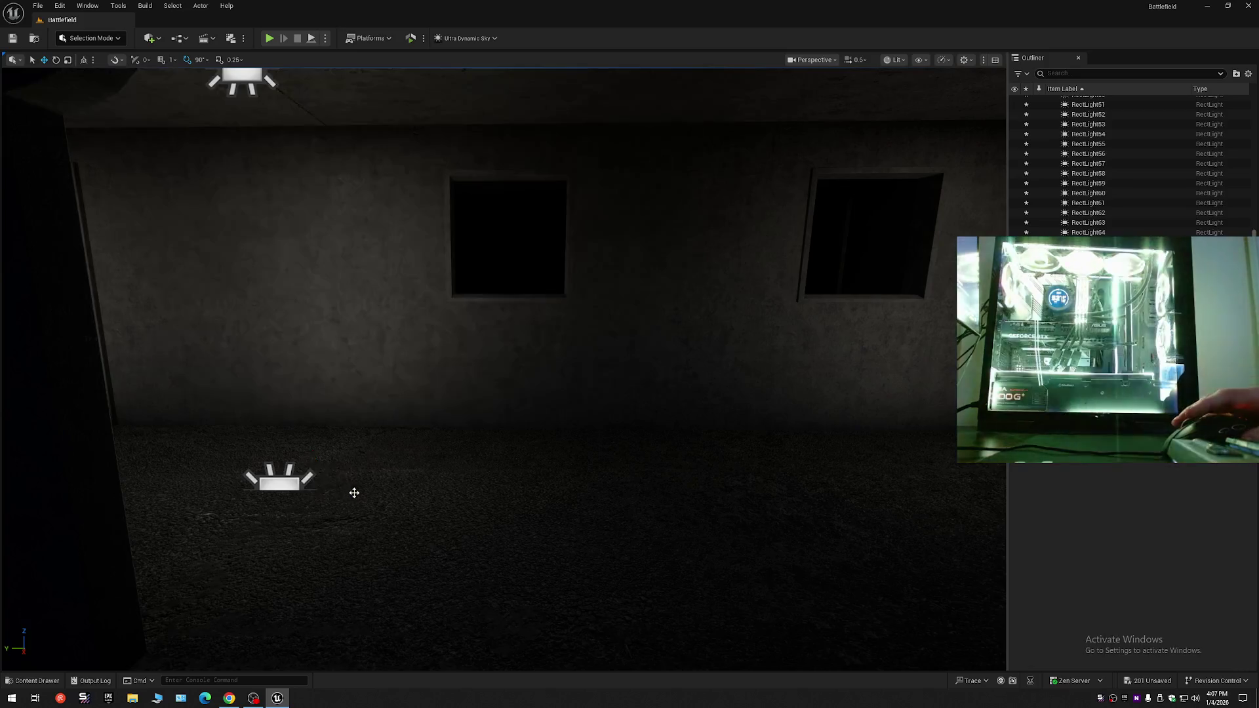
key(s)
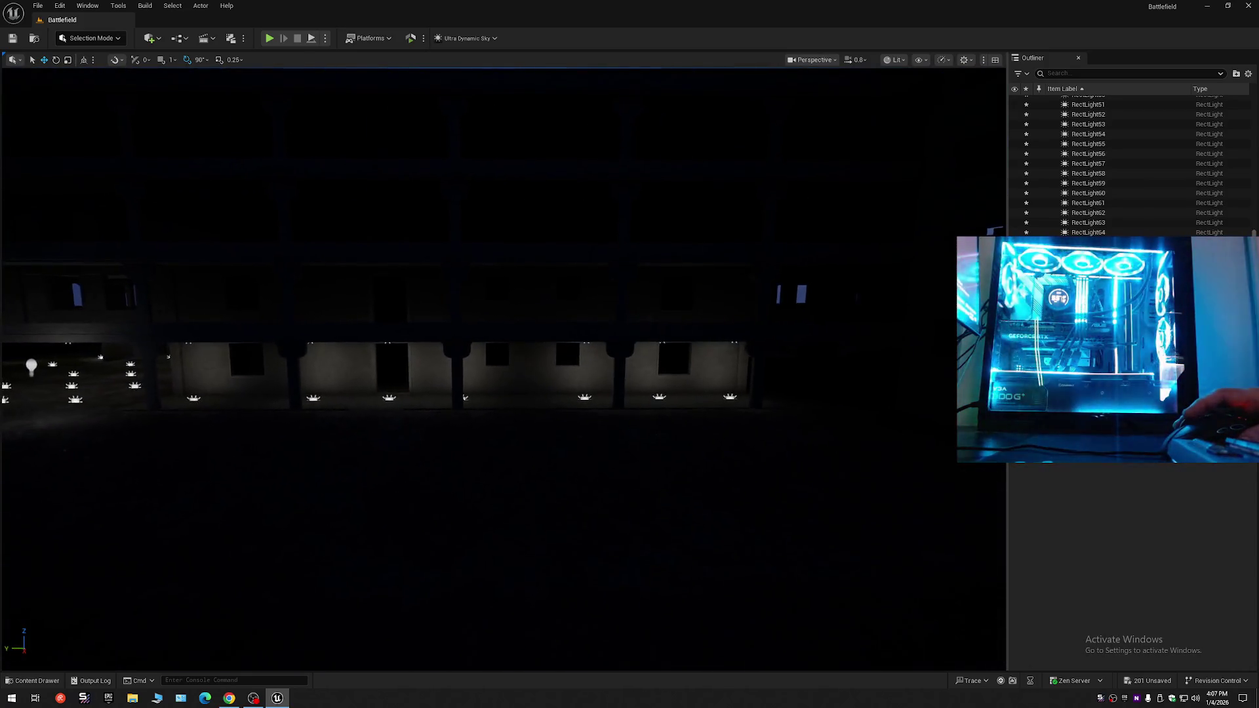
scroll(504, 367, up, 1)
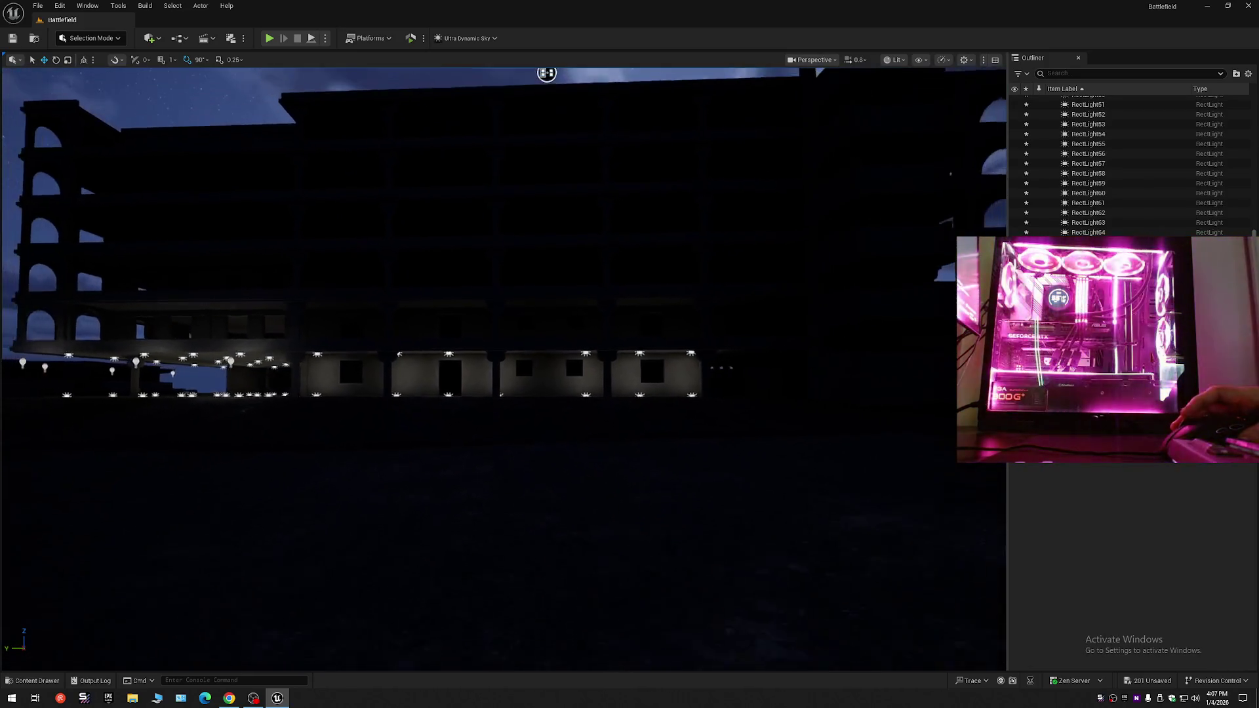
scroll(538, 198, up, 1)
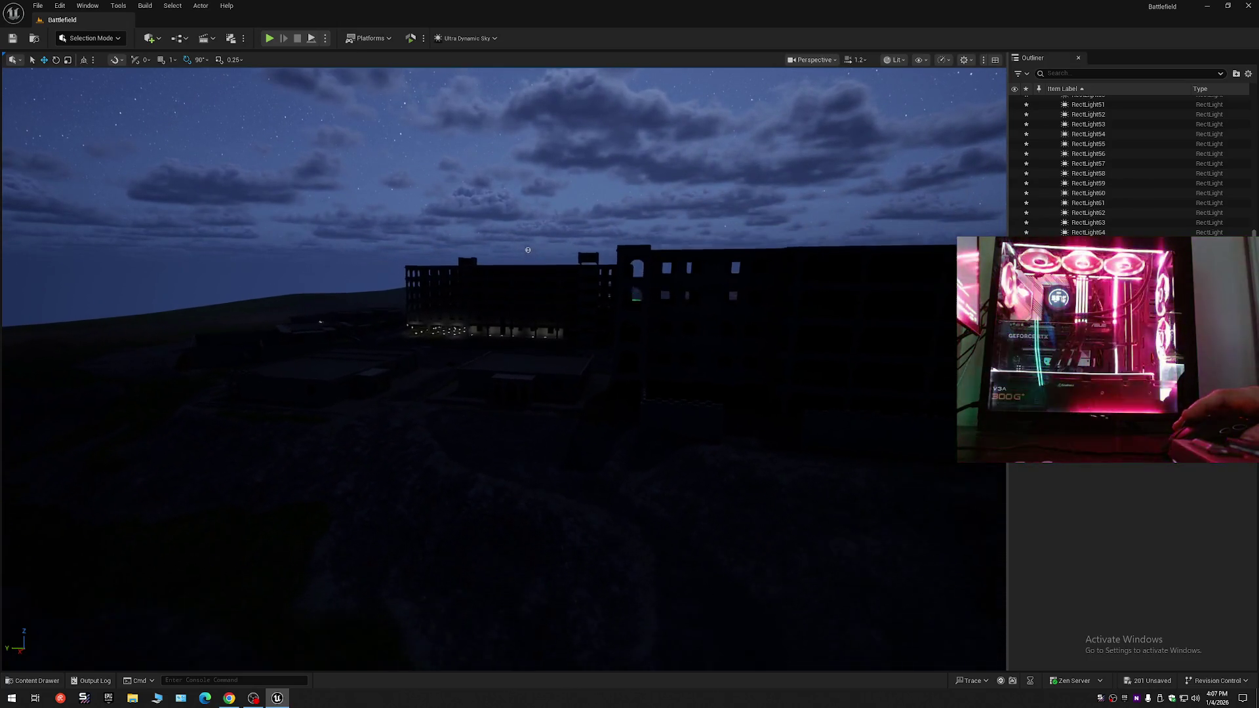
scroll(525, 255, up, 3)
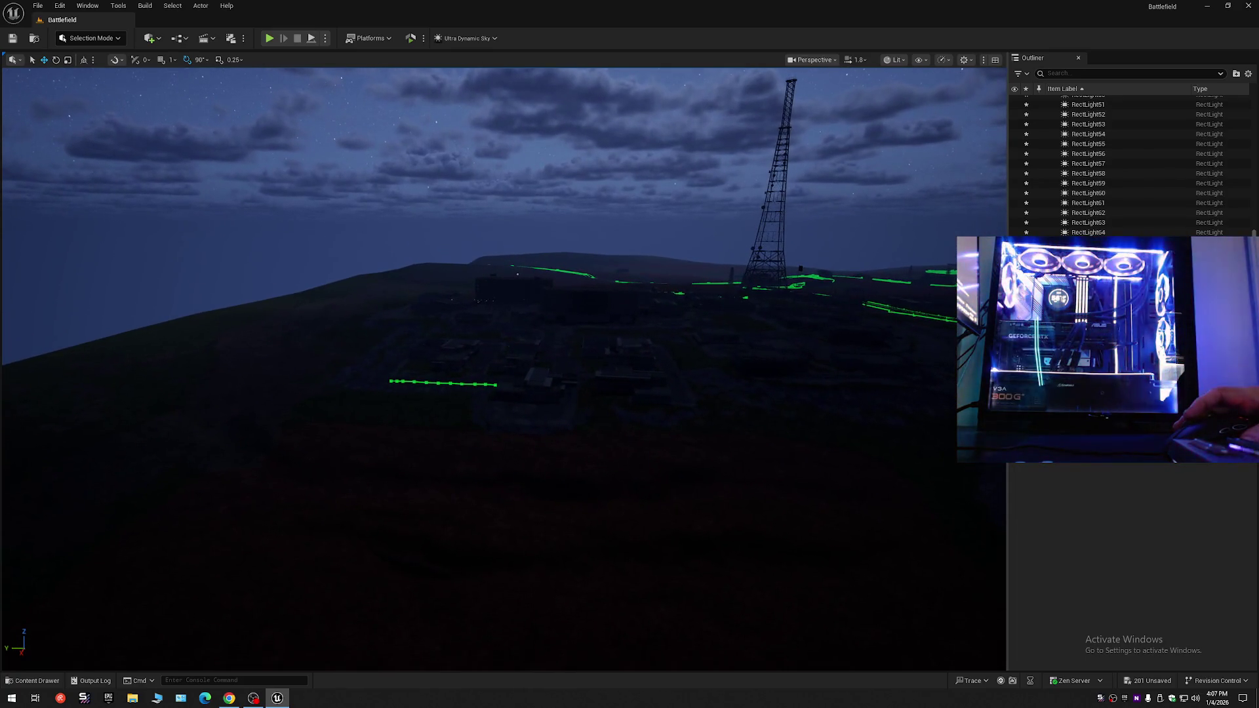
scroll(503, 367, up, 2)
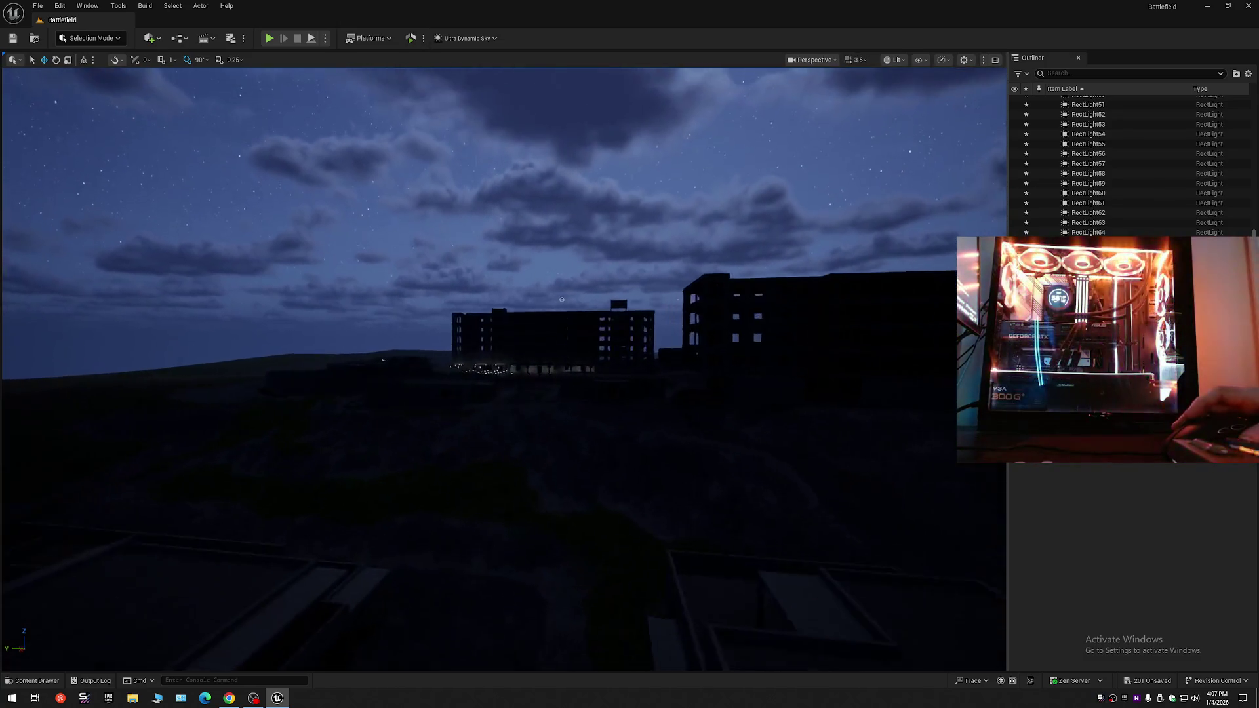
scroll(503, 367, down, 2)
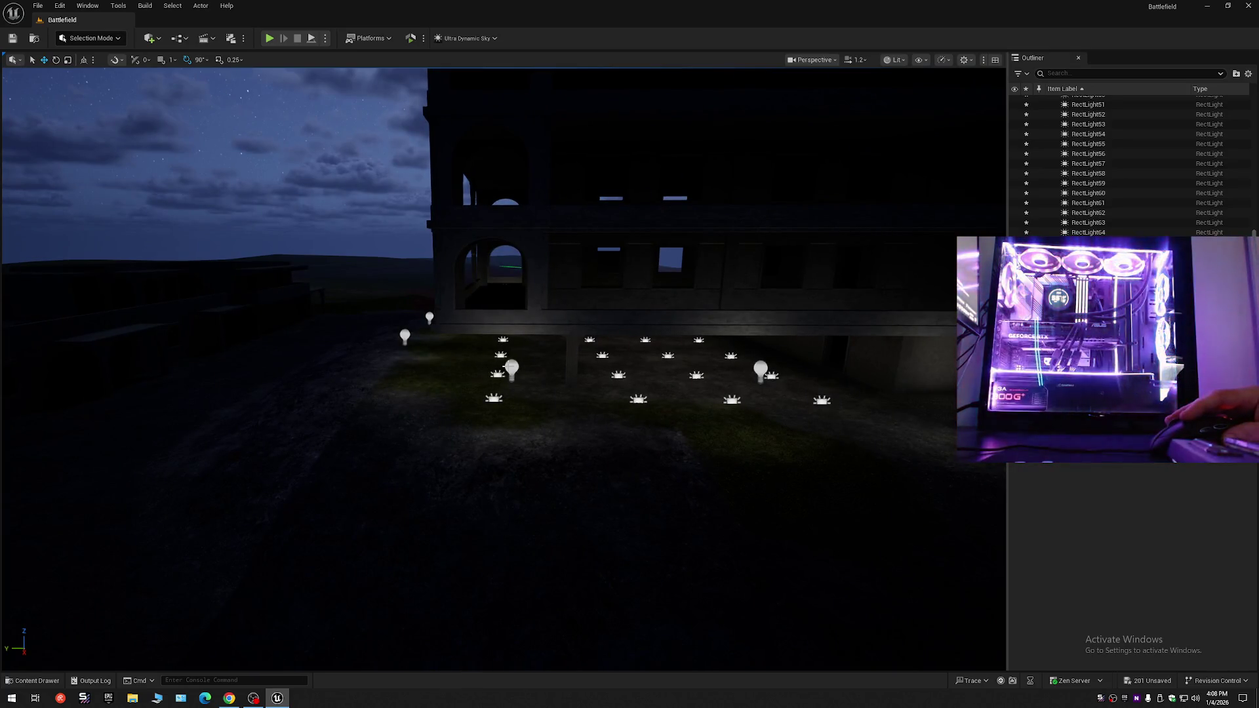
- Reset PointLight2 and PointLight3 Intensity from 0.2 cd back to the 8.0 cd default
click(511, 369)
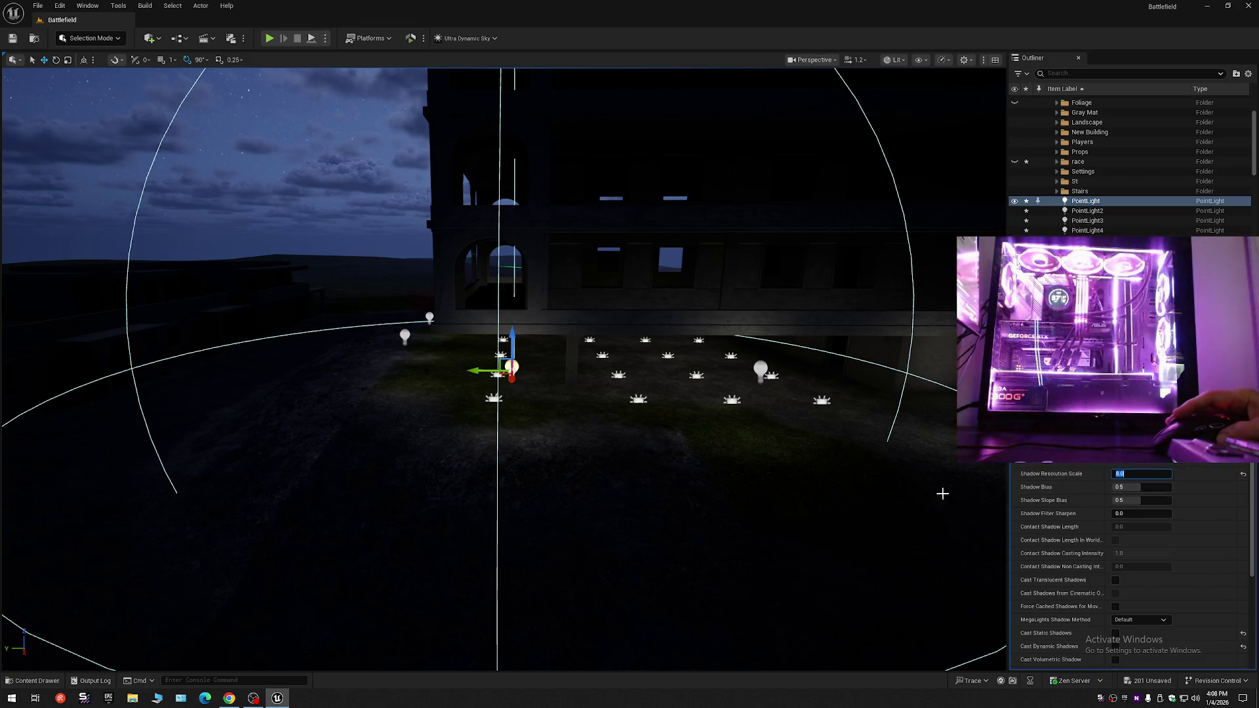
drag(827, 456, 845, 426)
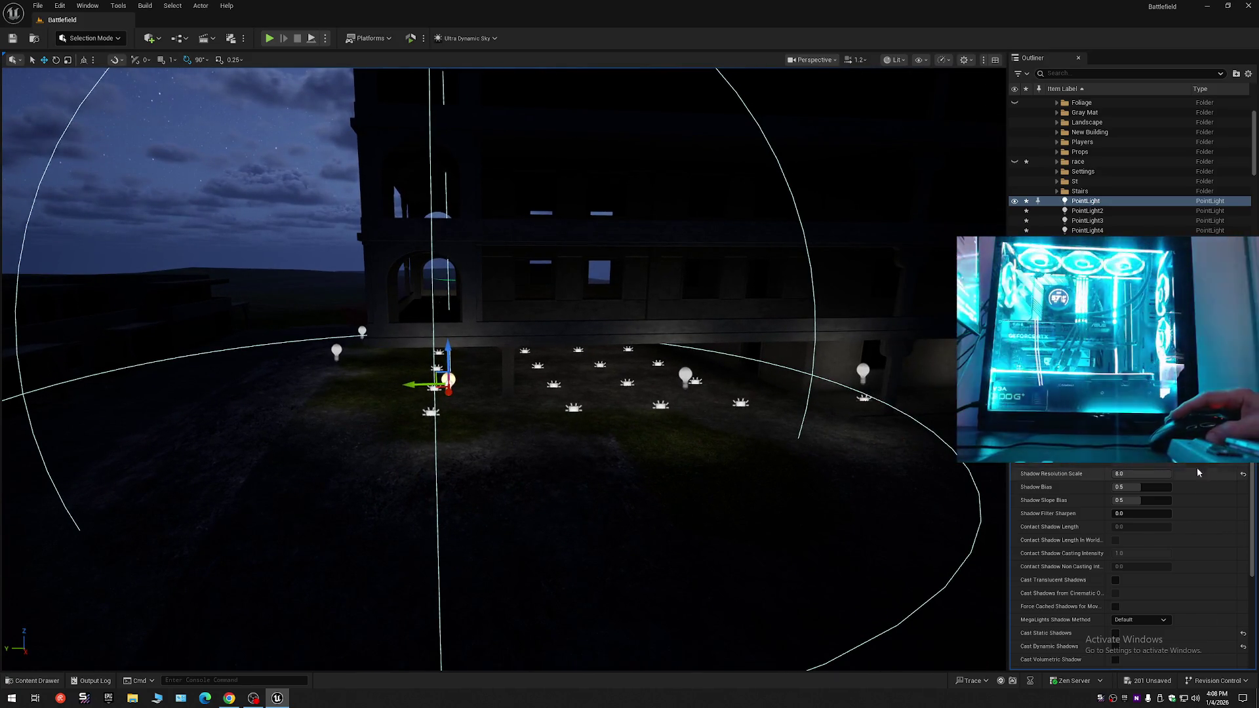
scroll(1127, 570, up, 5)
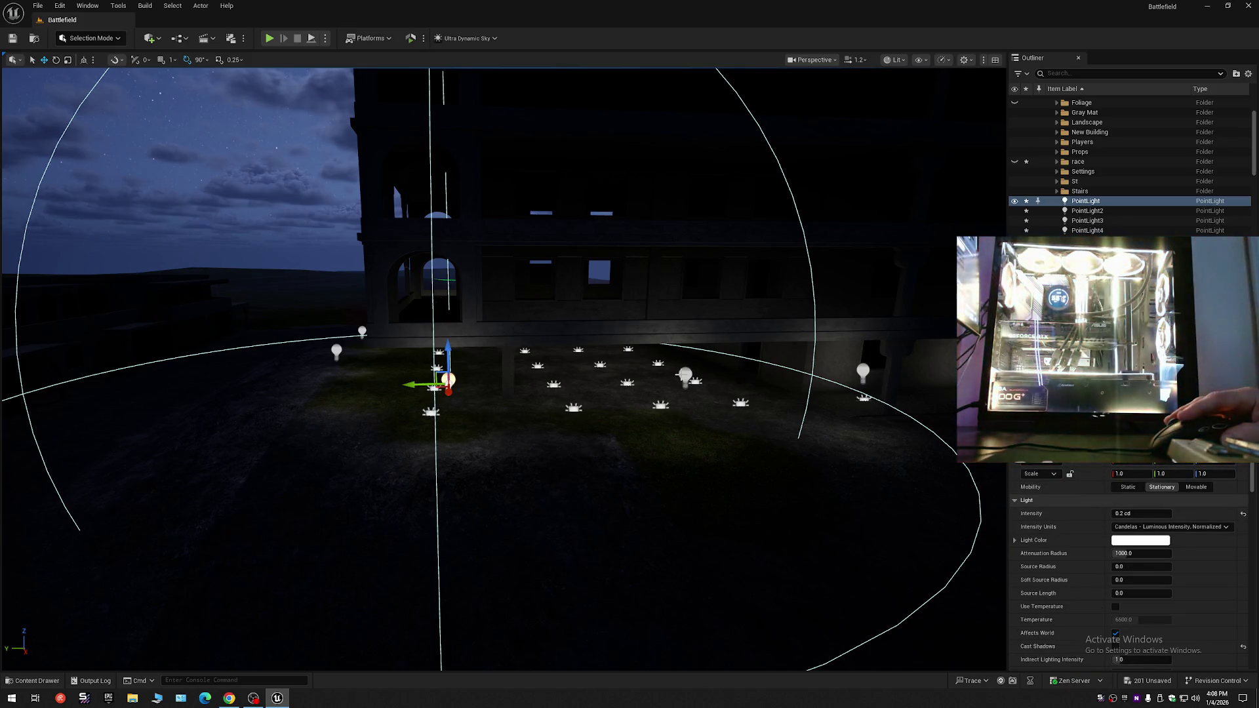
ctrl+click(684, 374)
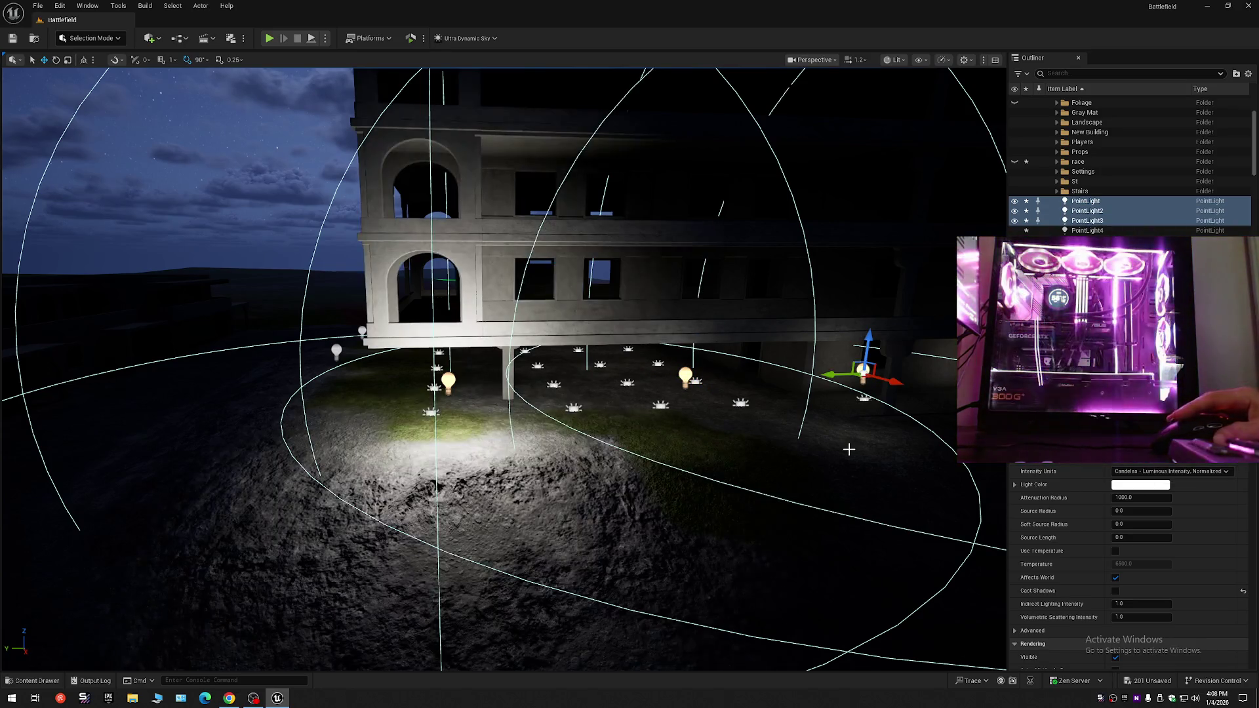
drag(854, 443, 669, 444)
click(503, 396)
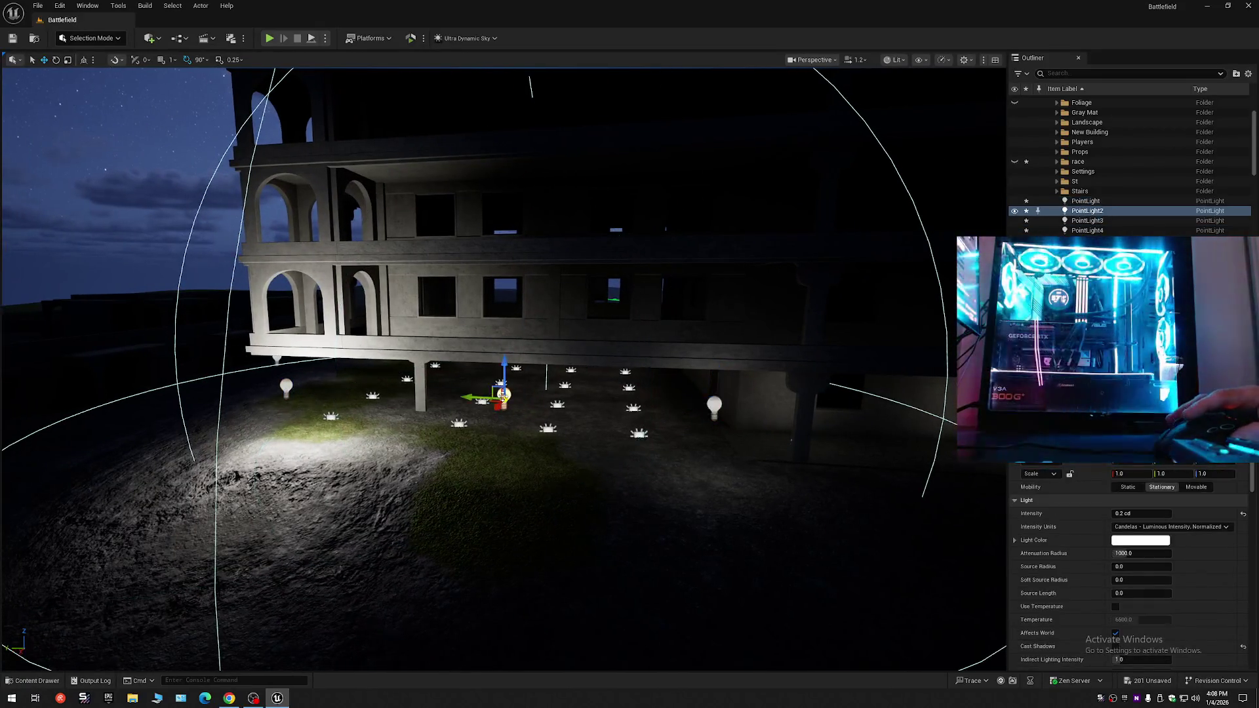
click(1243, 516)
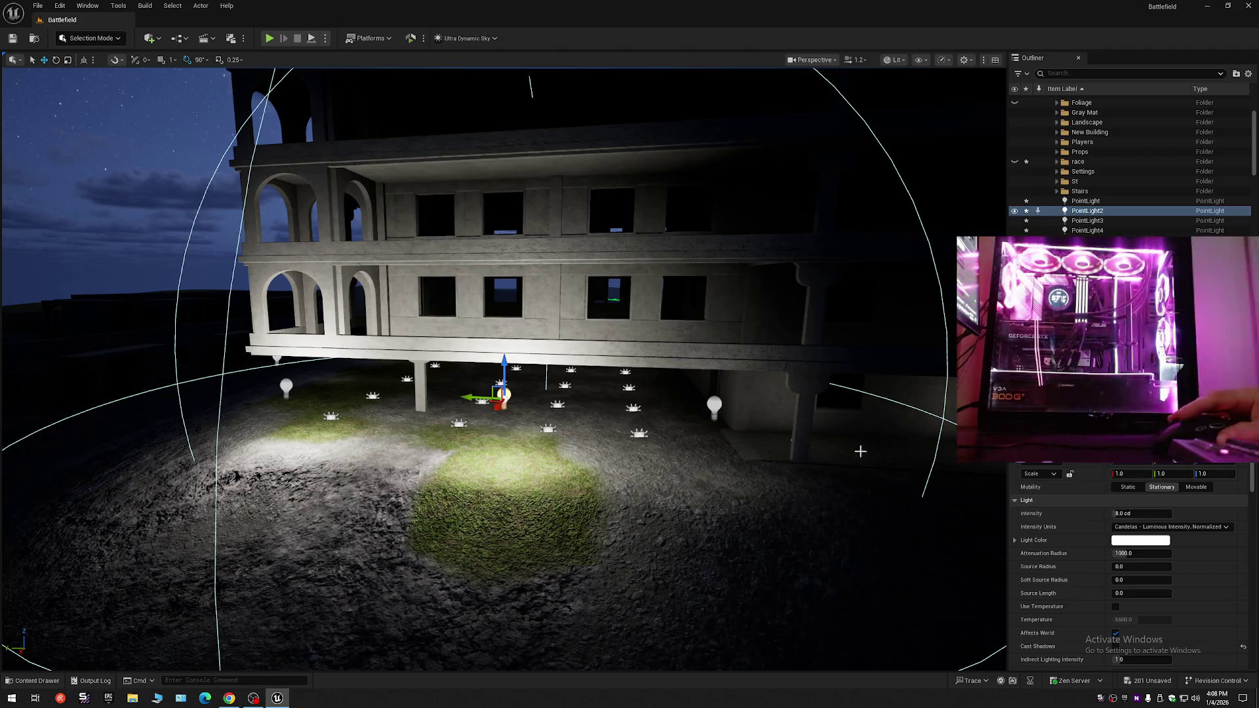
click(714, 405)
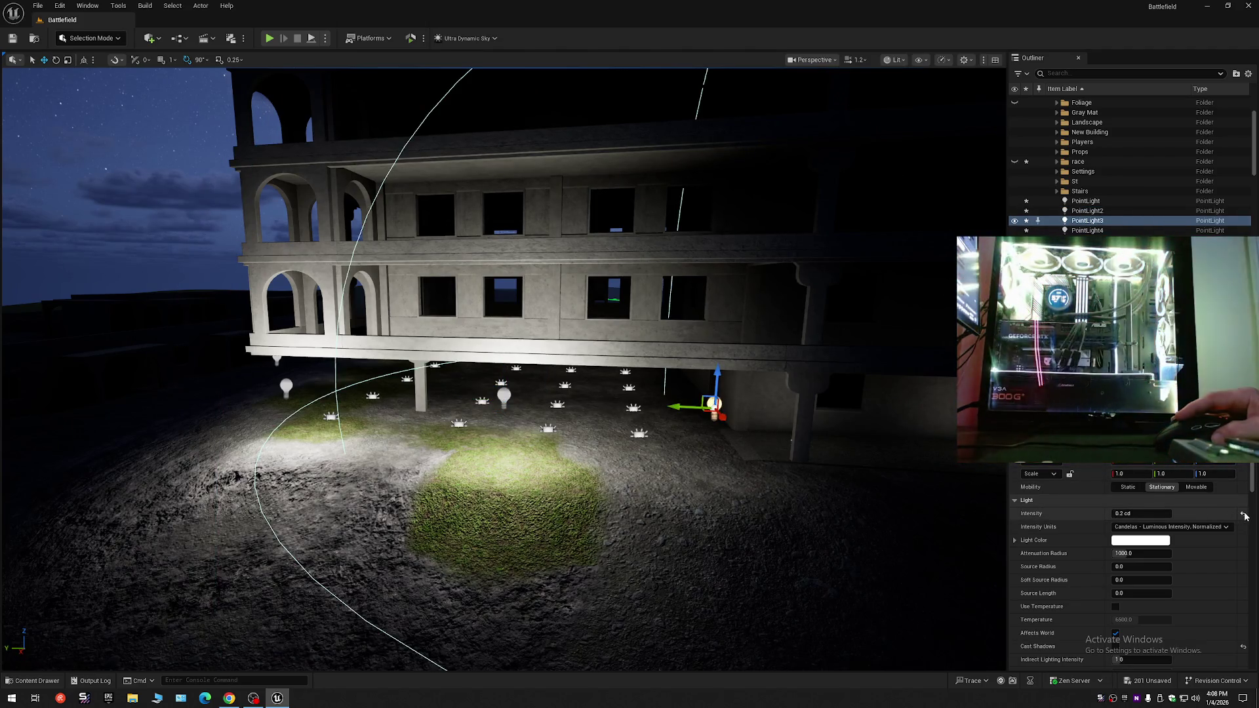
click(1243, 516)
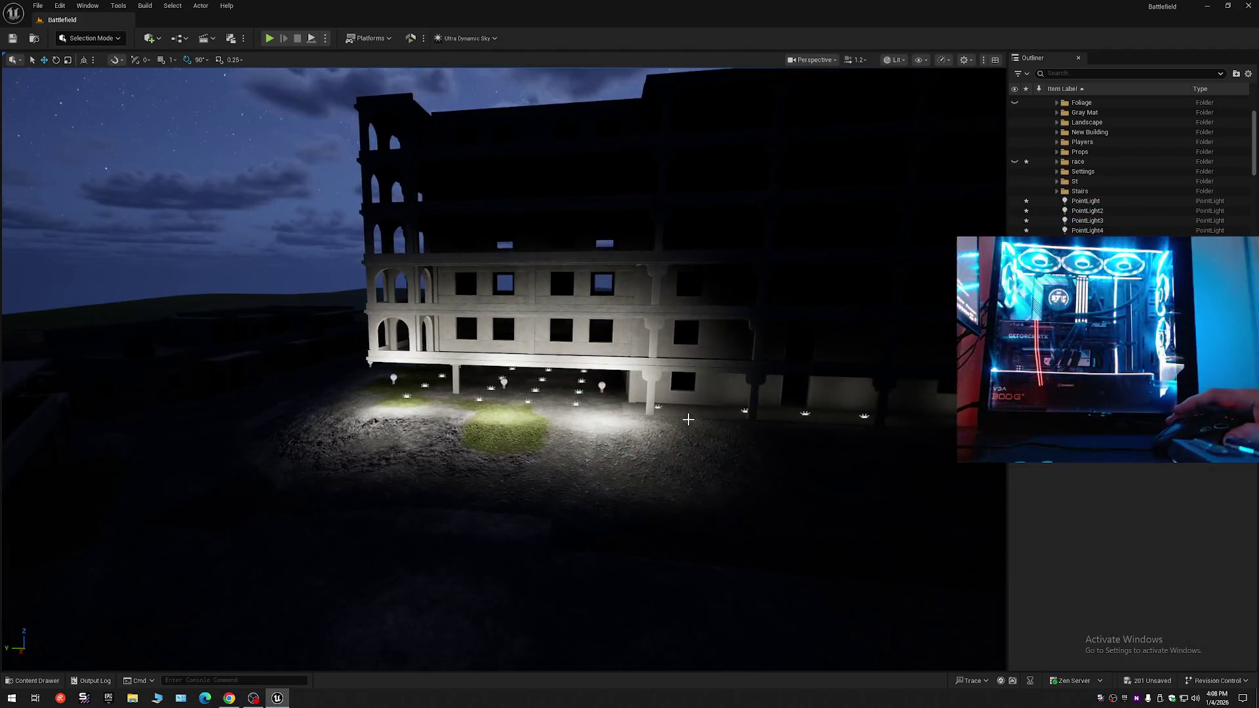
scroll(687, 419, down, 10)
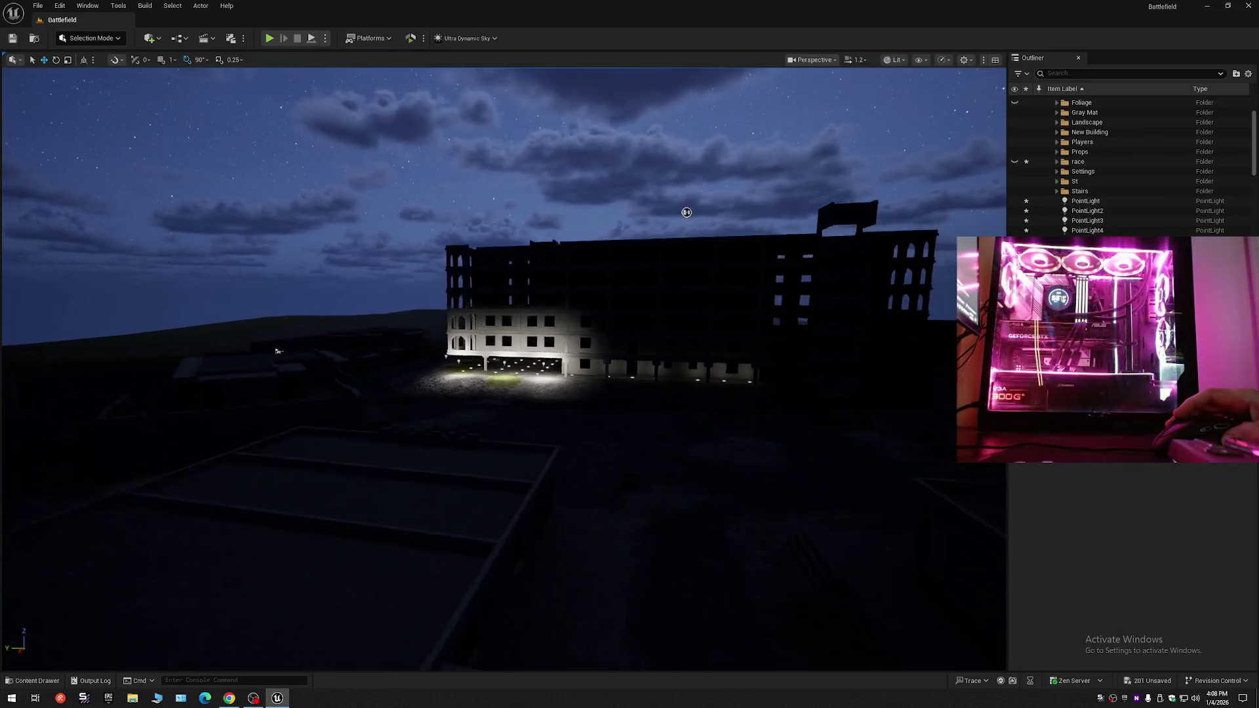
scroll(685, 212, down, 8)
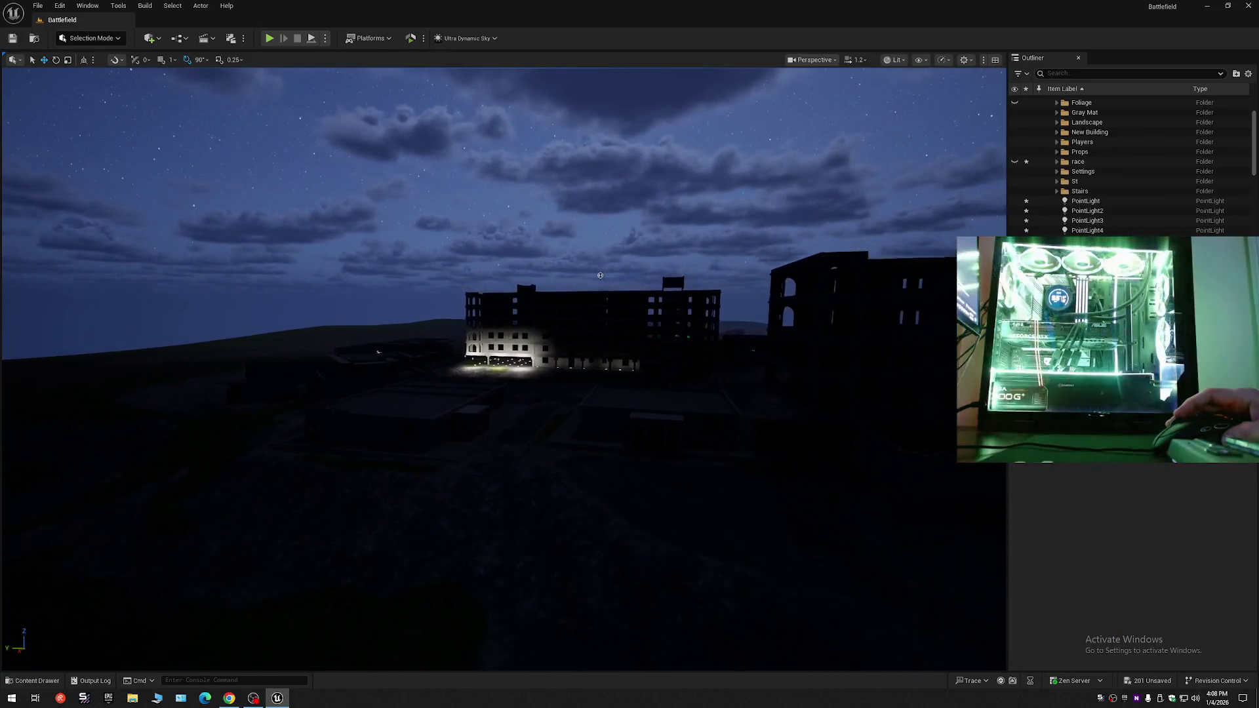
scroll(503, 367, down, 8)
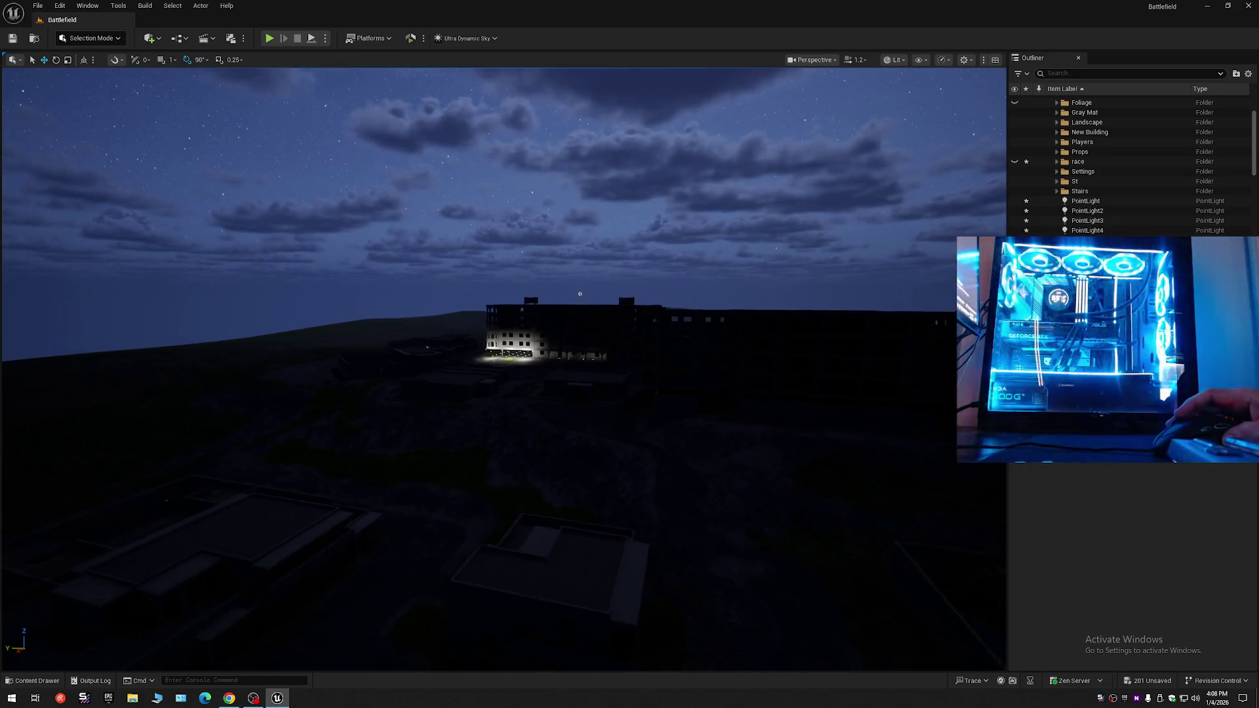
scroll(576, 299, up, 5)
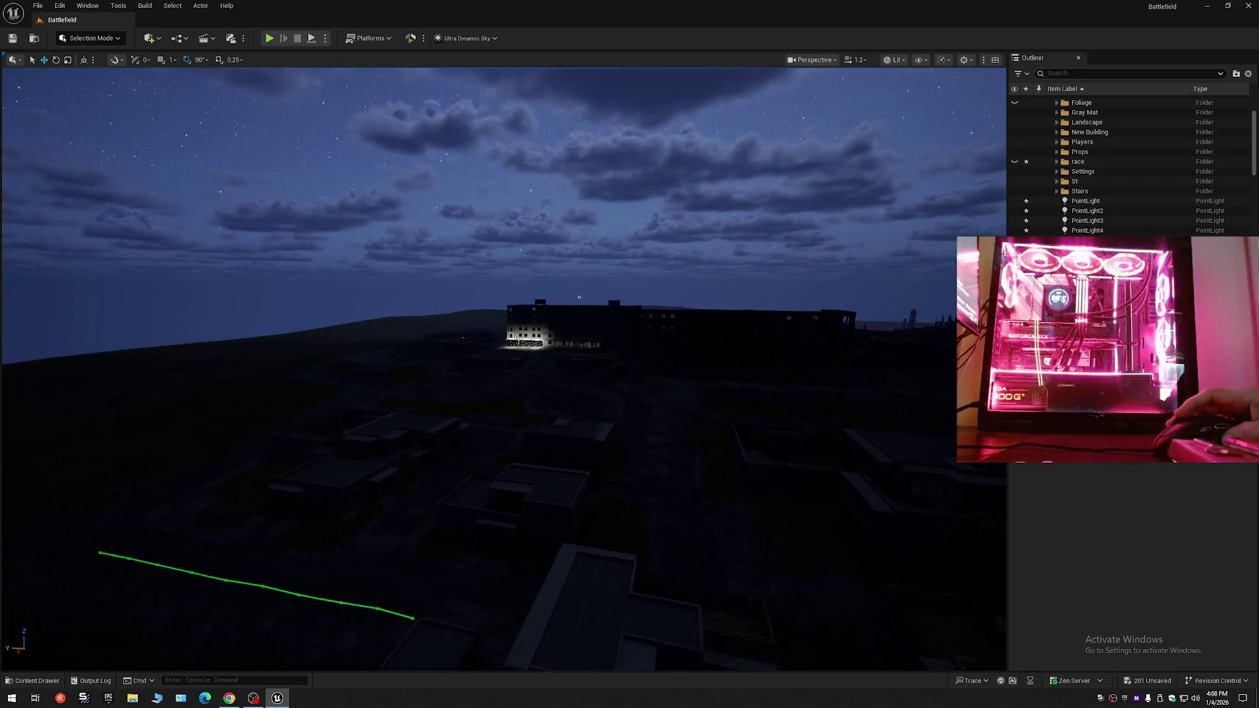
scroll(503, 367, down, 8)
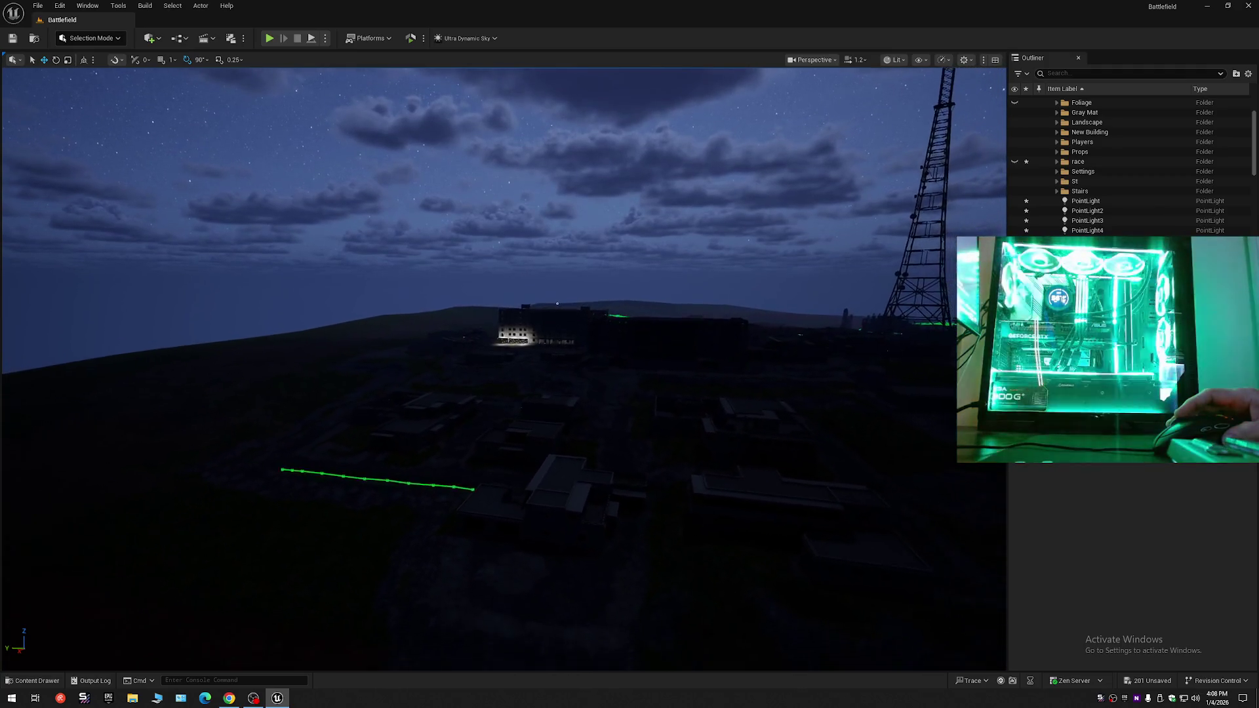
scroll(504, 367, down, 2)
scroll(504, 367, down, 3)
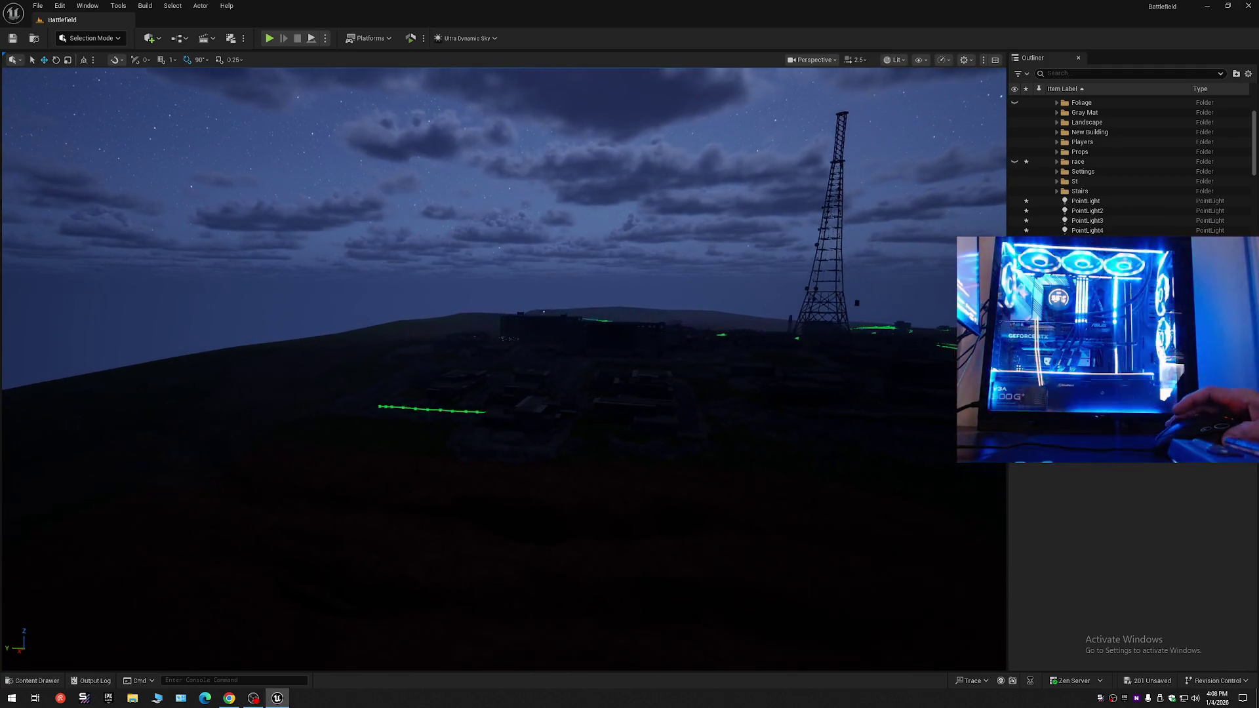
scroll(503, 367, up, 3)
scroll(503, 367, down, 1)
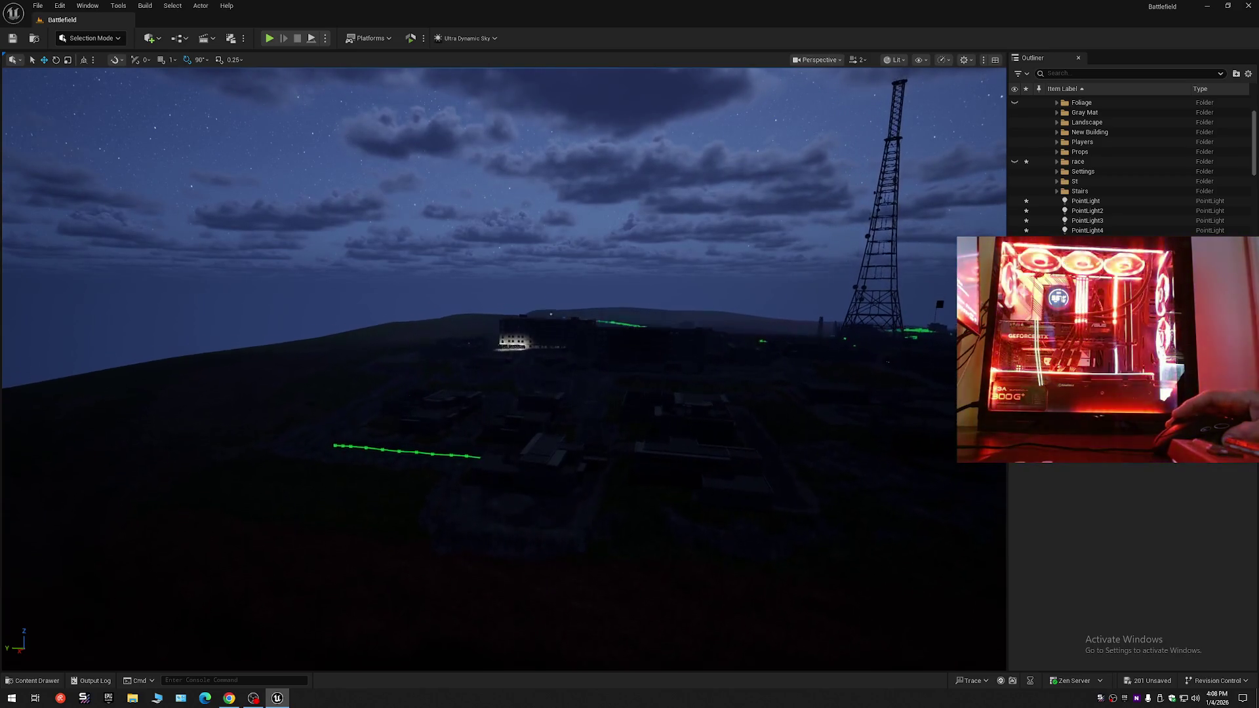
scroll(503, 367, up, 5)
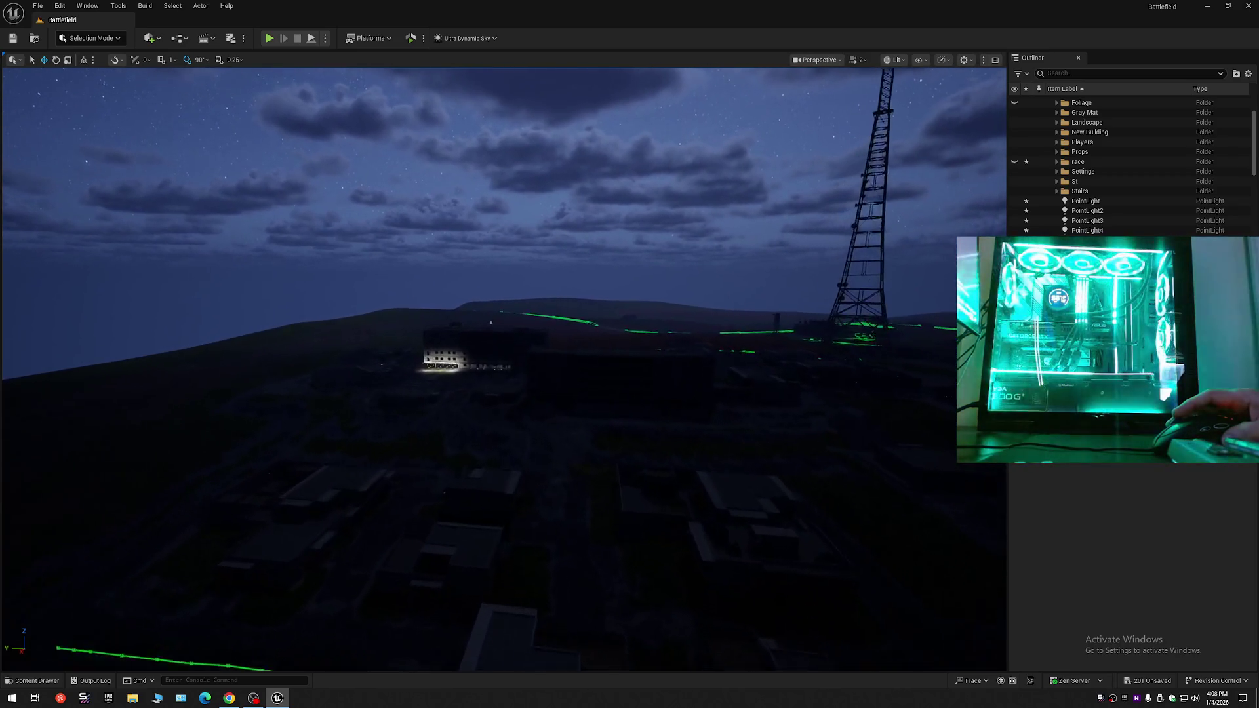
scroll(504, 367, up, 8)
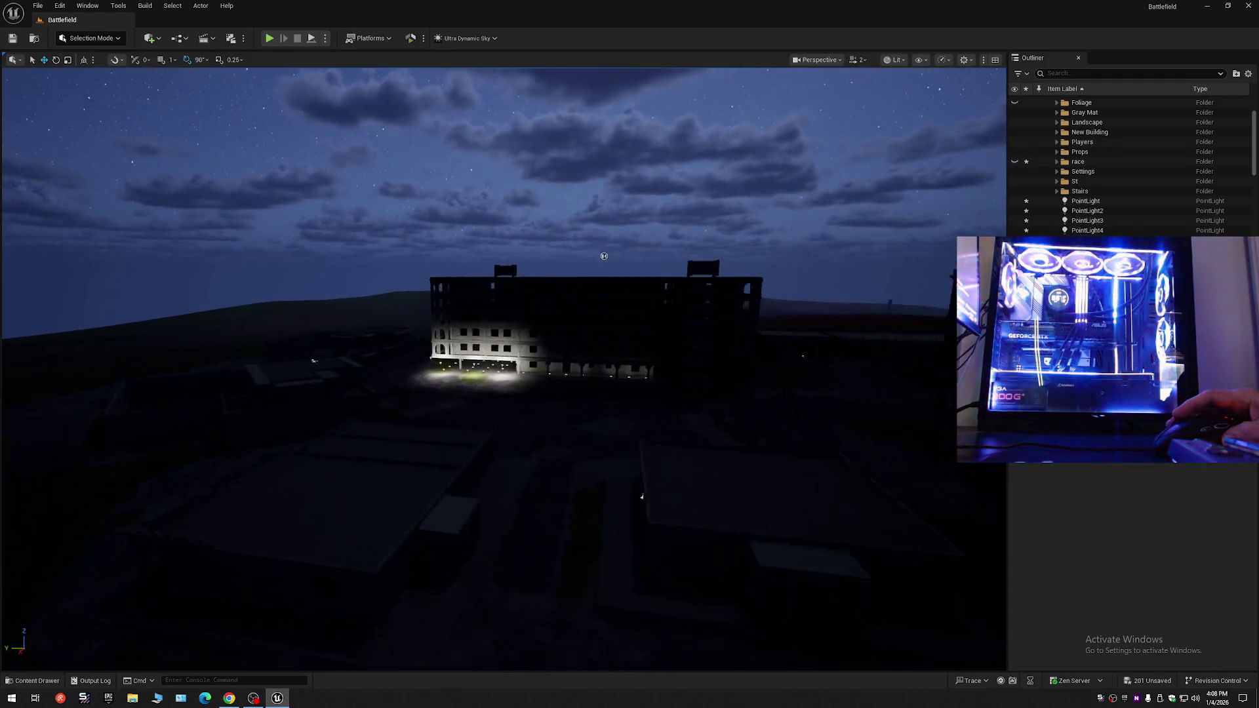
scroll(690, 181, up, 6)
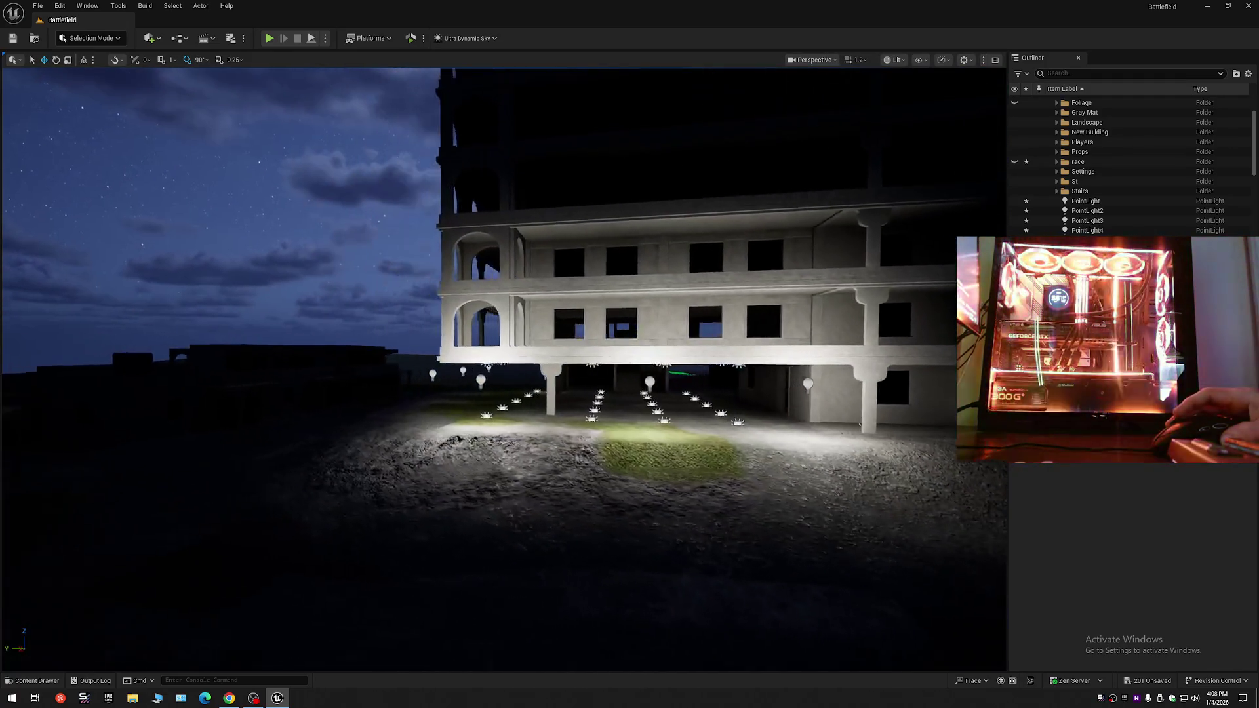
- Select the outdoor point lights together and drag their Intensity down to dim them
click(811, 383)
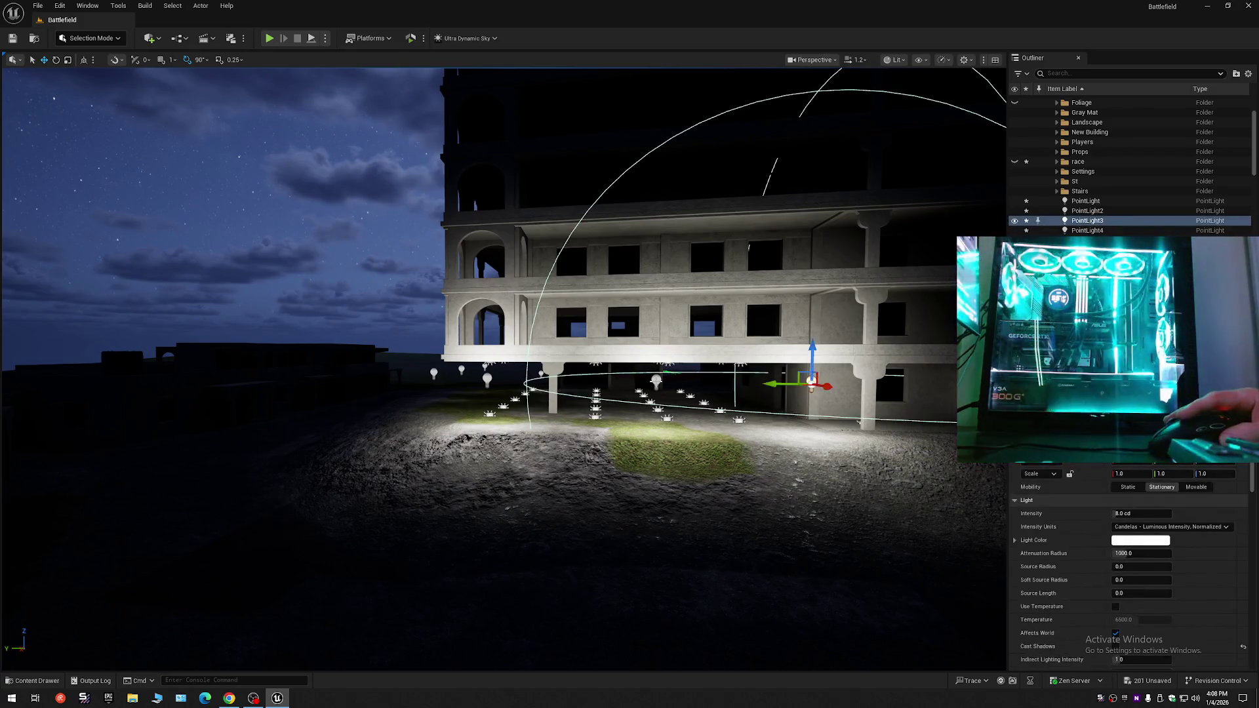
ctrl+click(657, 380)
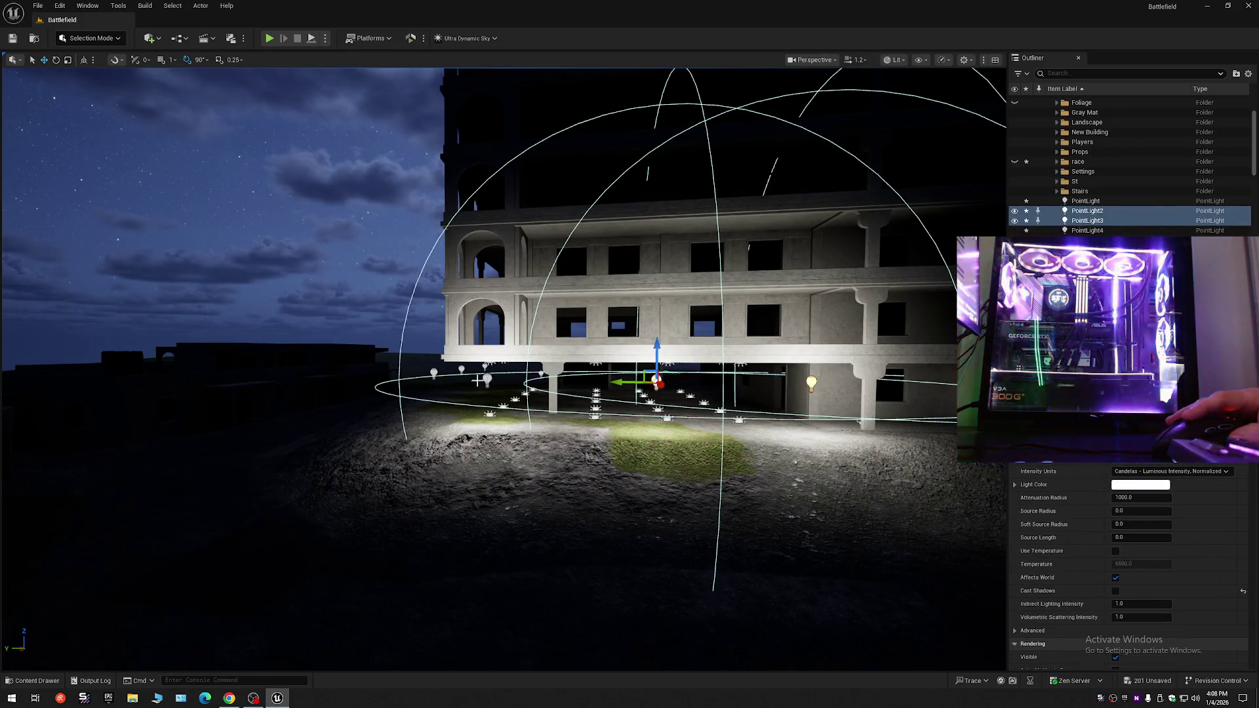
click(434, 372)
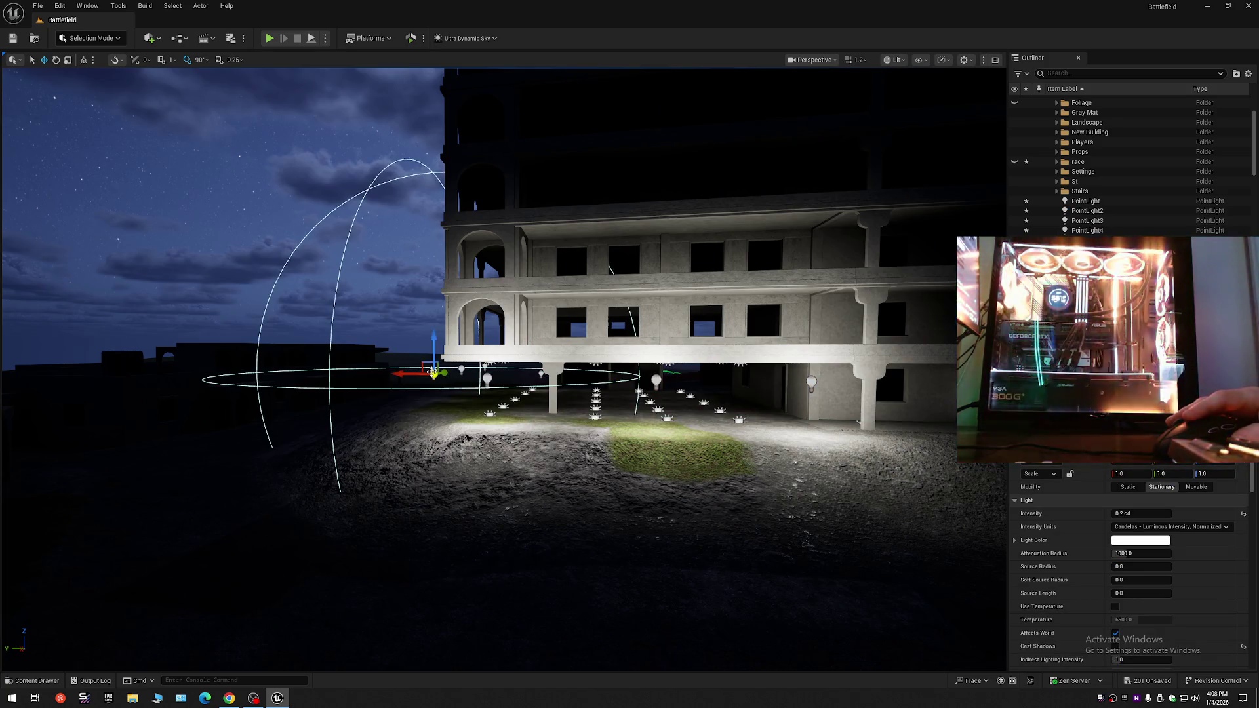
click(489, 377)
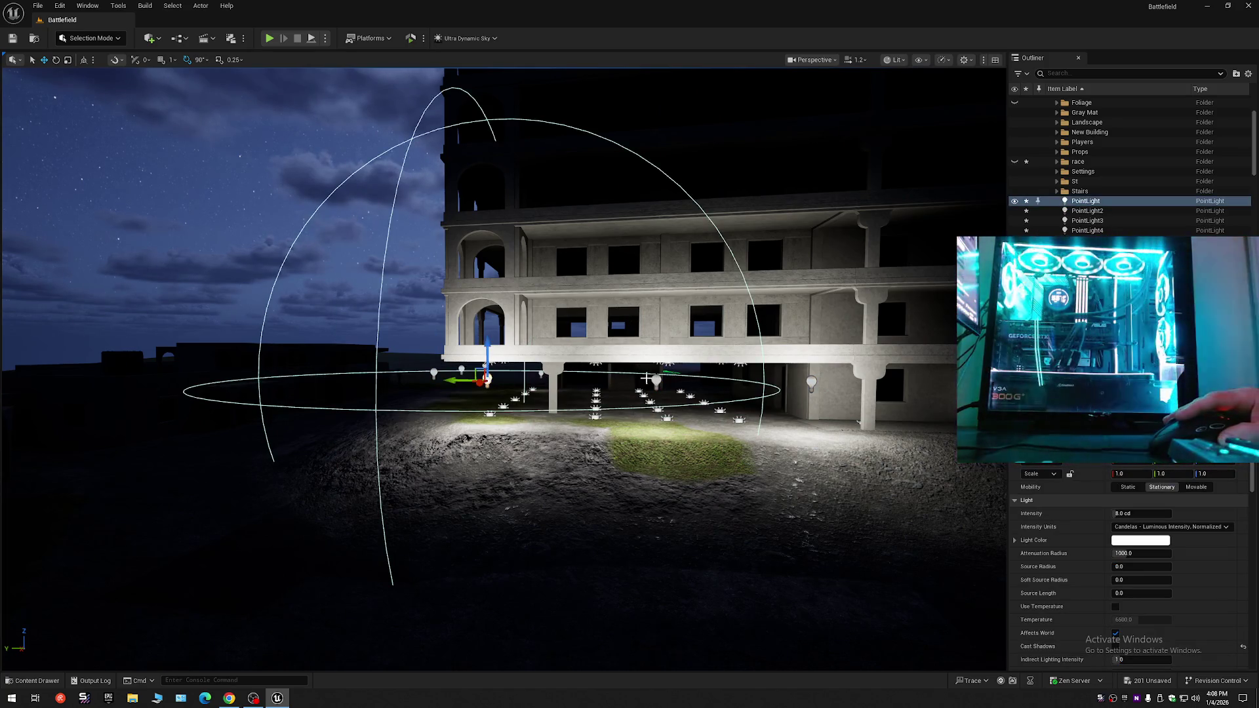
ctrl+click(656, 380)
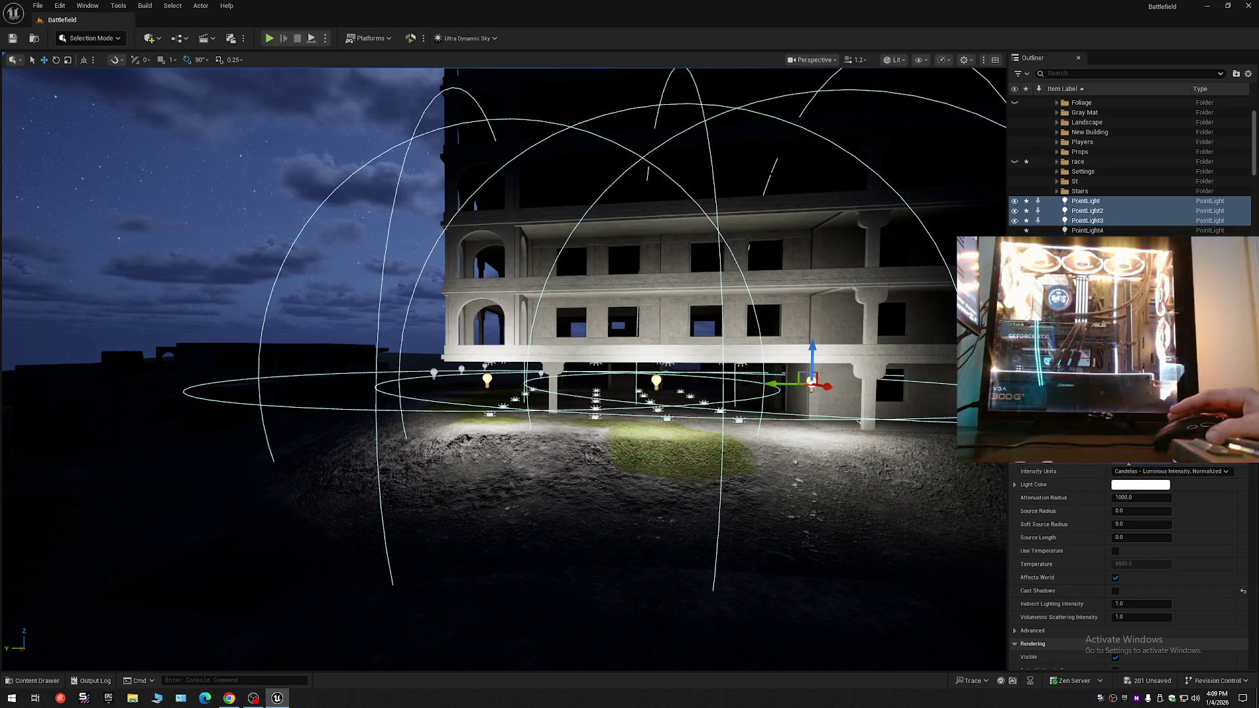
drag(1129, 462, 1012, 462)
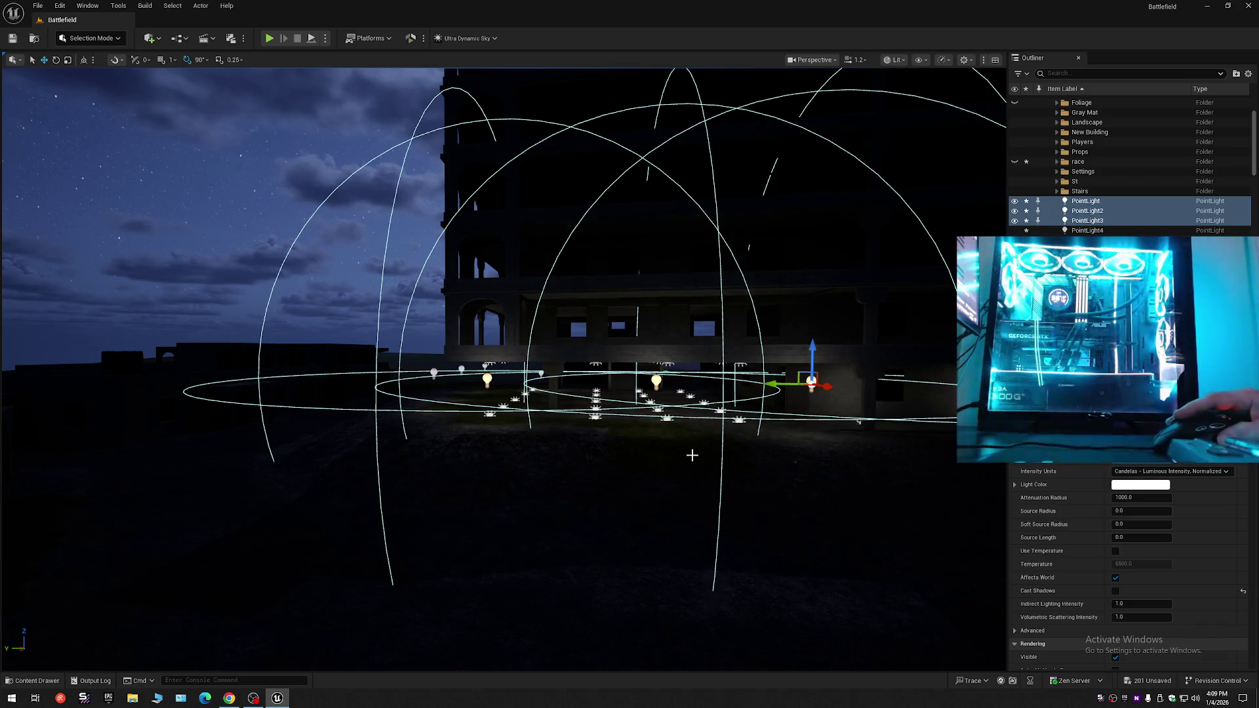
key(Escape)
drag(910, 84, 633, 96)
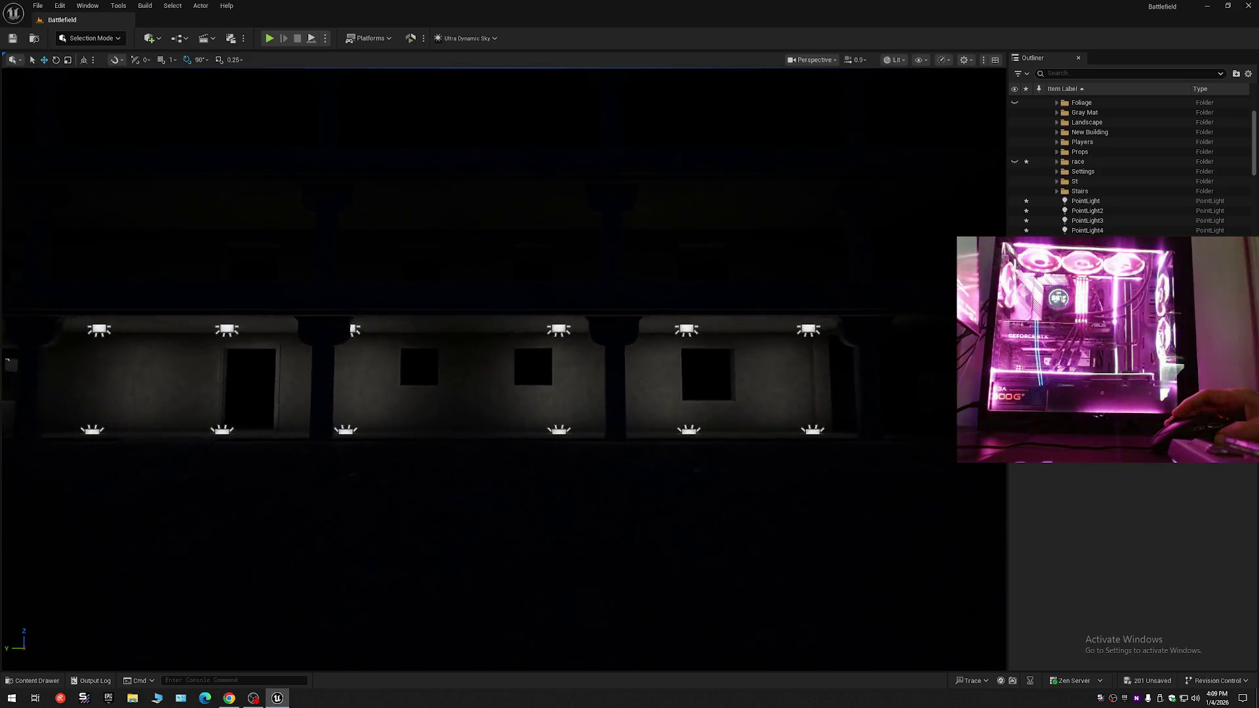
- Shift the first upper-and-lower pair of wall rect lights to the left
click(565, 421)
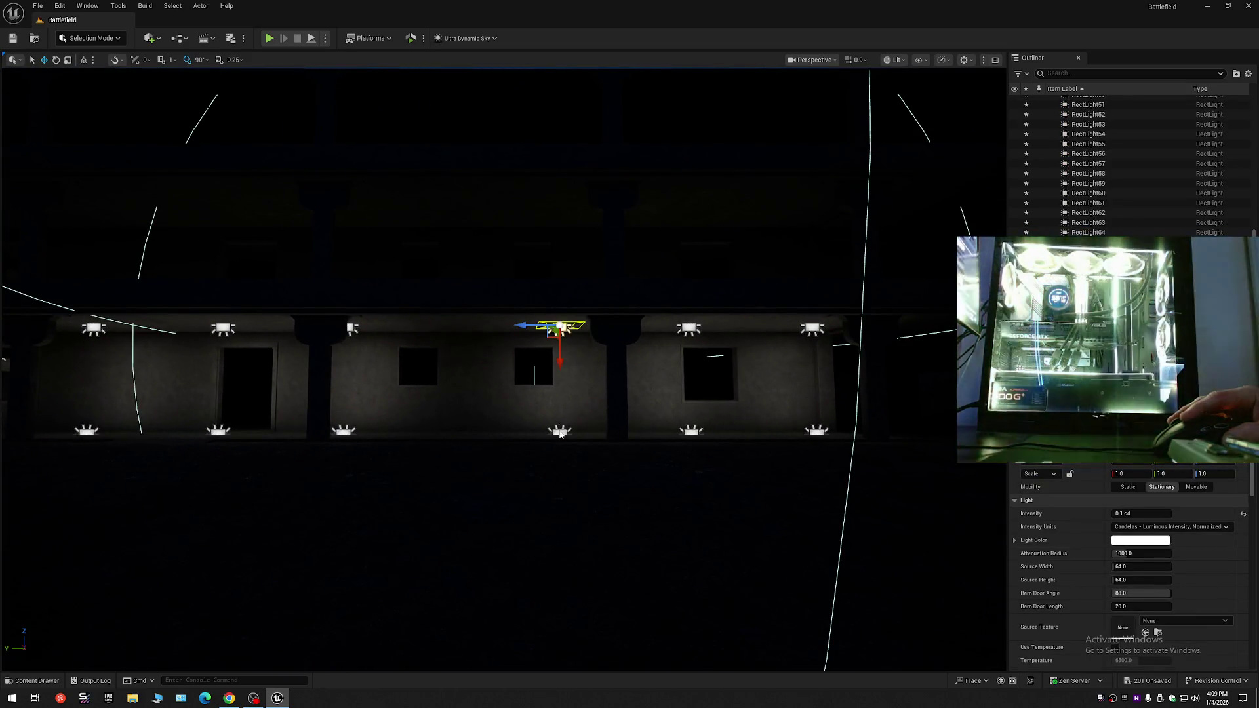
ctrl+click(561, 433)
mouse_move(590, 434)
mouse_down()
mouse_move(560, 434)
mouse_move(570, 435)
mouse_up()
mouse_move(492, 413)
mouse_down()
mouse_move(459, 393)
mouse_move(492, 413)
mouse_up()
- Select the upper and lower rect lights by the next pillar and fly toward the wall lights
click(467, 354)
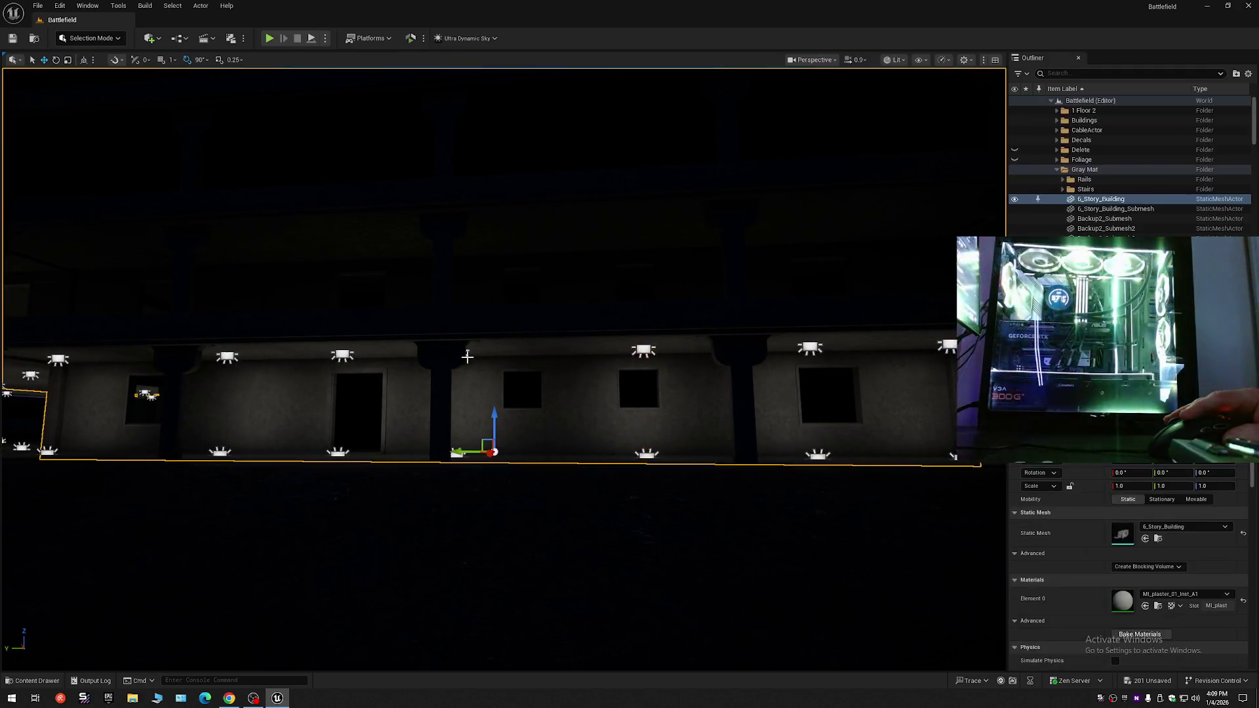
mouse_move(486, 406)
mouse_down()
mouse_move(486, 393)
mouse_move(485, 406)
mouse_up()
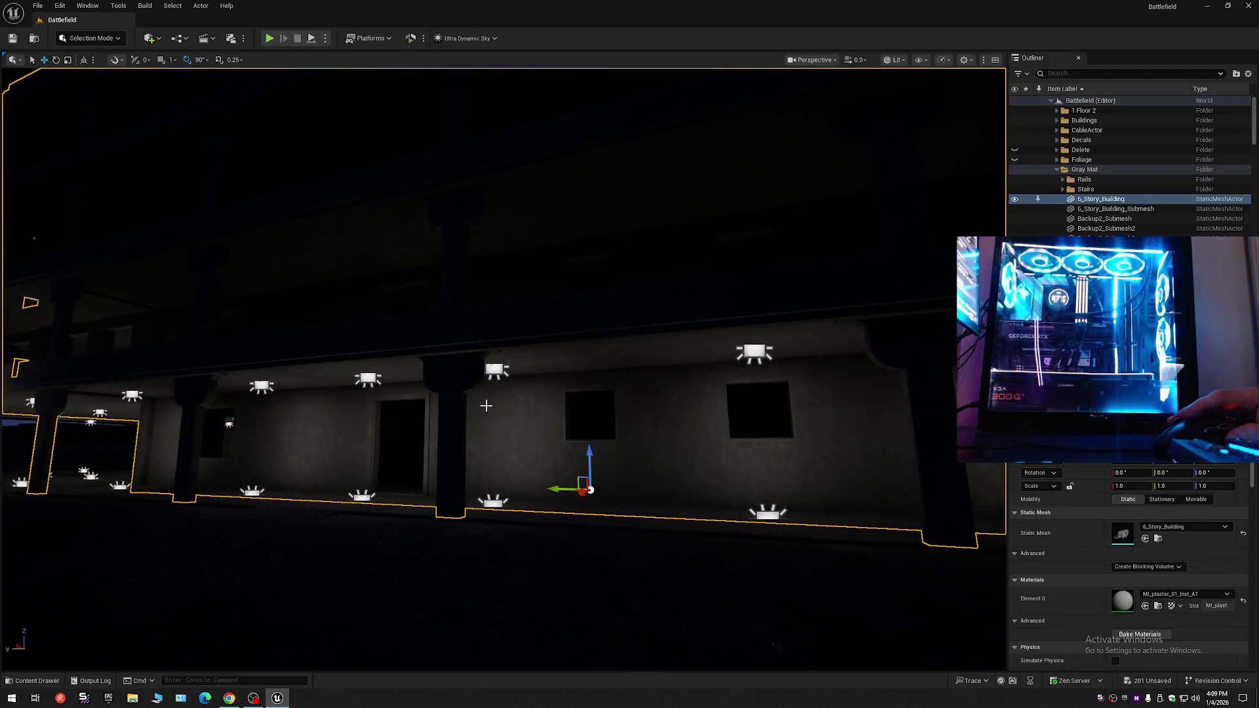
click(495, 370)
ctrl+click(495, 503)
mouse_move(495, 504)
mouse_down()
mouse_move(495, 486)
mouse_move(521, 504)
mouse_move(528, 462)
mouse_move(577, 465)
mouse_move(557, 459)
mouse_move(715, 486)
mouse_up()
key(w)
key(a)
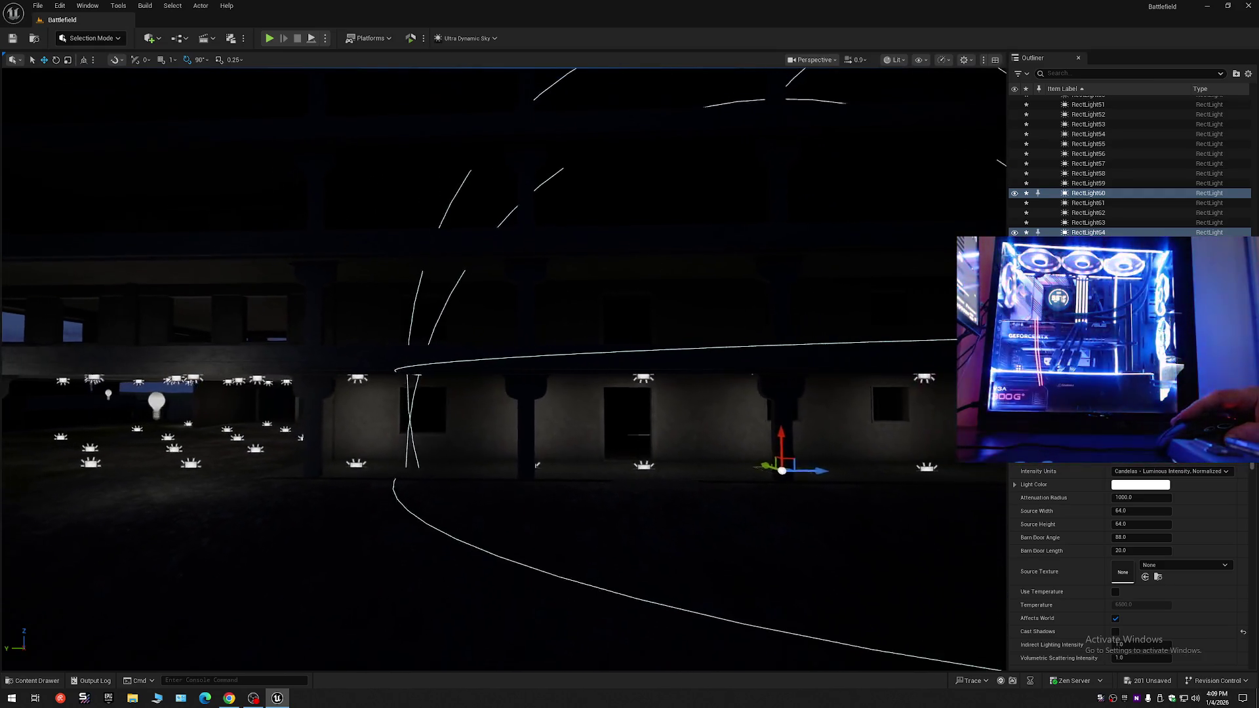
key(w)
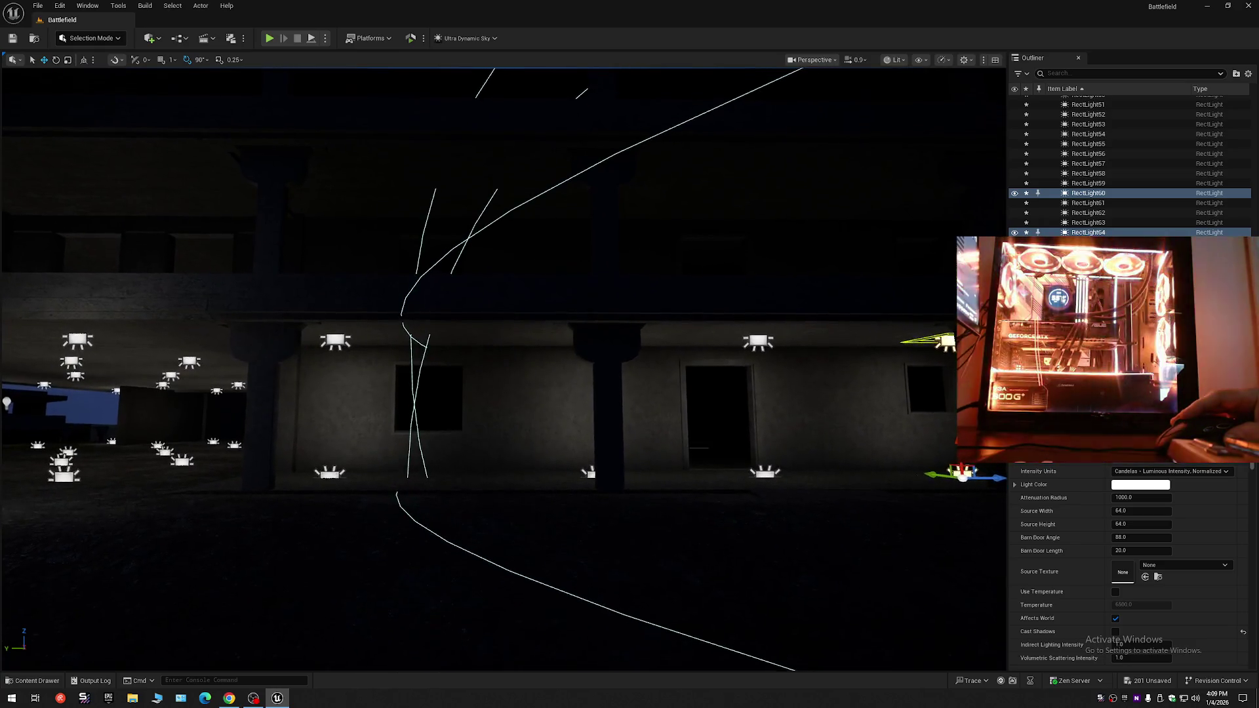
key(w)
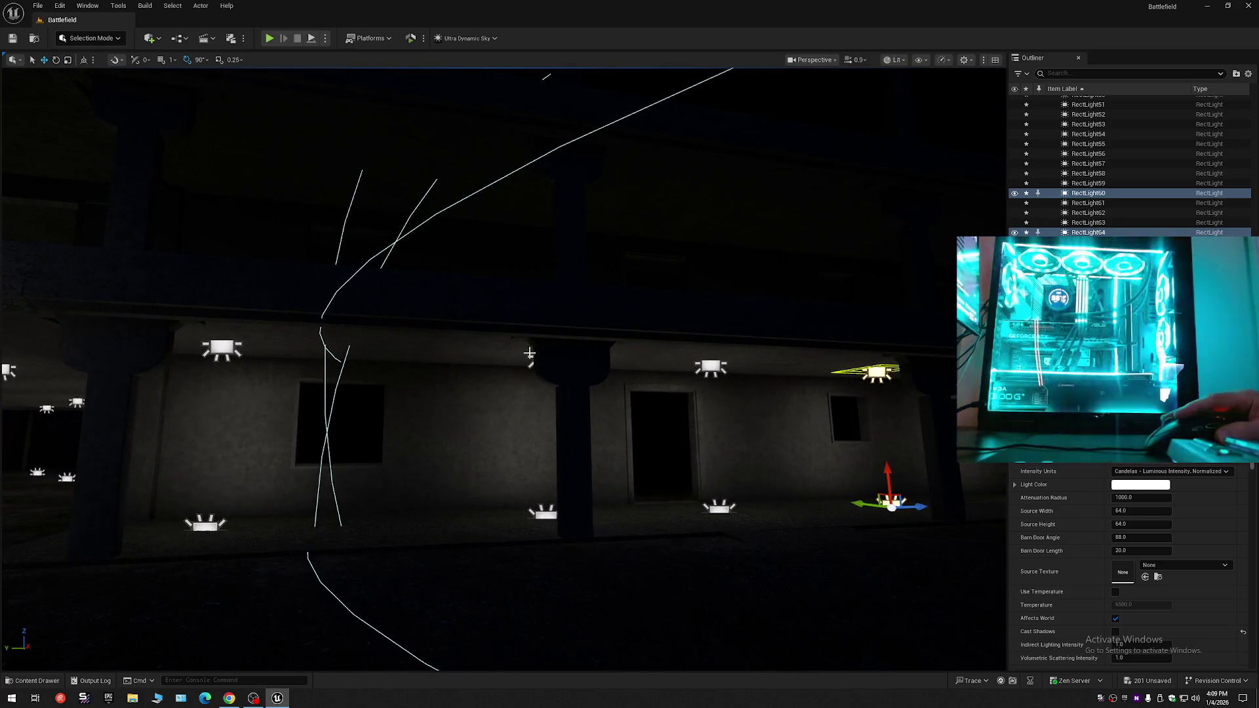
- Select the RectLight62/RectLight58 pair, then the upper-and-lower centre pair along the wall
click(532, 363)
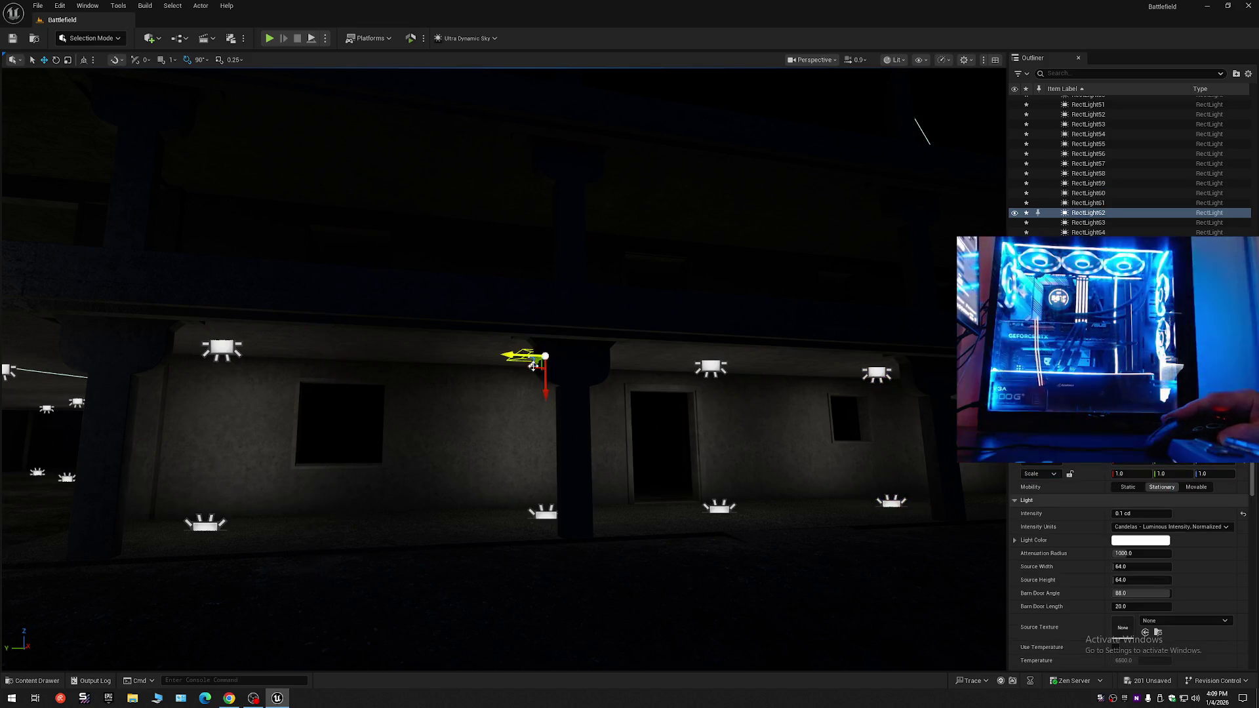
ctrl+click(545, 517)
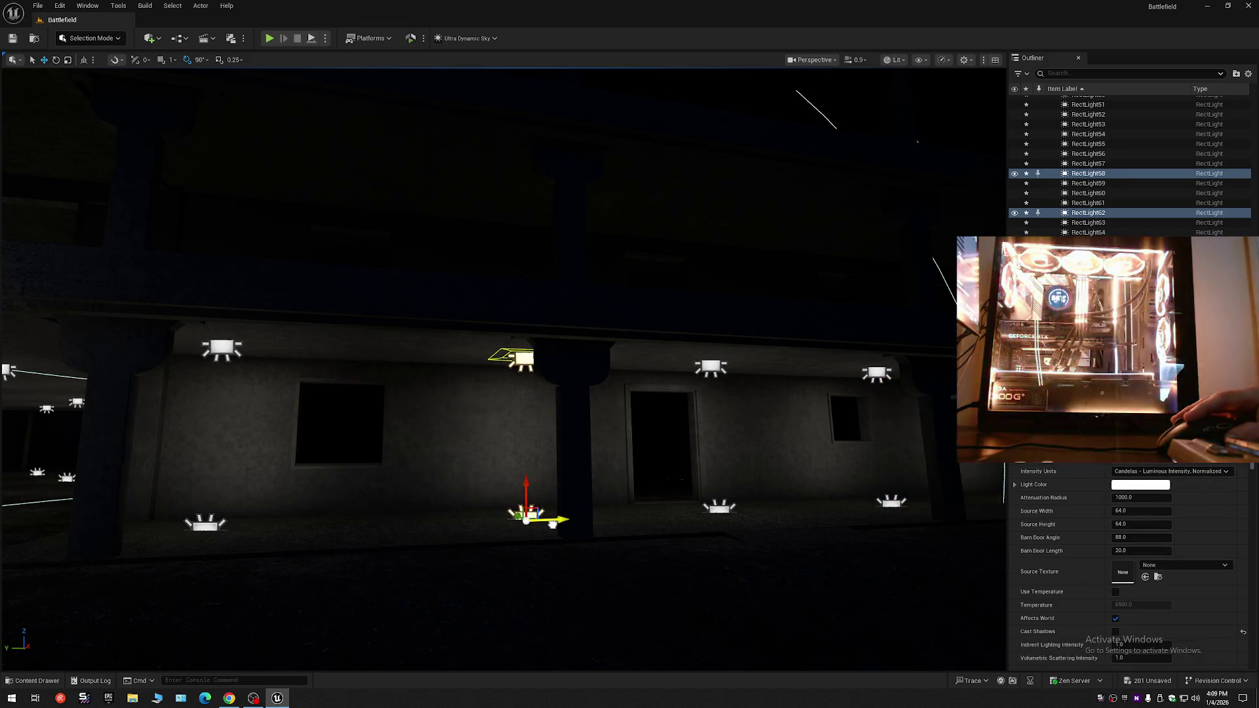
scroll(553, 523, down, 5)
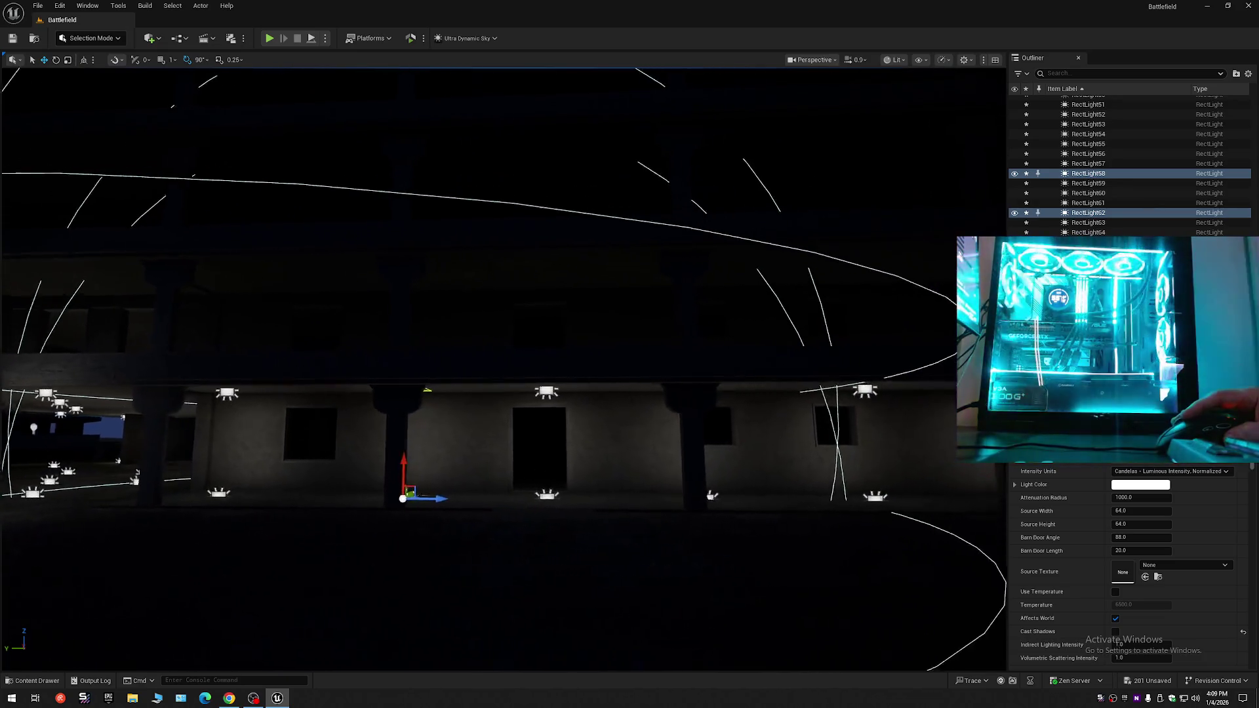
scroll(573, 475, up, 2)
click(542, 461)
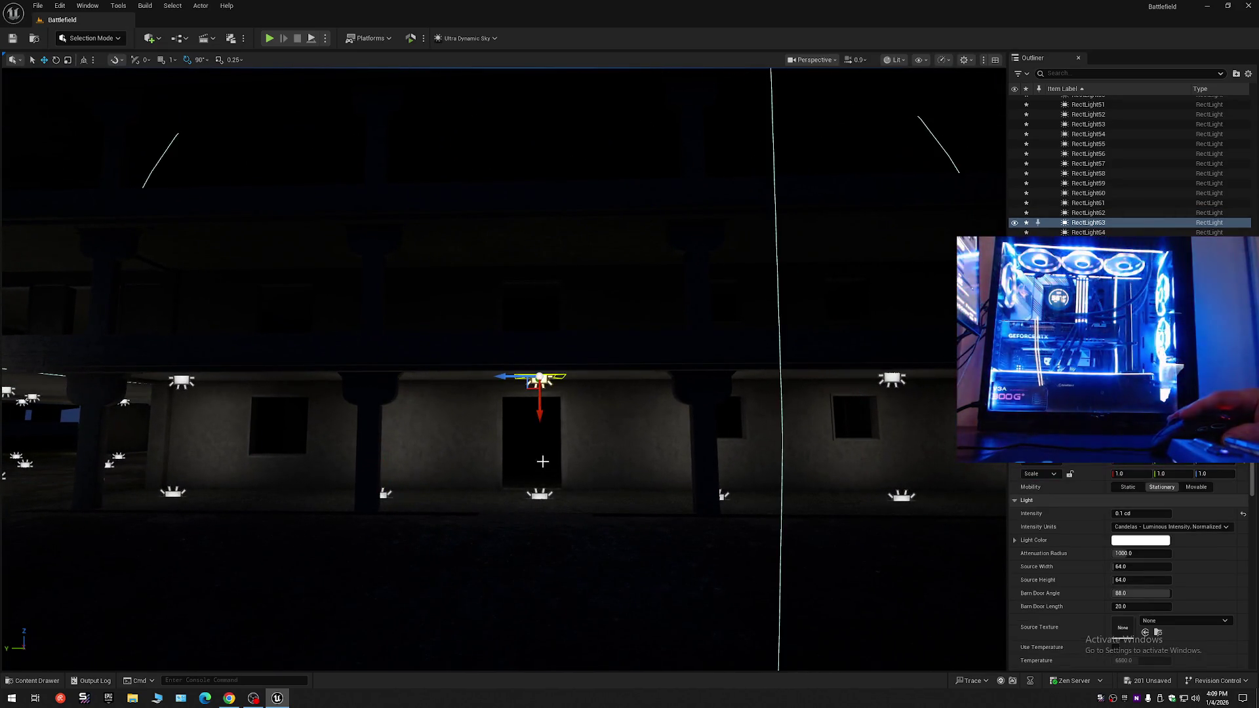
ctrl+click(539, 495)
drag(357, 379, 539, 392)
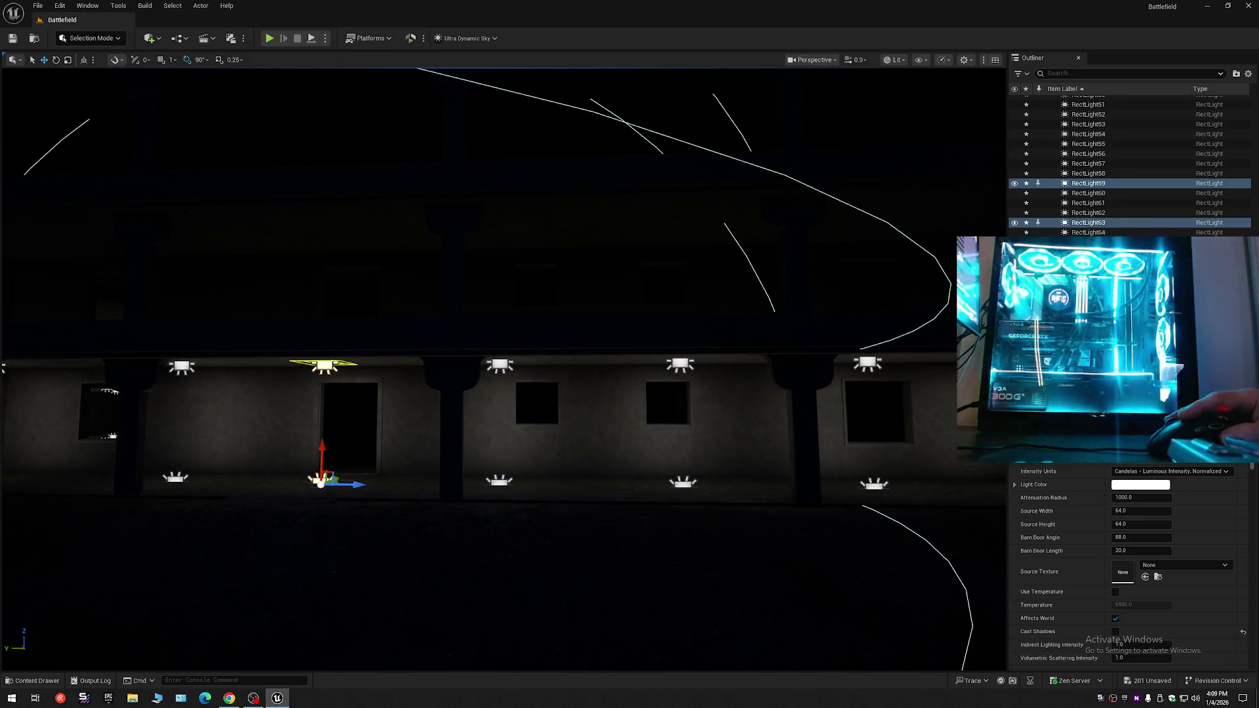
- Shift the next upper-and-lower pair of rect lights sideways
click(500, 365)
ctrl+click(498, 482)
mouse_move(500, 482)
mouse_down()
mouse_move(551, 469)
mouse_move(521, 521)
mouse_move(505, 525)
mouse_move(495, 484)
mouse_up()
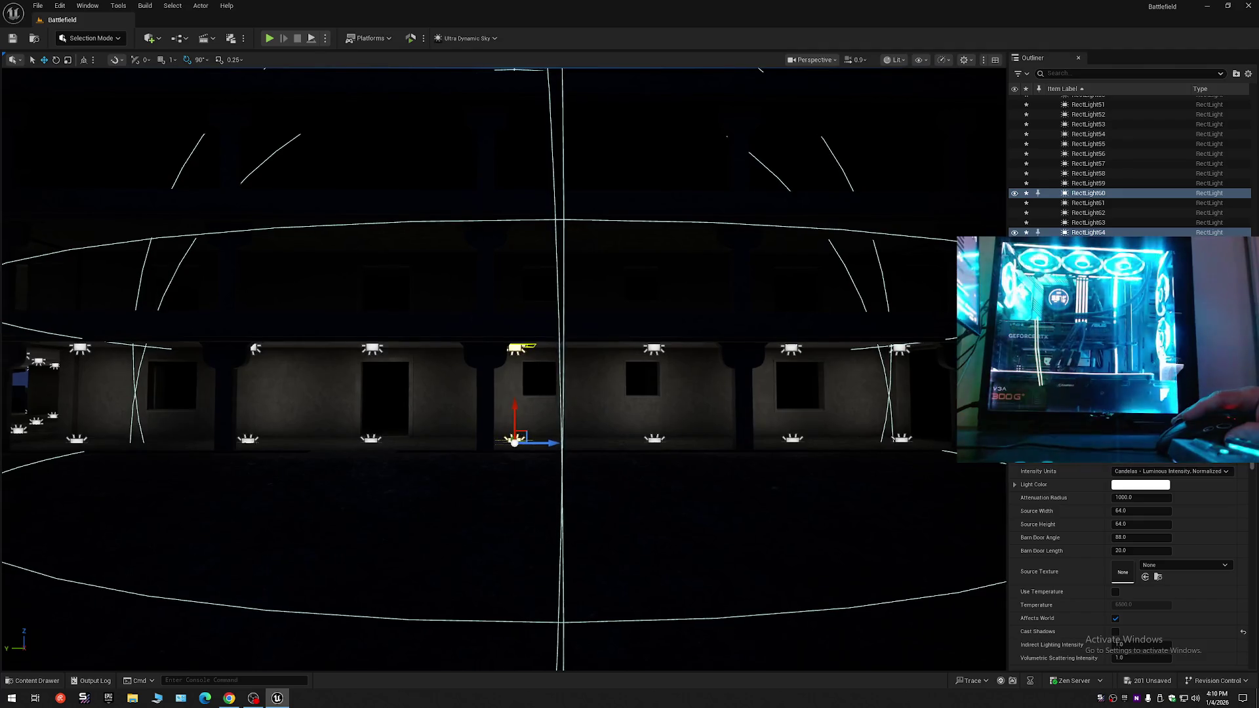
drag(549, 444, 536, 375)
- Nudge the following pair of rect lights slightly left, then deselect them
click(524, 368)
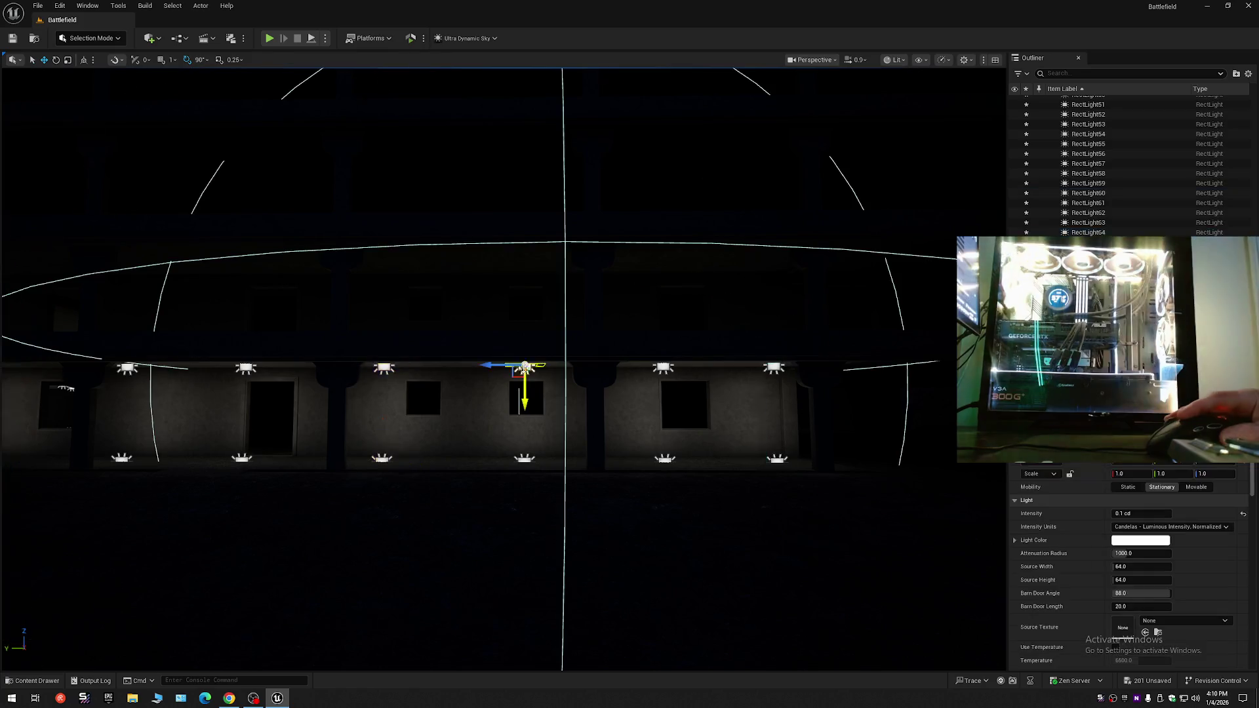
click(523, 459)
drag(552, 464, 532, 367)
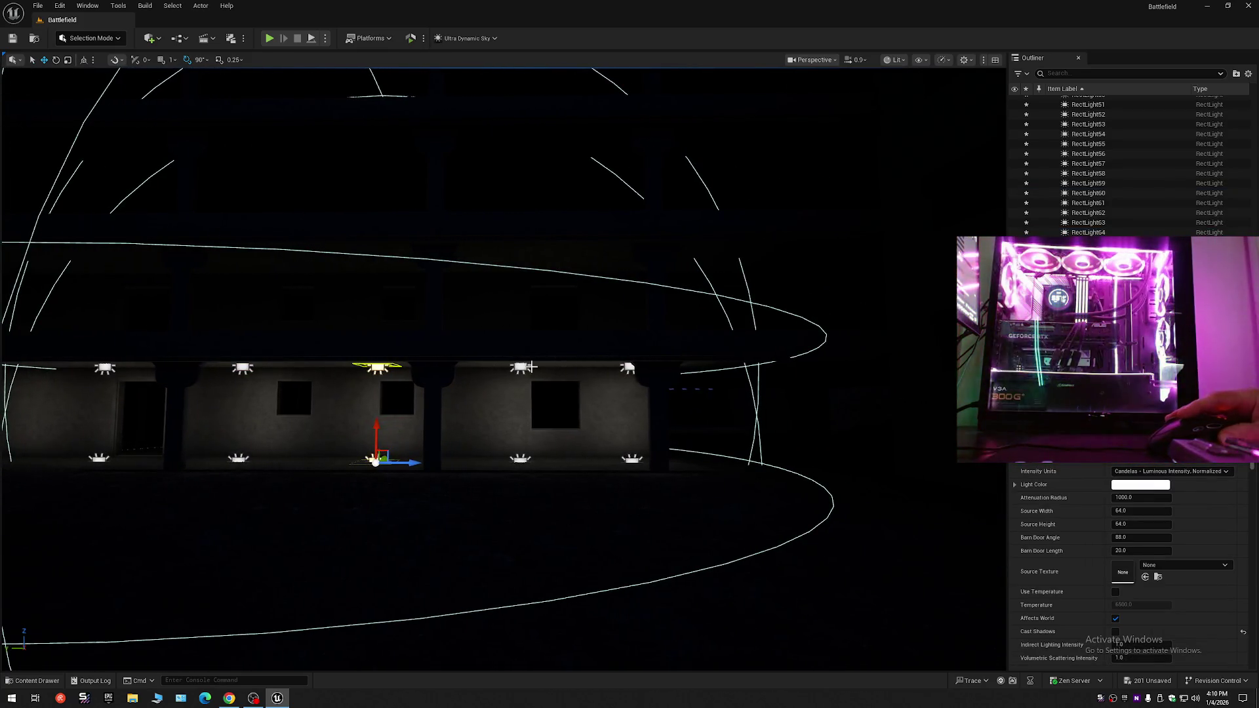
click(519, 450)
ctrl+click(520, 459)
mouse_move(550, 463)
mouse_down()
mouse_move(604, 521)
mouse_move(599, 508)
mouse_up()
click(564, 479)
drag(445, 394, 444, 364)
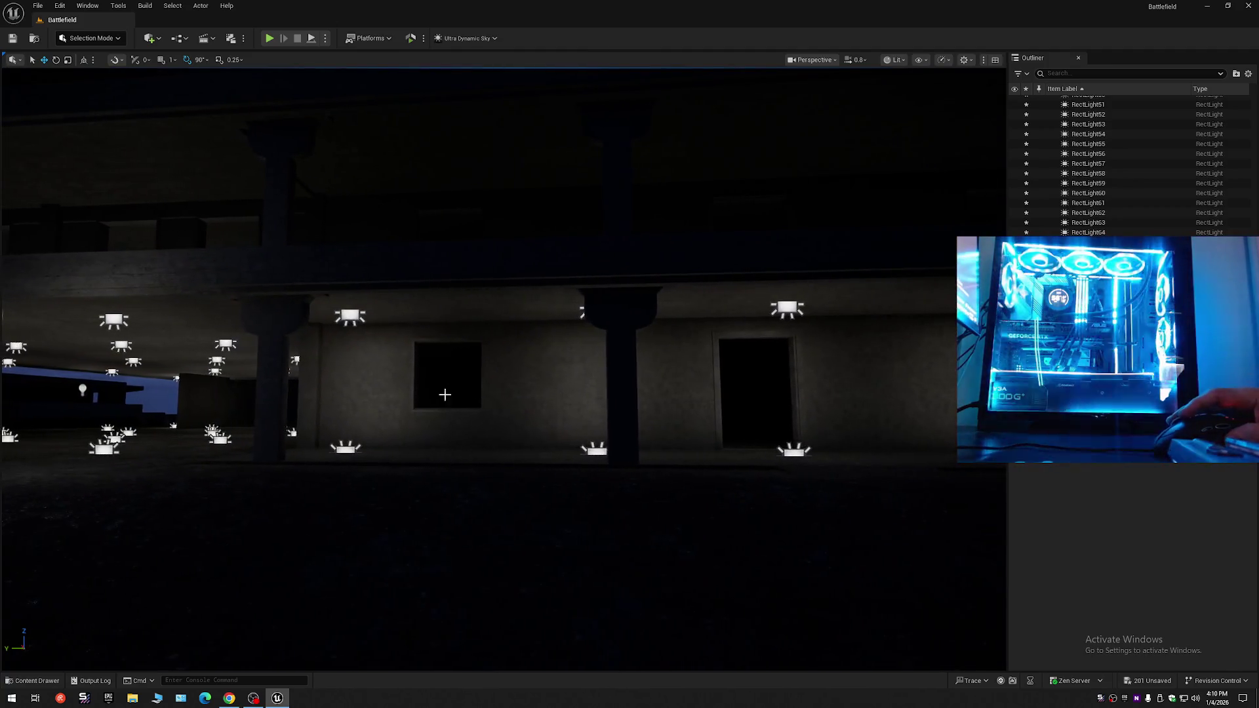
- Select the upper RectLight61 together with the lower RectLight57
click(350, 316)
ctrl+click(353, 447)
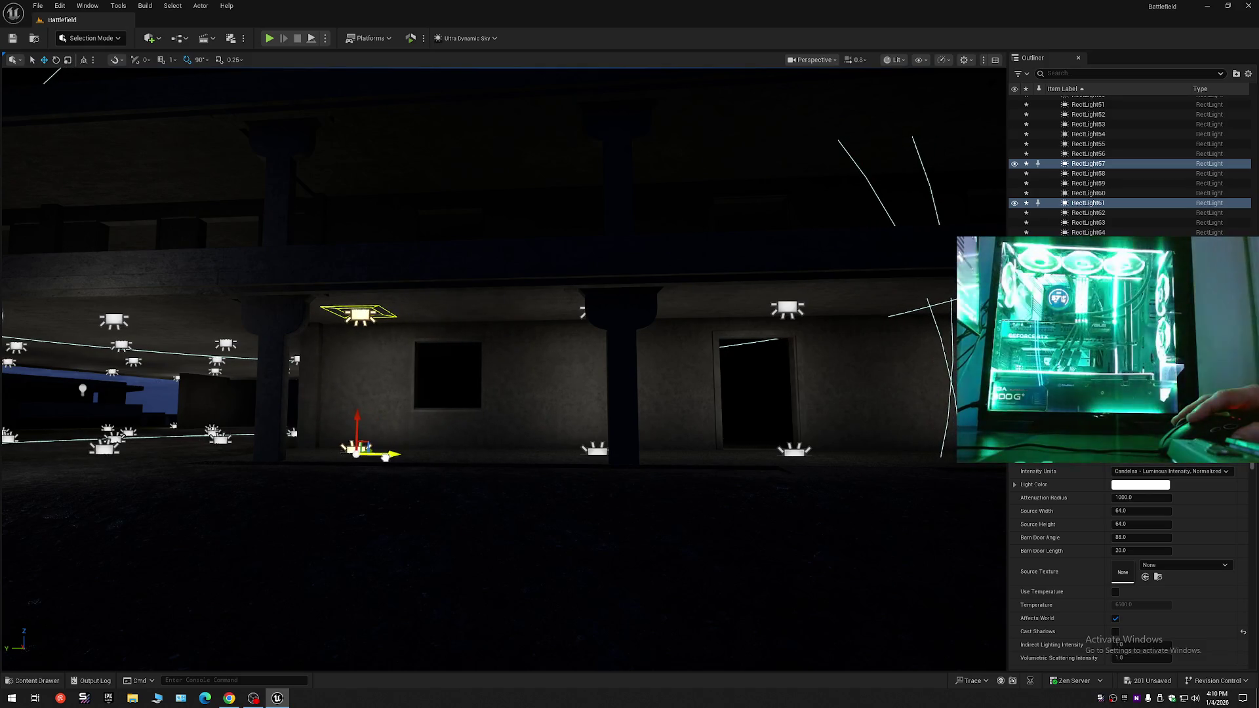
scroll(386, 457, down, 6)
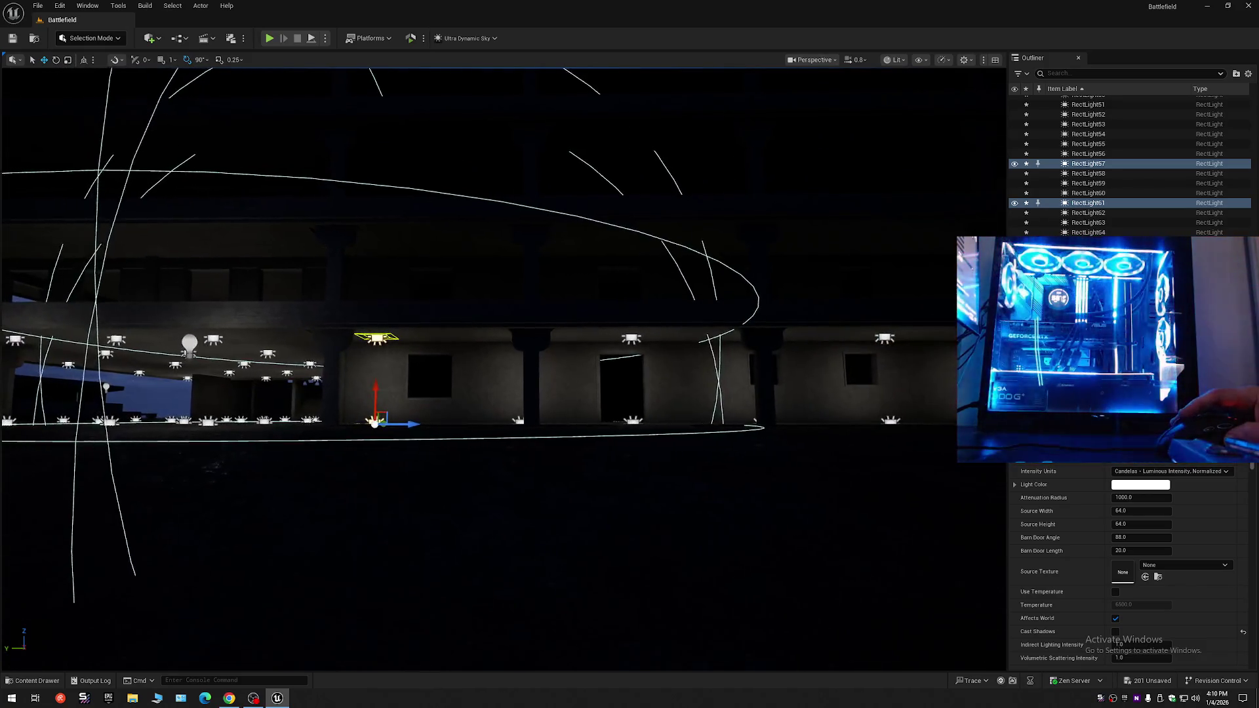
scroll(505, 361, up, 5)
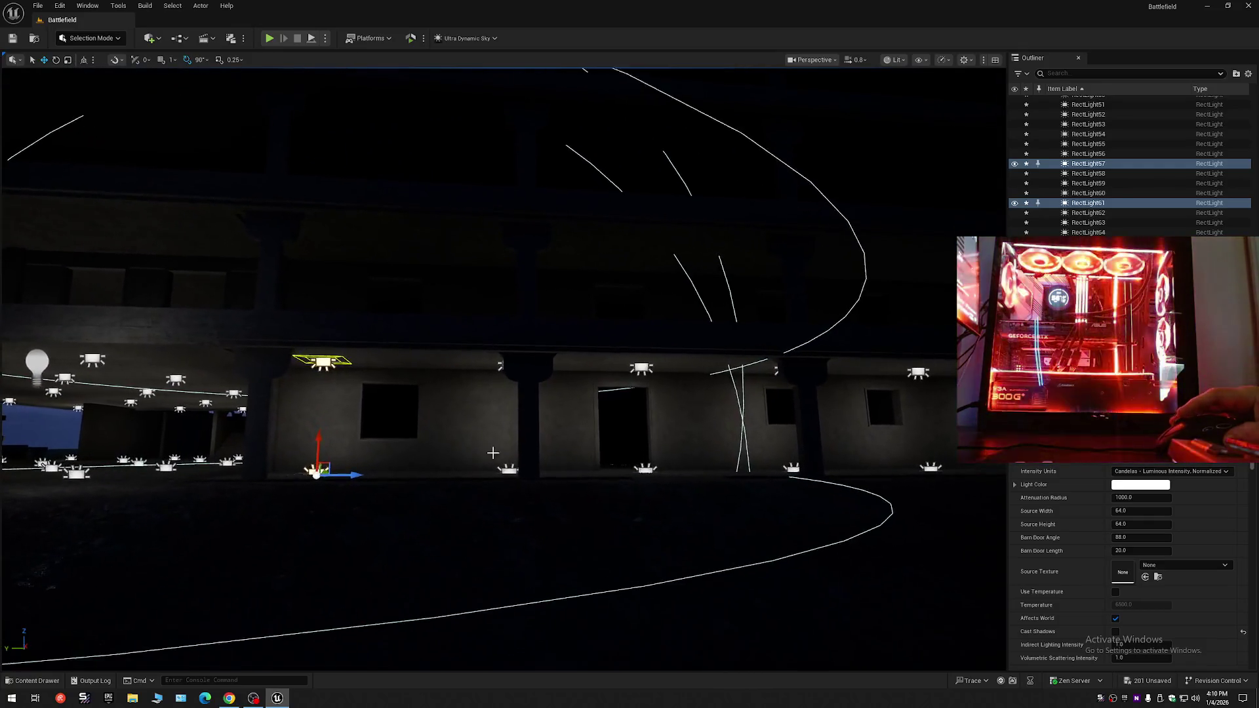
- Shift the RectLight62 and RectLight58 pair left along the facade, then deselect
click(506, 457)
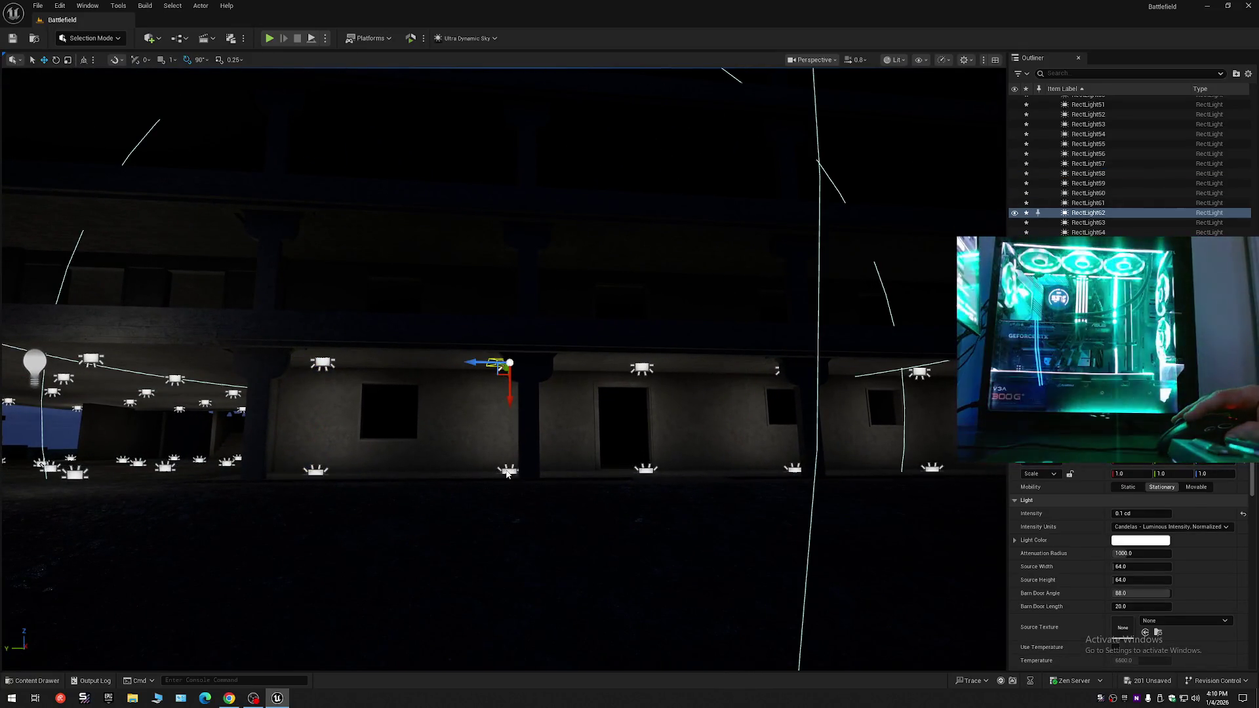
ctrl+click(507, 471)
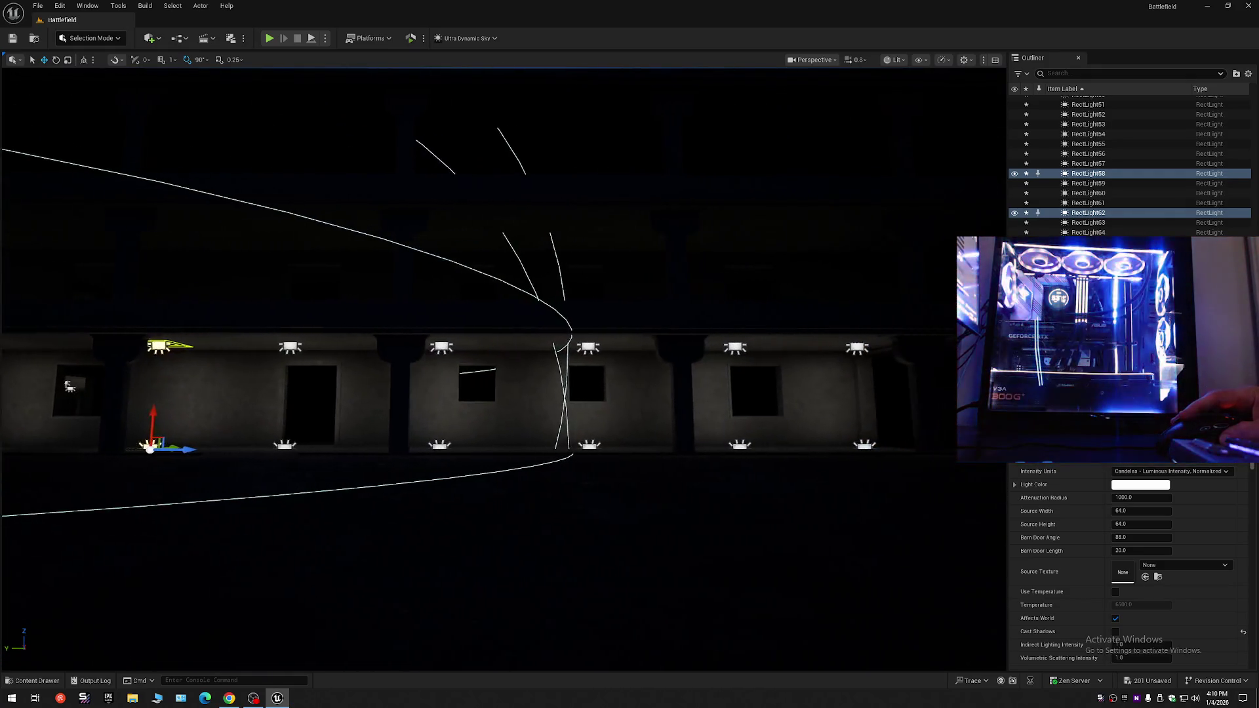
scroll(503, 367, down, 5)
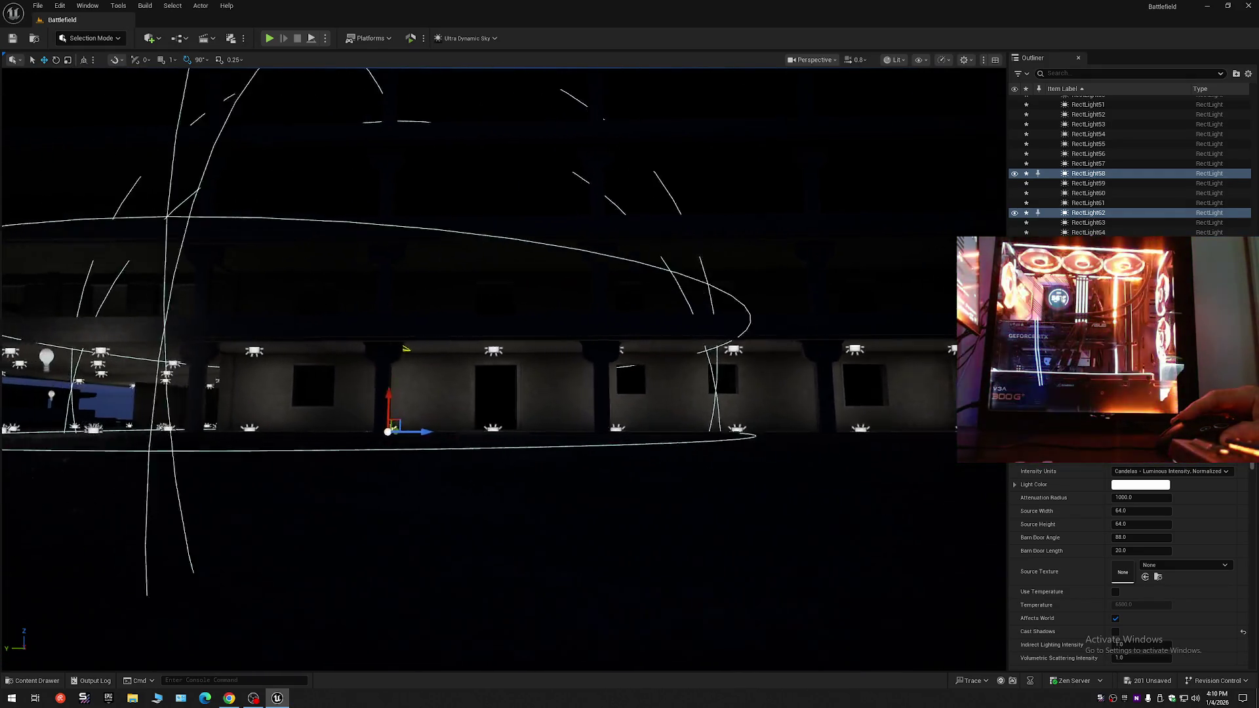
scroll(588, 461, up, 4)
mouse_move(547, 434)
mouse_down()
mouse_move(582, 462)
mouse_move(582, 84)
mouse_move(472, 85)
mouse_move(464, 184)
mouse_up()
click(562, 442)
mouse_move(564, 442)
mouse_down()
mouse_move(524, 445)
mouse_move(524, 236)
mouse_move(505, 236)
mouse_move(505, 393)
mouse_move(564, 445)
mouse_up()
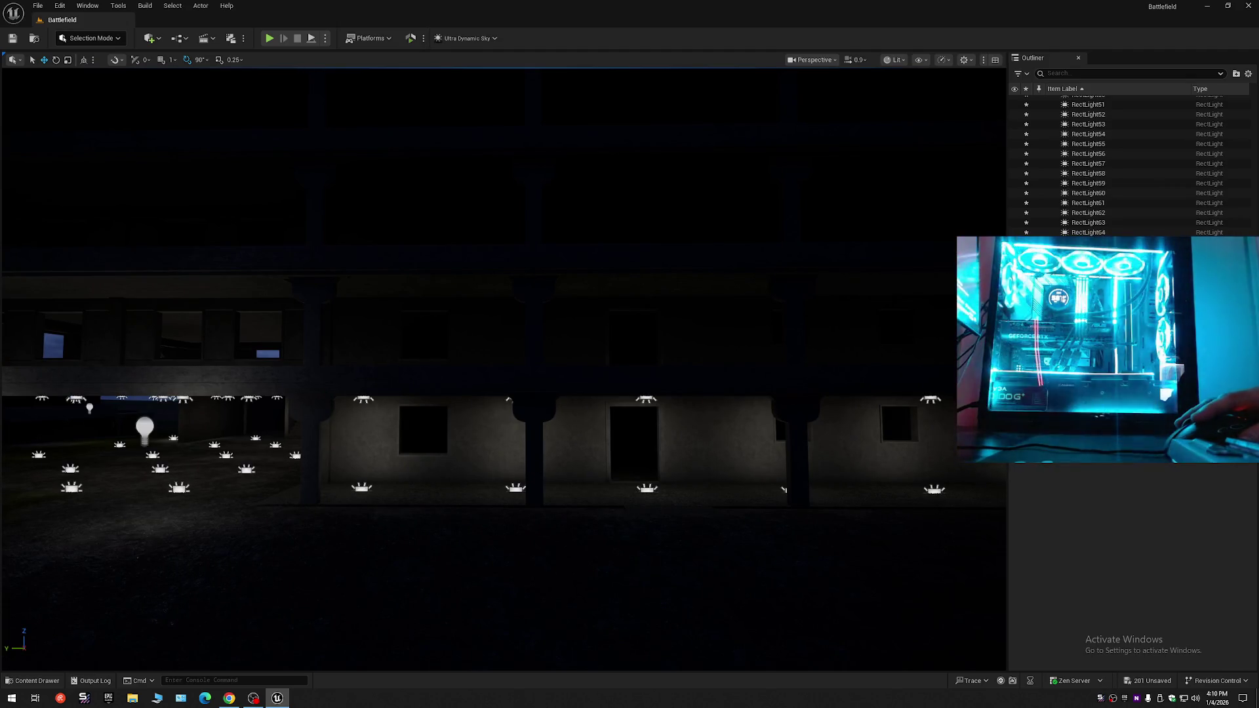
- Select the lower rect lights RectLight57 and RectLight58
click(361, 487)
ctrl+click(513, 489)
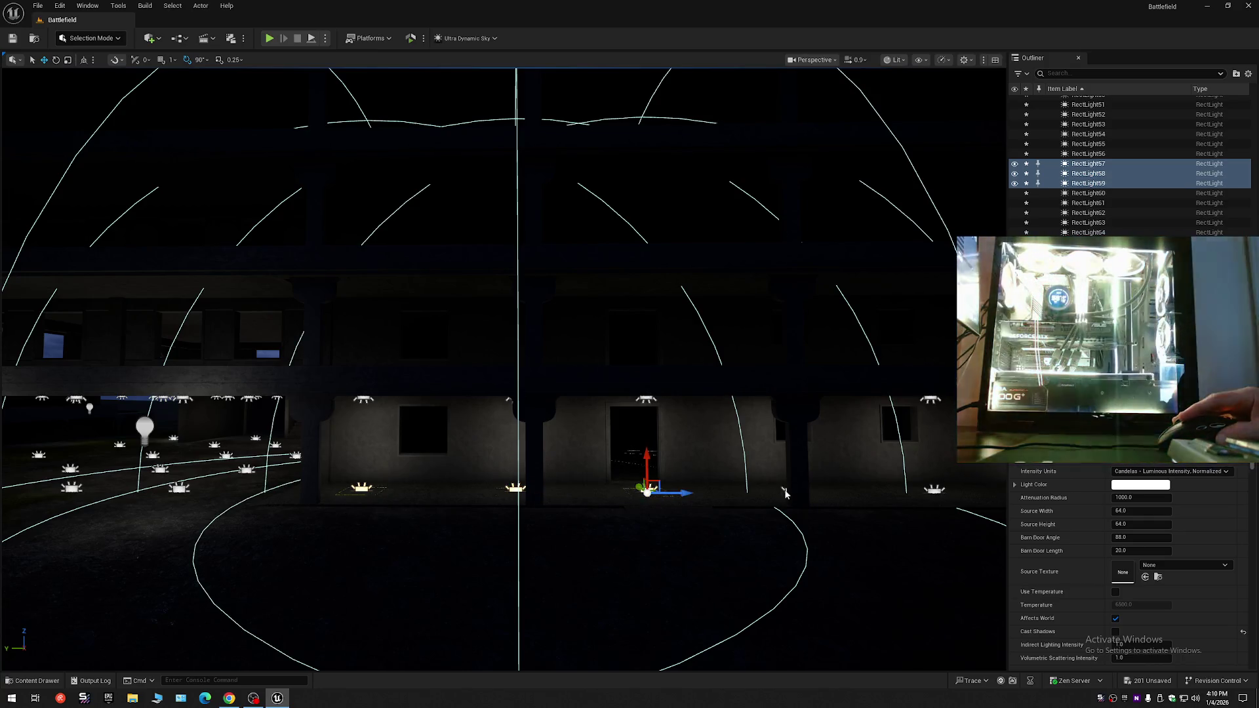
drag(792, 492, 708, 493)
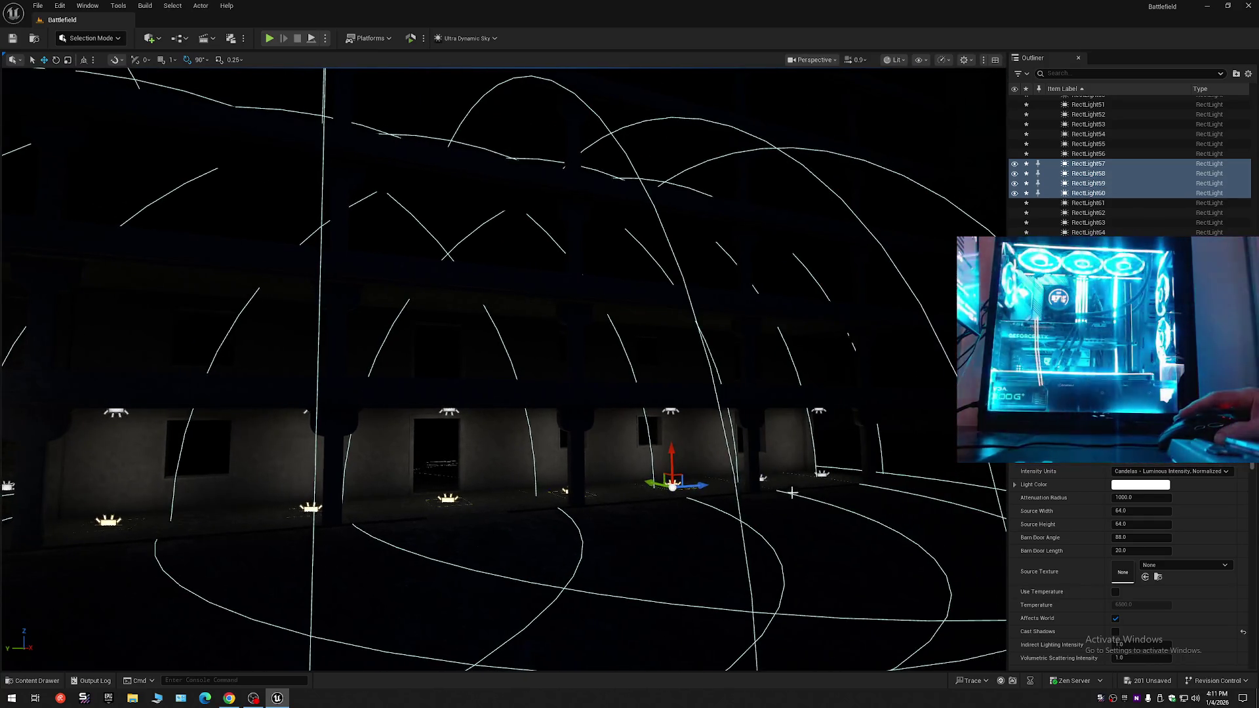
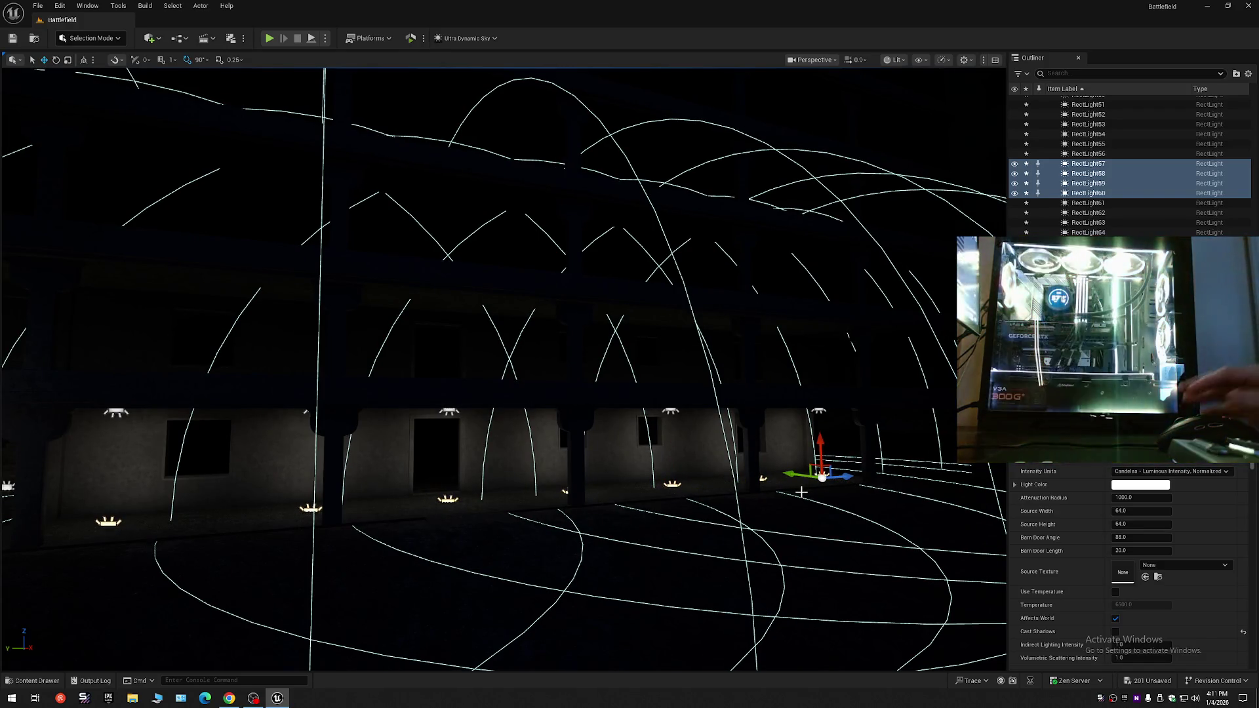
- Deselect RectLight57–60 and pull the camera back to view the whole building
click(646, 520)
mouse_move(646, 520)
mouse_down()
mouse_move(646, 590)
mouse_move(653, 511)
mouse_move(351, 318)
mouse_move(95, 321)
mouse_move(101, 299)
mouse_move(101, 322)
mouse_move(101, 303)
mouse_move(639, 528)
mouse_move(640, 515)
mouse_up()
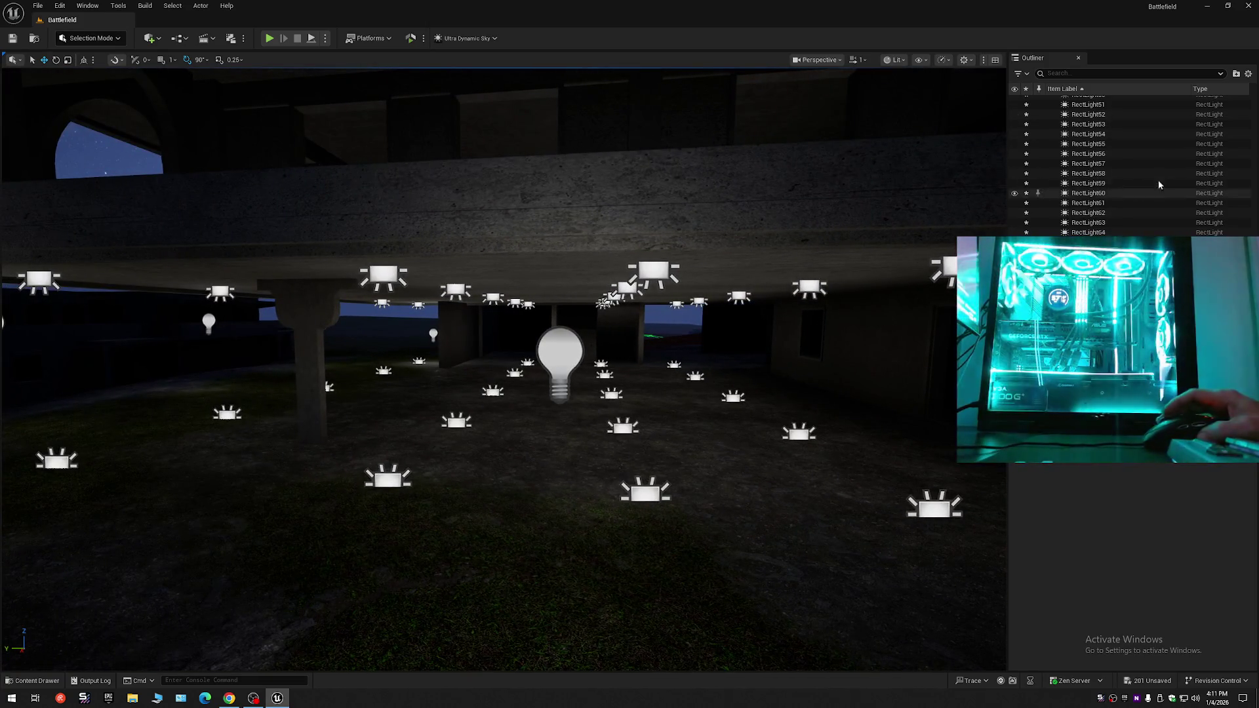
click(1249, 75)
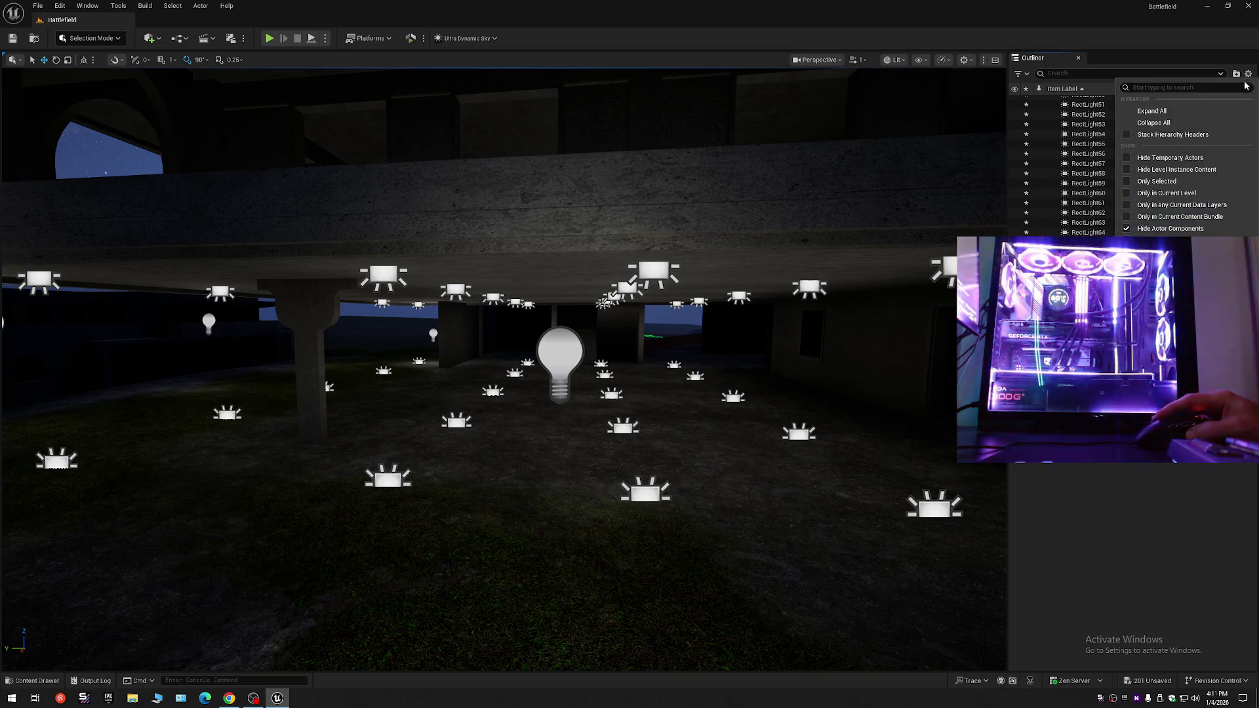
- Collapse the Outliner hierarchy, then select the point lights through PointLight3 and frame them
click(1169, 123)
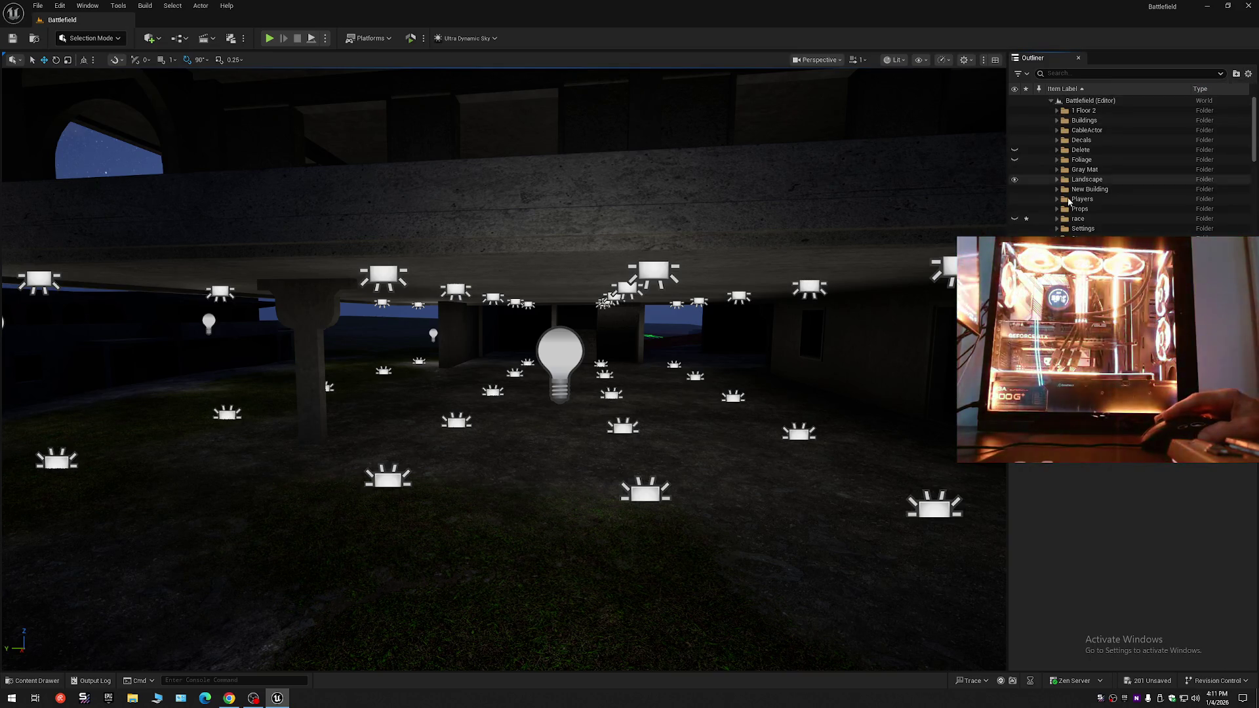
scroll(1115, 164, down, 2)
click(1086, 211)
shift+click(1087, 230)
key(f)
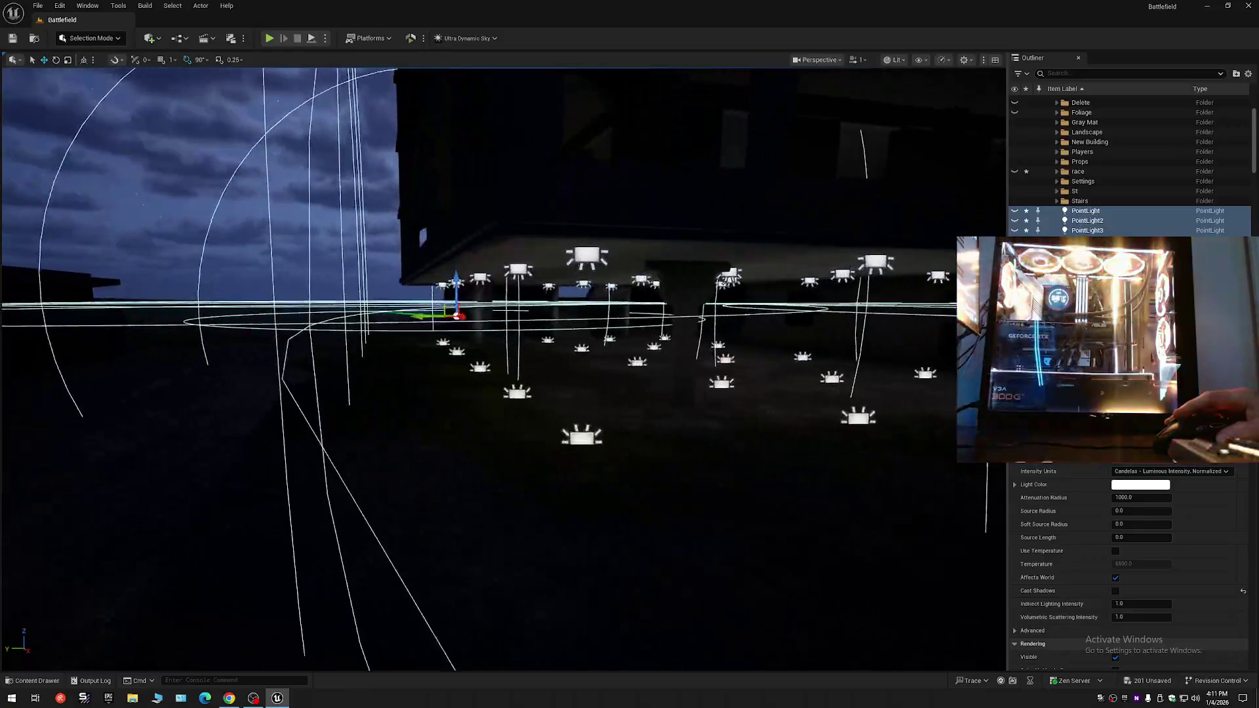
- Select rect lights under the building, including RectLight56 and RectLight49, then pick a single rect light
click(444, 342)
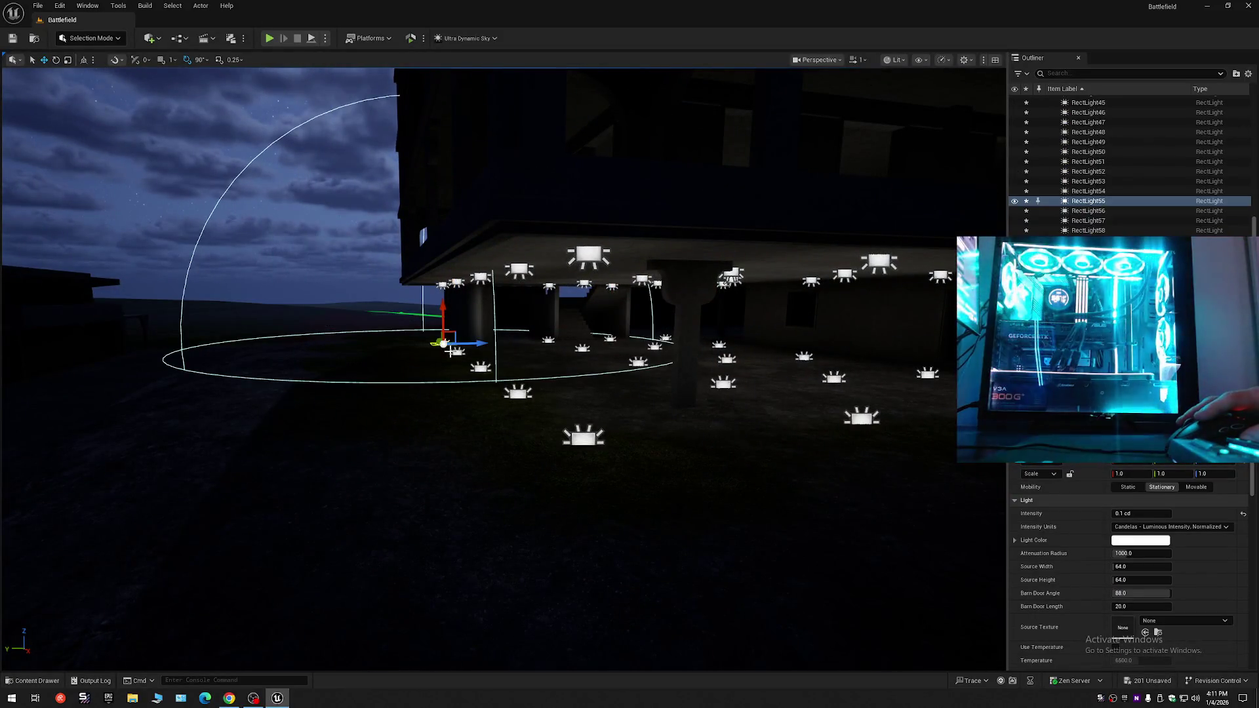
ctrl+click(459, 356)
ctrl+click(481, 367)
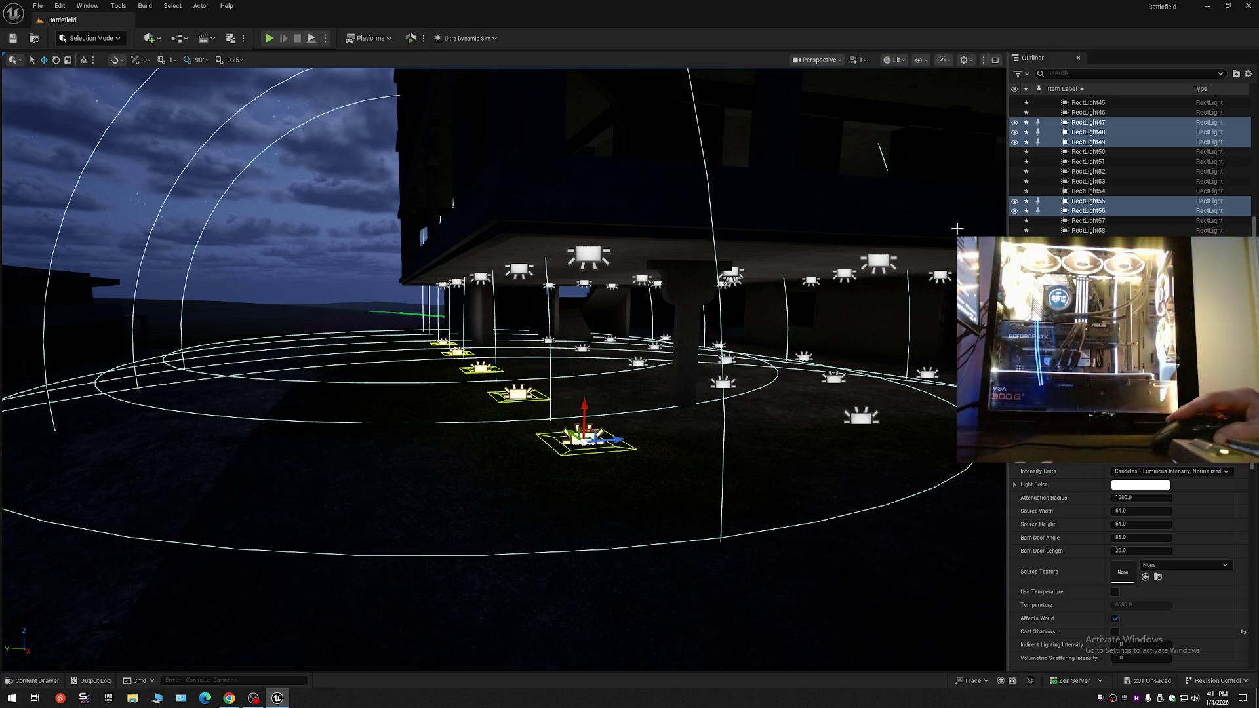
click(1096, 224)
scroll(1099, 213, up, 1)
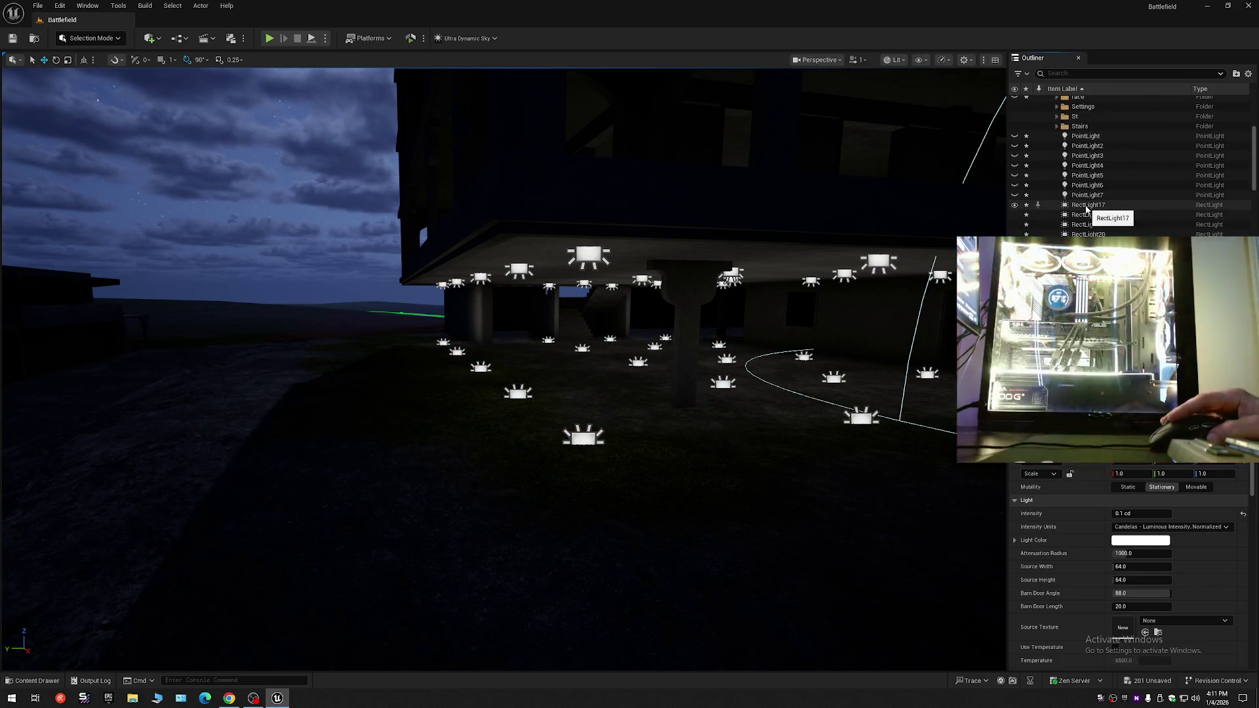
- Select the block of rect lights from RectLight17 onward and undo their accidental move
shift+click(1086, 210)
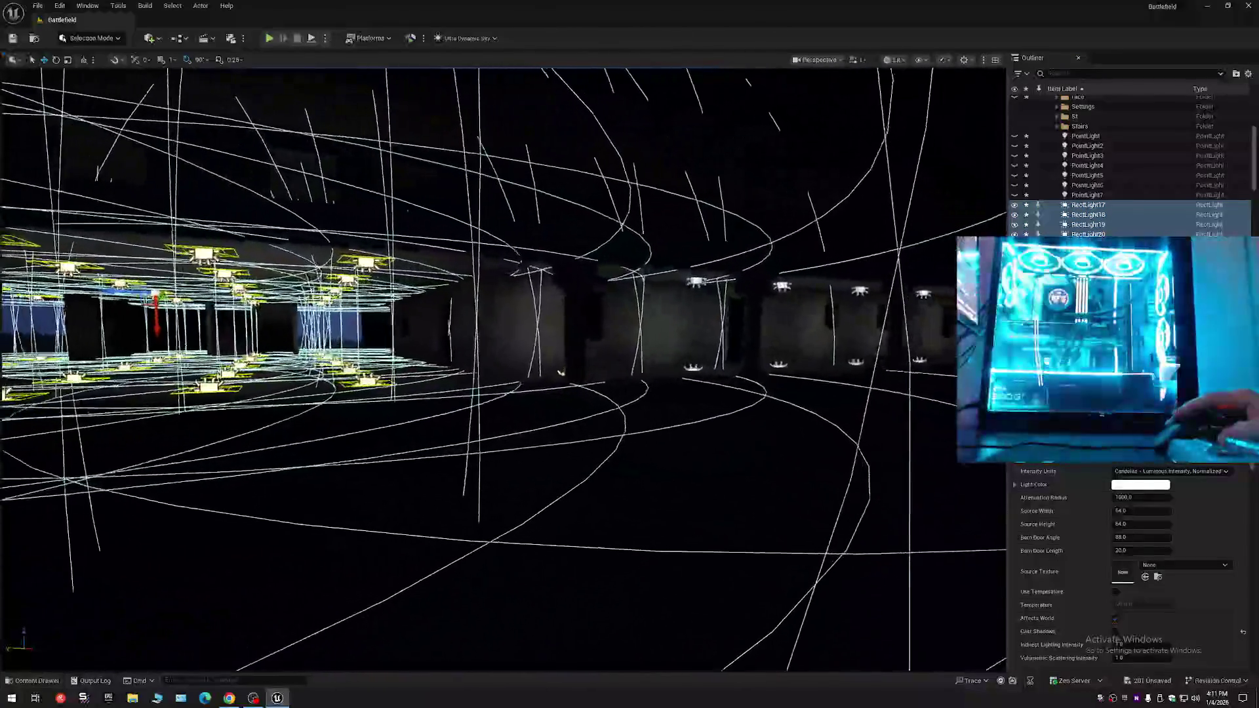
scroll(560, 373, up, 8)
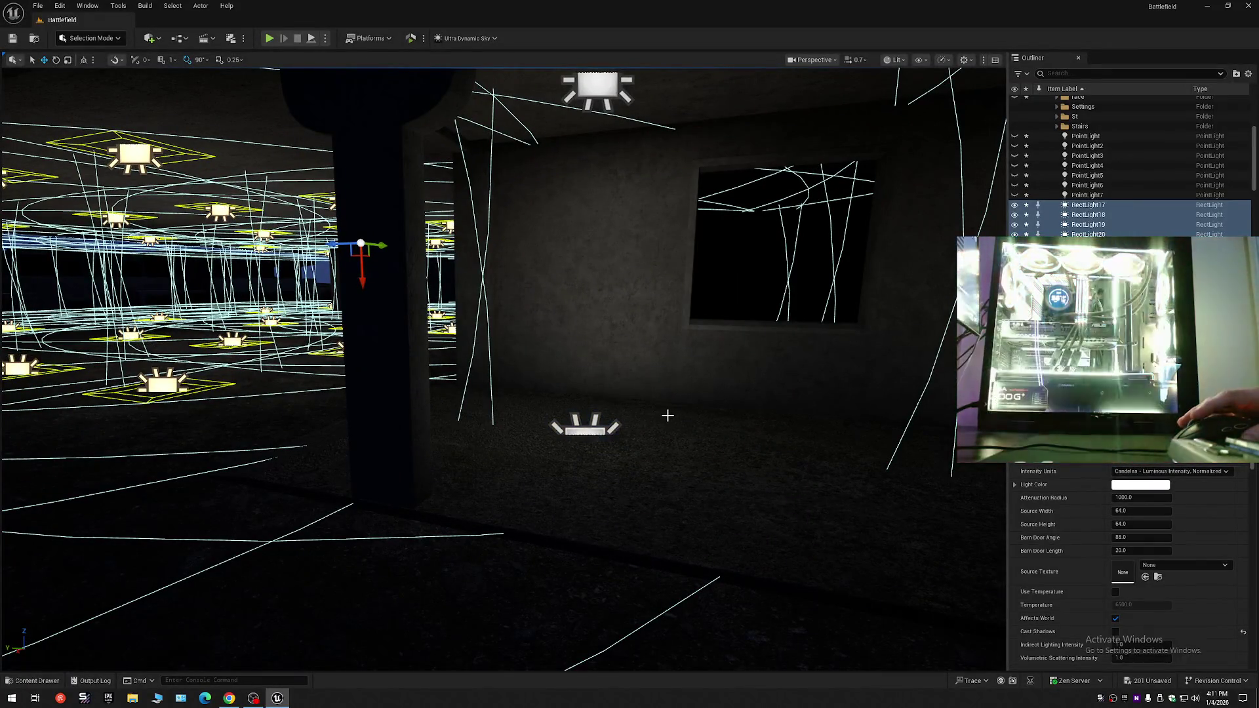
key(ctrl+z)
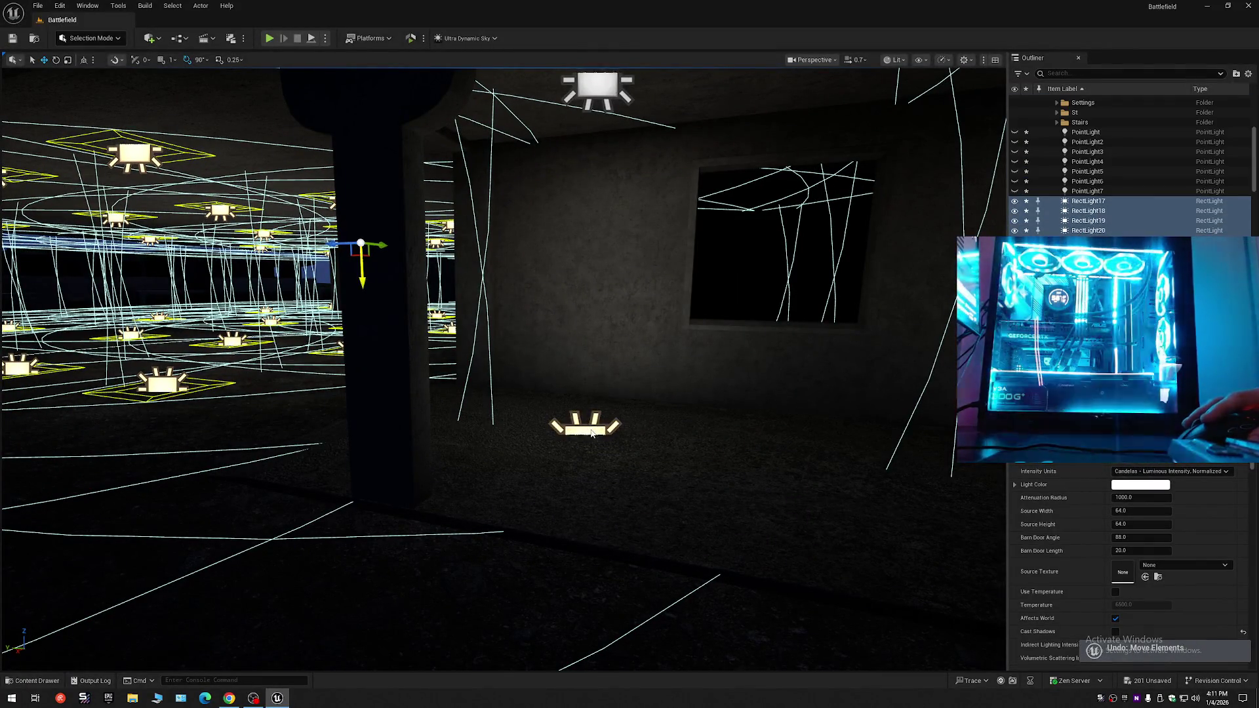
scroll(653, 427, down, 10)
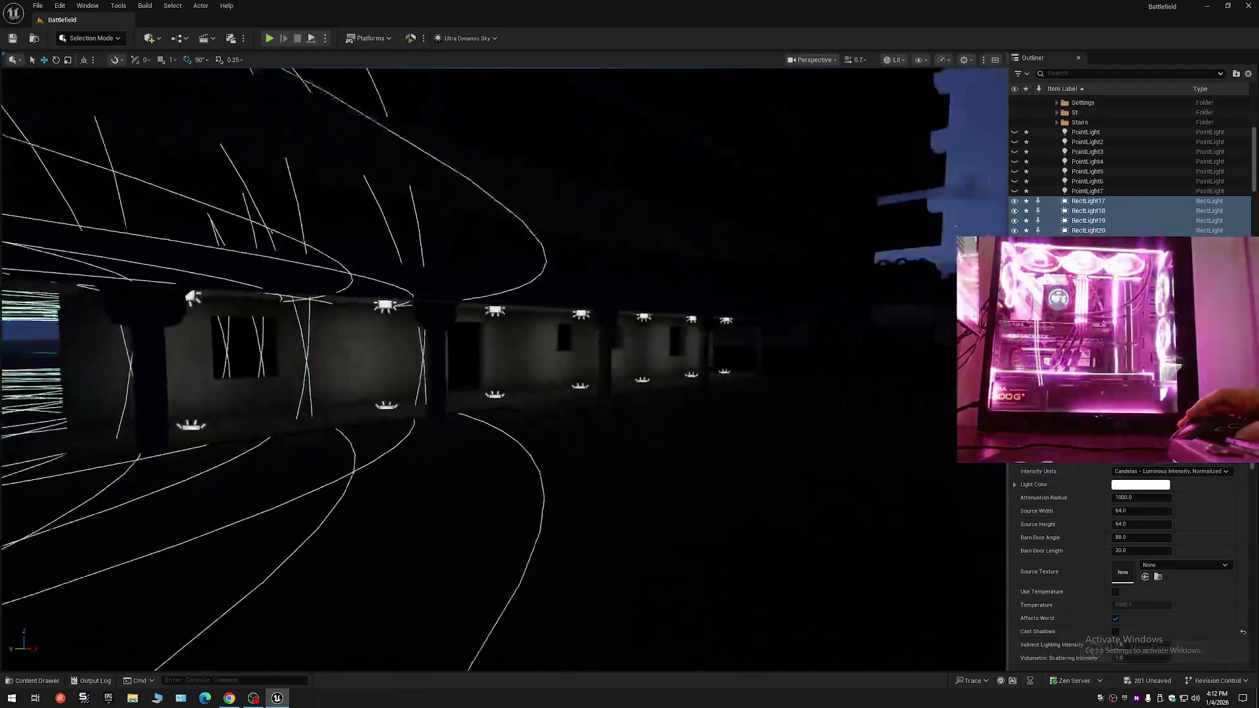
scroll(504, 370, up, 10)
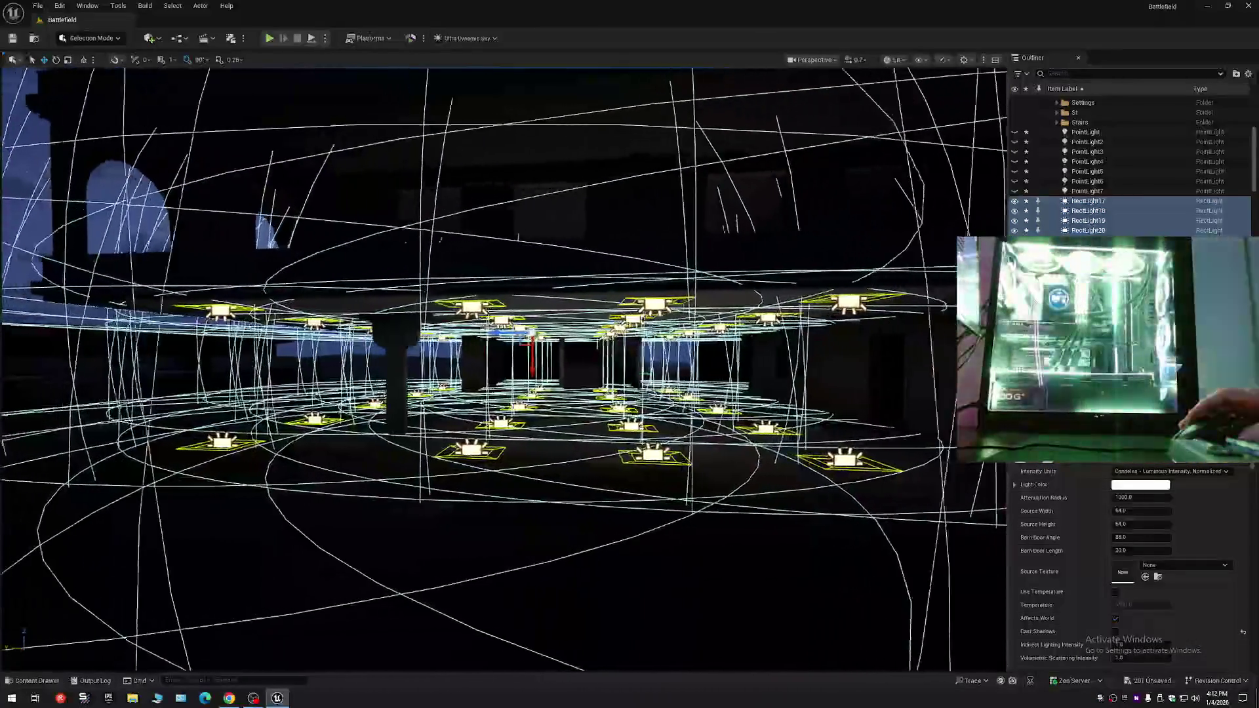
- Hide the selected rect lights, show them again, and undo another accidental move
drag(918, 257, 930, 257)
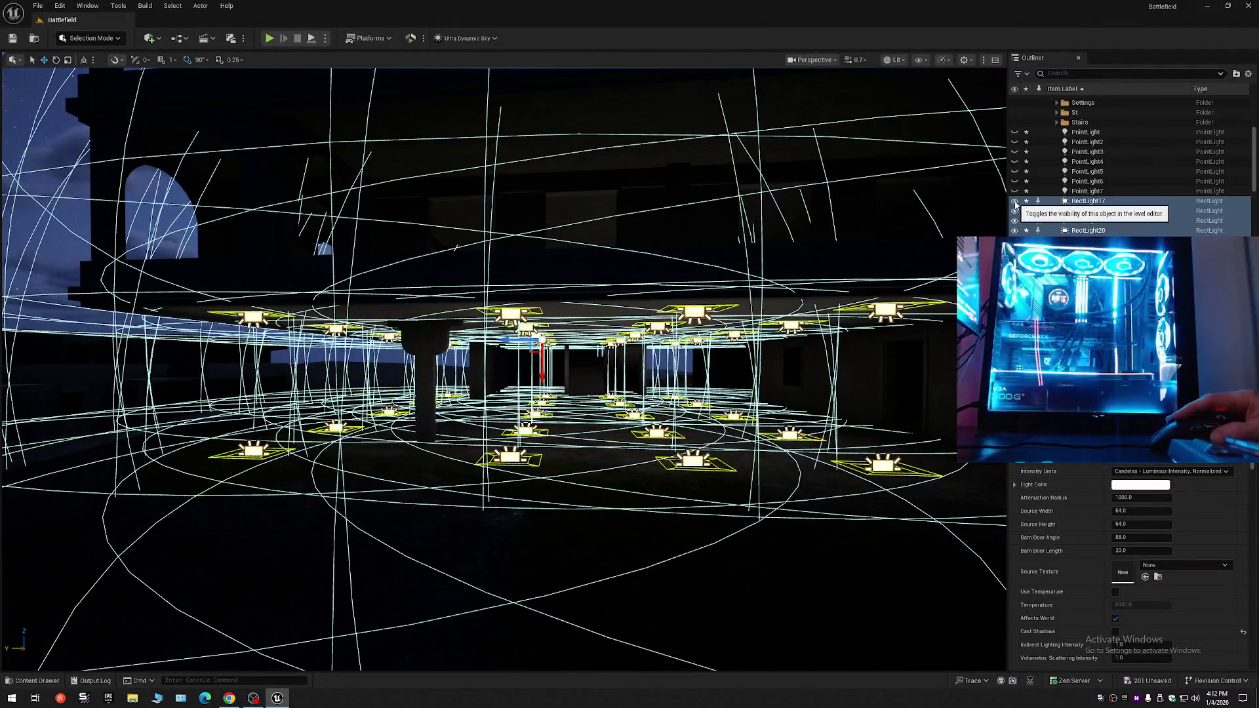
click(1016, 204)
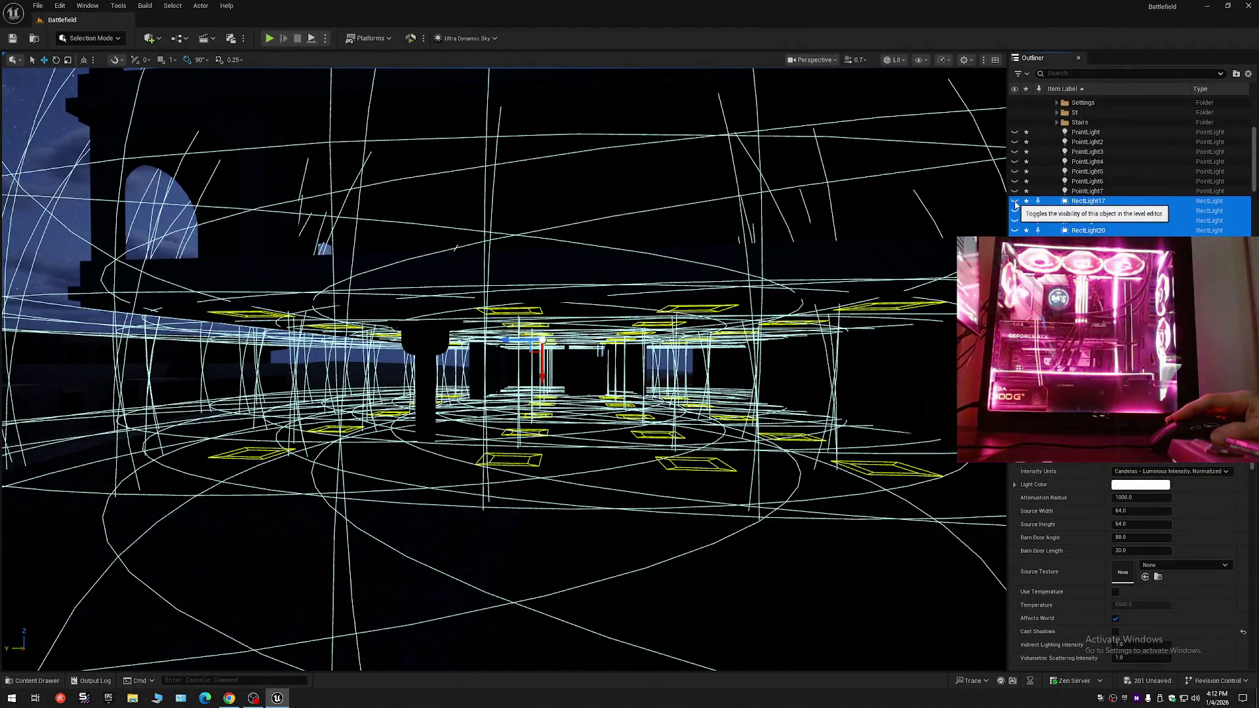
click(1016, 204)
mouse_move(860, 423)
mouse_down()
mouse_move(888, 505)
mouse_move(860, 422)
mouse_move(879, 427)
mouse_move(790, 444)
mouse_up()
key(ctrl+z)
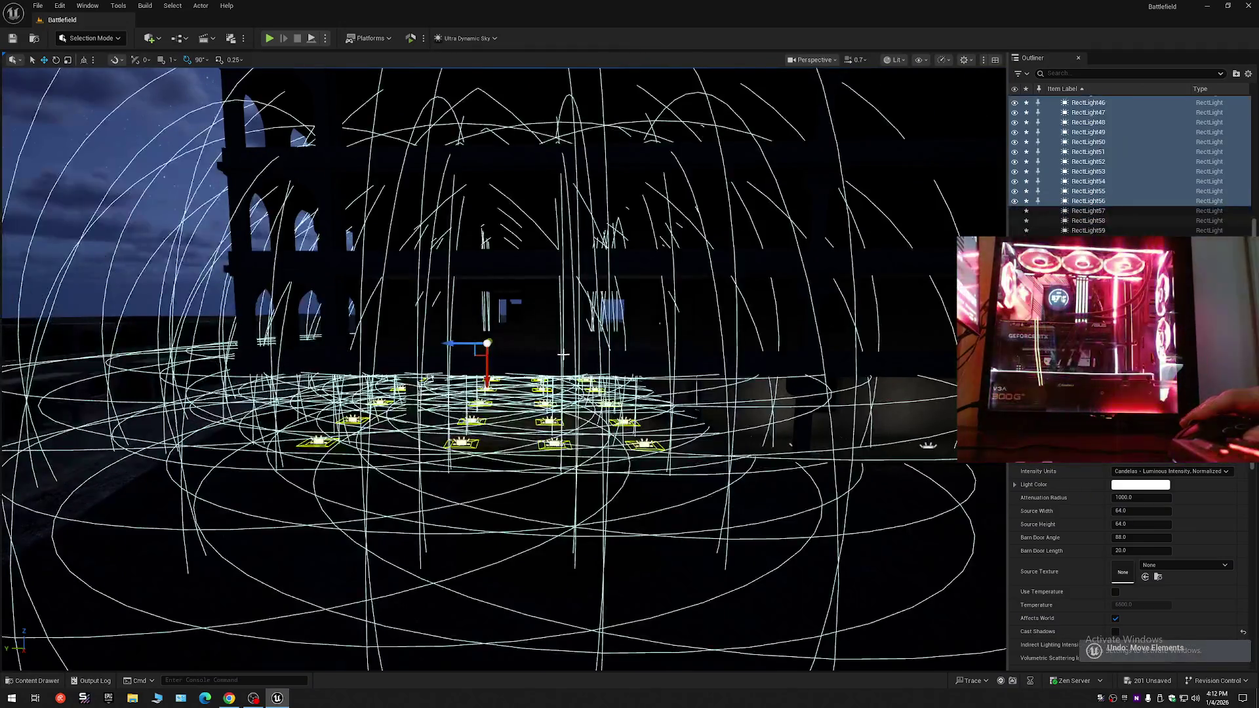
- Fly the camera to the duplicated RectLight91-onward lights in the newly lit corridor
mouse_move(633, 72)
mouse_down()
mouse_move(483, 154)
mouse_move(500, 168)
mouse_move(596, 160)
mouse_move(857, 110)
mouse_move(511, 215)
mouse_move(773, 132)
mouse_move(655, 98)
mouse_move(459, 197)
mouse_move(603, 197)
mouse_up()
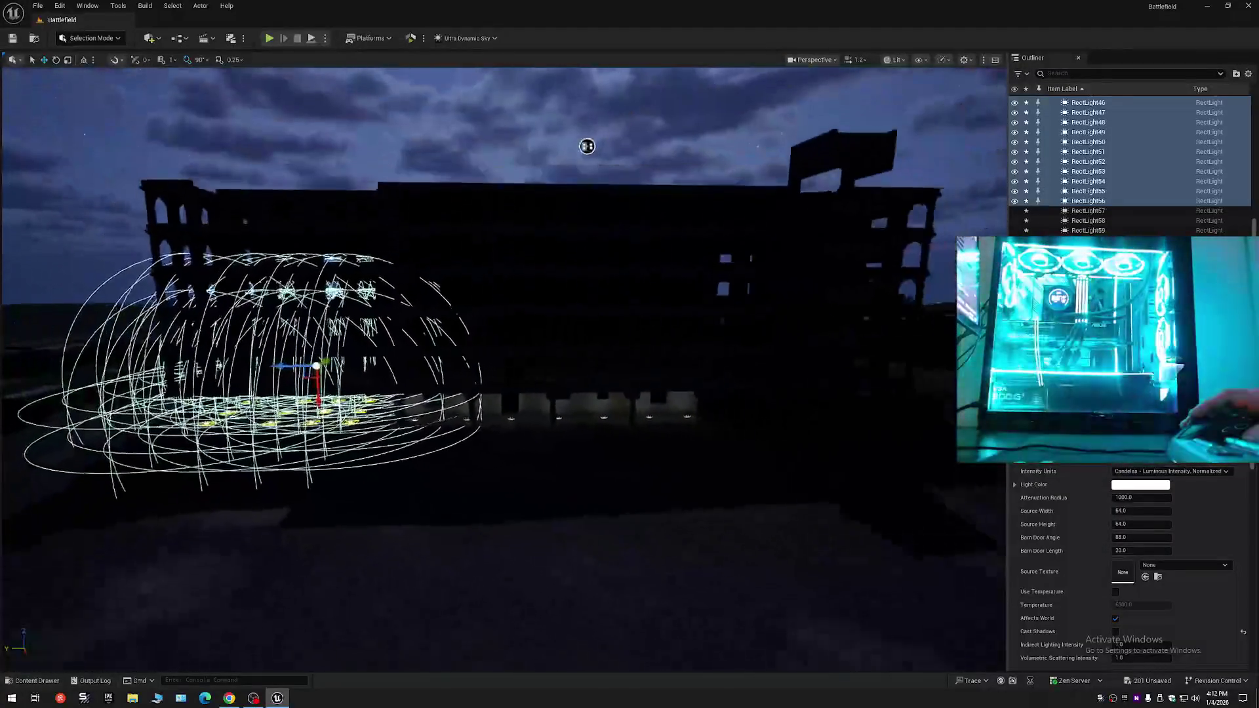
drag(587, 147, 520, 178)
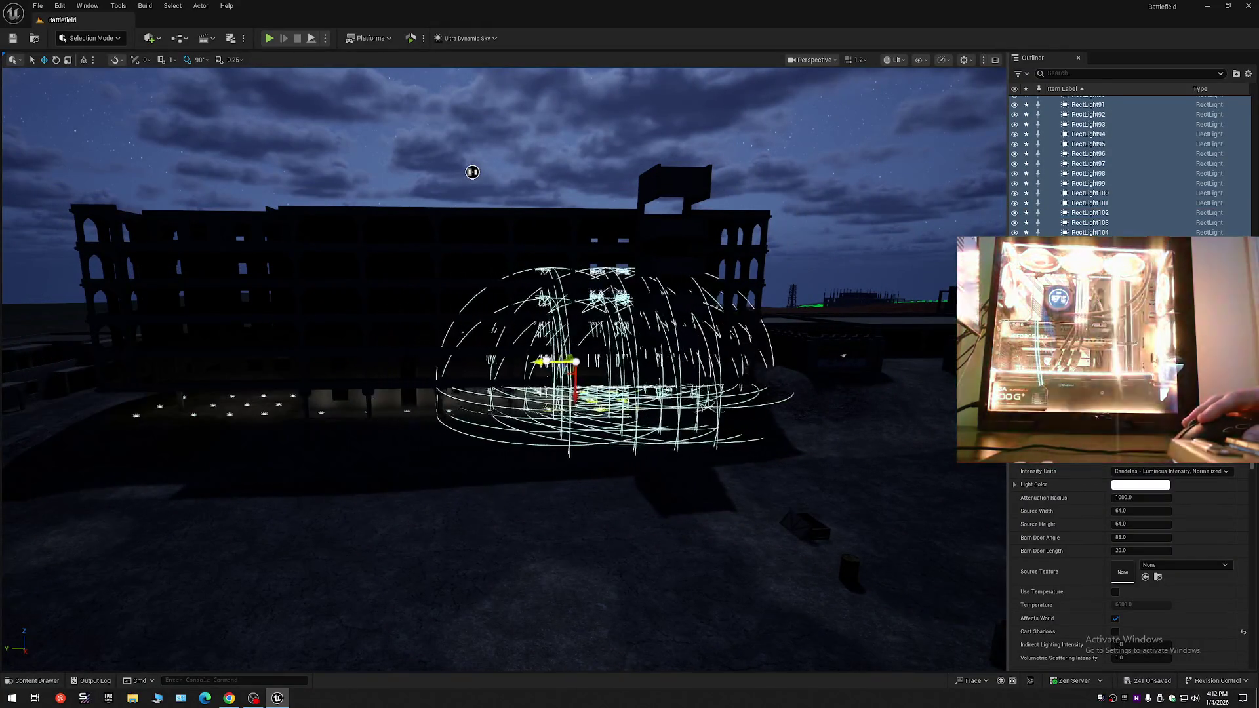
mouse_move(472, 172)
mouse_down()
mouse_move(419, 140)
mouse_move(394, 82)
mouse_up()
key(w)
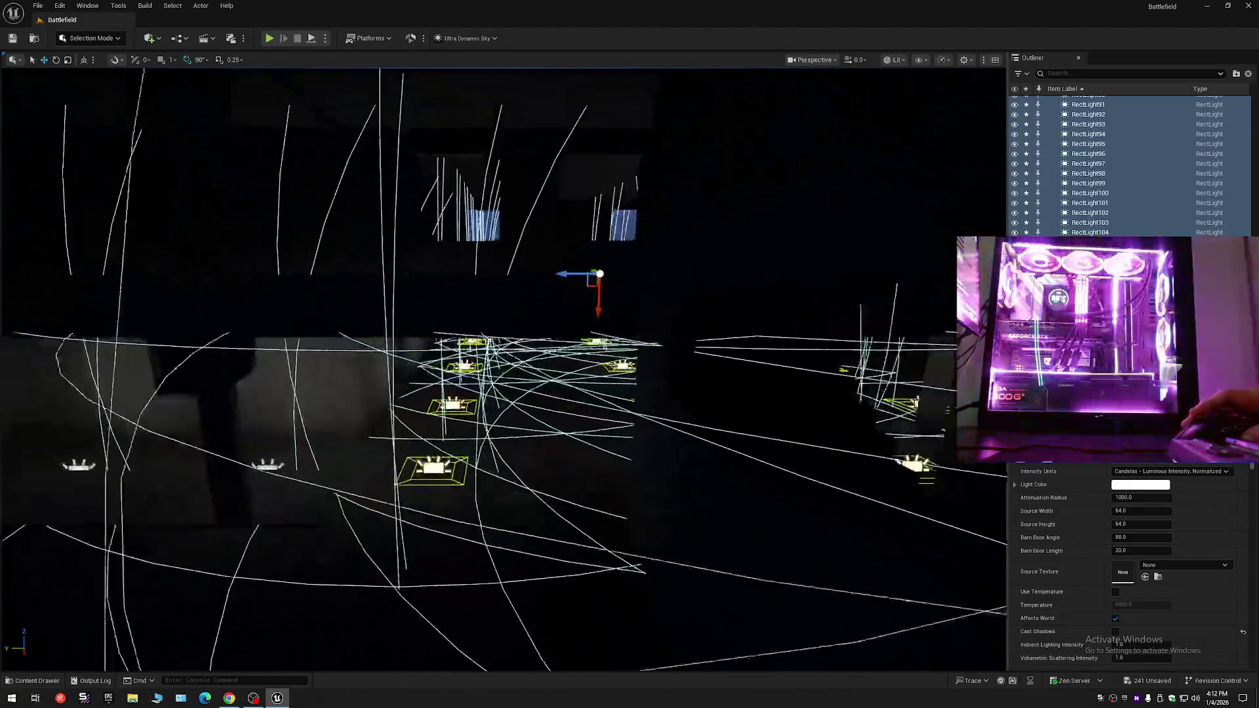
key(w)
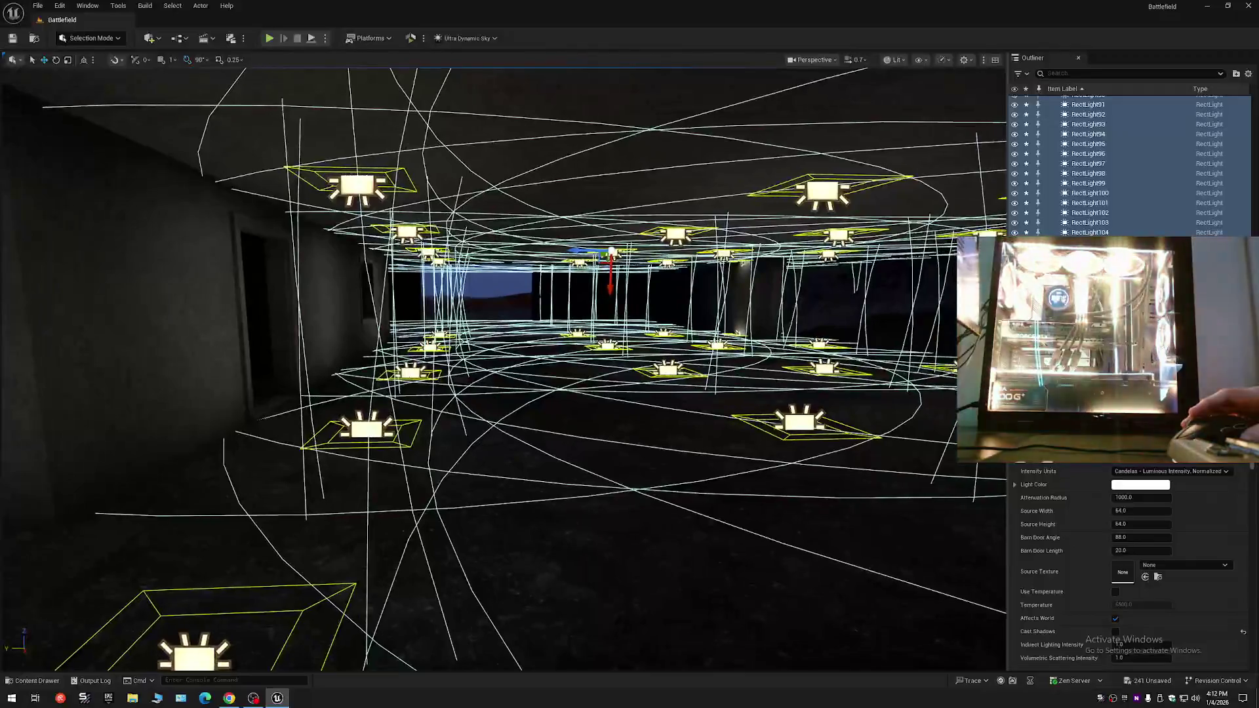
key(w)
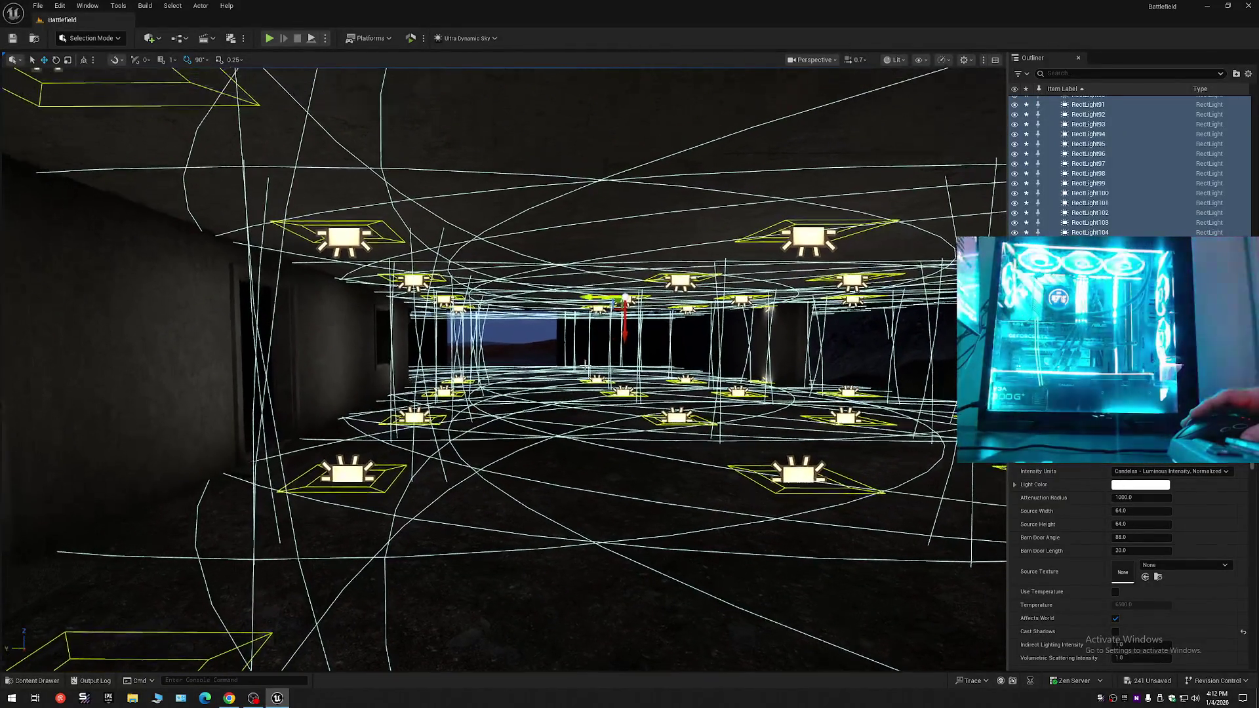
key(w)
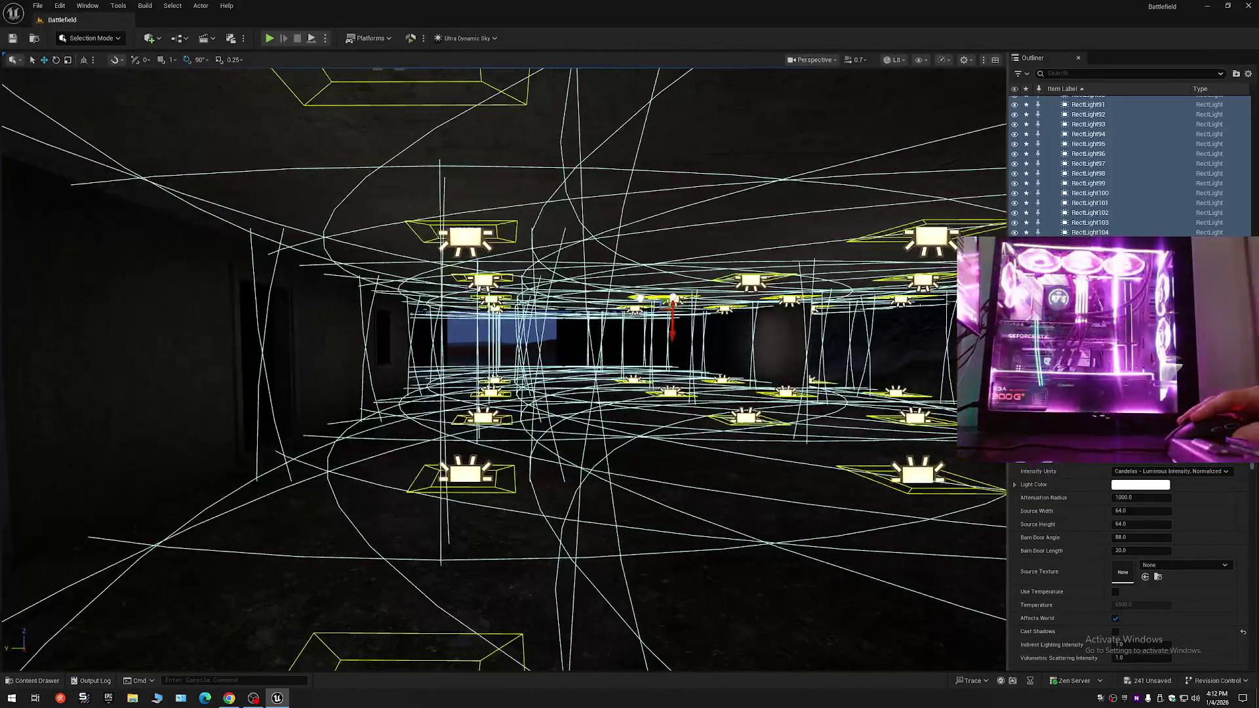
key(w)
scroll(498, 367, up, 2)
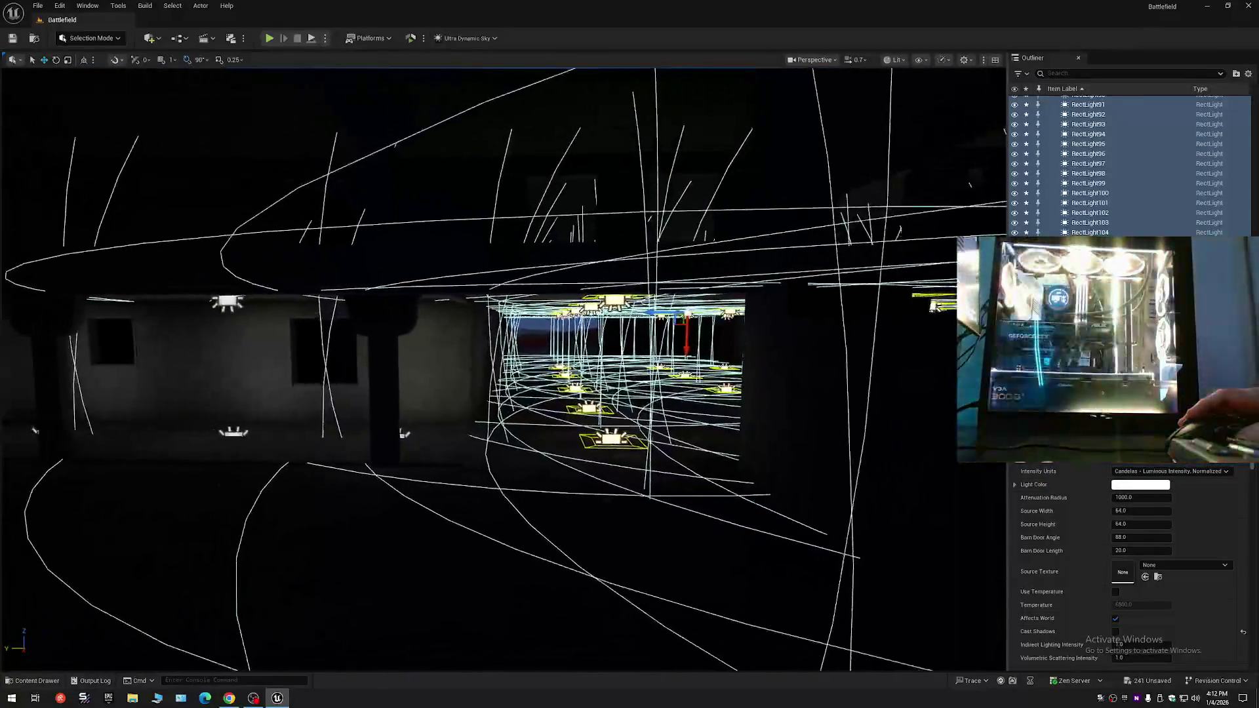
key(s)
scroll(498, 367, down, 2)
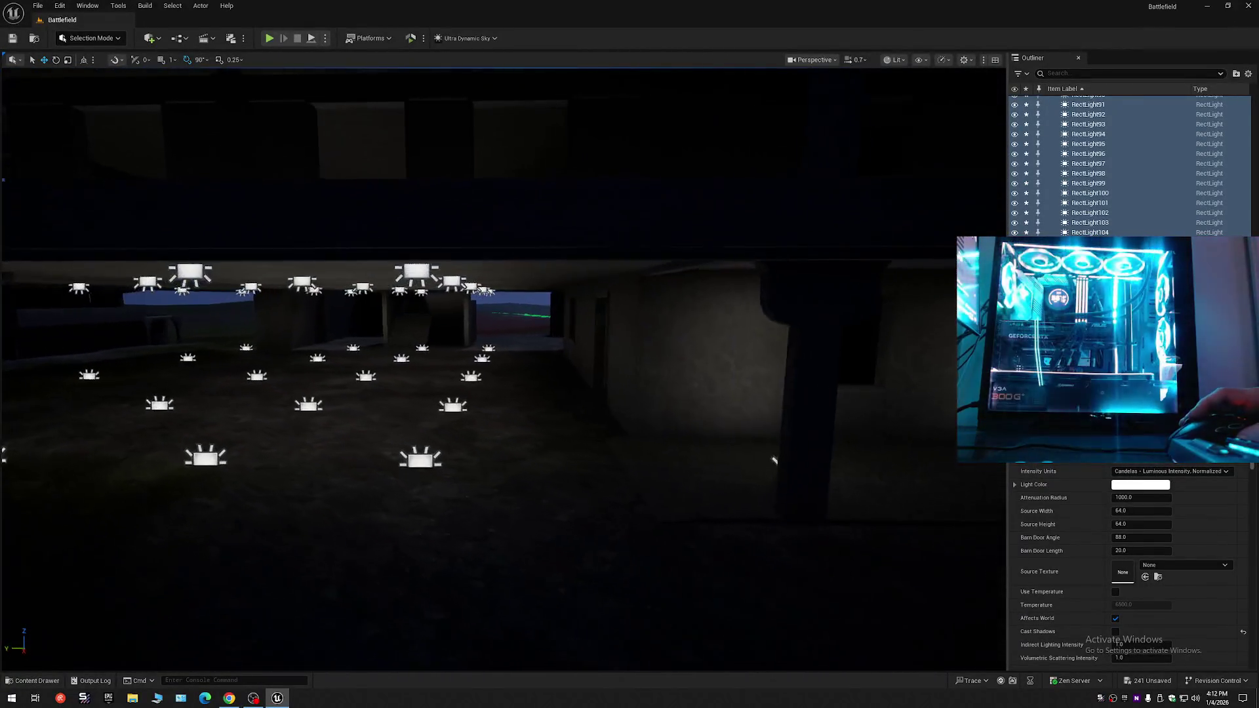
key(a)
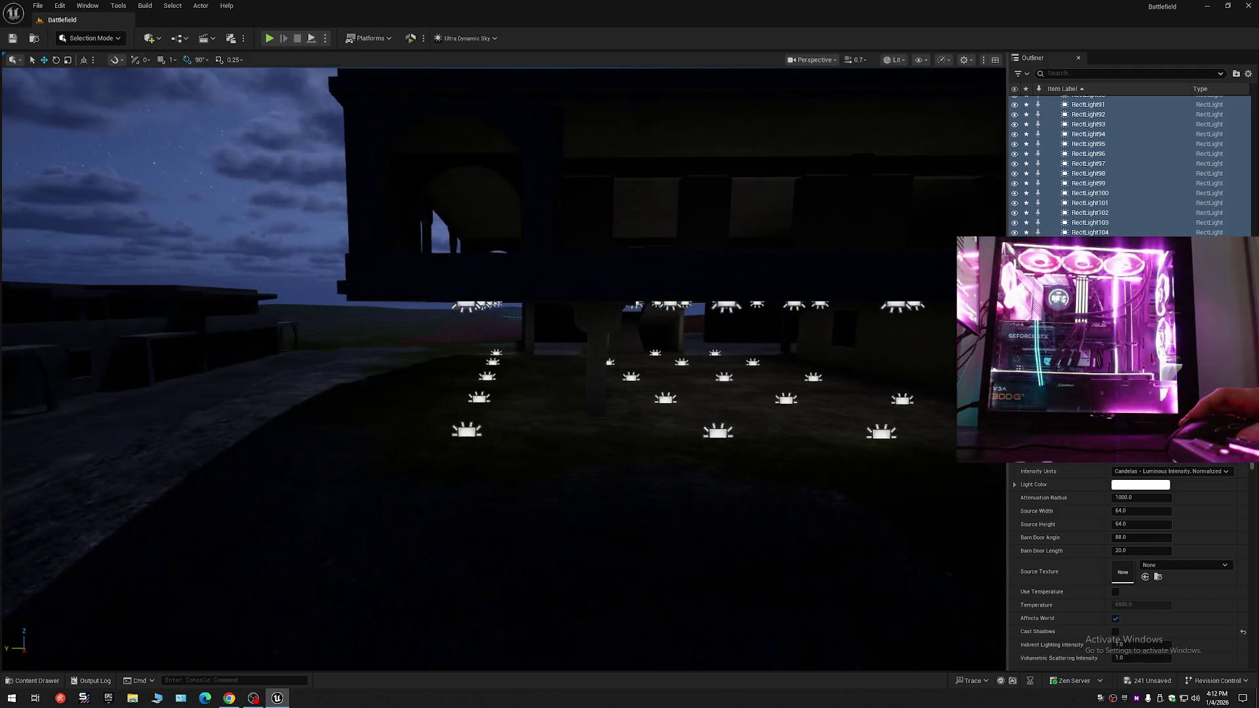
key(a)
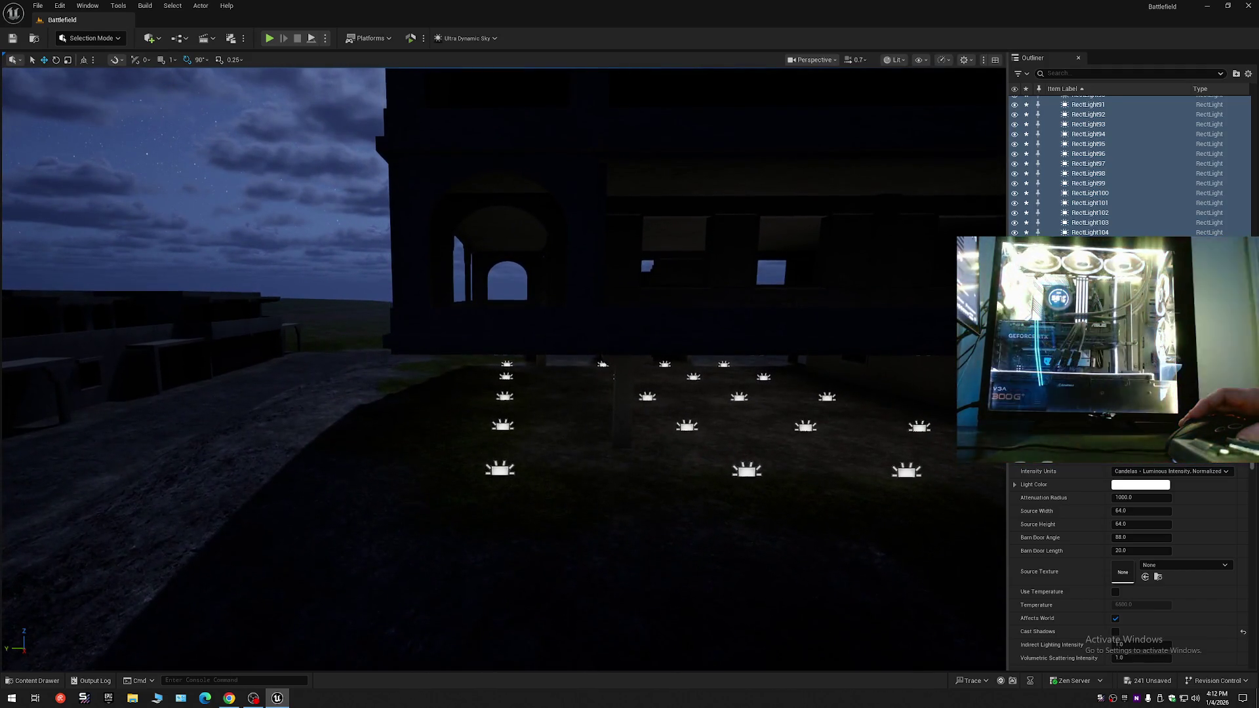
key(w)
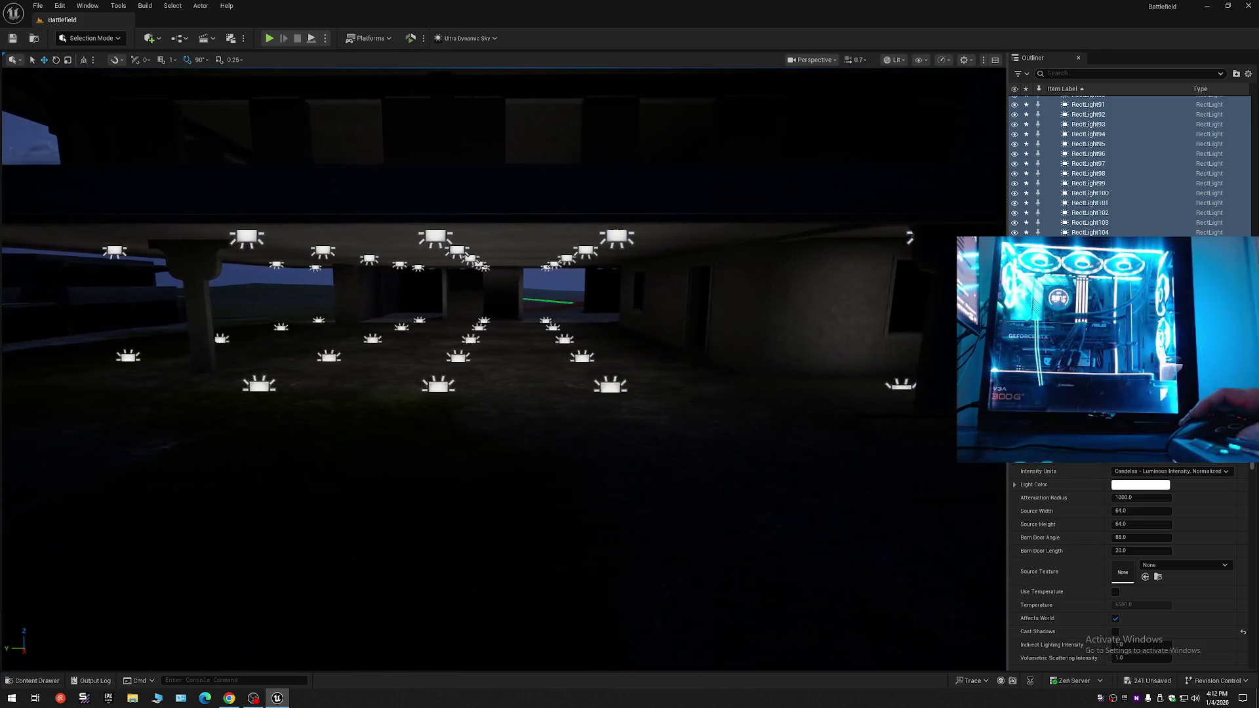
key(w)
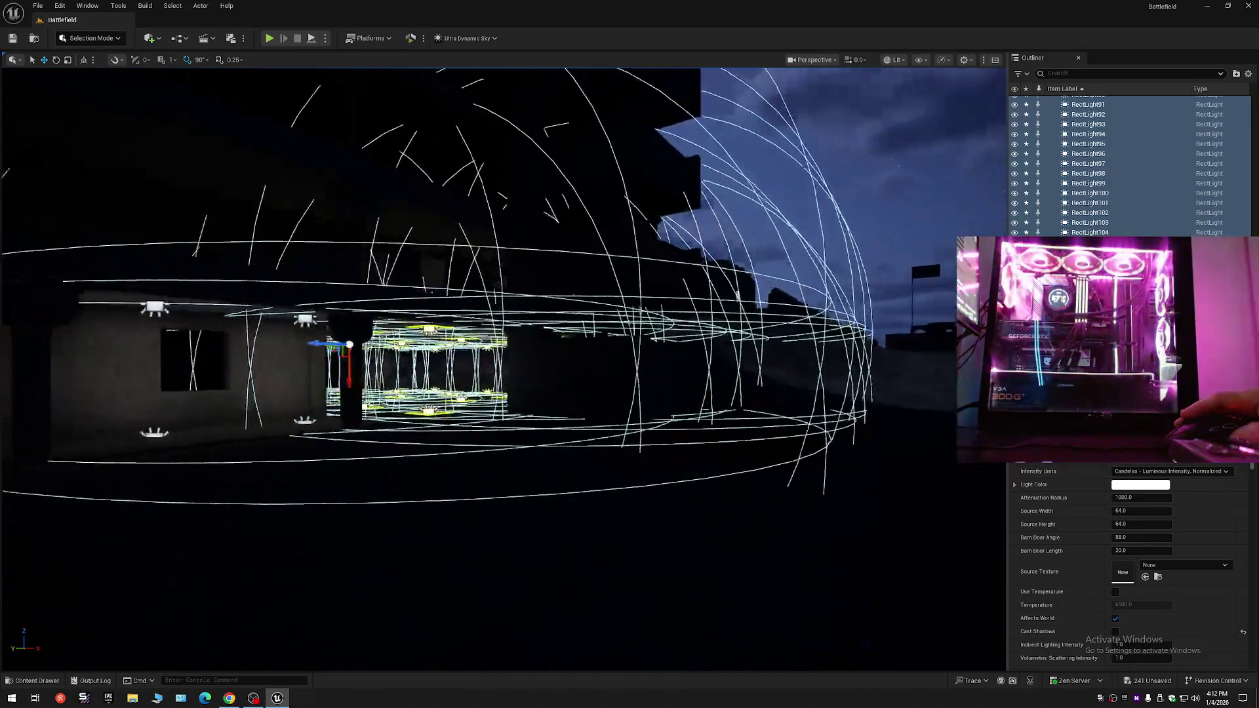
key(w)
scroll(503, 367, down, 3)
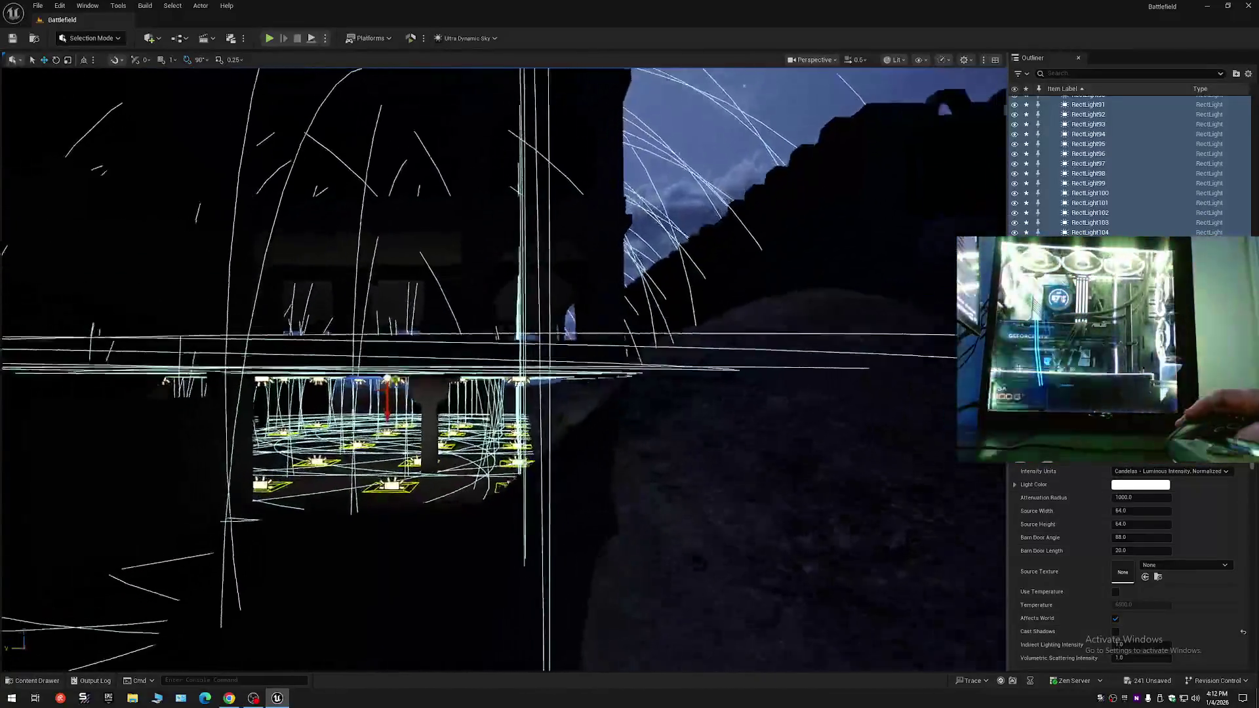
key(w)
scroll(580, 309, down, 1)
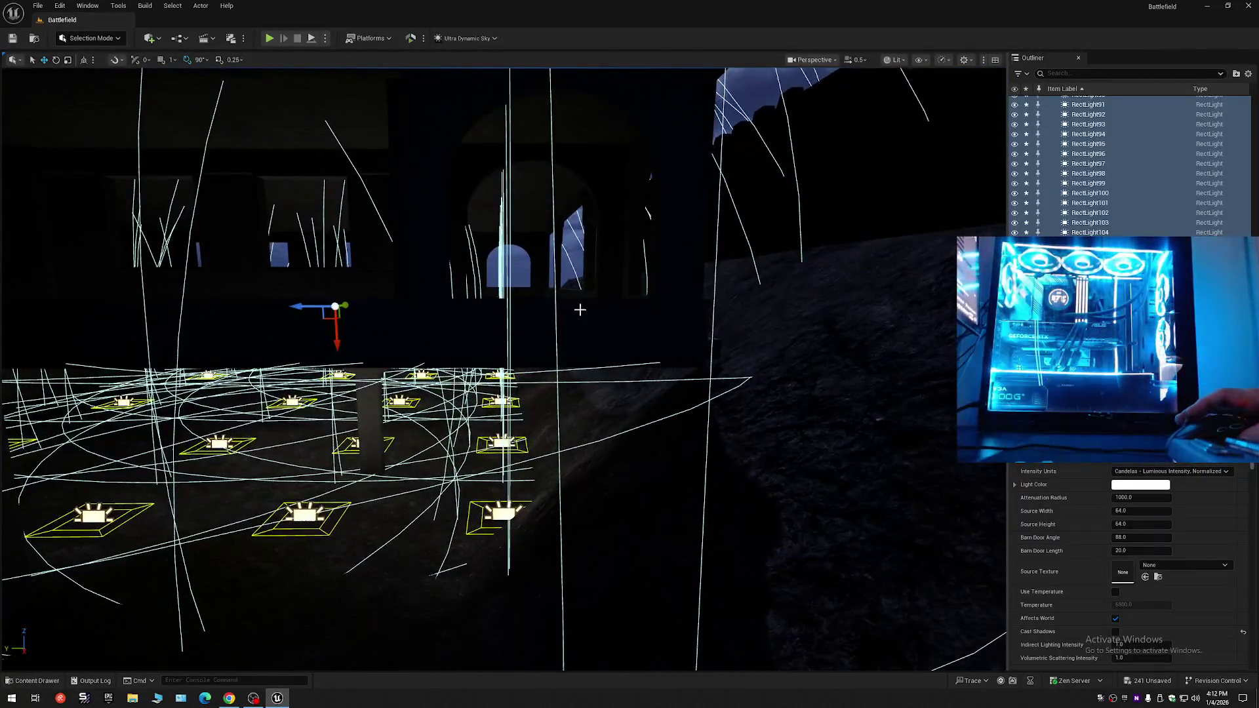
key(w)
scroll(443, 304, down, 1)
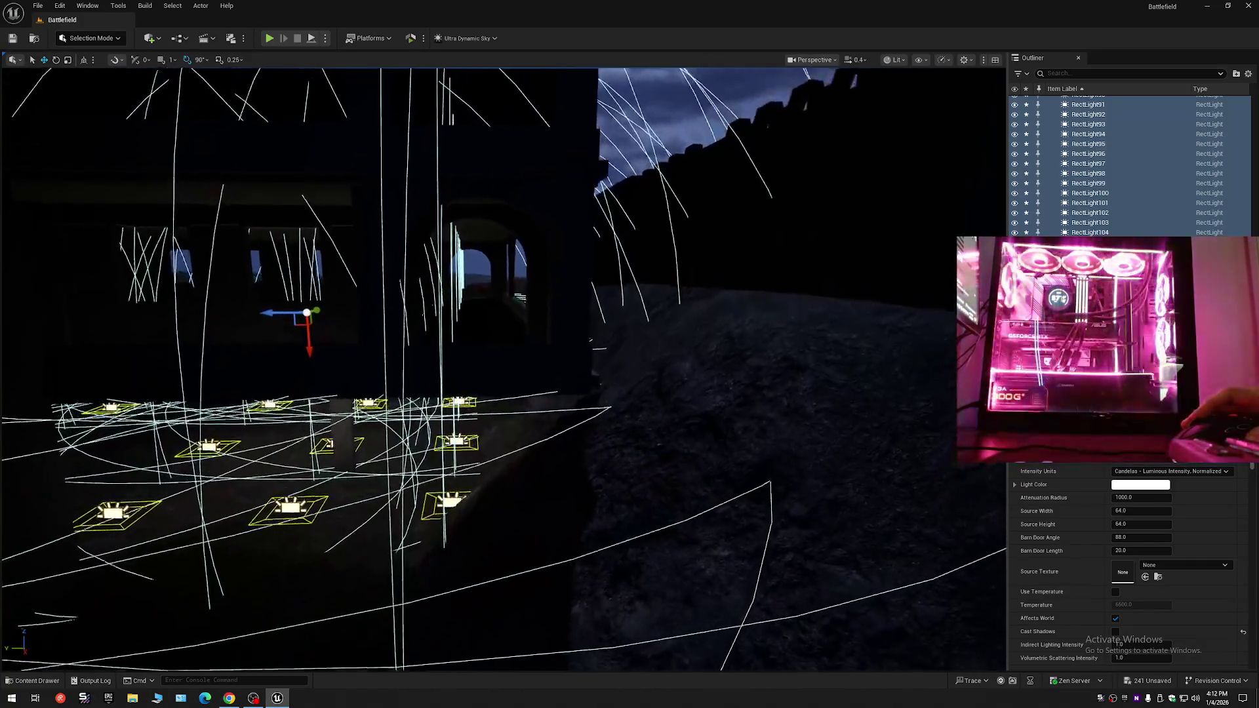
key(s)
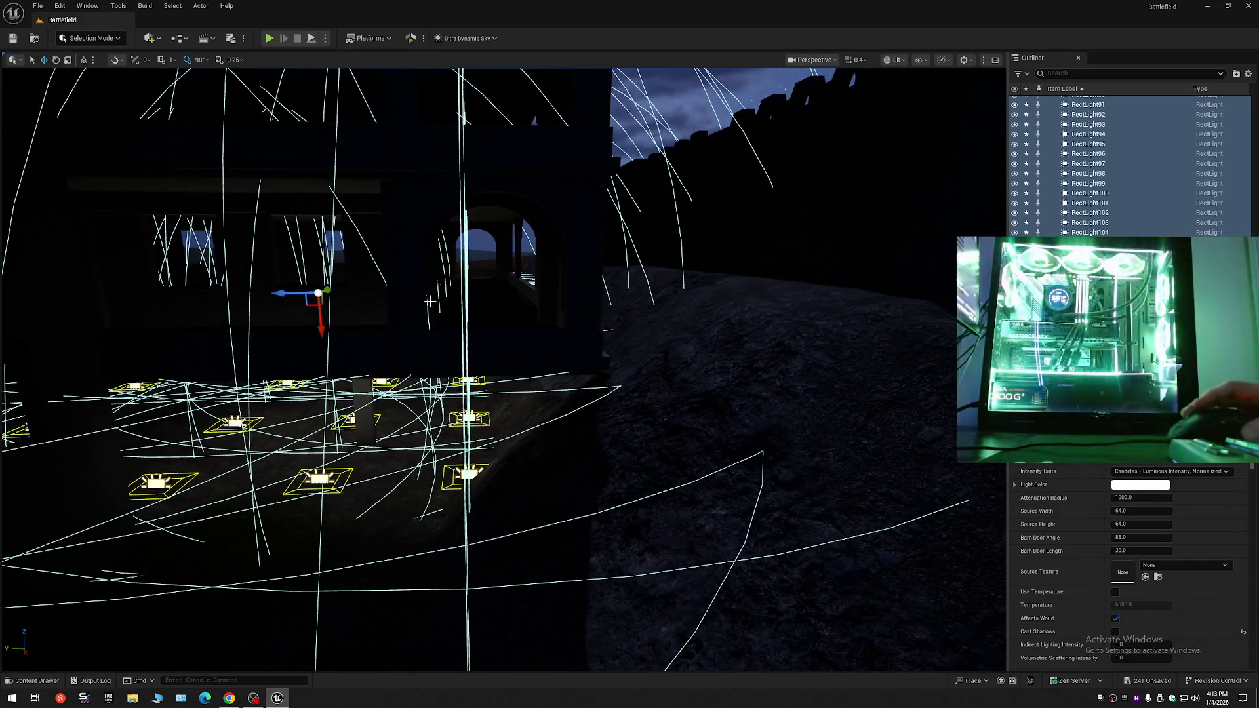
key(w)
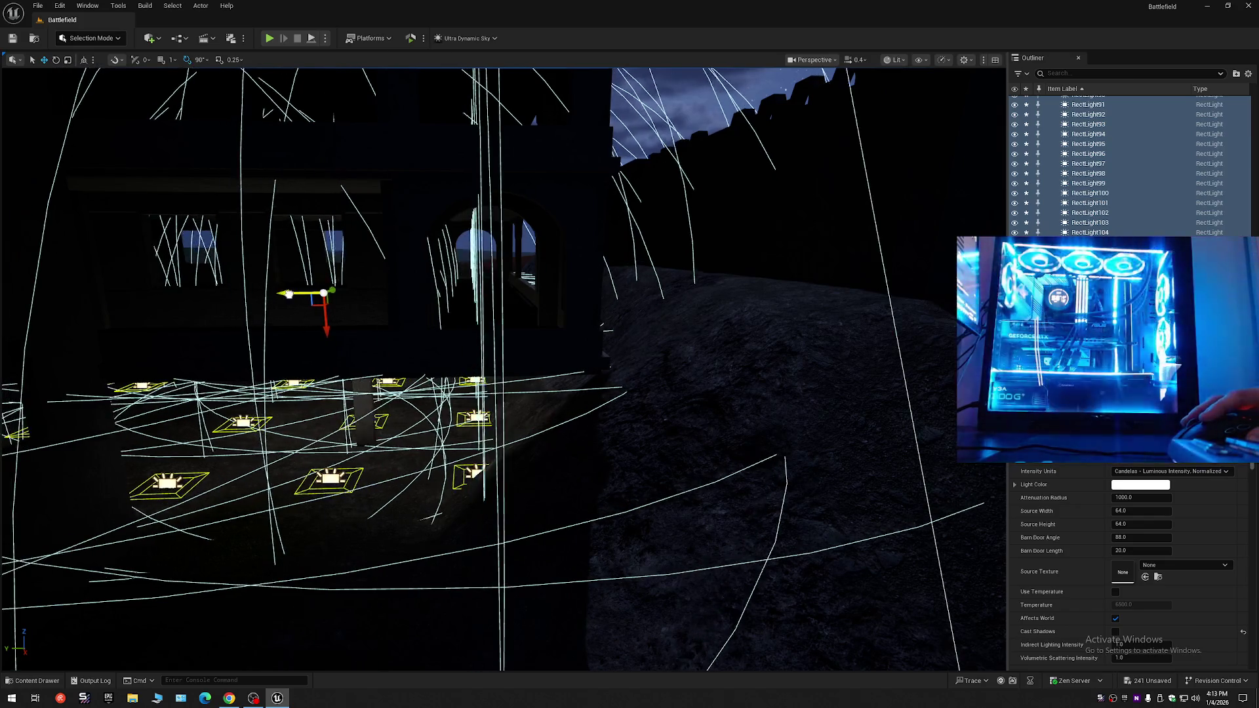
scroll(384, 311, down, 1)
key(w)
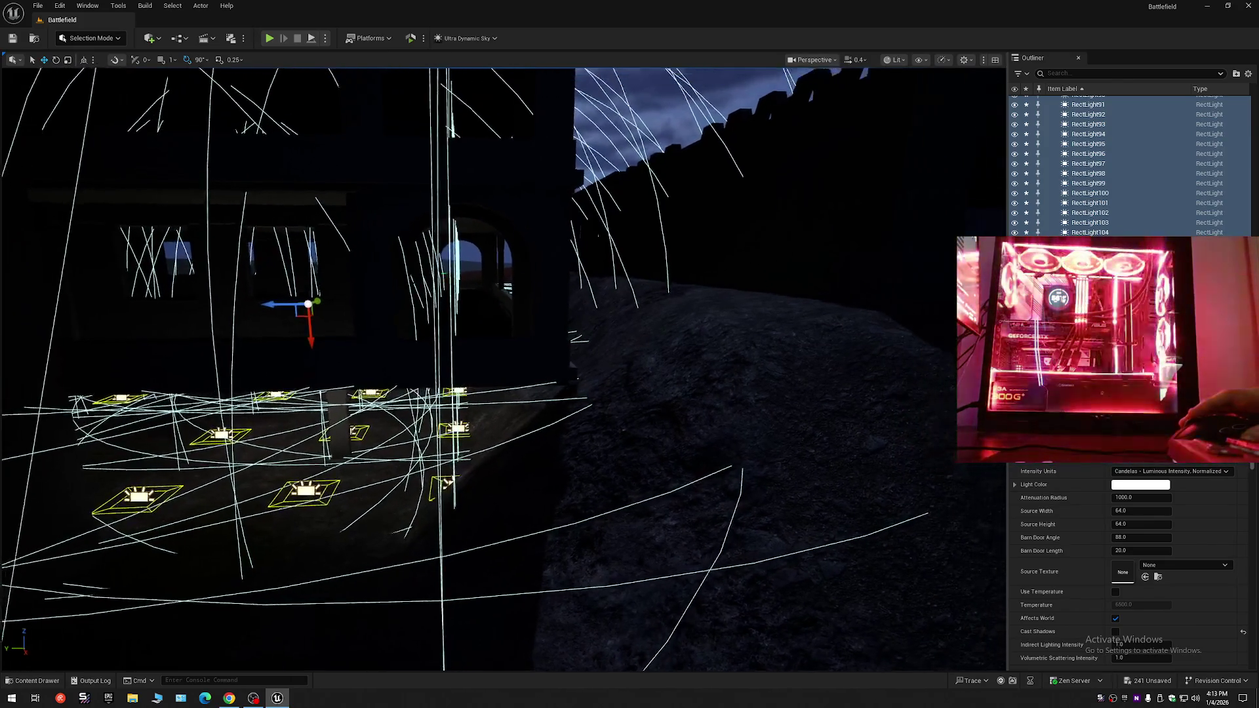
key(w)
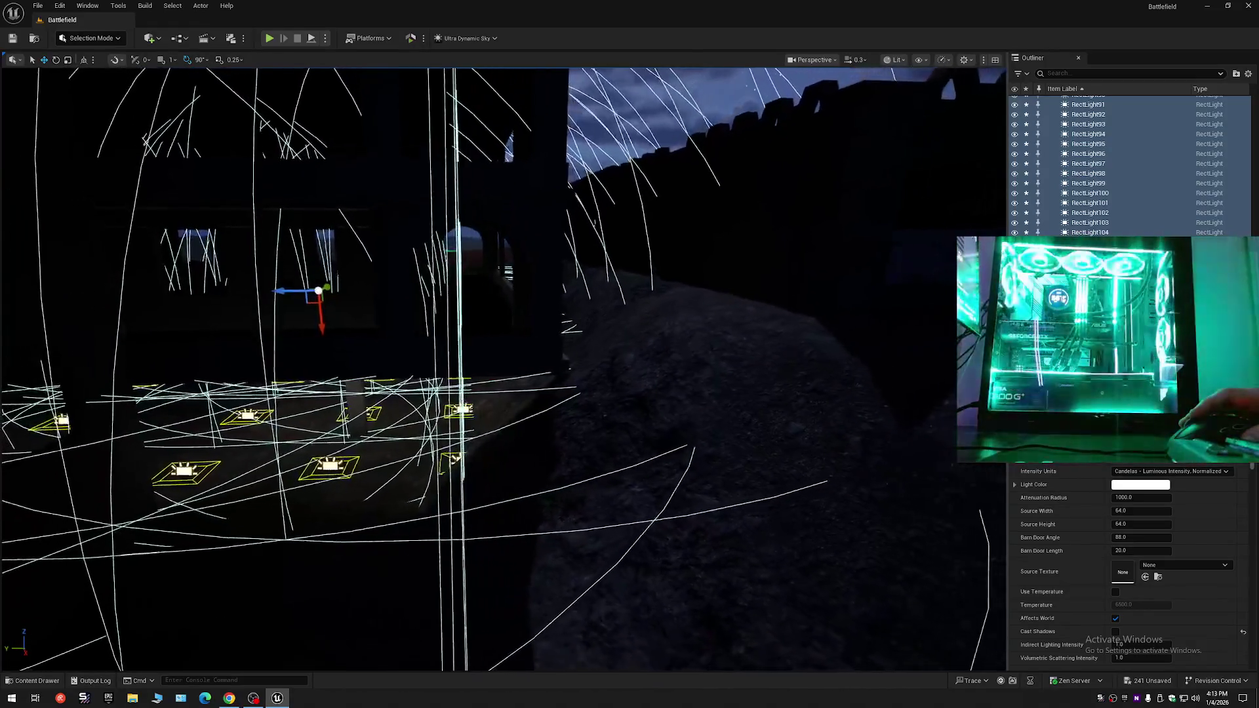
key(w)
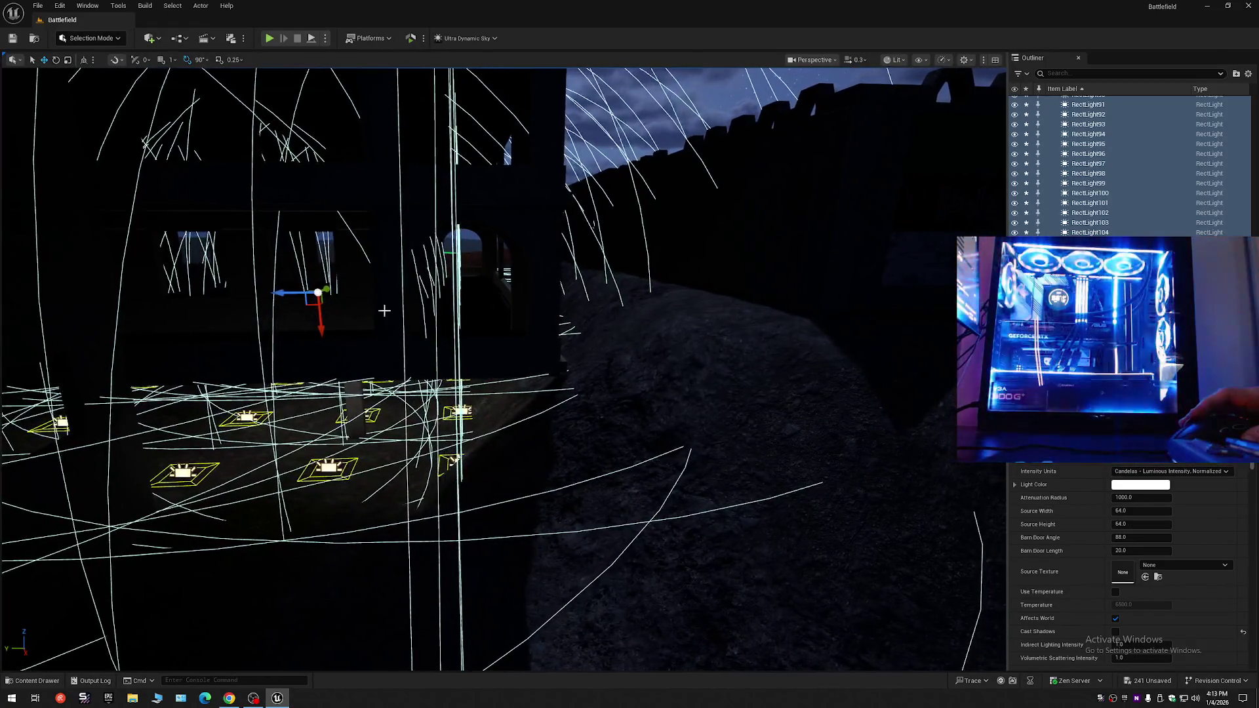
scroll(278, 296, up, 2)
key(w)
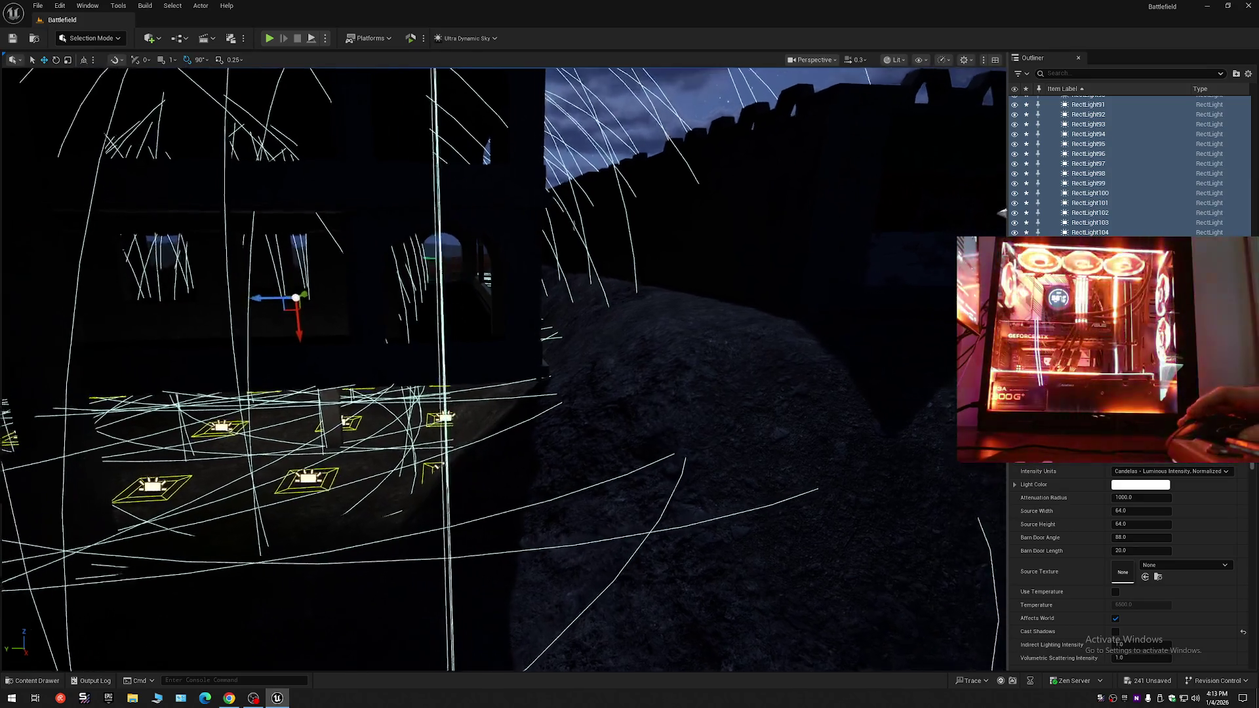
key(w)
scroll(504, 368, down, 2)
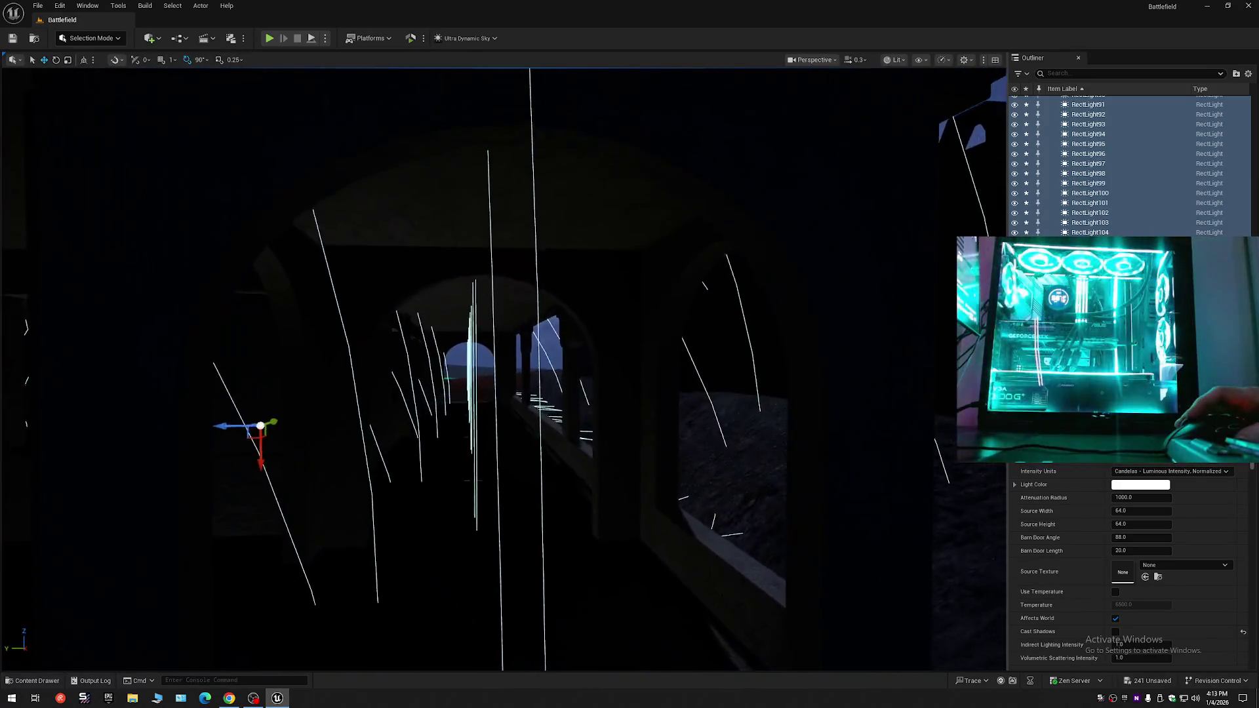
key(w)
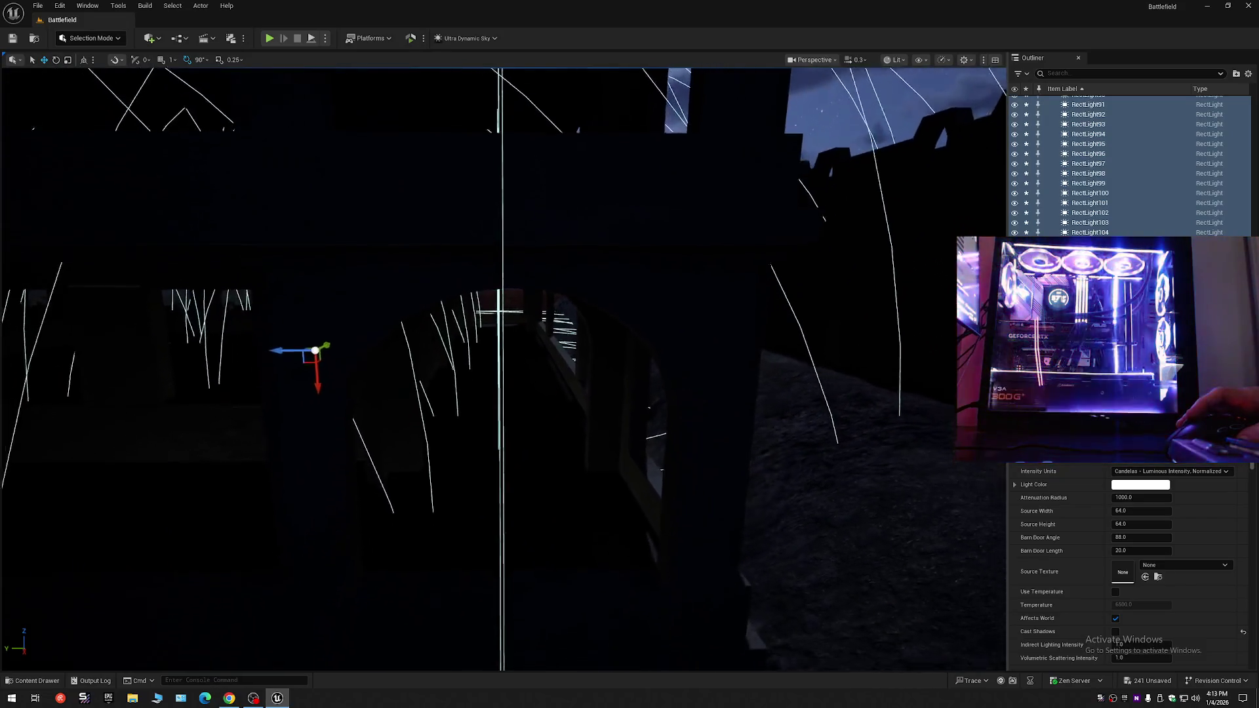
scroll(504, 367, up, 1)
key(s)
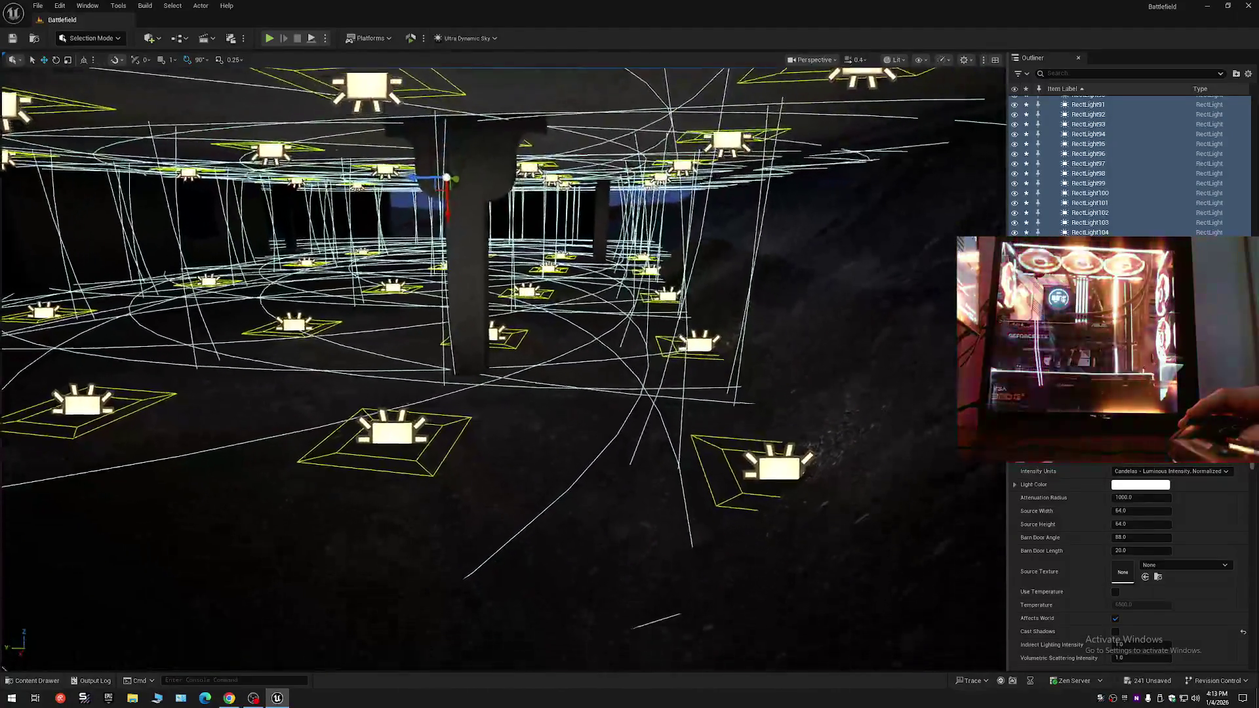
key(s)
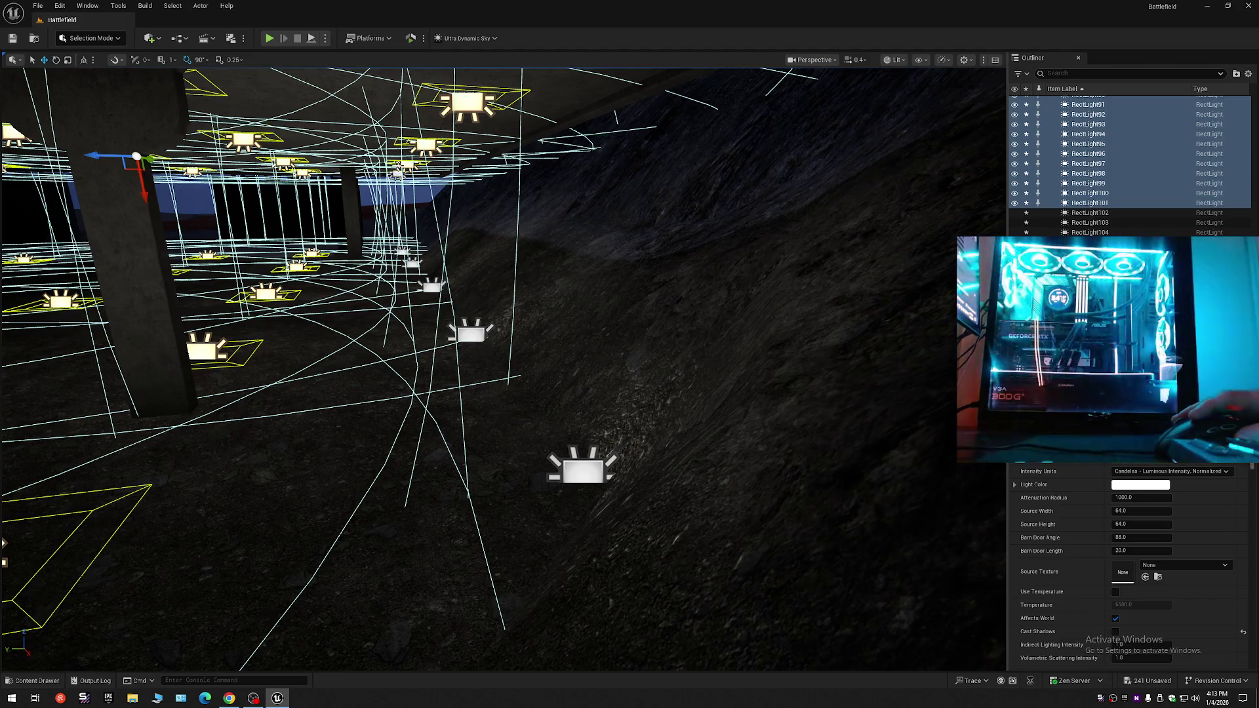
mouse_move(500, 205)
mouse_down()
mouse_move(532, 385)
mouse_move(524, 373)
mouse_move(544, 341)
mouse_move(524, 400)
mouse_move(498, 383)
mouse_move(525, 367)
mouse_move(521, 380)
mouse_up()
scroll(508, 380, up, 4)
scroll(521, 368, down, 2)
drag(485, 312, 536, 306)
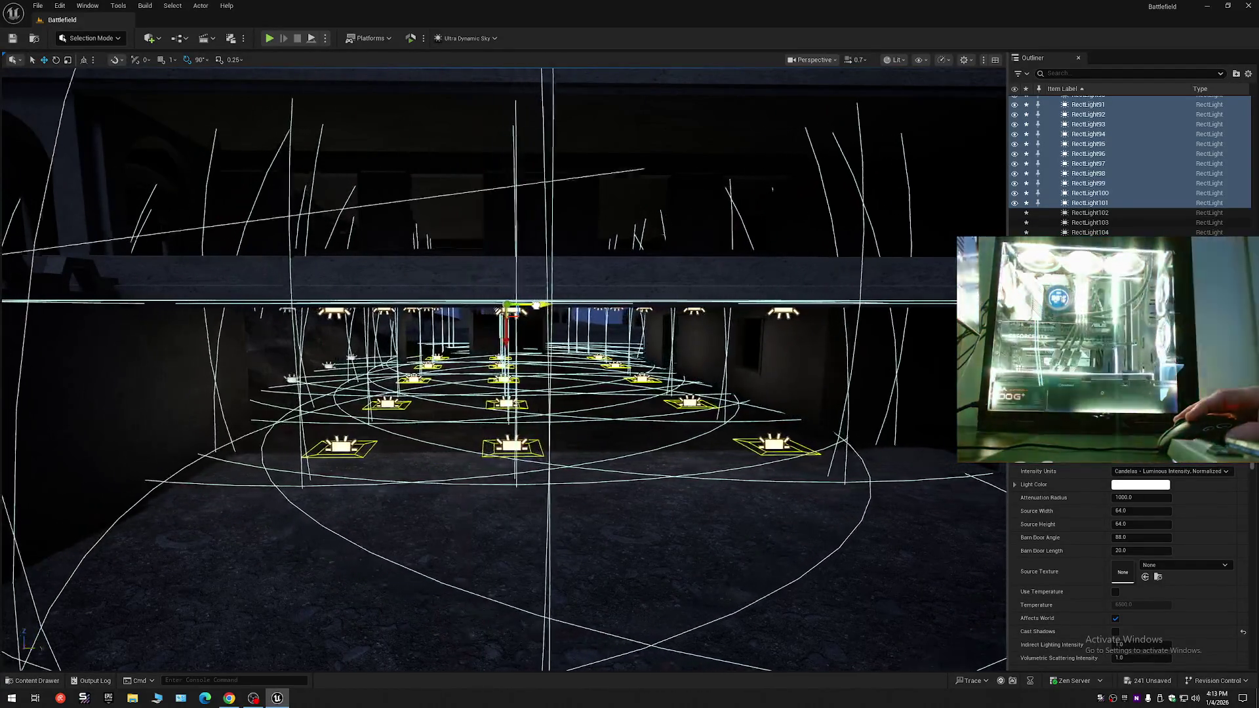
mouse_move(503, 368)
mouse_down()
mouse_move(485, 367)
mouse_move(486, 347)
mouse_move(485, 363)
mouse_up()
scroll(504, 368, down, 1)
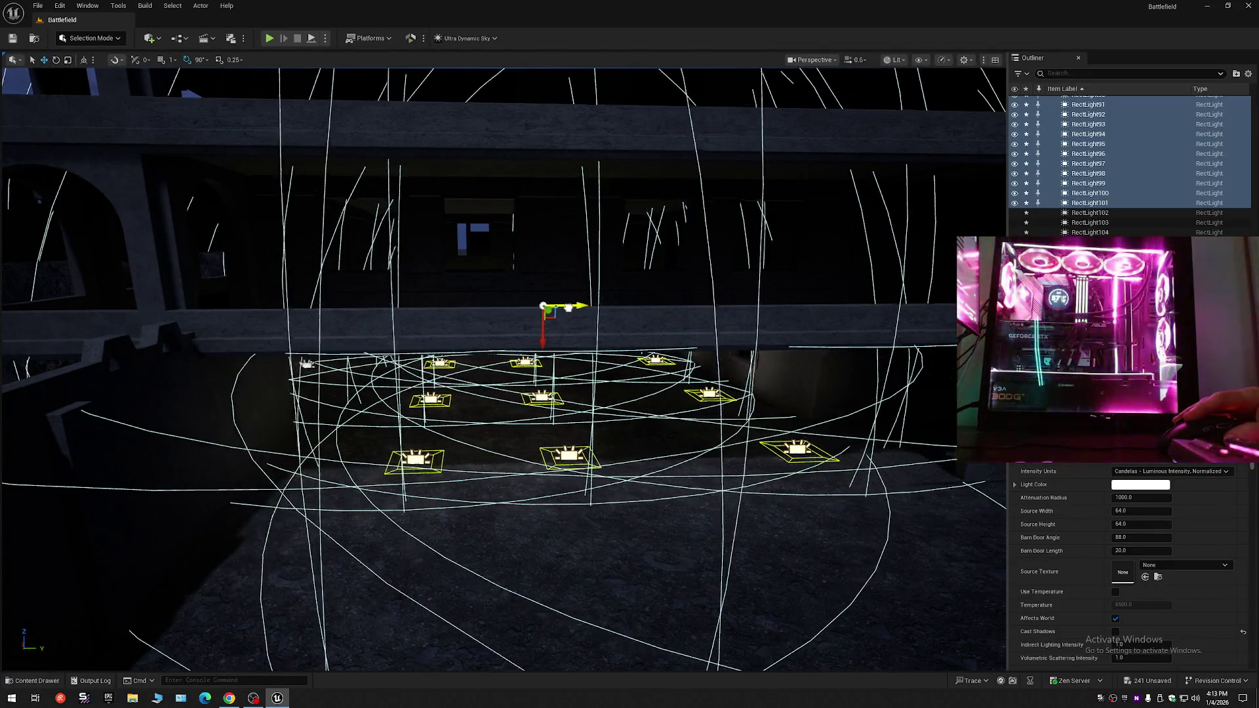
drag(548, 341, 554, 302)
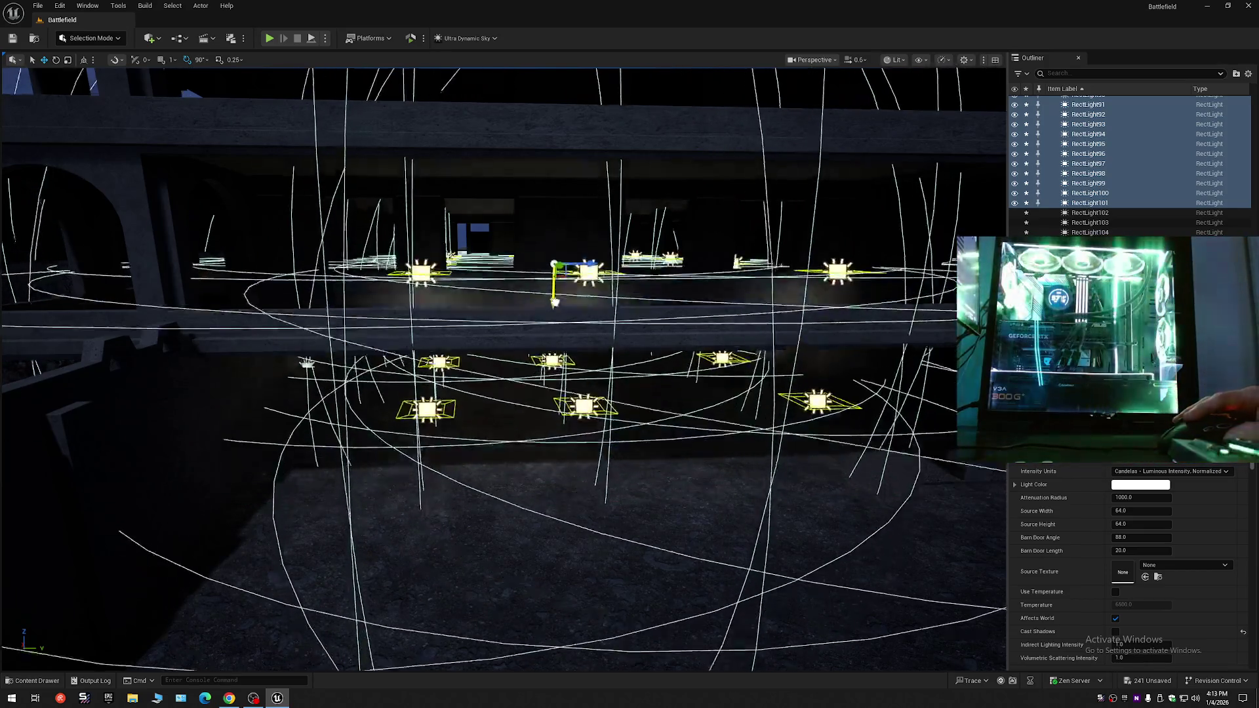
mouse_move(485, 367)
mouse_down()
mouse_move(485, 335)
mouse_move(459, 327)
mouse_move(472, 341)
mouse_move(560, 258)
mouse_move(551, 269)
mouse_move(493, 258)
mouse_up()
key(ctrl+z)
- Select RectLight80, RectLight79 and RectLight73 and shift them sideways away from the corridor wall
click(528, 322)
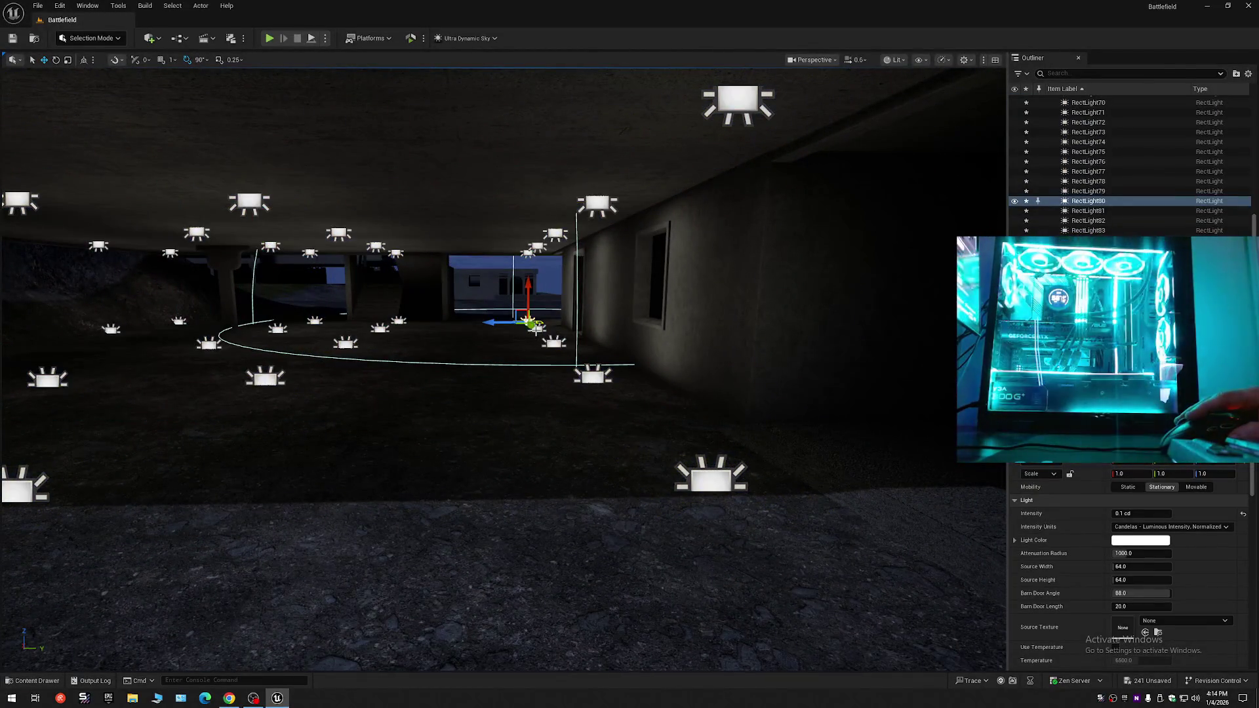
ctrl+click(539, 330)
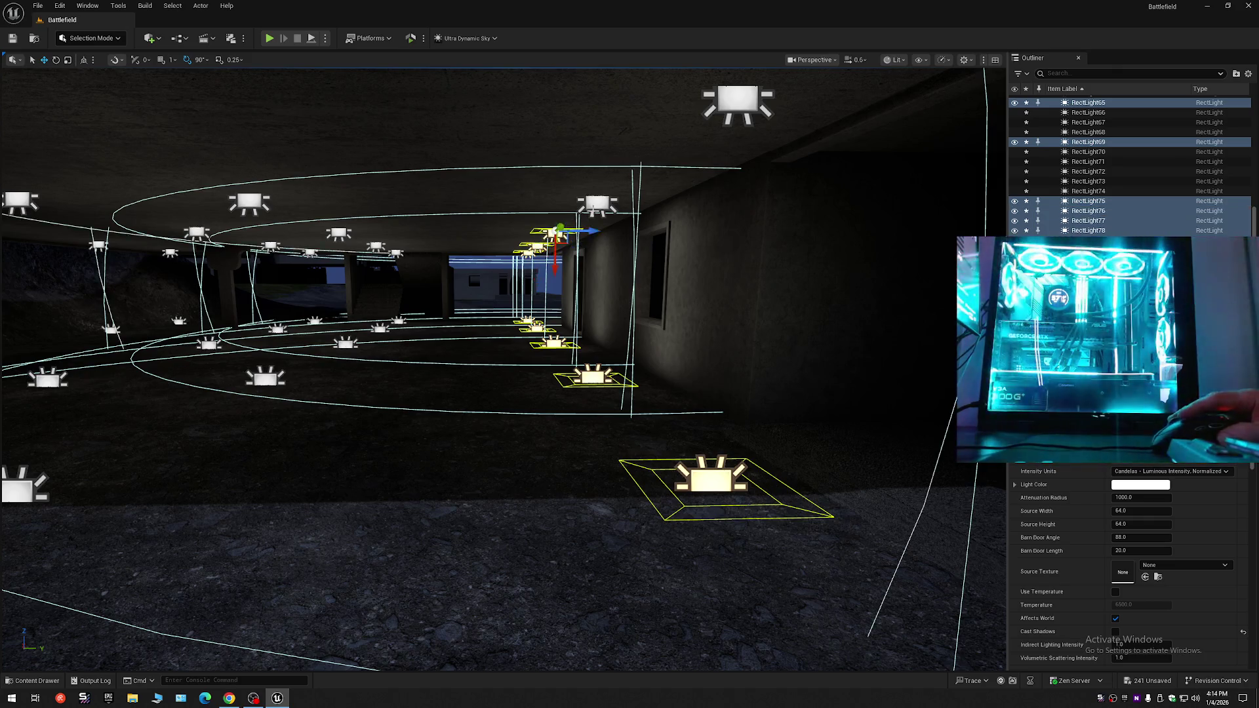
ctrl+click(732, 113)
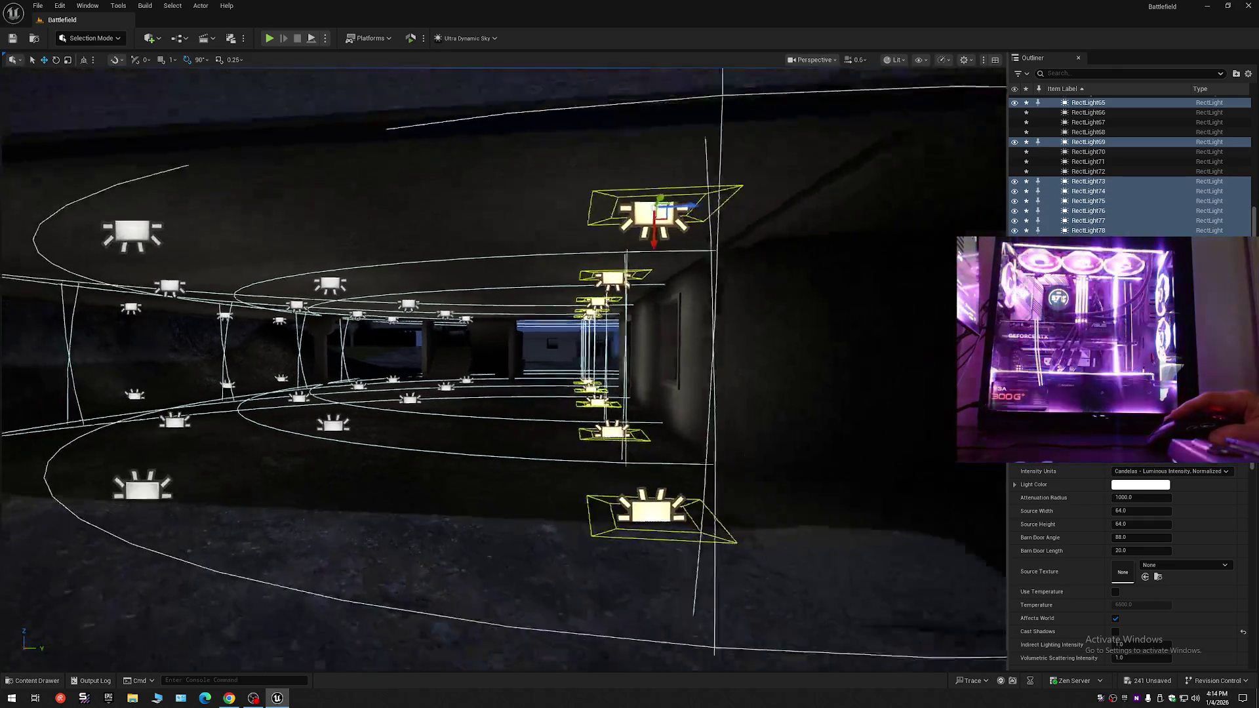
key(w)
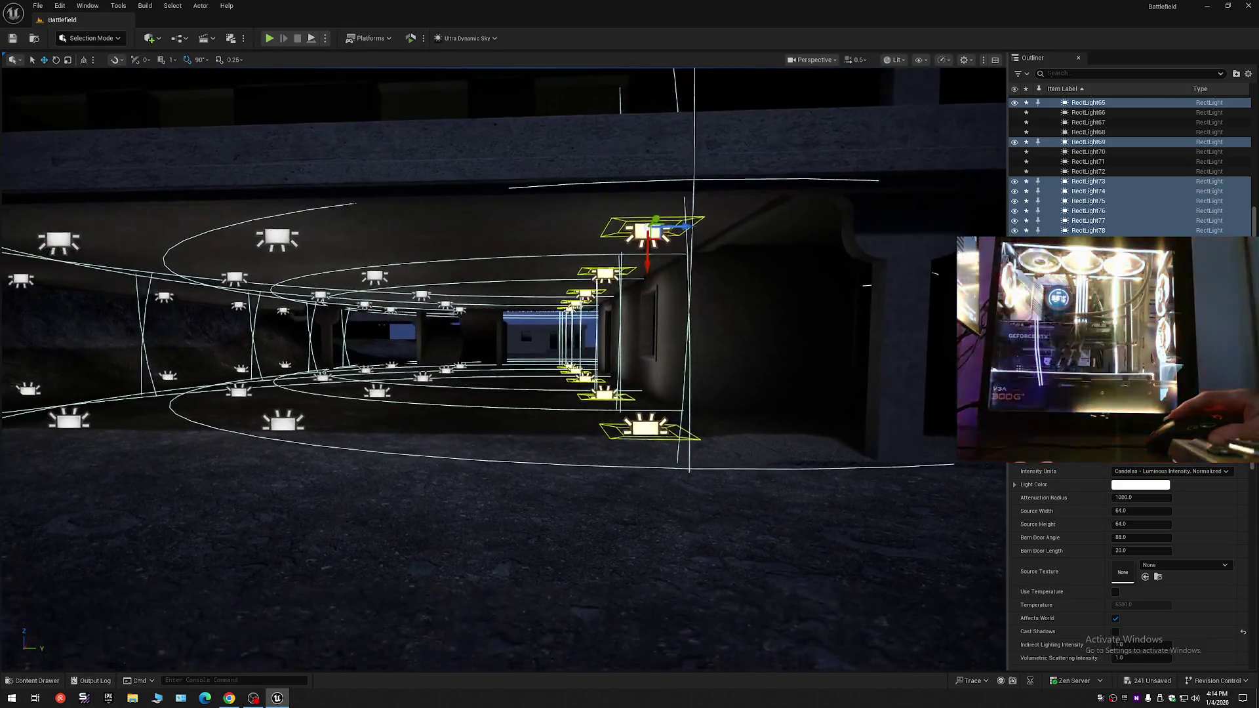
drag(680, 226, 601, 228)
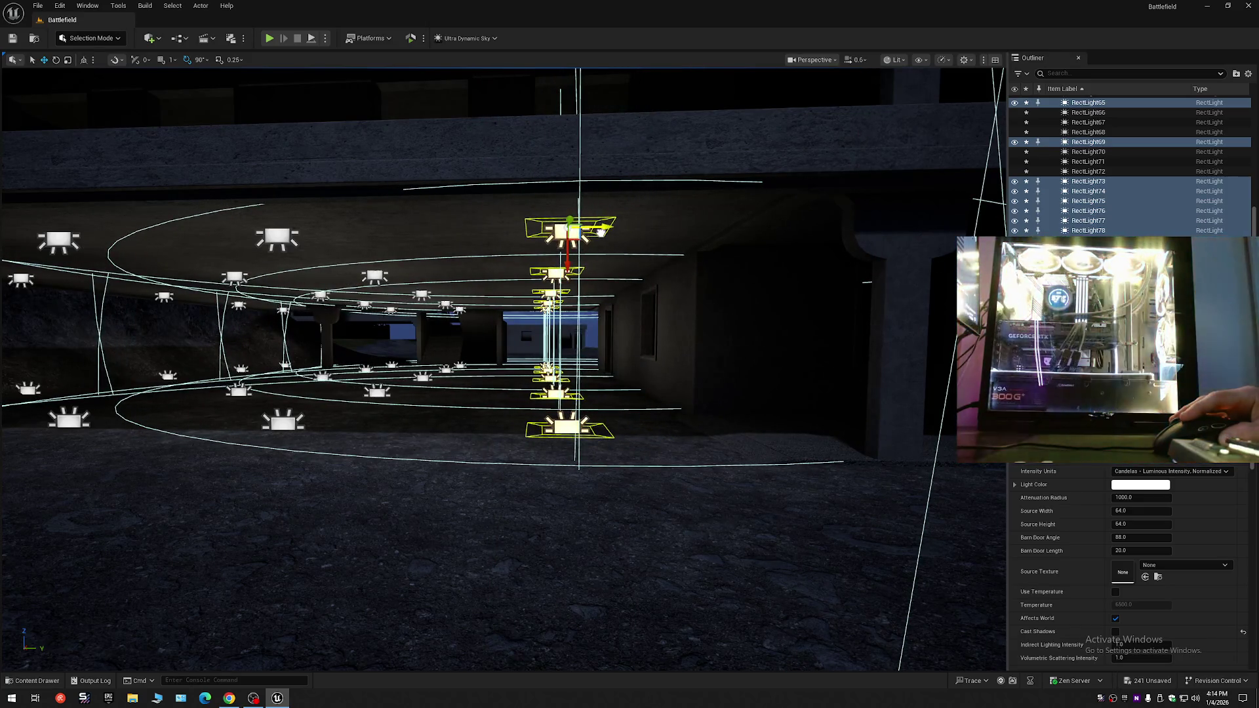
- Fly through the room to check the shifted light row, then select RectLight89
key(w)
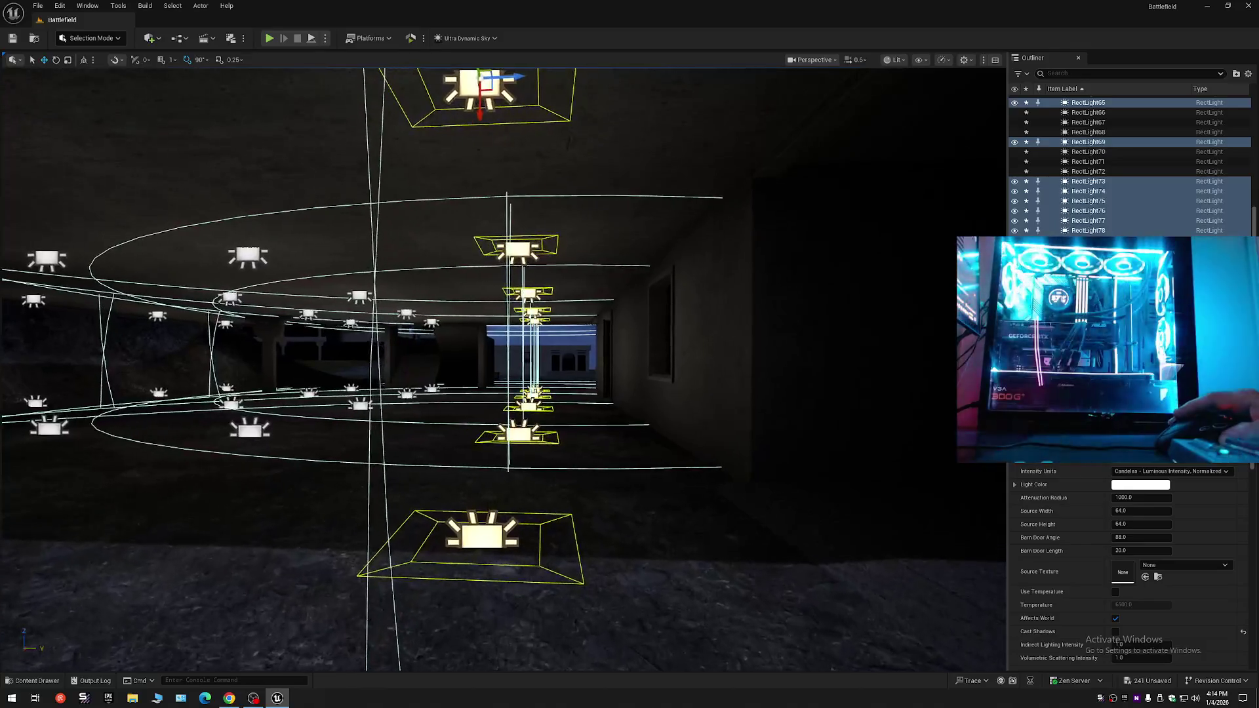
key(w)
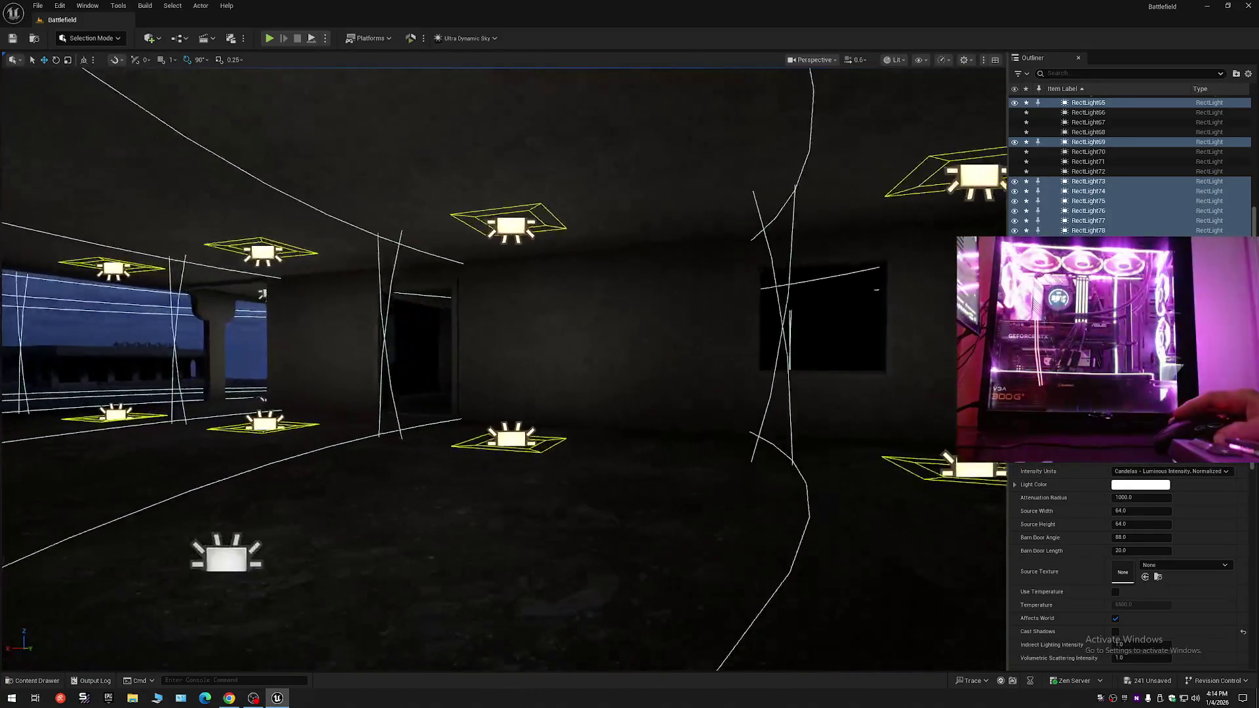
key(s)
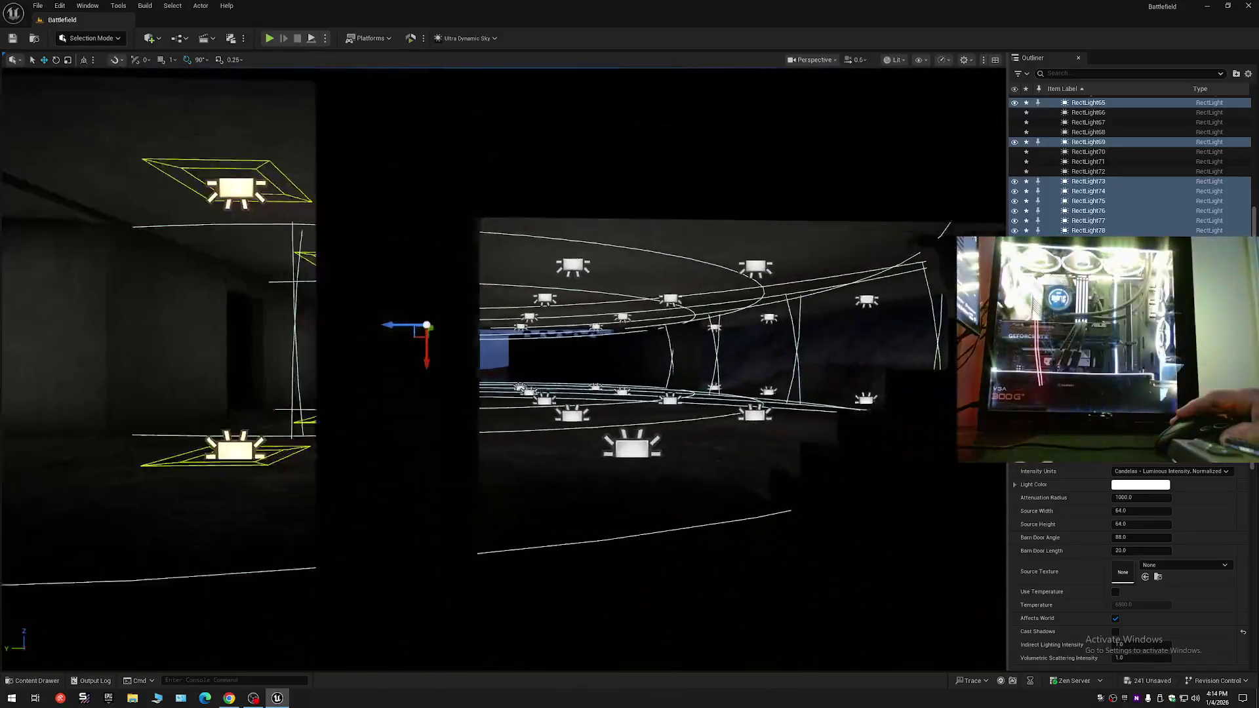
key(w)
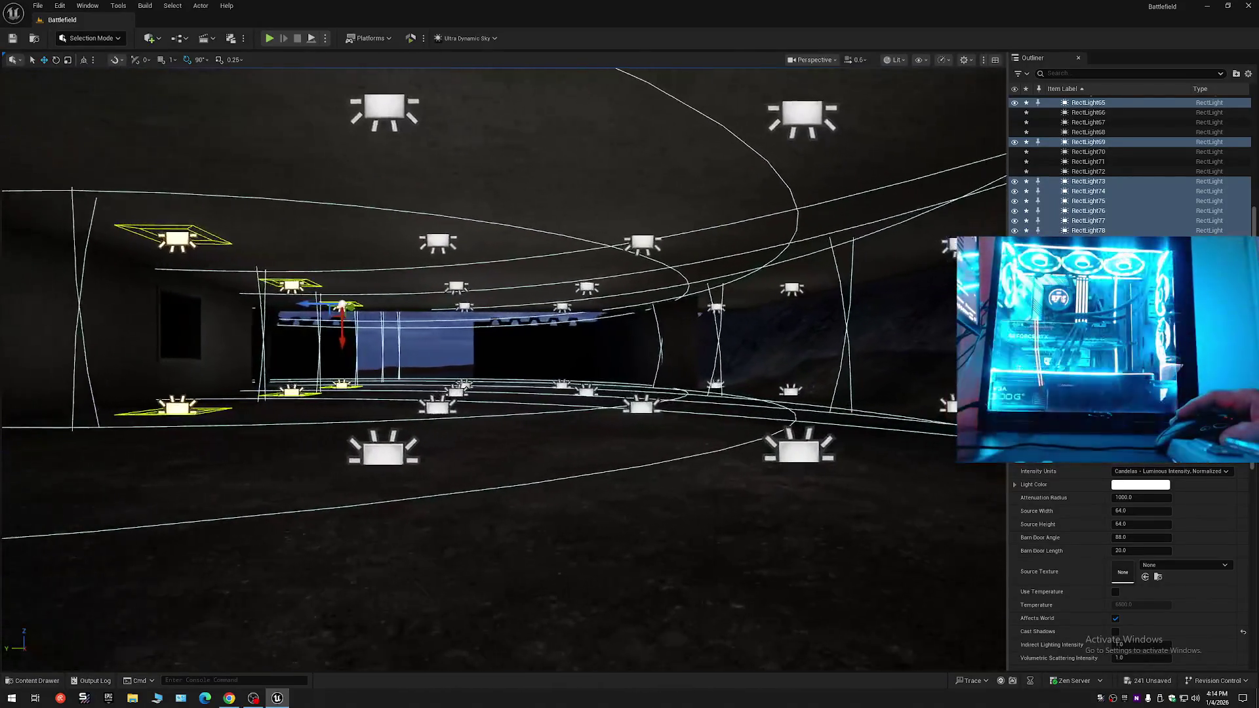
key(d)
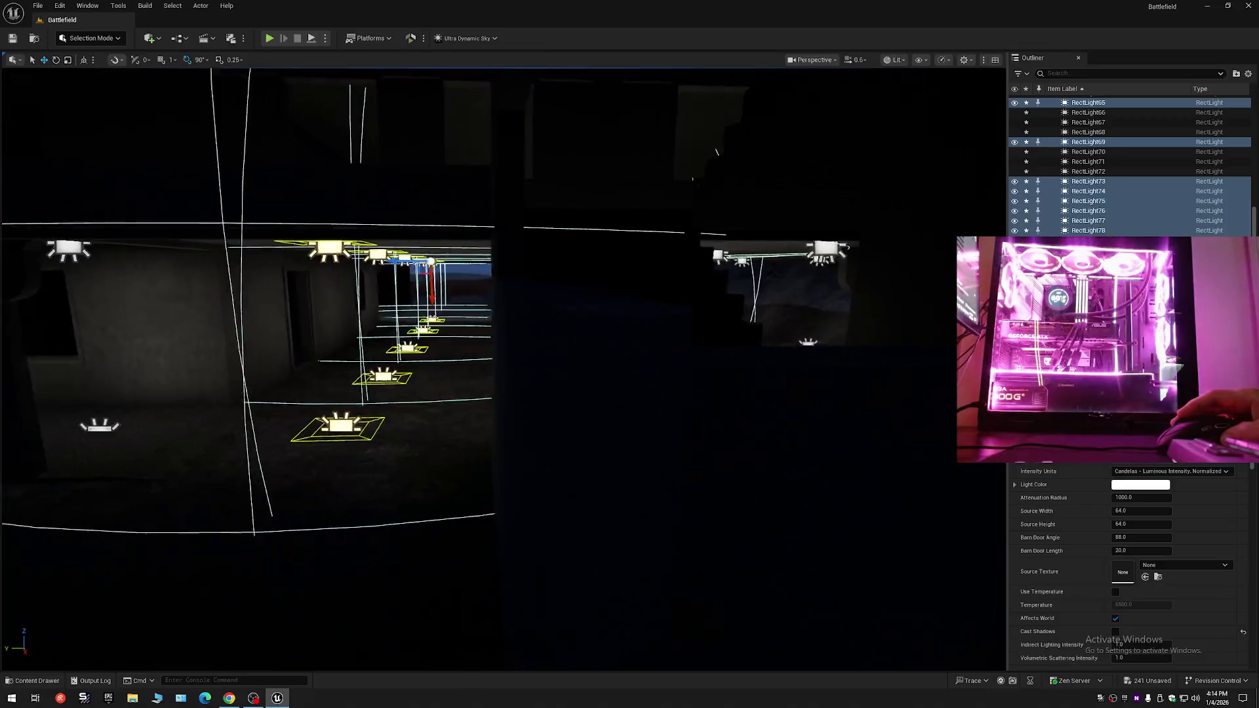
scroll(504, 367, up, 3)
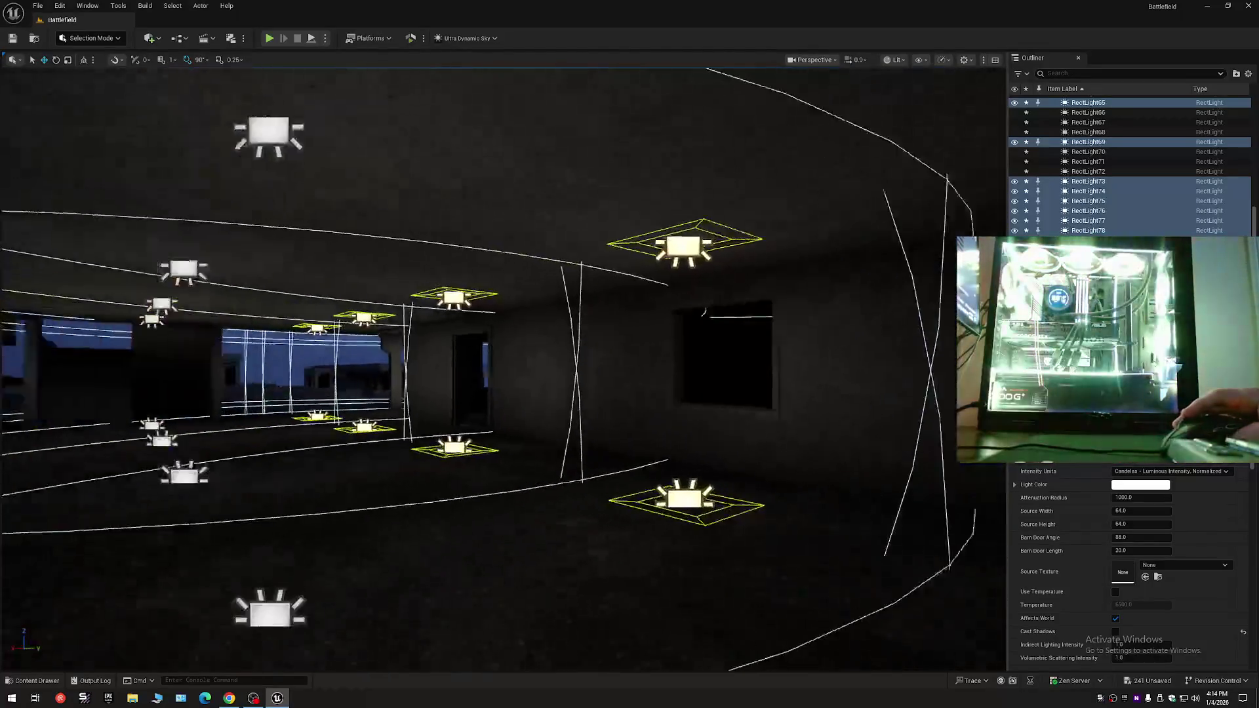
key(s)
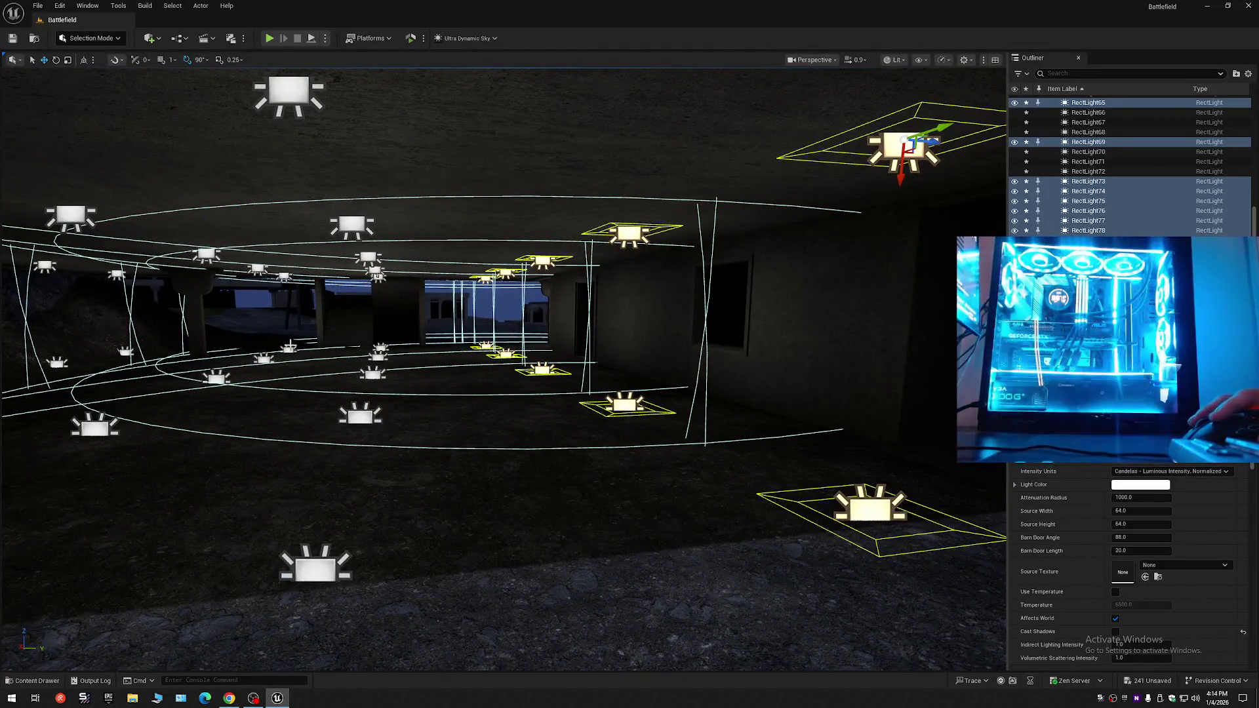
click(289, 350)
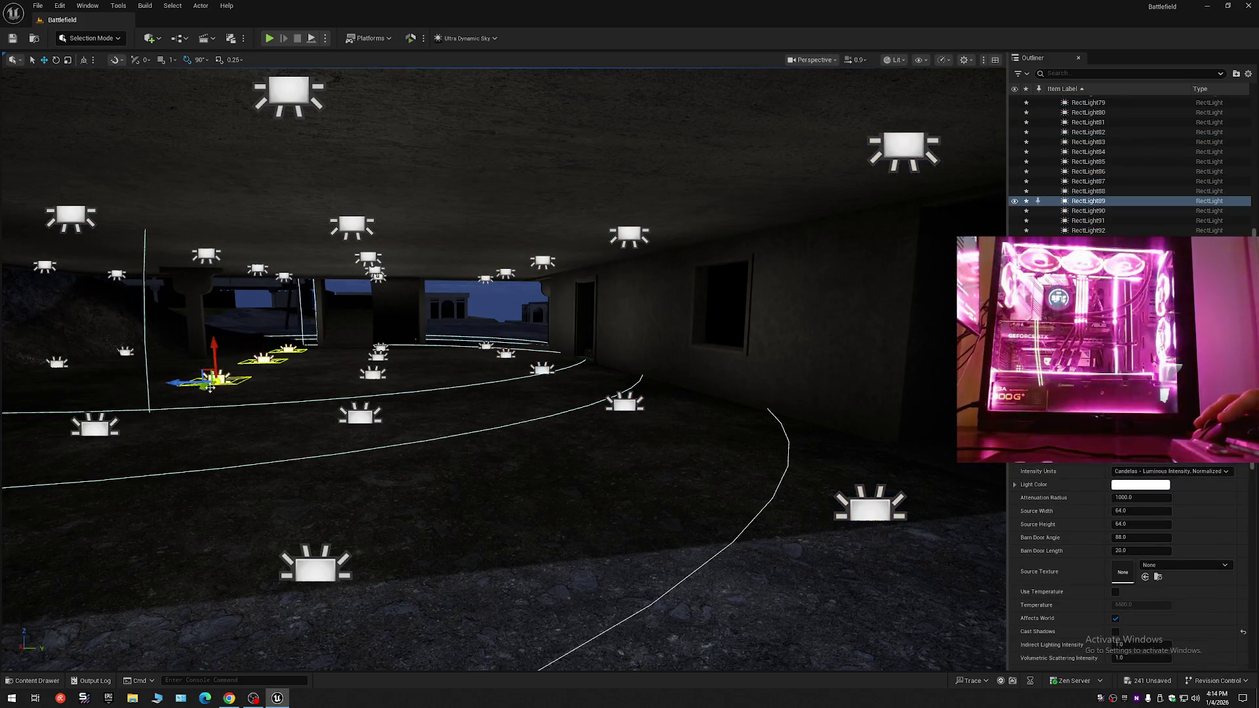
- Select the floor rect lights, undo Snap Elements To Floor, and frame them
ctrl+click(314, 567)
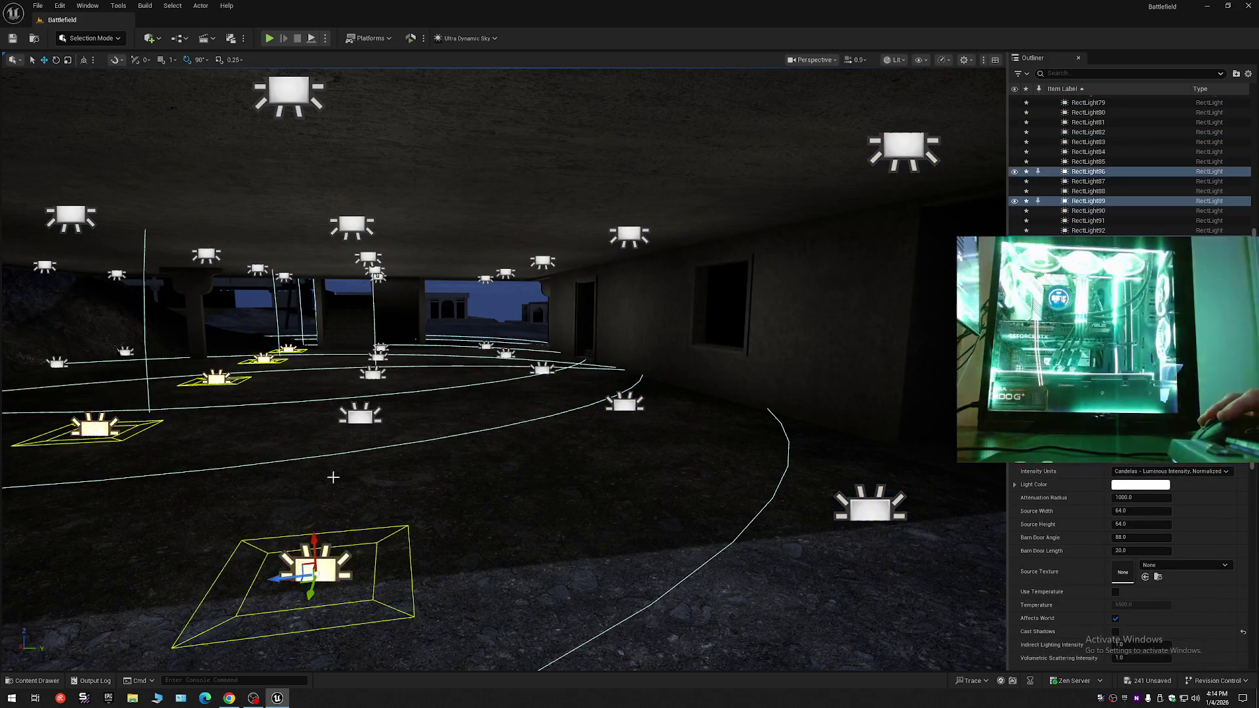
ctrl+click(357, 417)
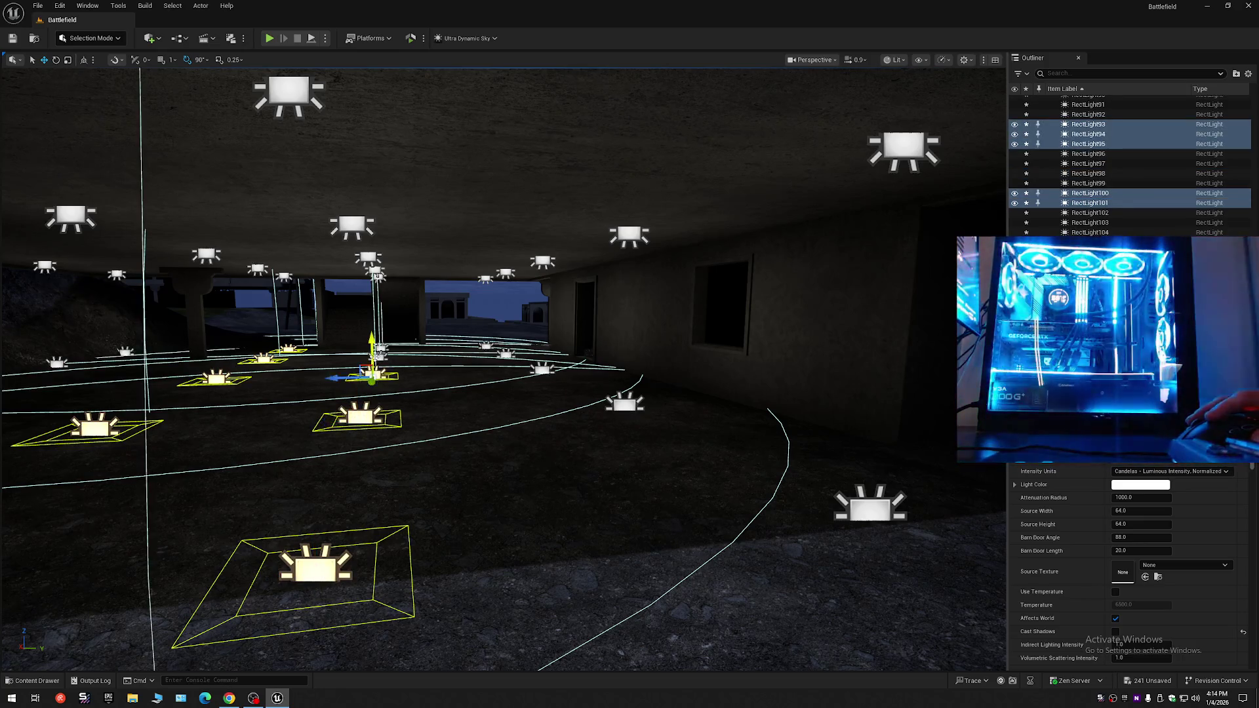
click(485, 343)
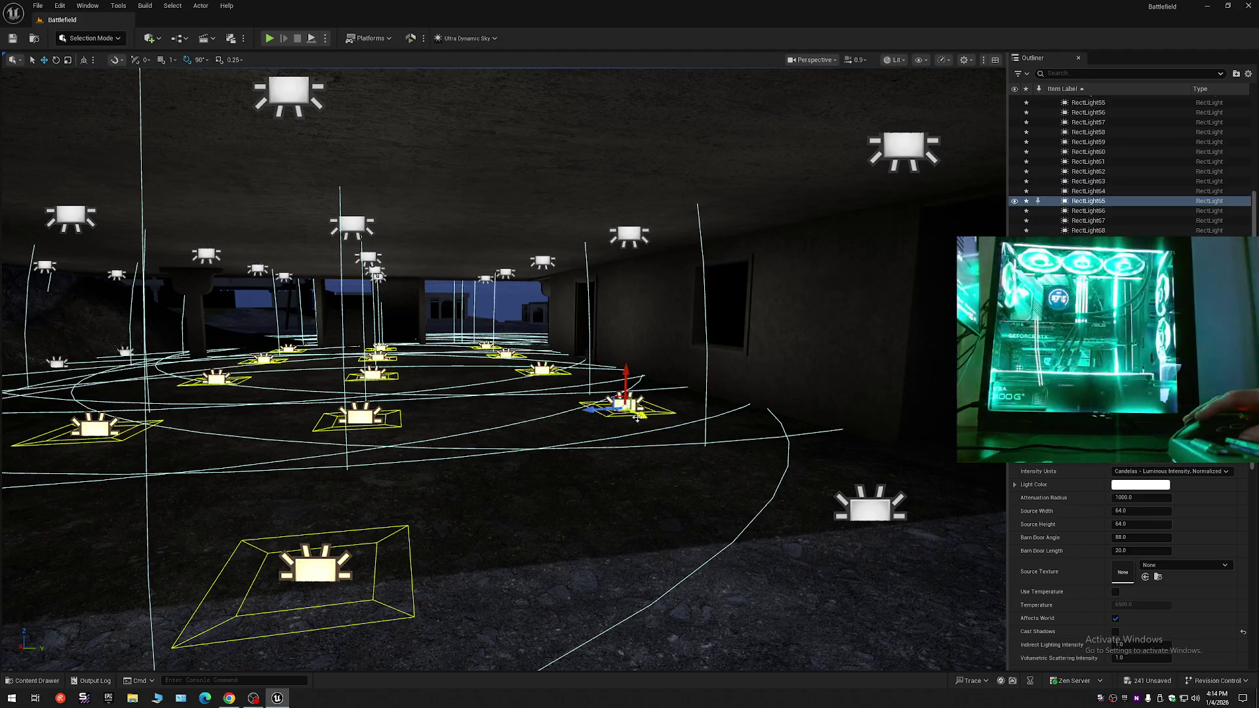
drag(746, 484, 643, 478)
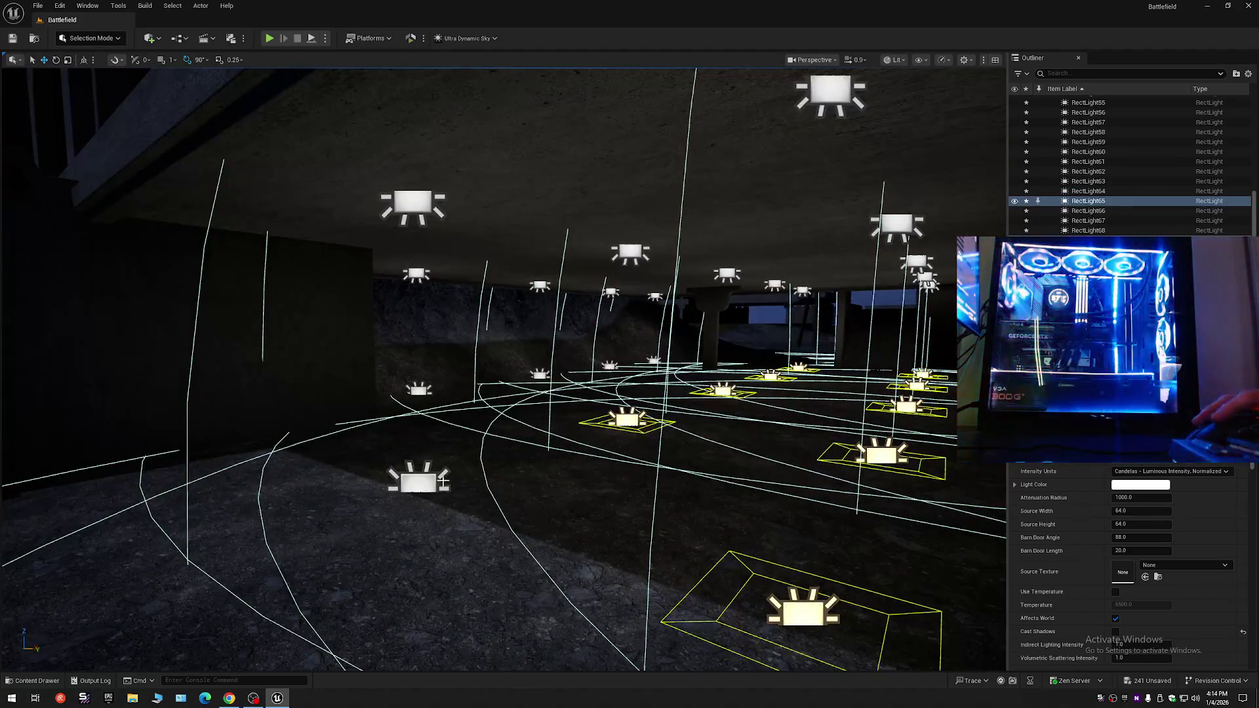
mouse_move(474, 485)
mouse_down()
mouse_move(470, 450)
mouse_move(483, 484)
mouse_up()
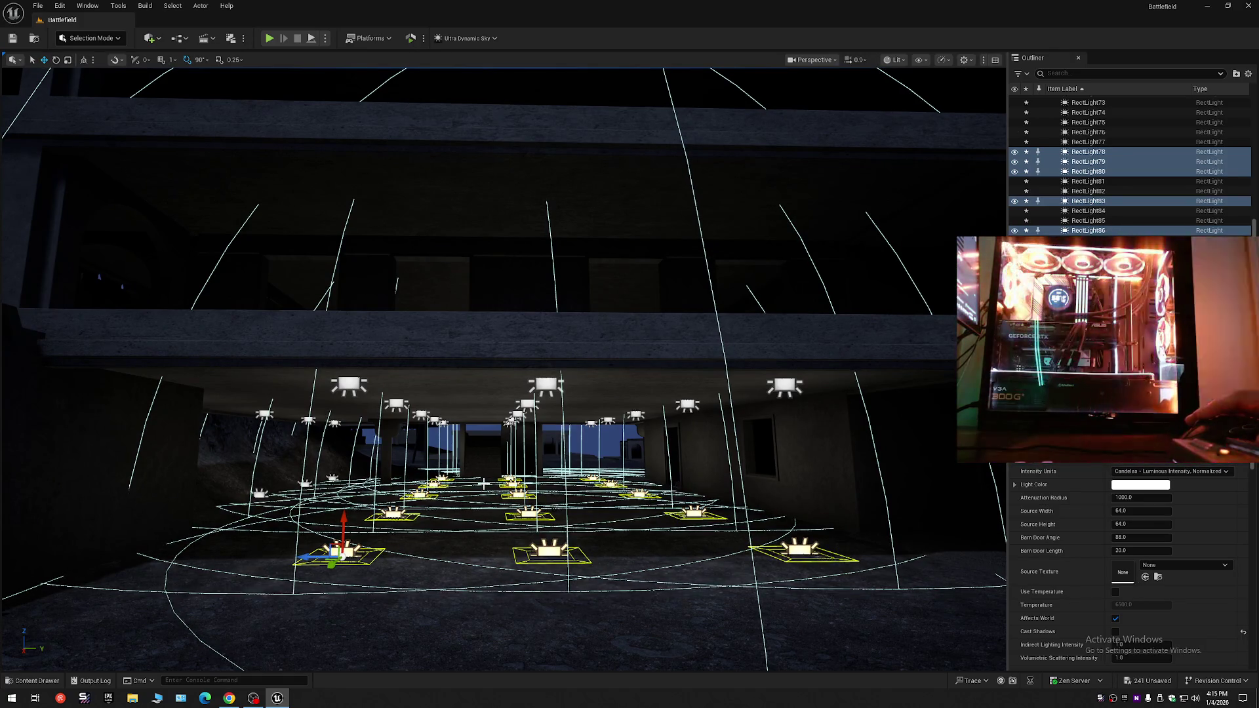
key(ctrl+z)
key(f)
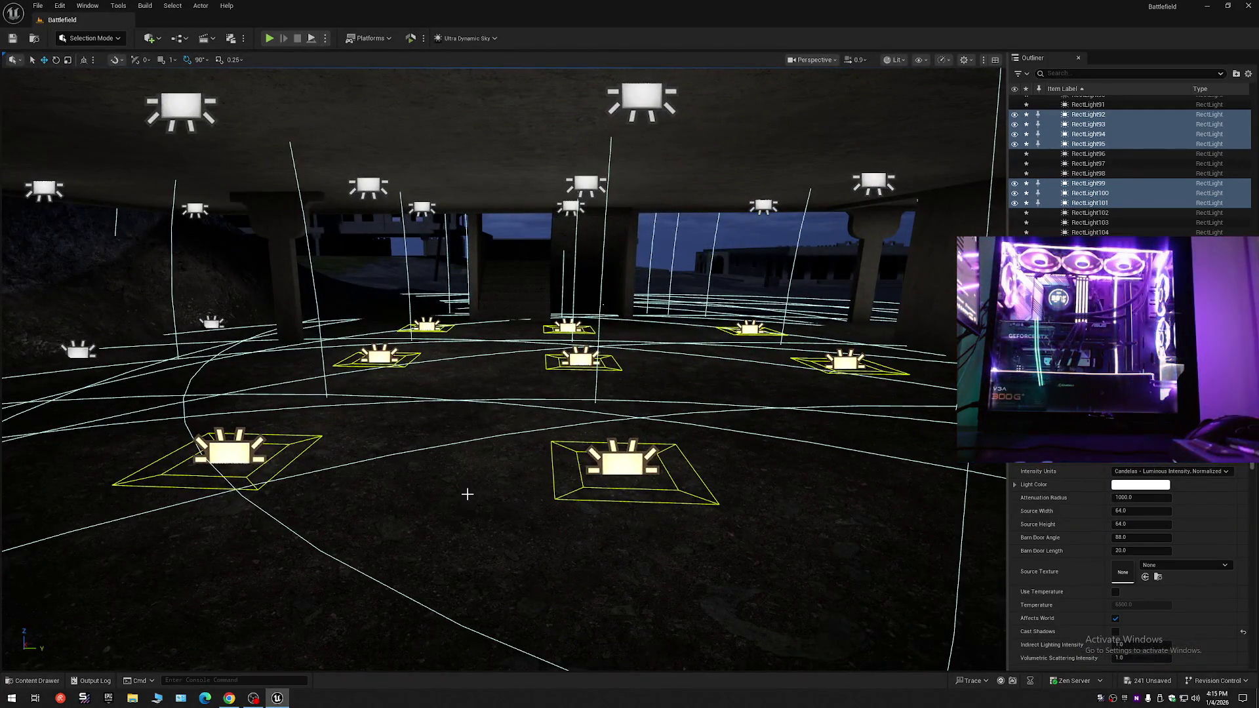
- Inspect RectLight81 and a lower-left floor light, then clear the selection and fly toward the building
mouse_move(468, 494)
mouse_down()
mouse_move(531, 557)
mouse_move(597, 574)
mouse_move(427, 413)
mouse_move(521, 437)
mouse_up()
click(449, 392)
click(443, 433)
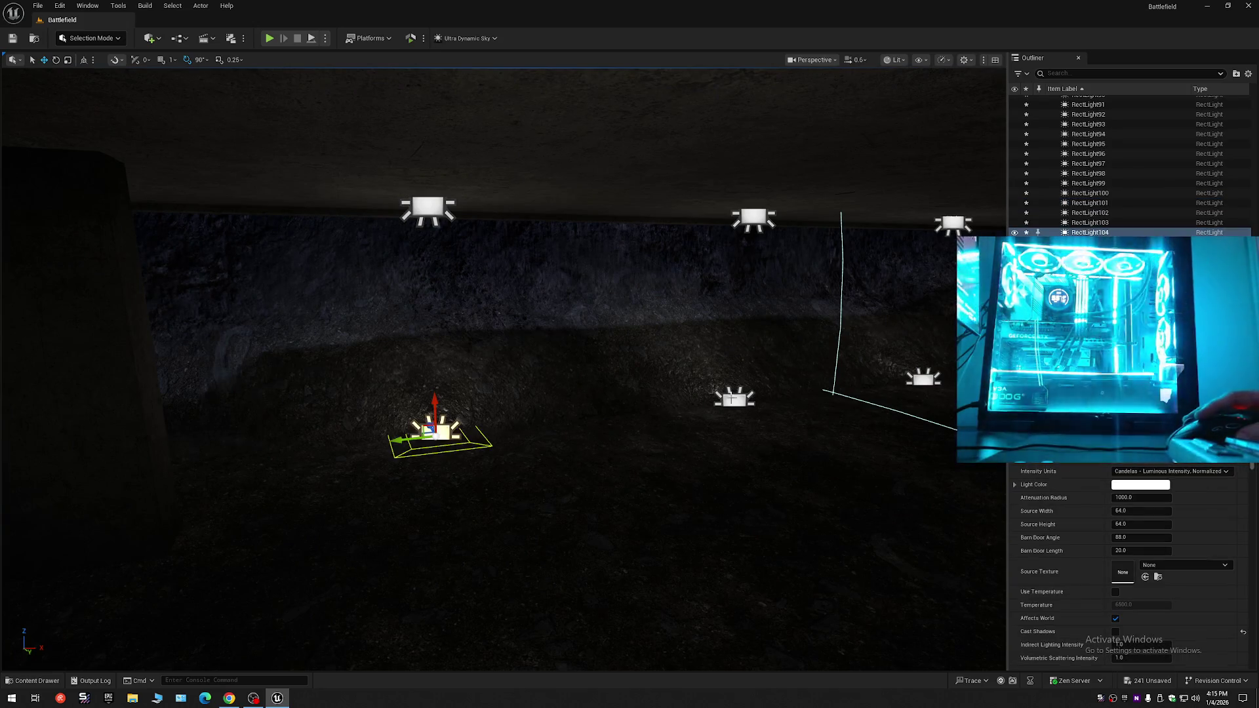
scroll(905, 398, down, 5)
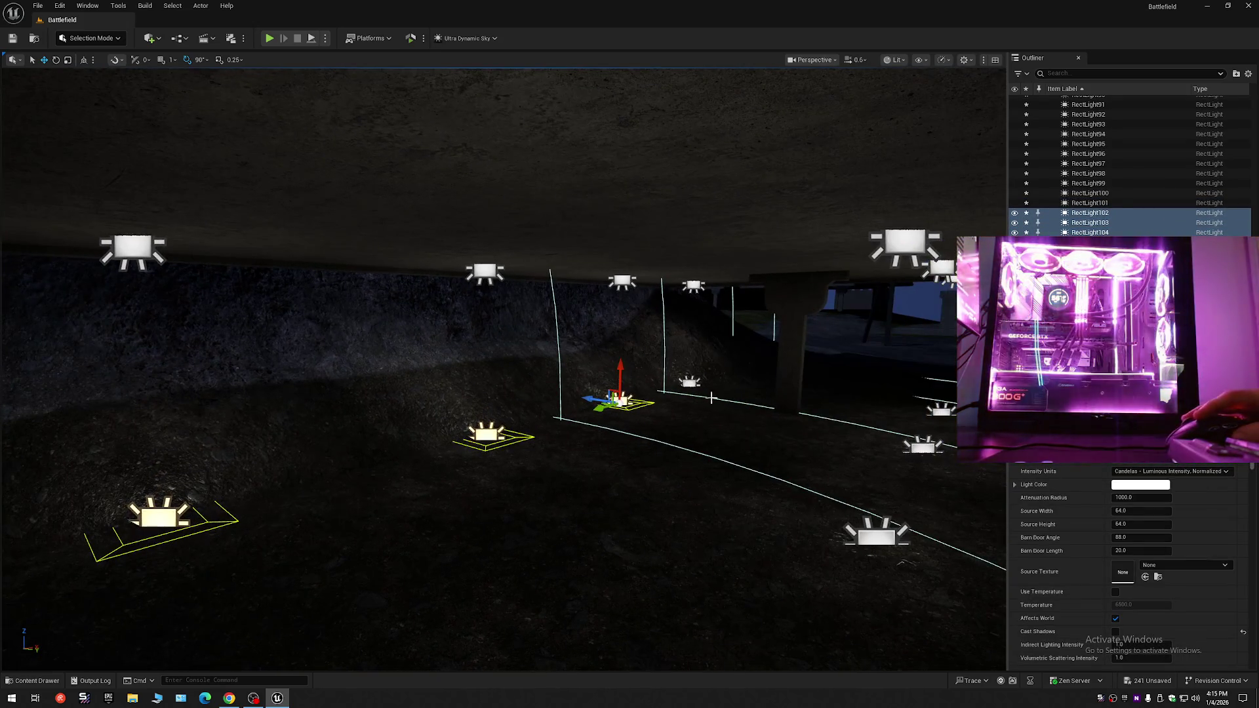
click(698, 436)
mouse_move(698, 436)
mouse_down()
mouse_move(699, 394)
mouse_move(649, 394)
mouse_move(721, 393)
mouse_move(688, 386)
mouse_move(689, 93)
mouse_up()
scroll(689, 386, up, 2)
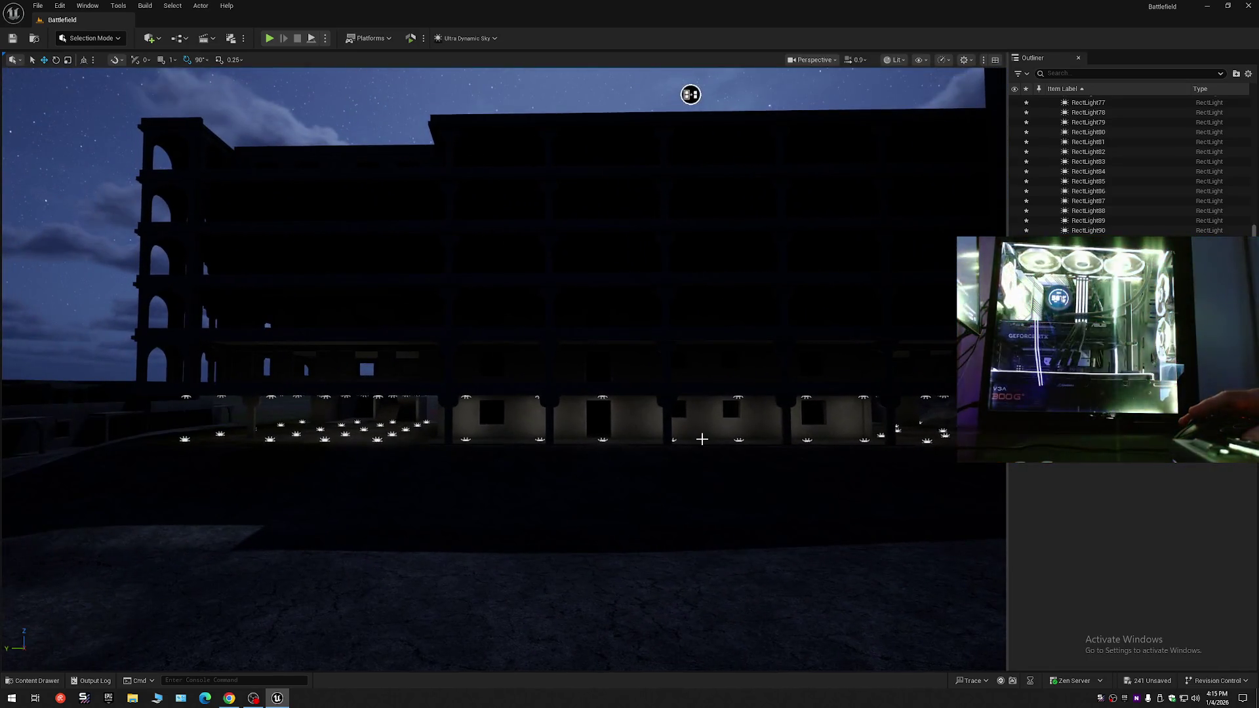
mouse_move(702, 438)
mouse_down()
mouse_move(668, 439)
mouse_move(694, 438)
mouse_move(606, 394)
mouse_up()
scroll(682, 438, up, 1)
scroll(682, 439, up, 1)
scroll(689, 438, down, 2)
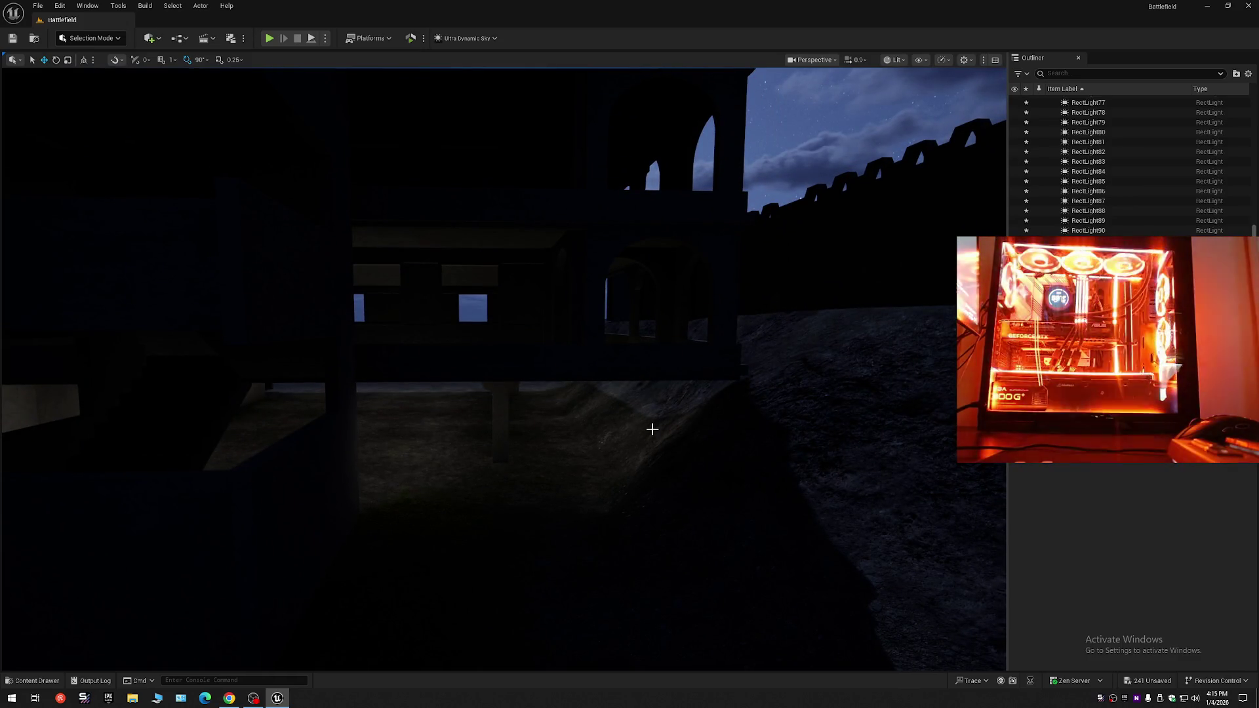
drag(653, 429, 455, 430)
scroll(586, 430, up, 2)
scroll(521, 429, down, 2)
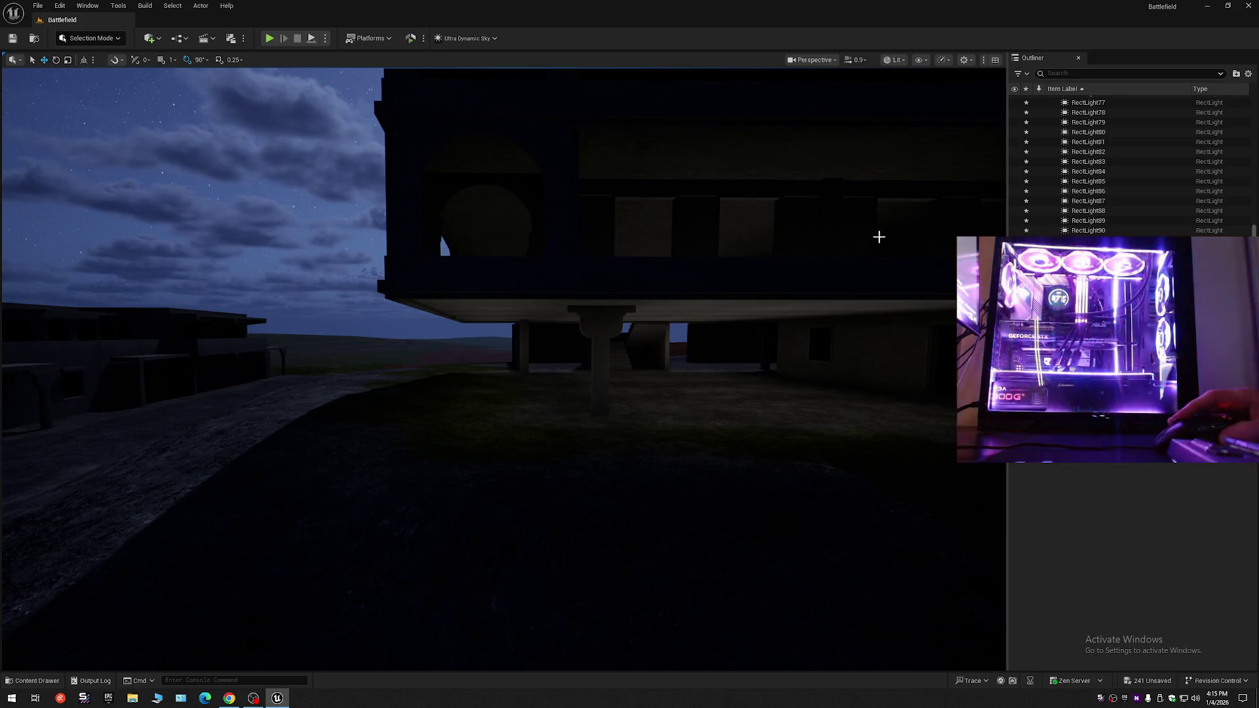
- Select several floor rect lights under the building facade
drag(564, 399, 538, 400)
click(411, 398)
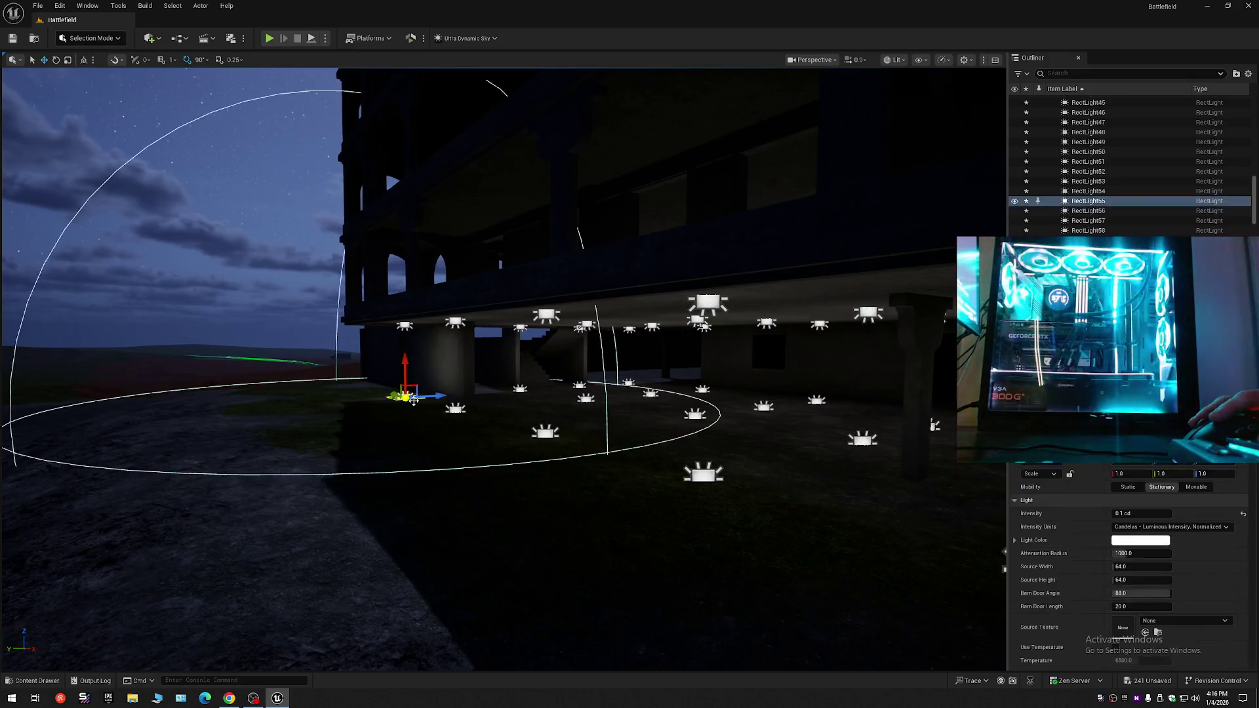
ctrl+click(455, 412)
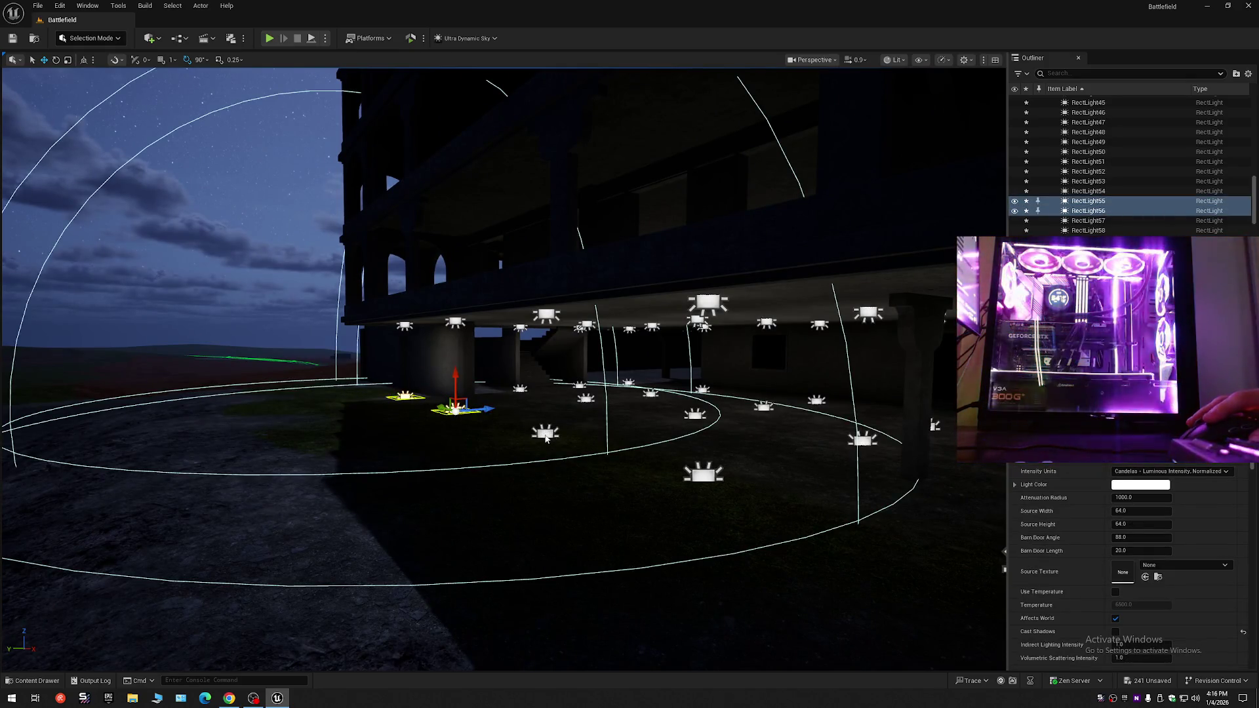
drag(757, 477, 616, 398)
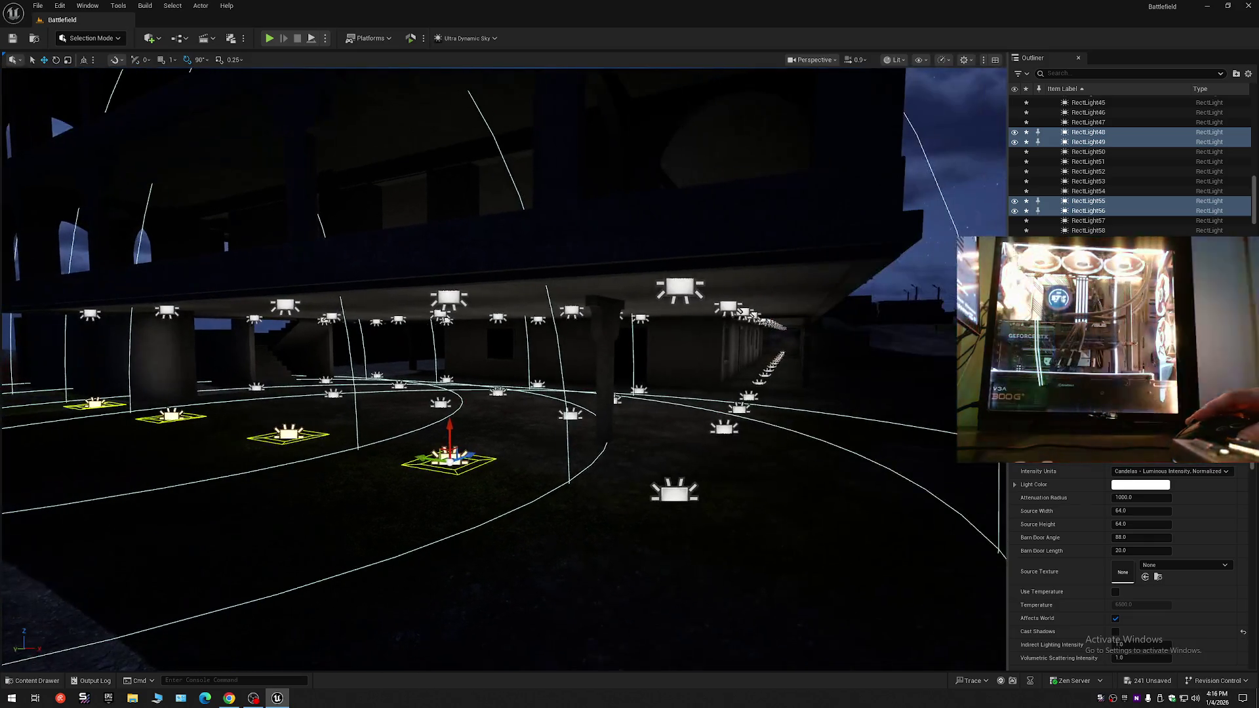
click(724, 430)
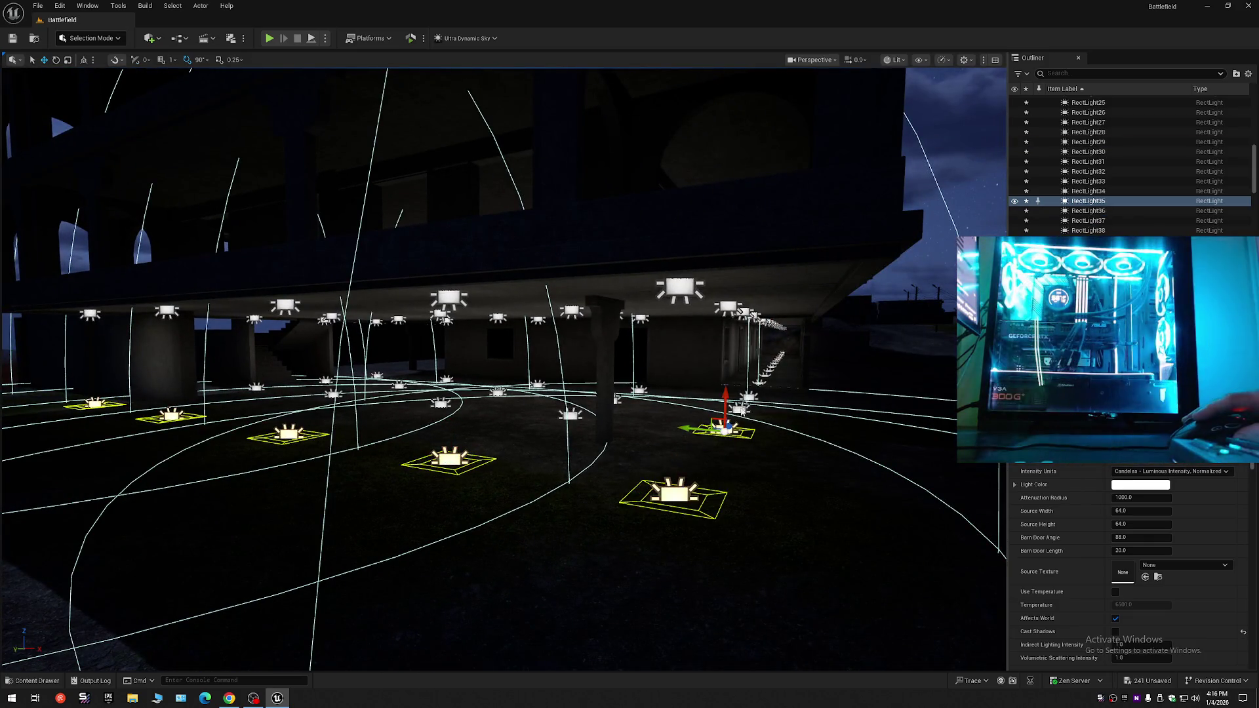
ctrl+click(420, 404)
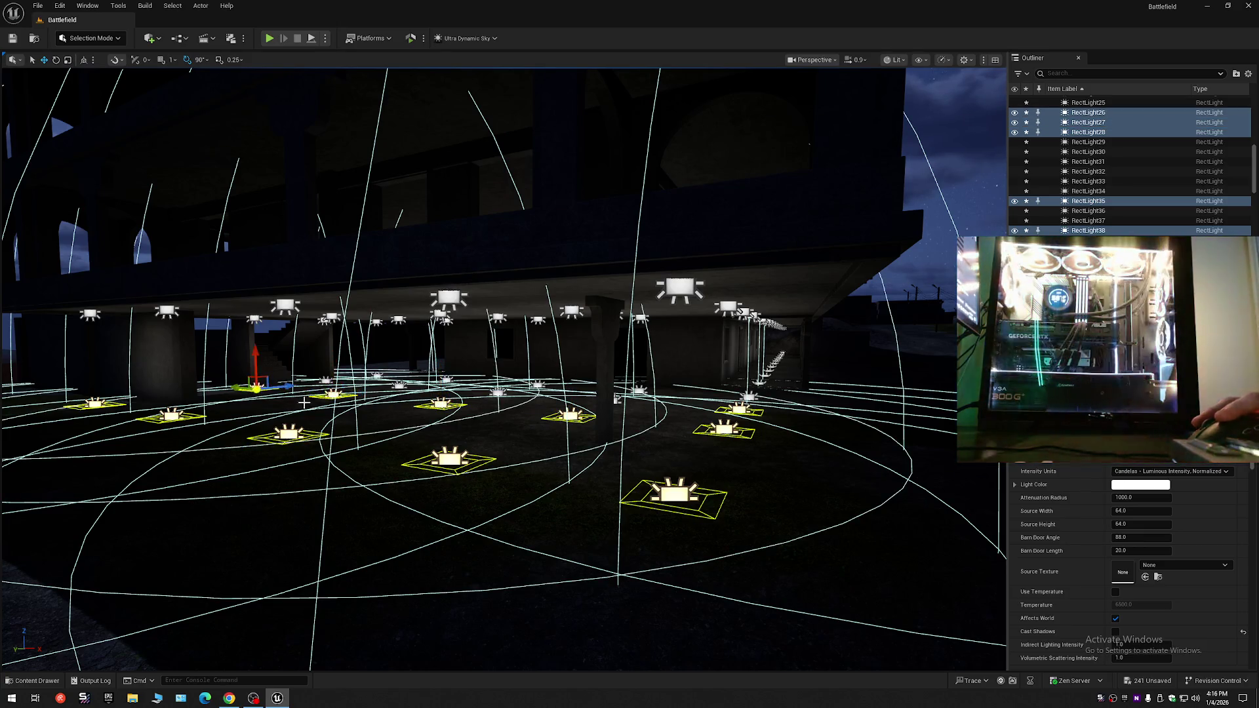
drag(533, 444, 493, 448)
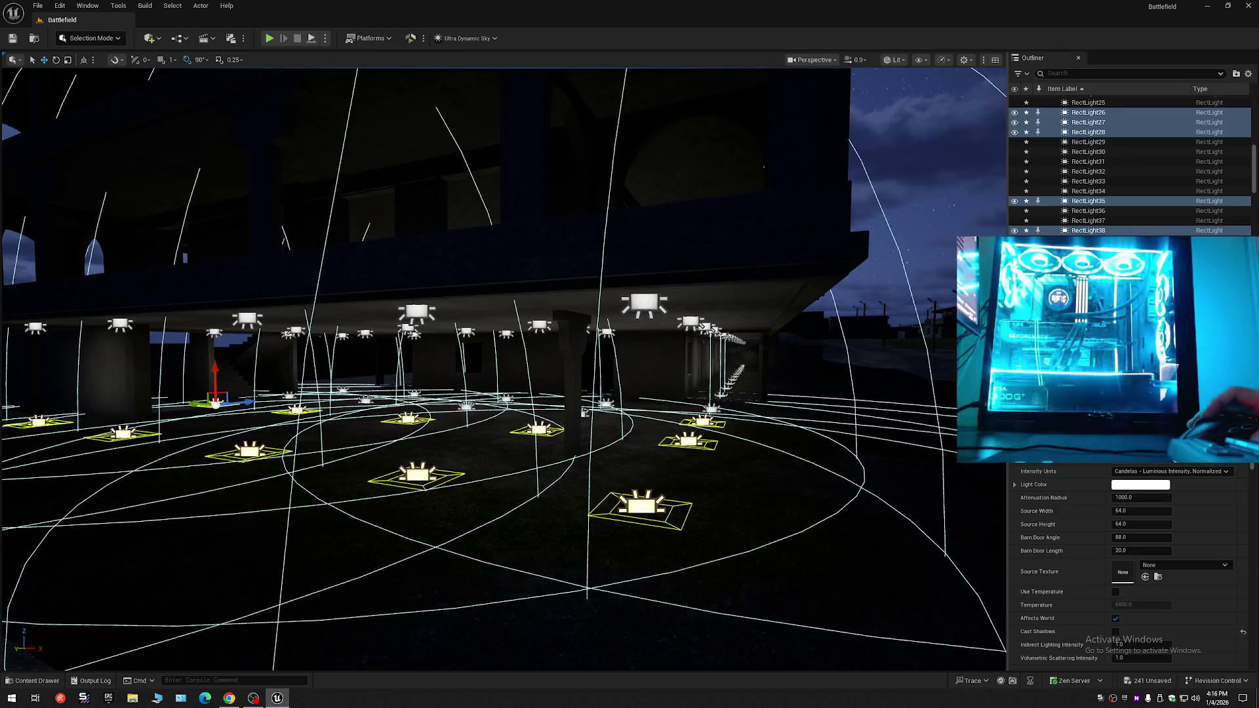
drag(788, 393, 788, 364)
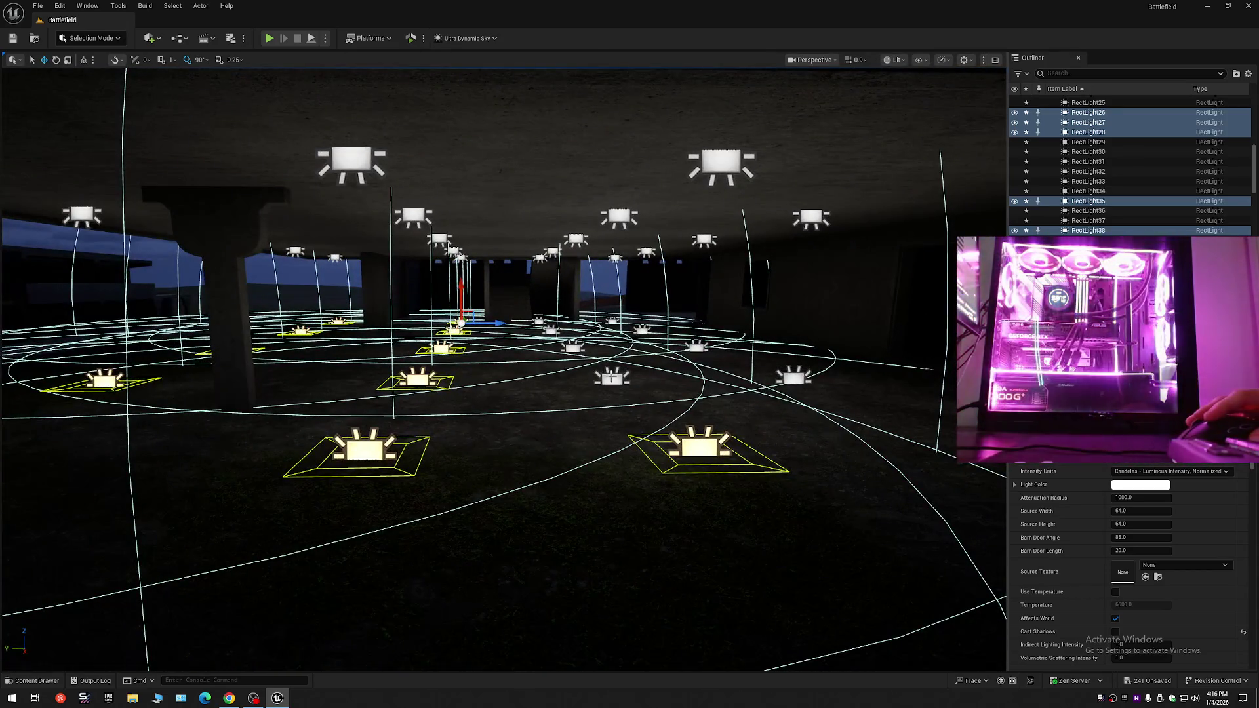
- Add seven more floor rect lights farther under the building to the selection
ctrl+click(612, 377)
ctrl+click(572, 349)
ctrl+click(550, 328)
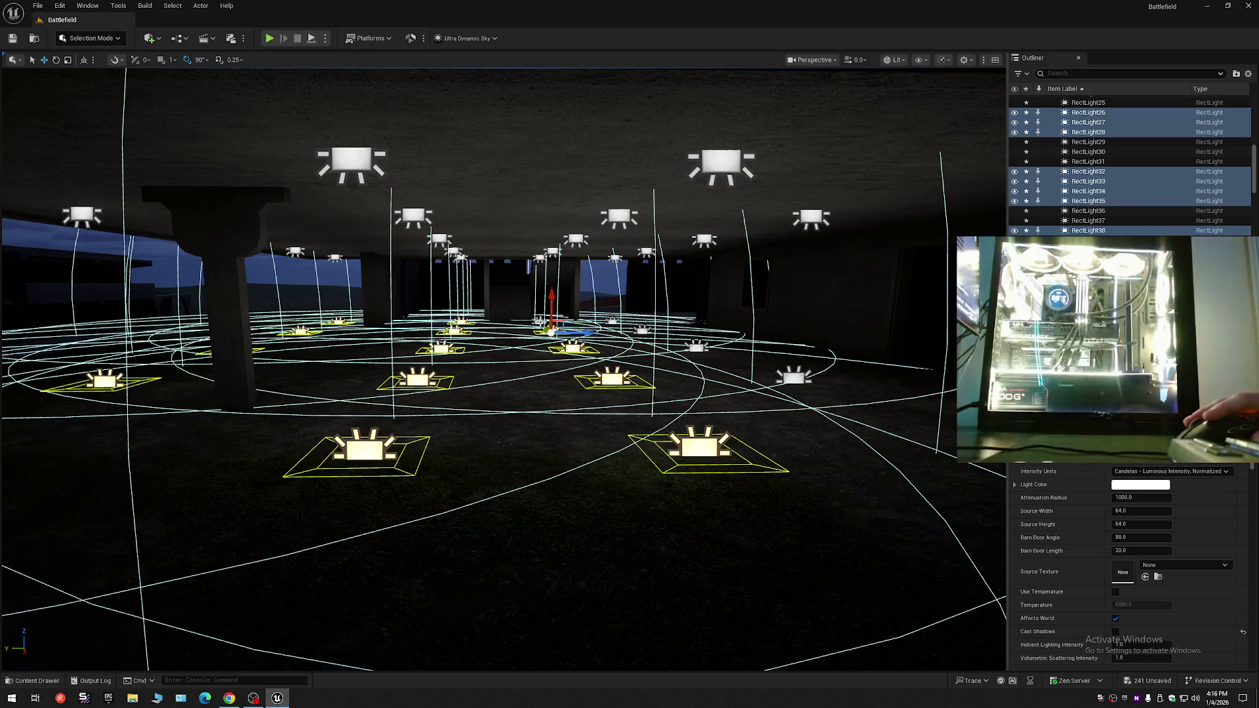
ctrl+click(539, 322)
ctrl+click(612, 321)
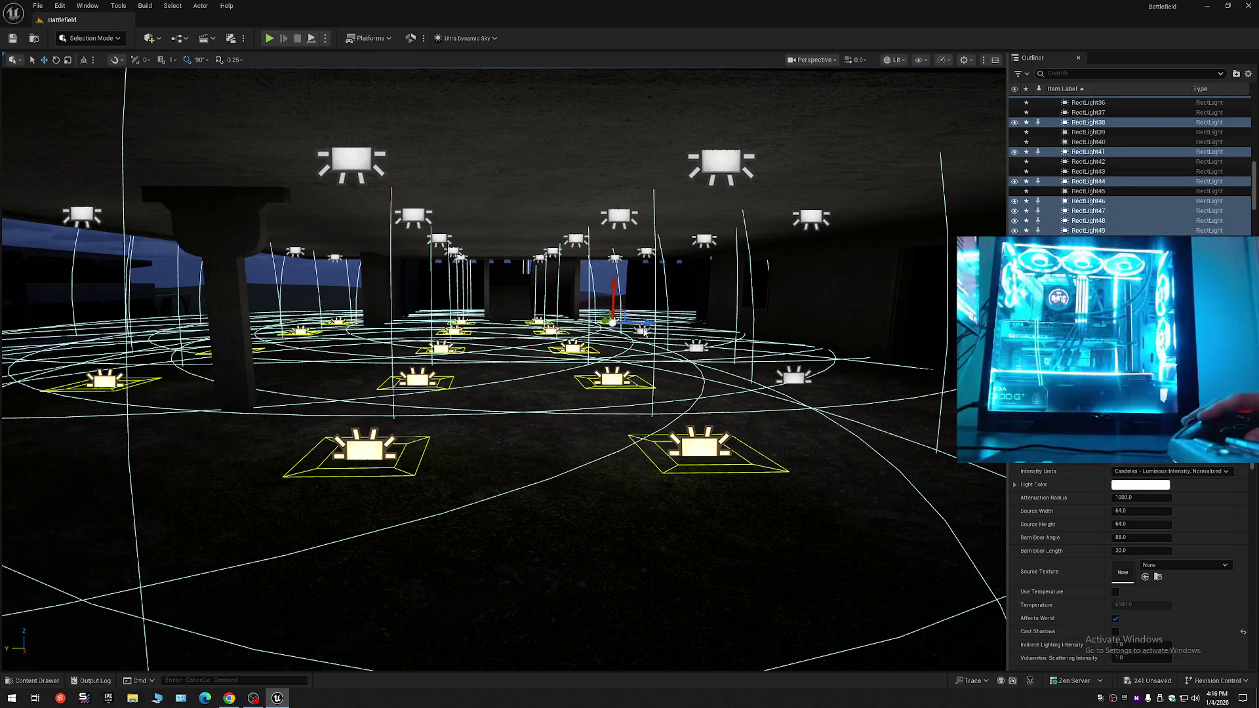
ctrl+click(644, 332)
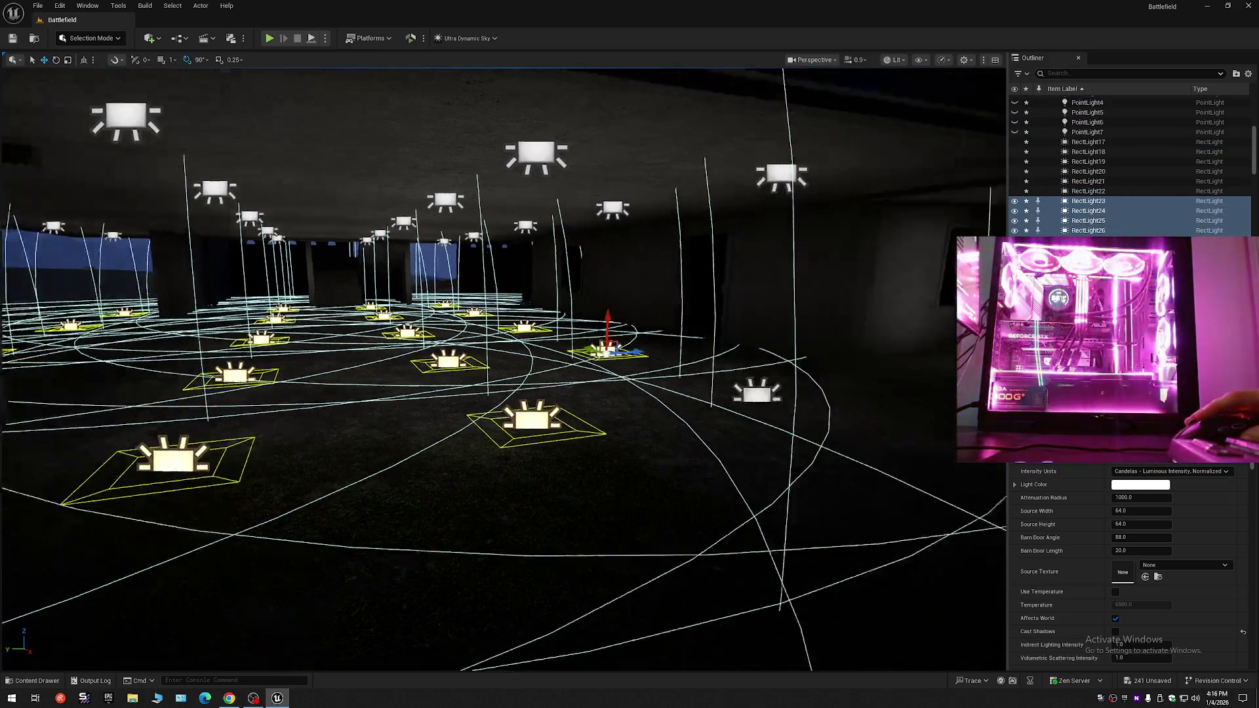
ctrl+click(669, 384)
scroll(682, 403, down, 10)
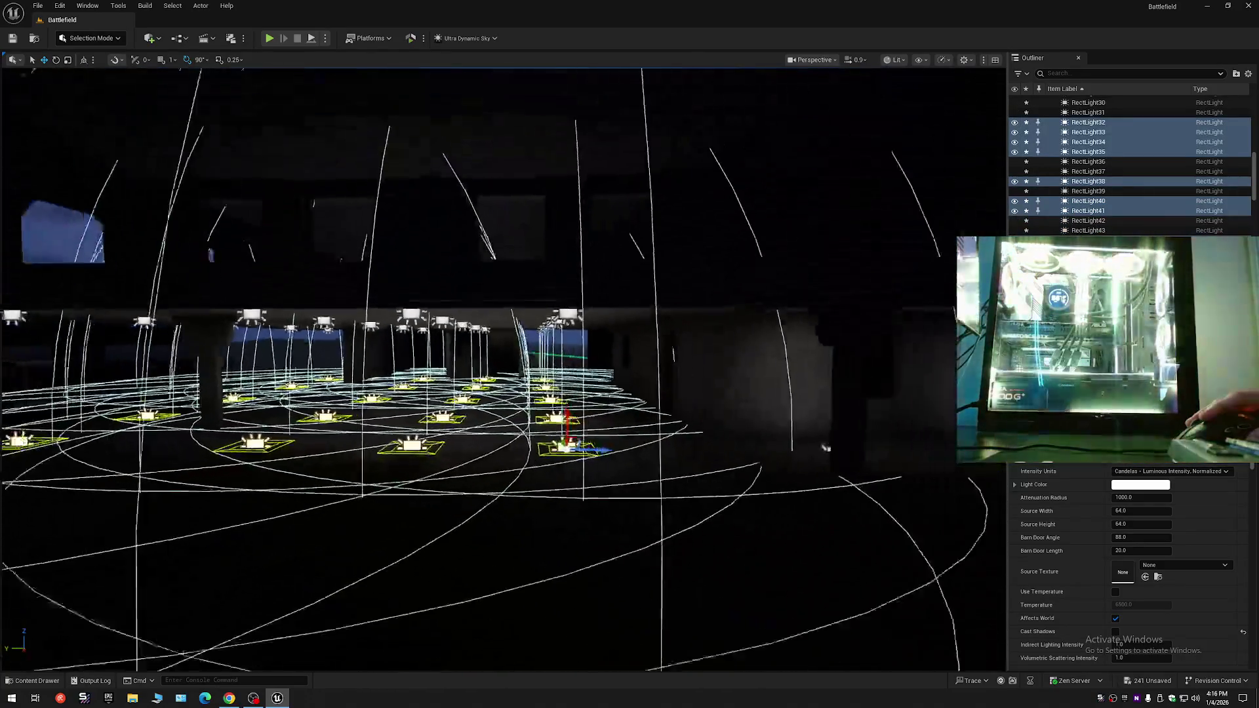
scroll(682, 403, down, 1)
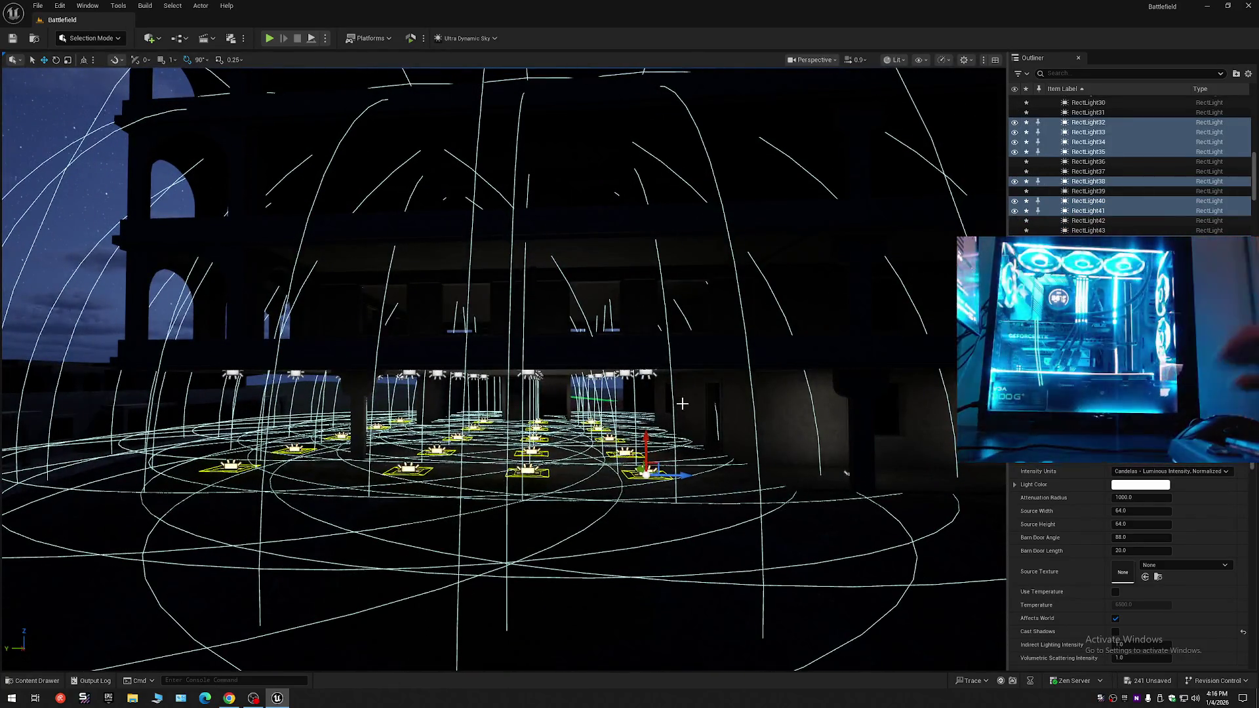
scroll(668, 433, up, 10)
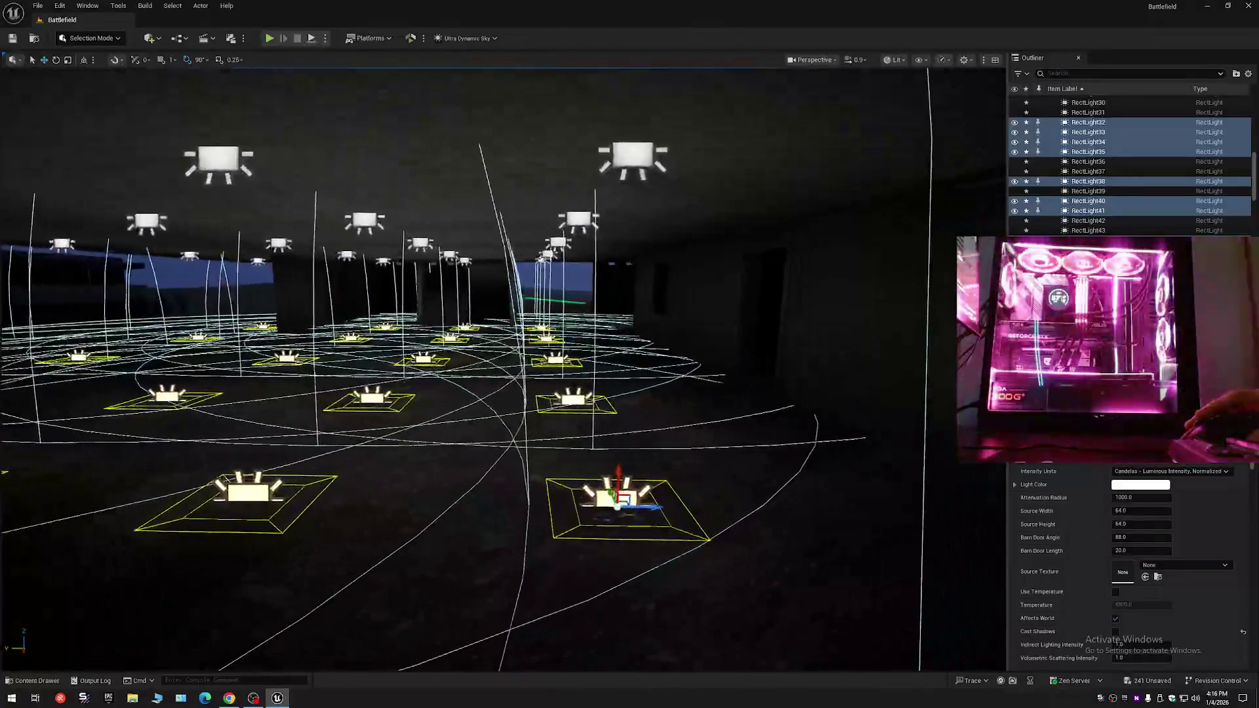
- Select RectLight40, then a single foreground floor light, and frame it
click(613, 488)
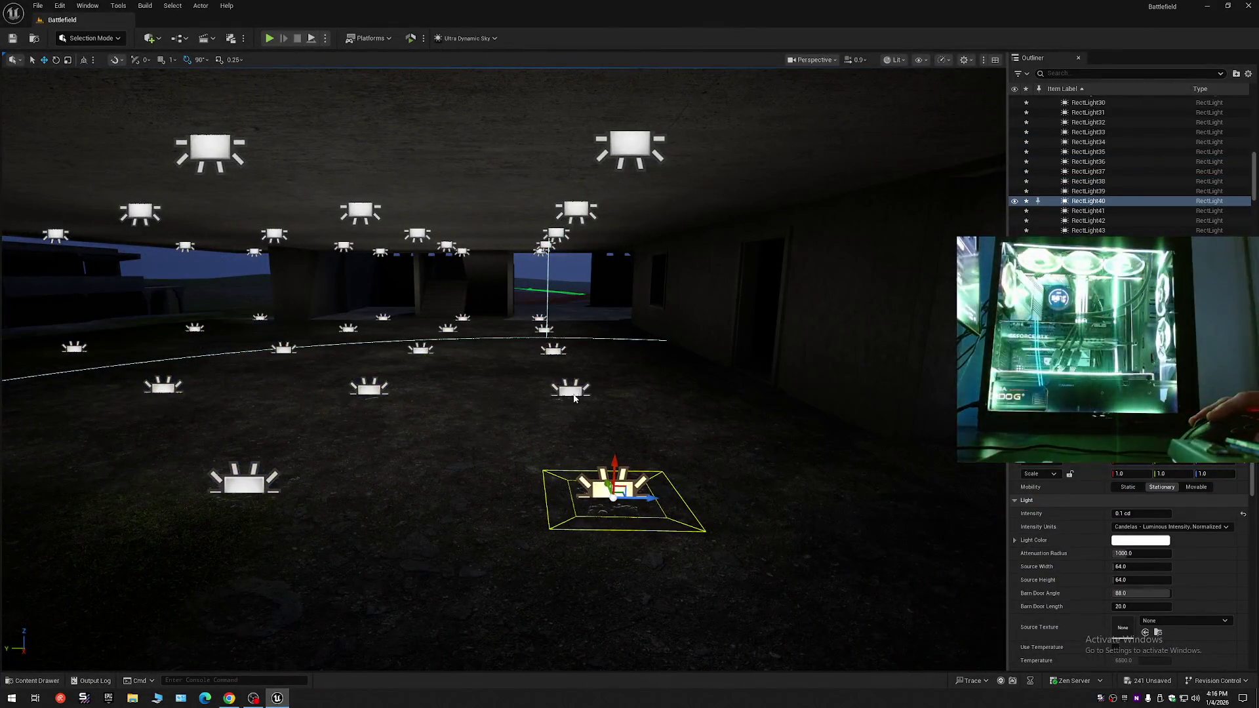
click(573, 394)
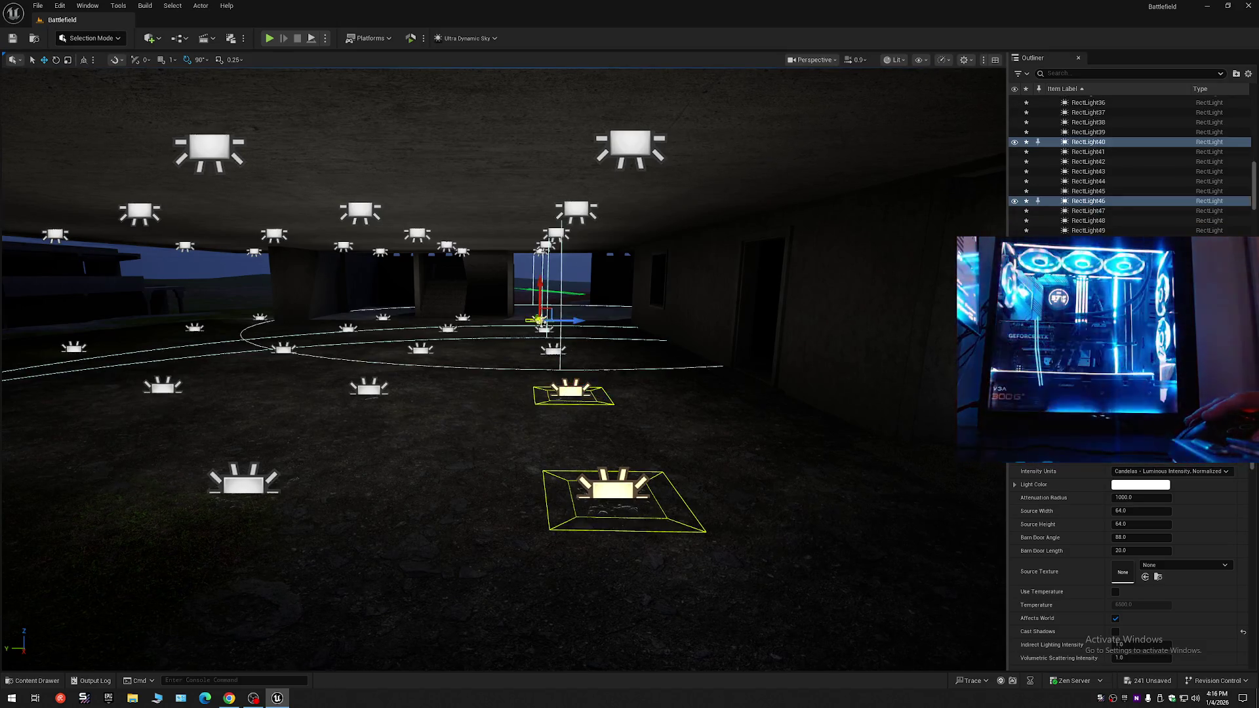
scroll(779, 430, down, 5)
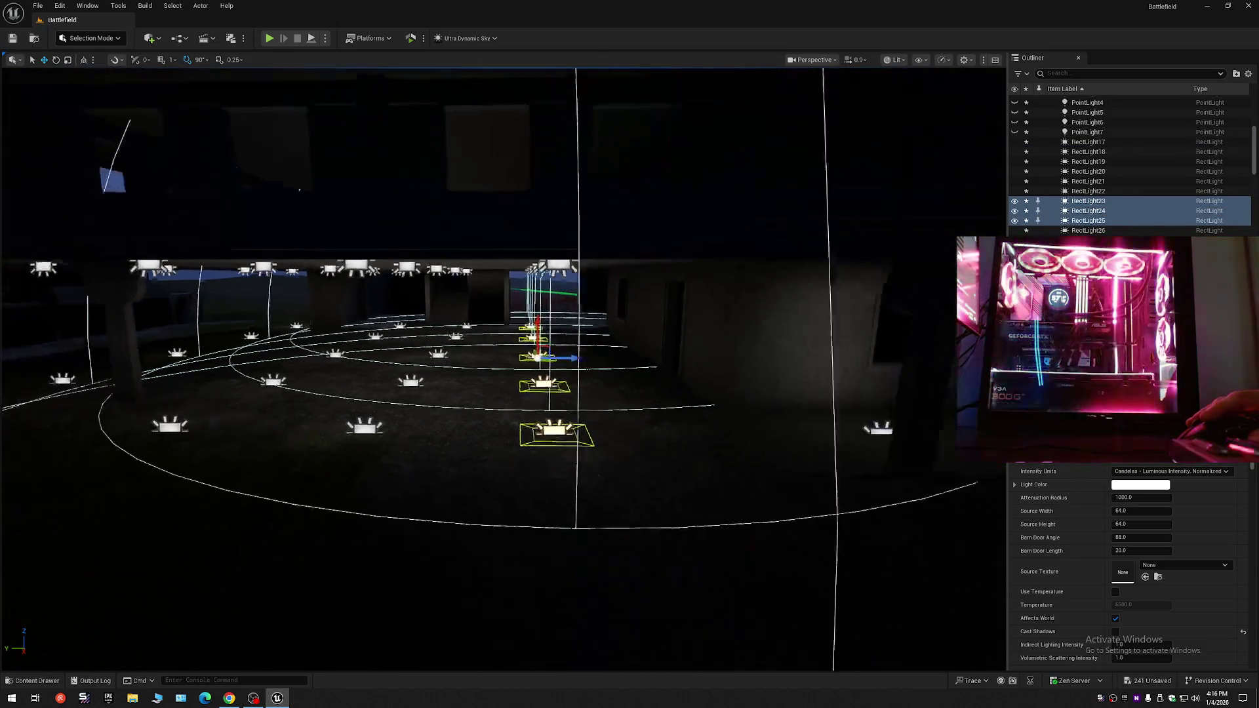
key(f)
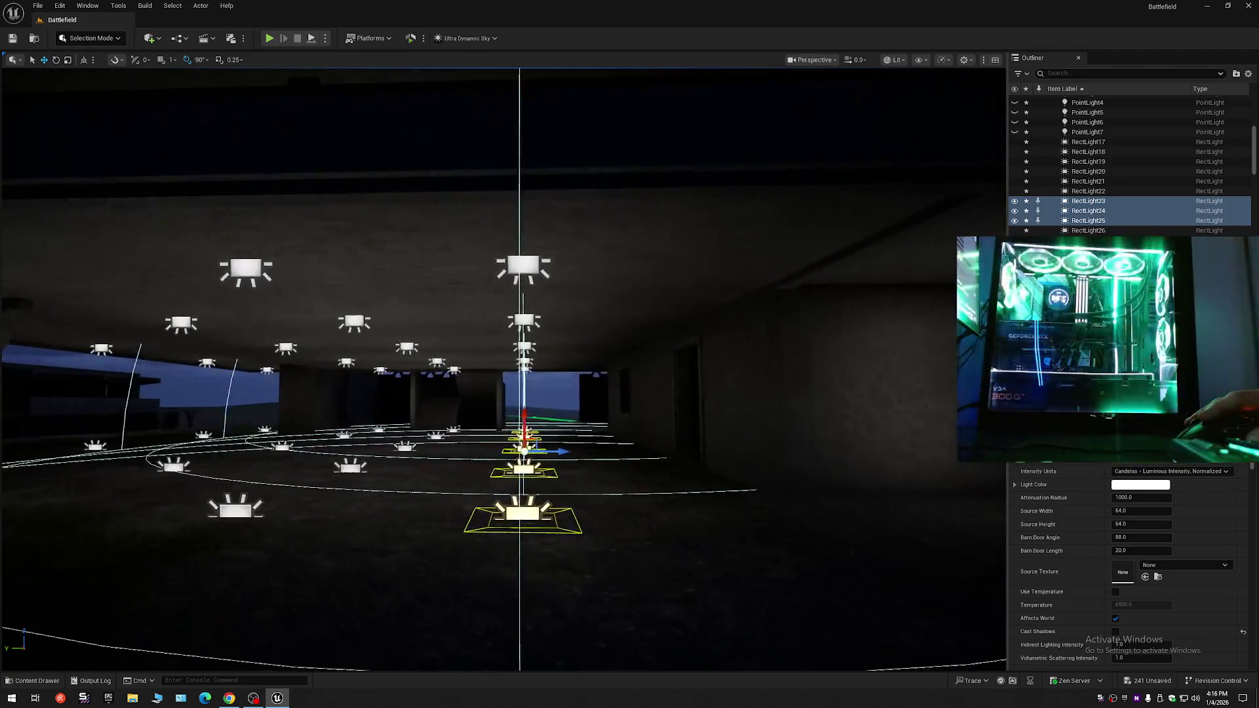
drag(525, 438, 520, 369)
- Select the corridor's ceiling-and-floor rect light pair and slide it sideways along the corridor
ctrl+click(539, 349)
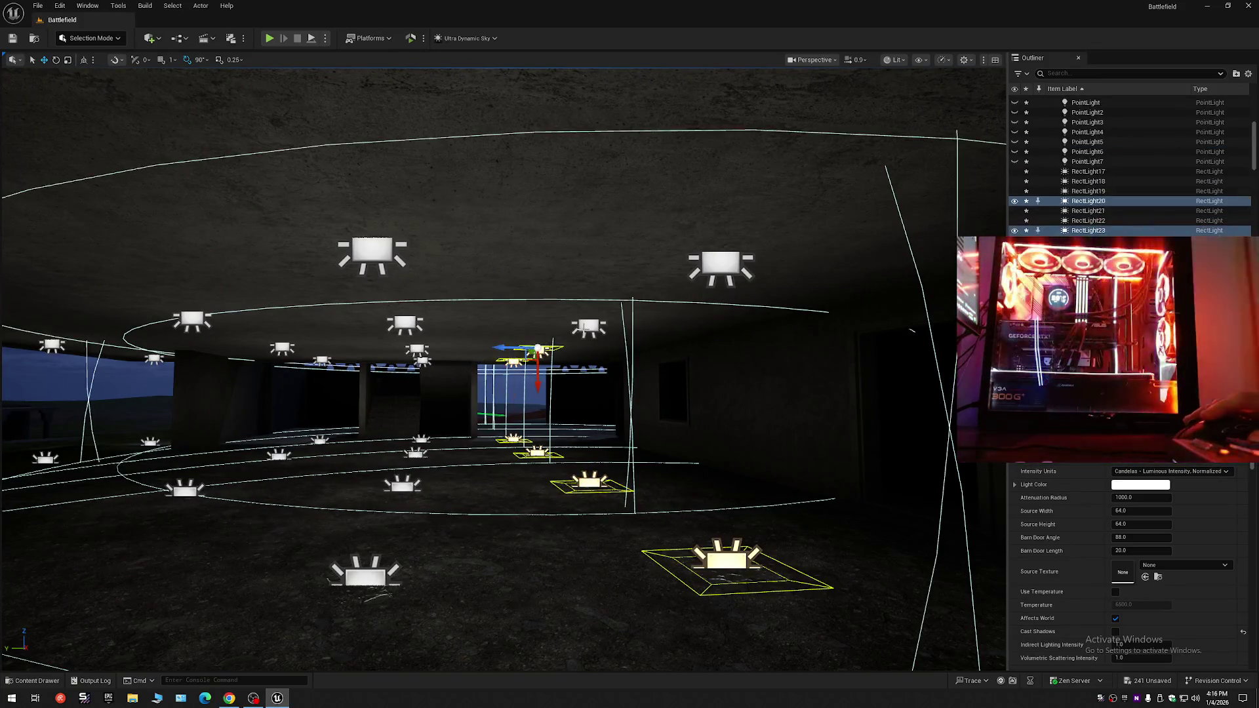
ctrl+click(716, 275)
drag(716, 275, 721, 217)
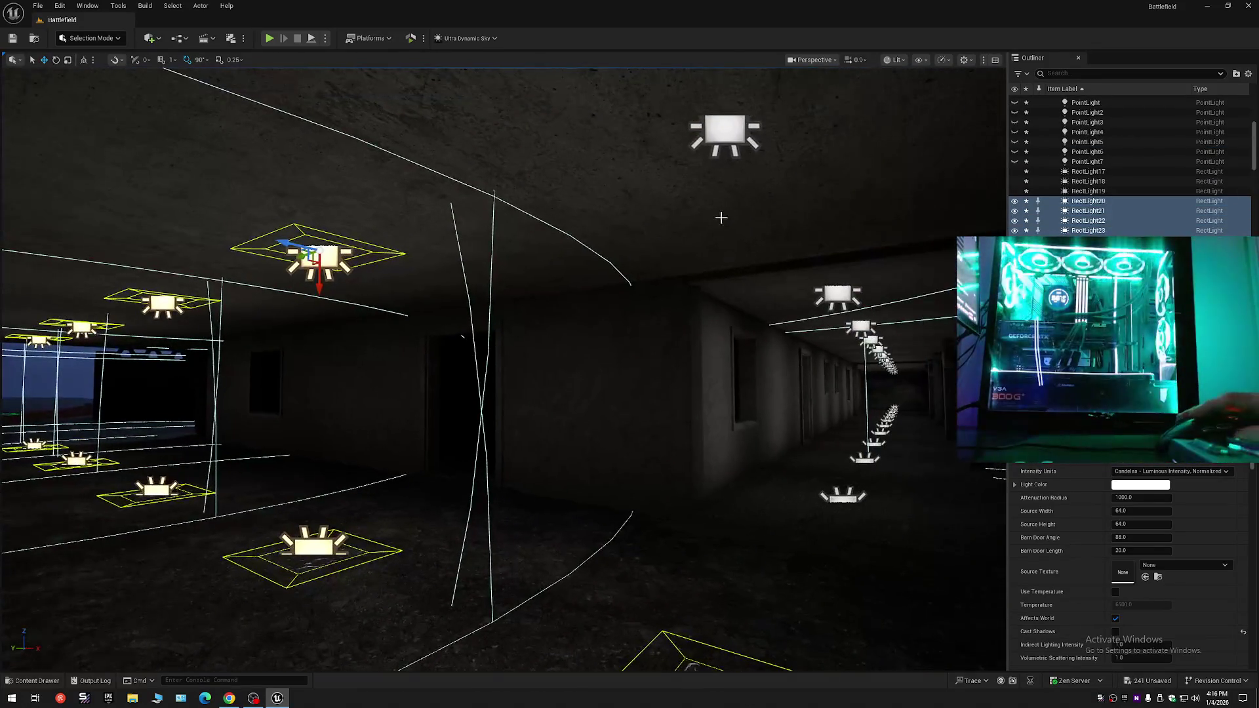
ctrl+click(719, 134)
mouse_move(719, 134)
mouse_down()
mouse_move(501, 332)
mouse_move(678, 340)
mouse_up()
drag(462, 256, 530, 255)
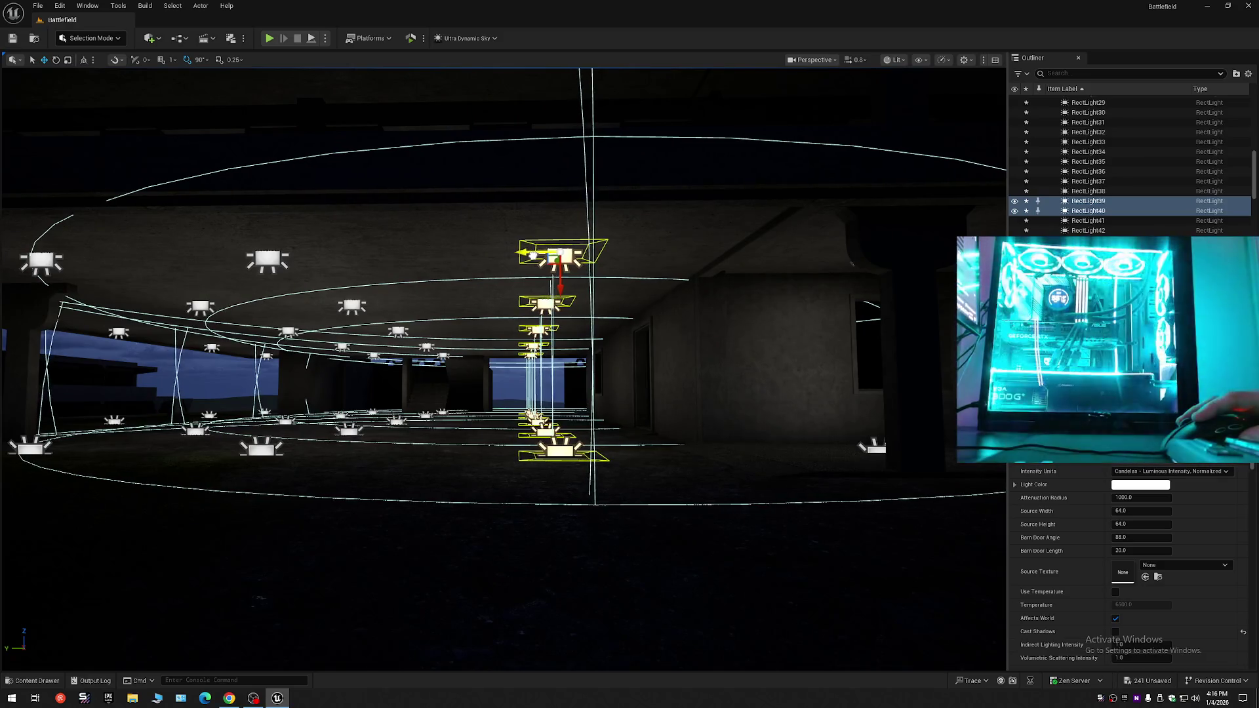
drag(746, 404, 745, 404)
- Clear the selection and fly around the building back to the colosseum arches
key(Escape)
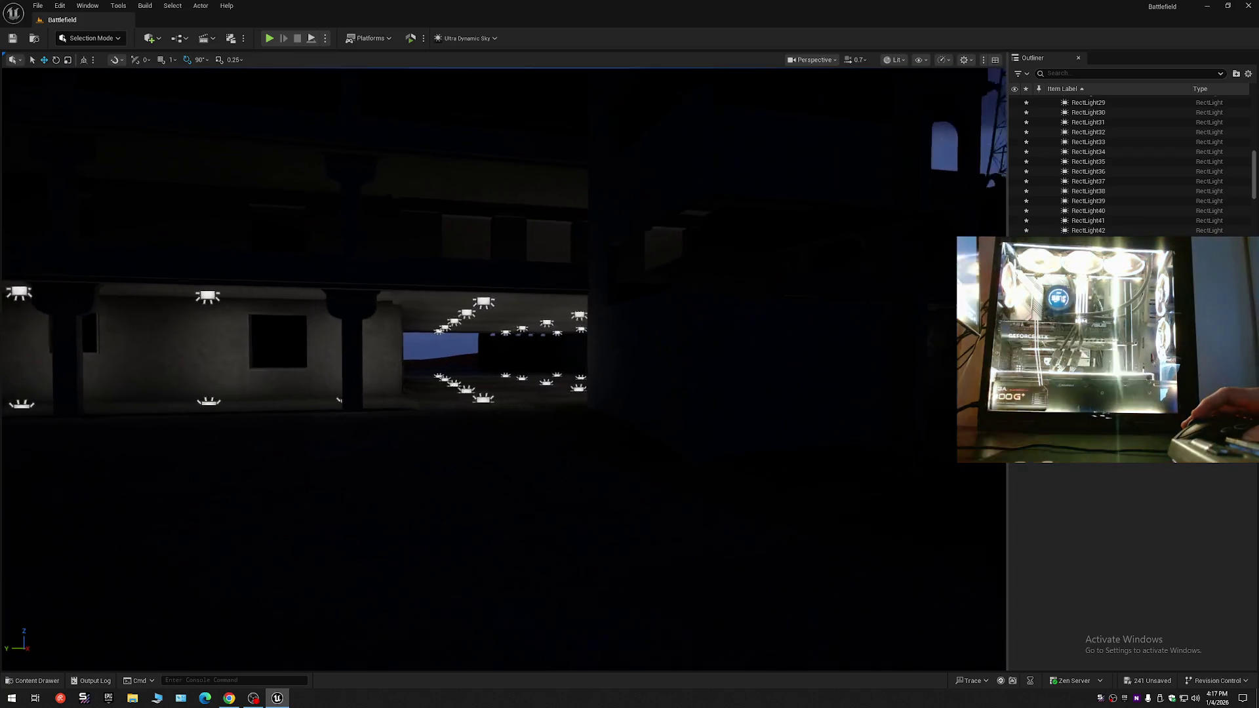
scroll(746, 405, up, 1)
drag(746, 404, 746, 405)
scroll(746, 405, up, 1)
scroll(746, 404, down, 1)
scroll(745, 405, down, 3)
scroll(746, 404, up, 1)
drag(611, 410, 612, 411)
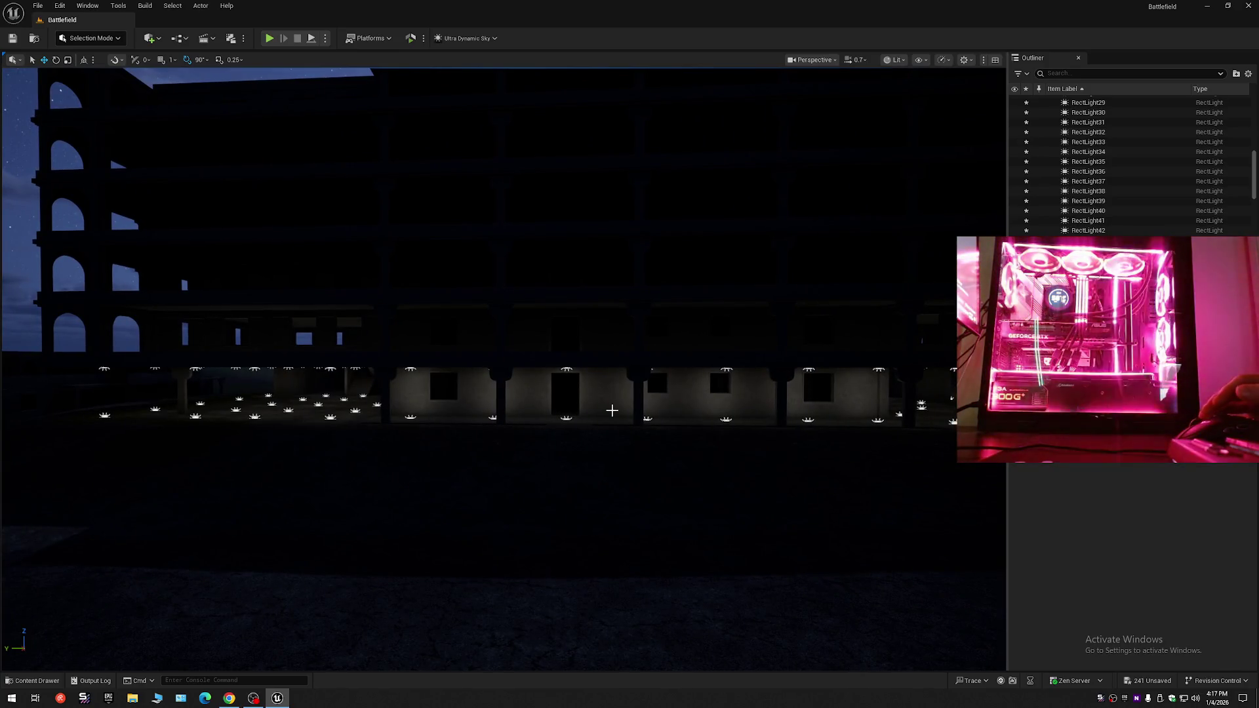
- Collapse the Outliner to its top-level folders and fly into the concrete corridor
click(1249, 75)
click(1098, 124)
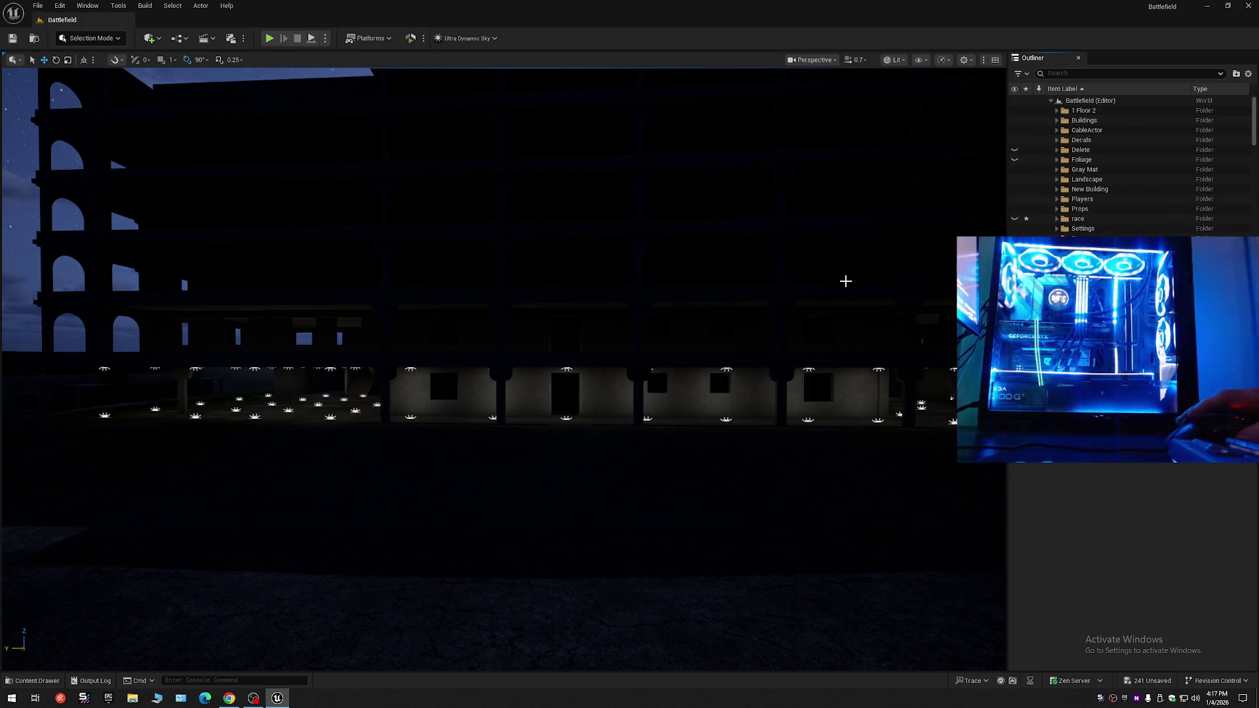
drag(737, 341, 738, 342)
drag(560, 451, 561, 451)
- Duplicate the corridor ceiling light and move the copy across the ceiling of the doorway room
click(544, 457)
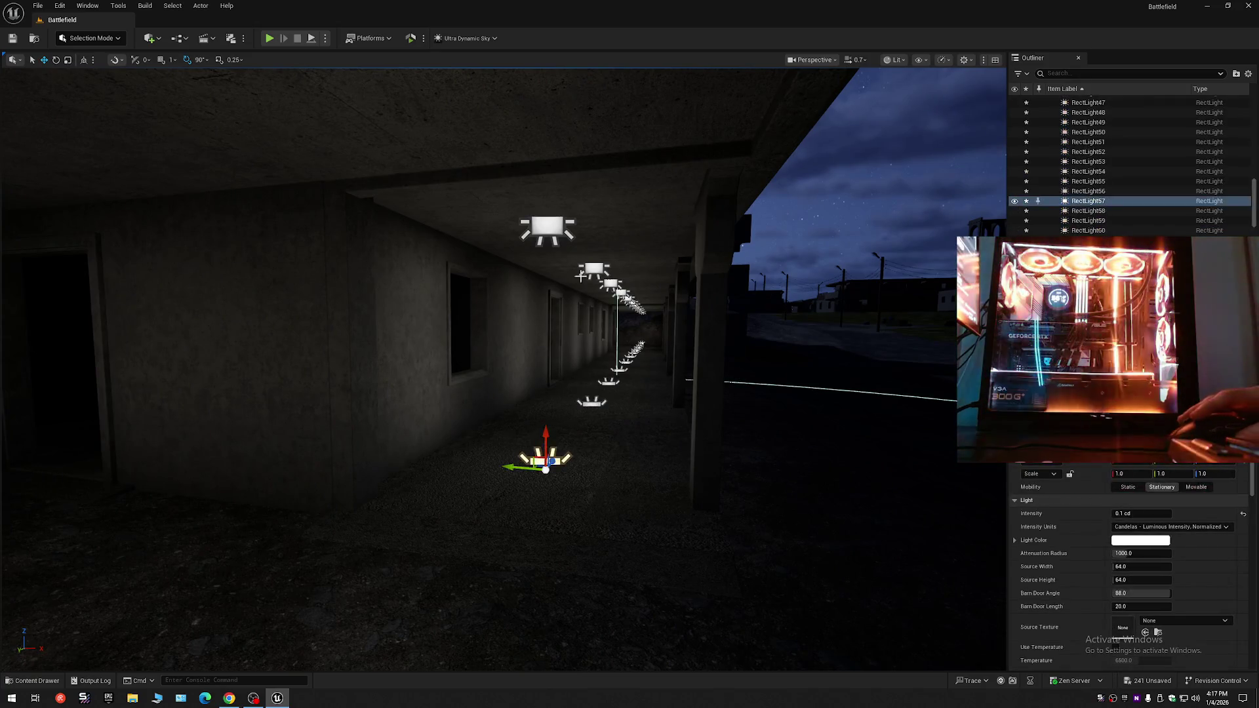
click(542, 226)
drag(520, 224, 279, 245)
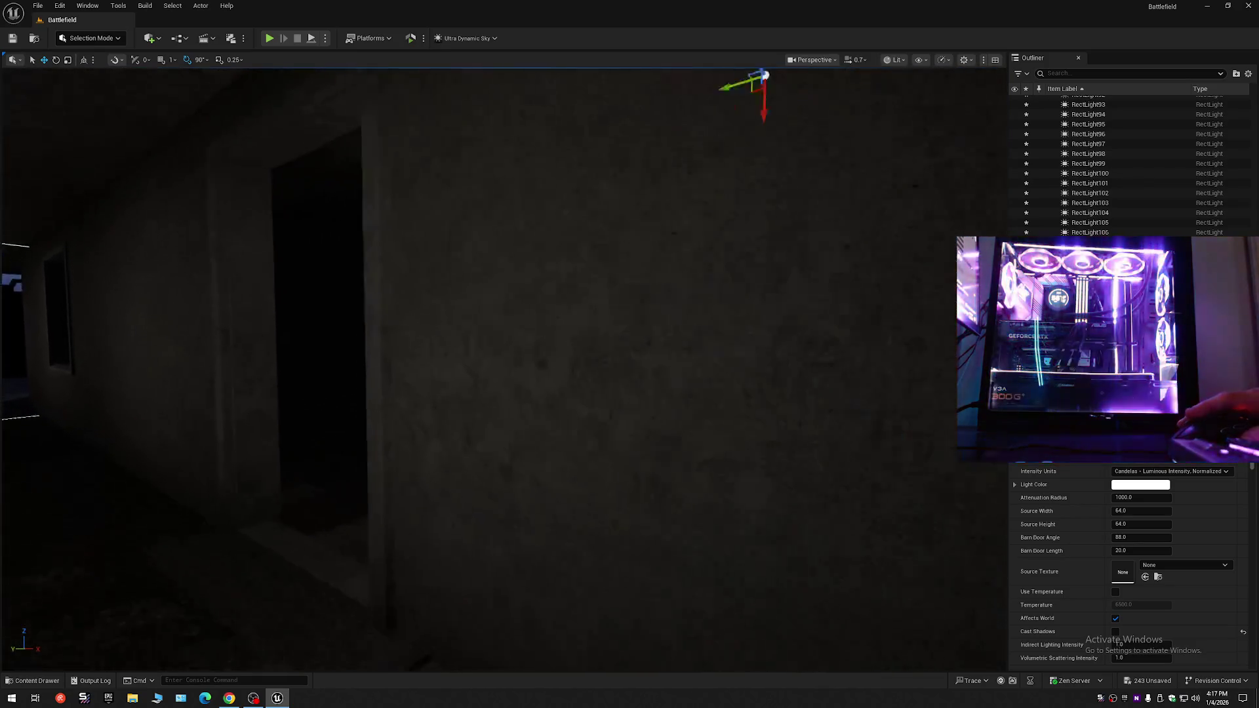
scroll(503, 367, down, 2)
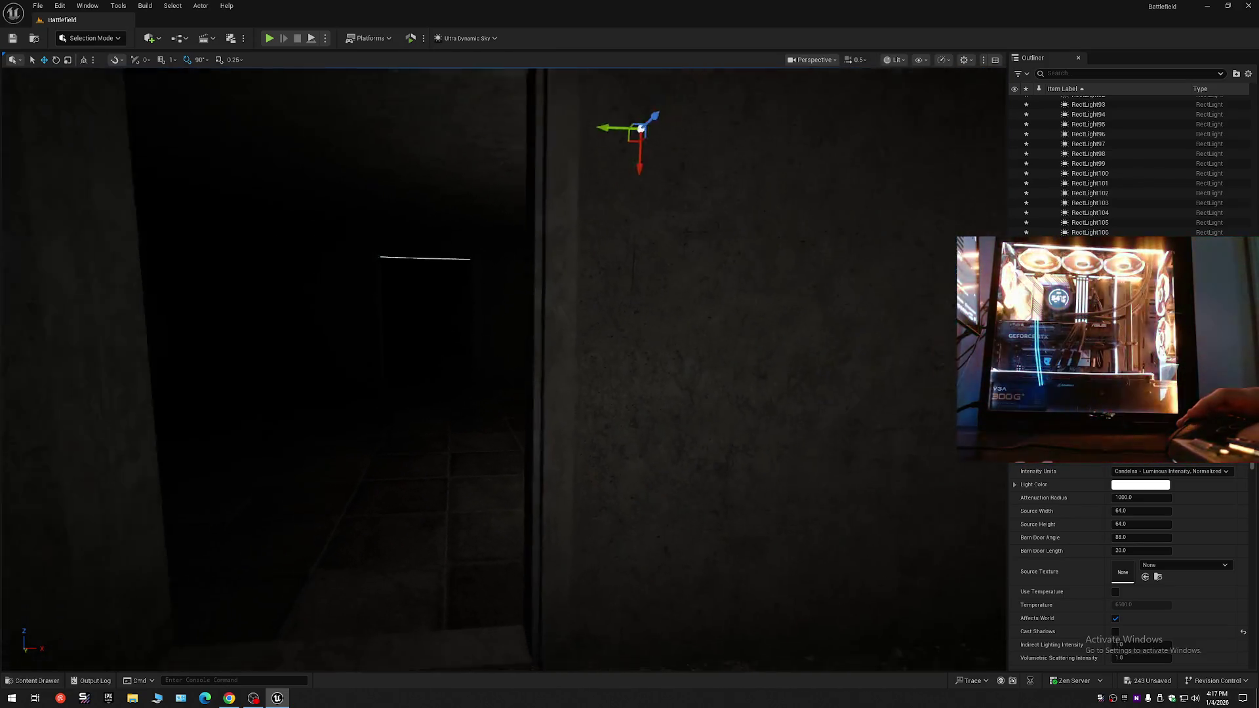
scroll(554, 224, down, 3)
drag(651, 210, 430, 211)
scroll(504, 367, down, 3)
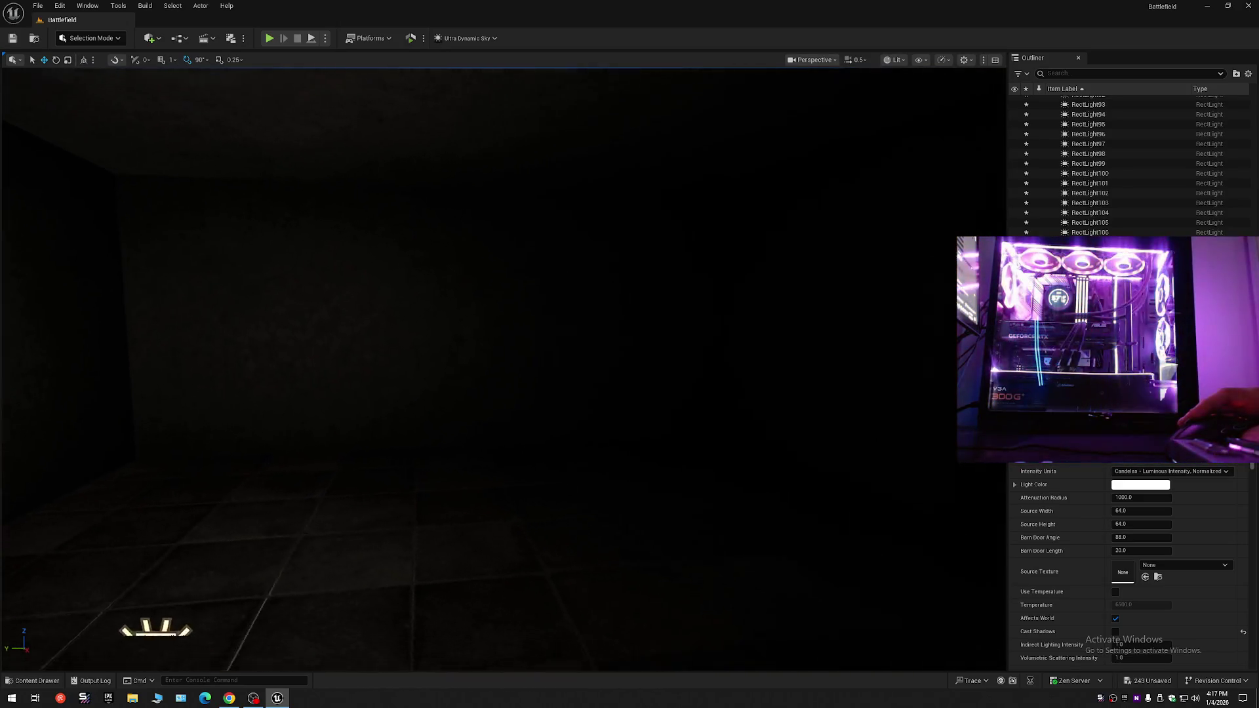
scroll(465, 227, down, 3)
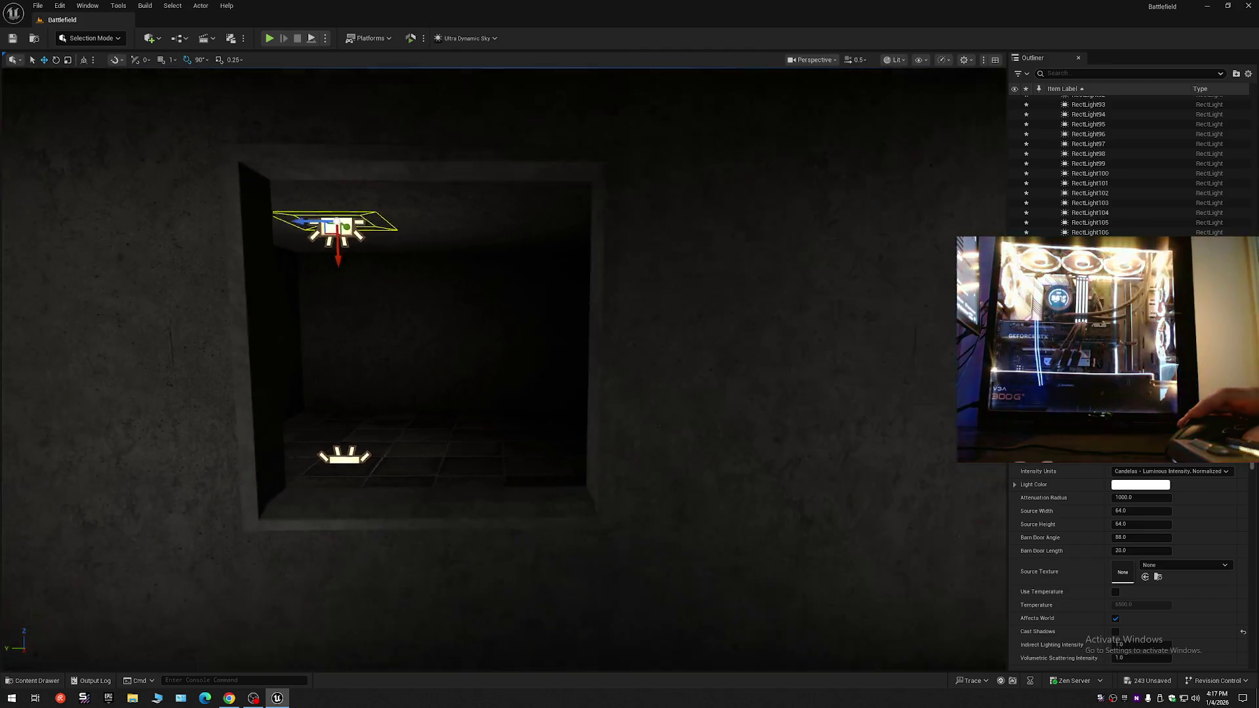
drag(298, 226, 506, 230)
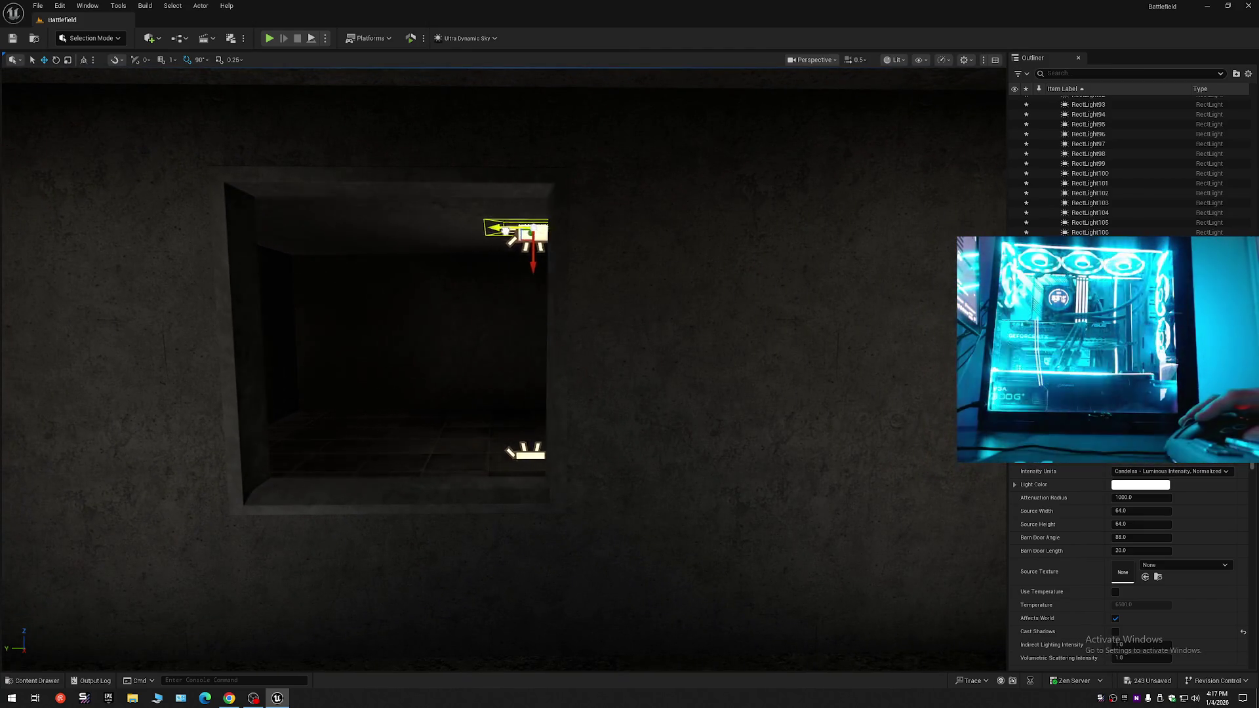
scroll(569, 238, down, 5)
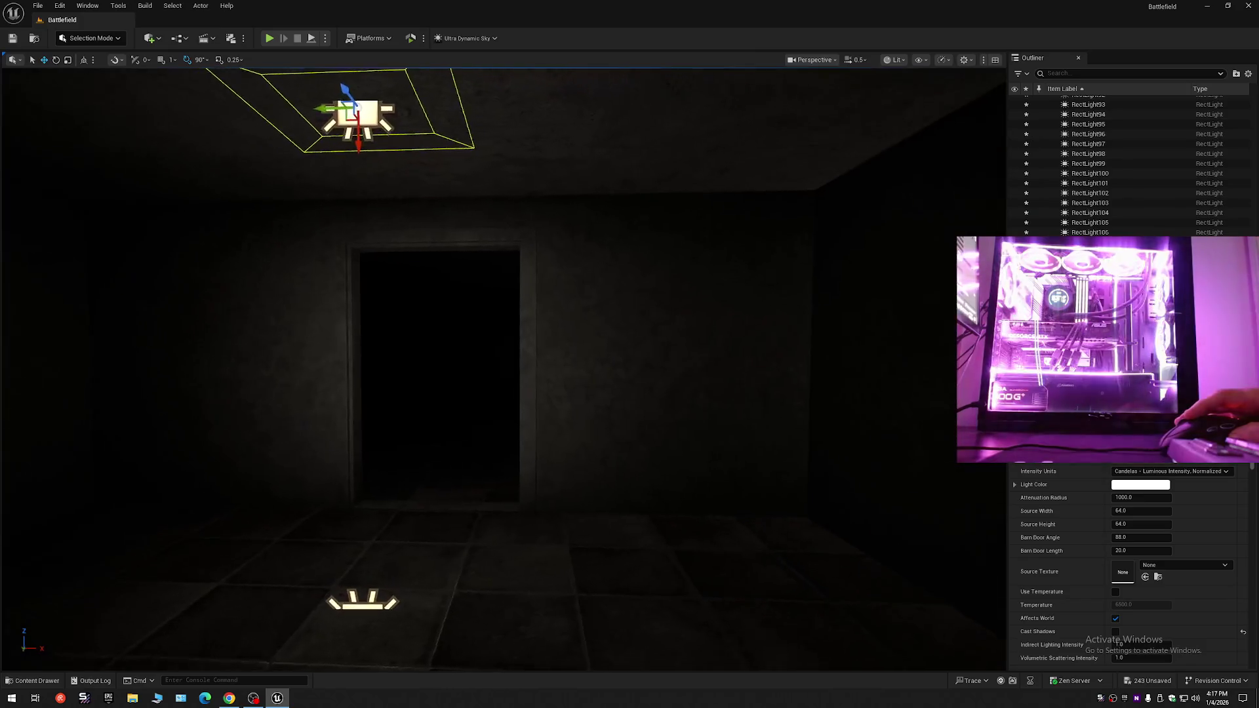
scroll(535, 218, down, 3)
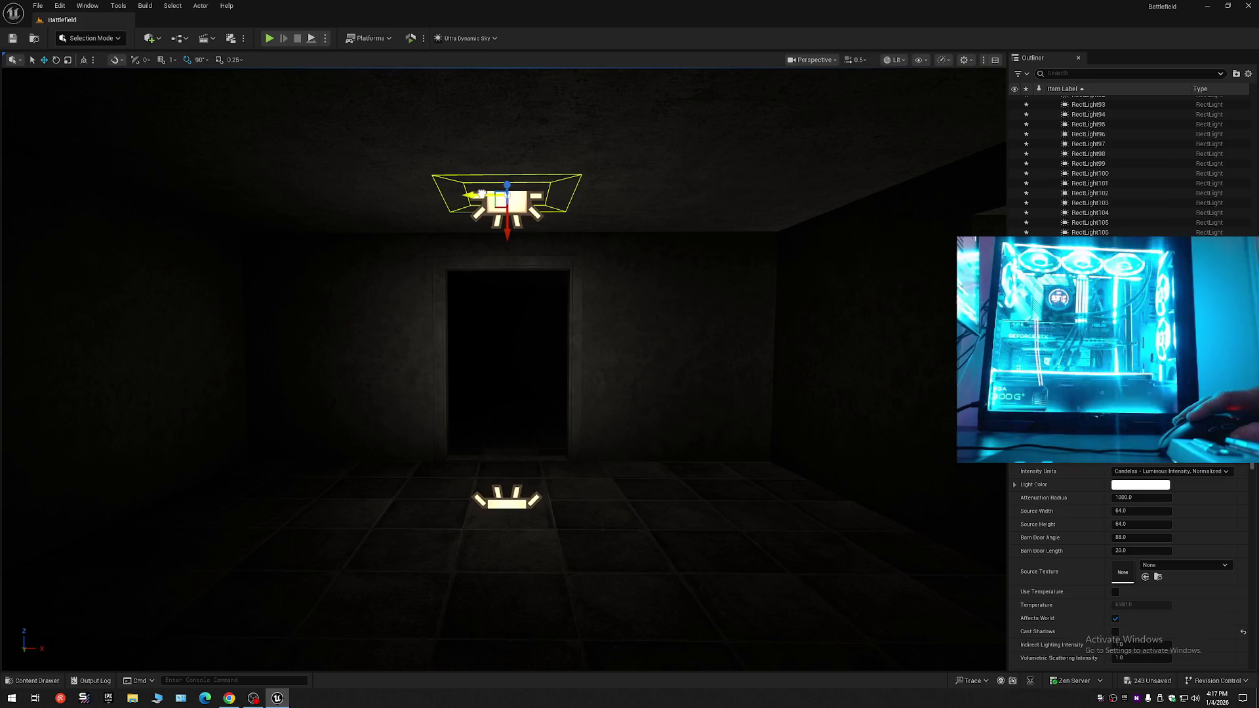
- Adjust the room's floor and ceiling lights into place, then select the pair together
click(505, 503)
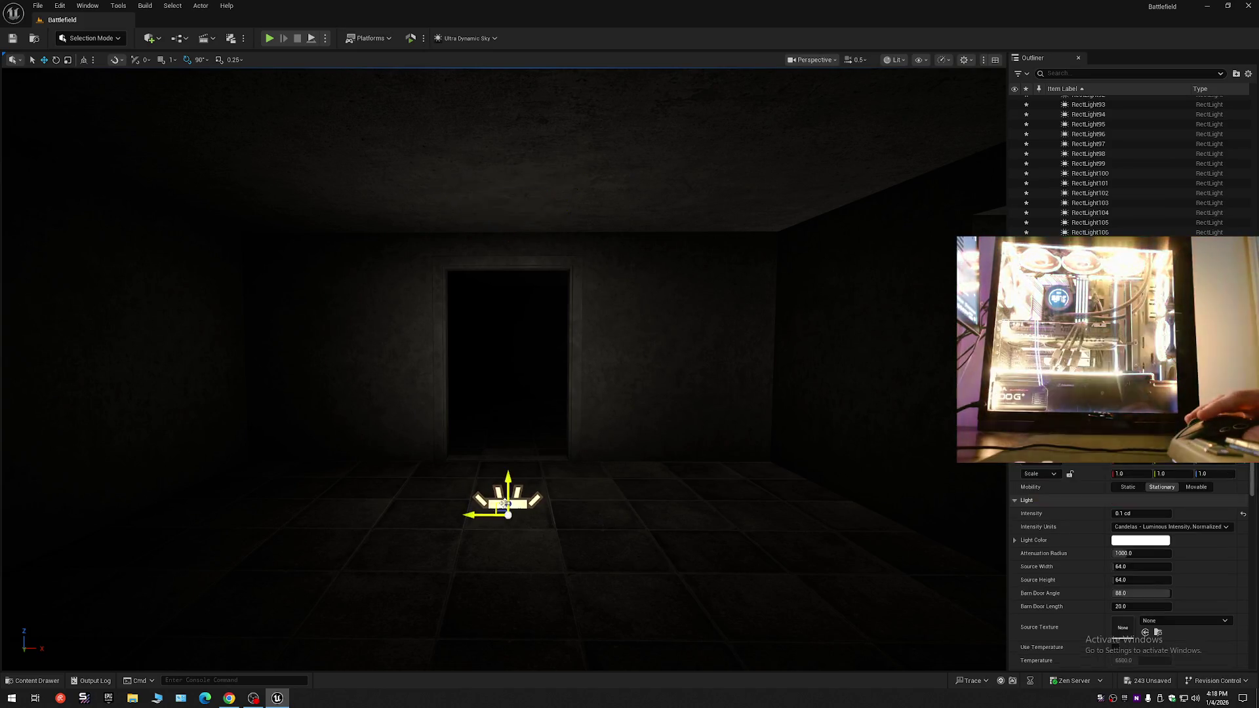
click(511, 497)
mouse_move(475, 512)
mouse_down()
mouse_move(151, 514)
mouse_move(469, 518)
mouse_up()
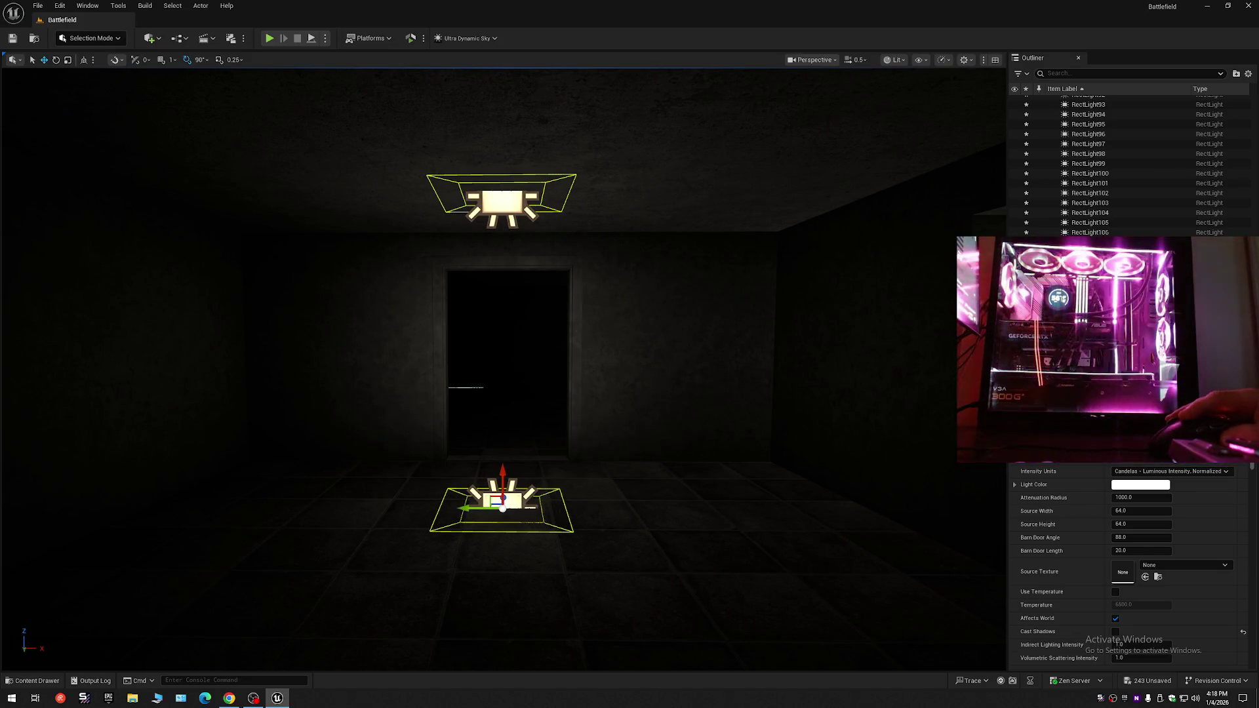
click(504, 199)
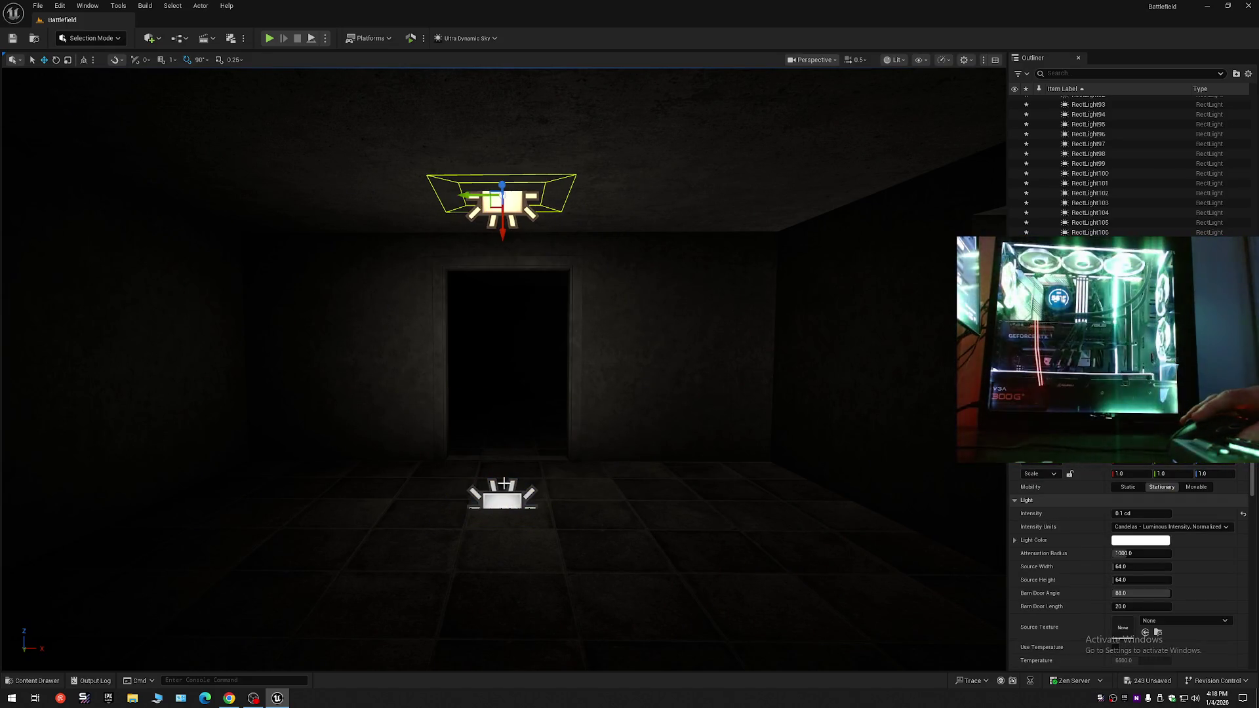
ctrl+click(505, 497)
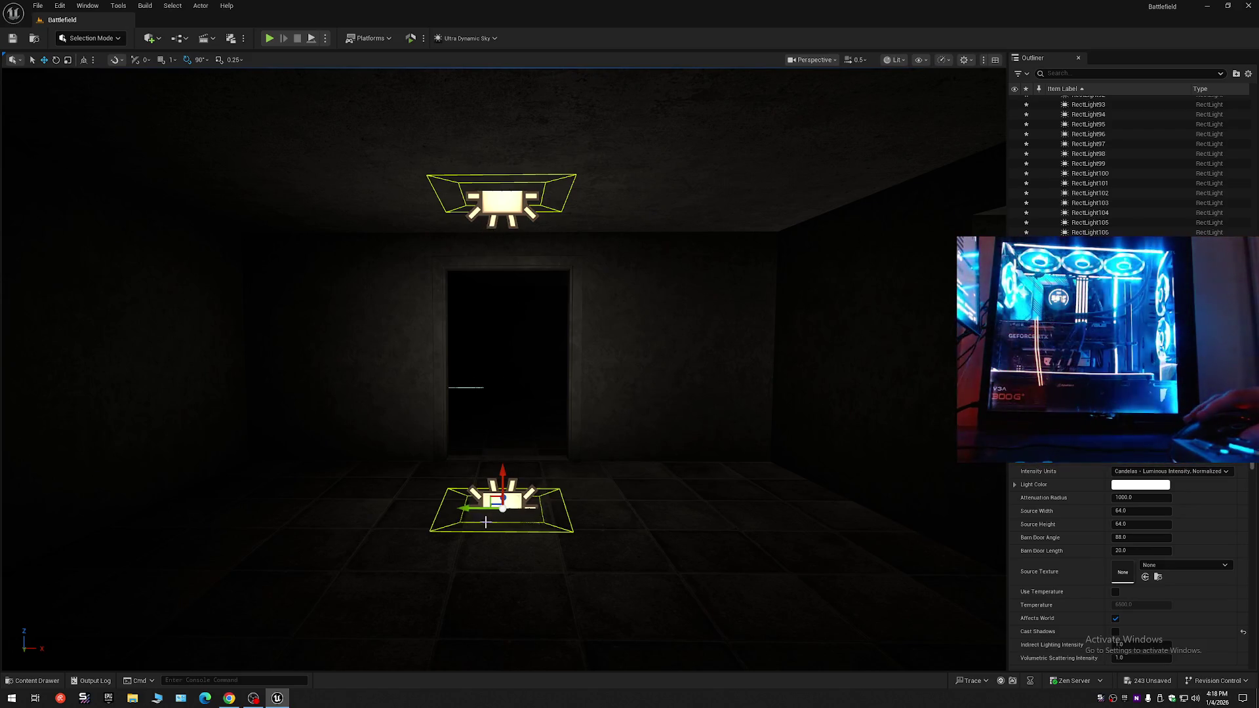
- Duplicate the light pair, rotate the copies -90°, and raise them to mid-wall height
drag(474, 506, 234, 505)
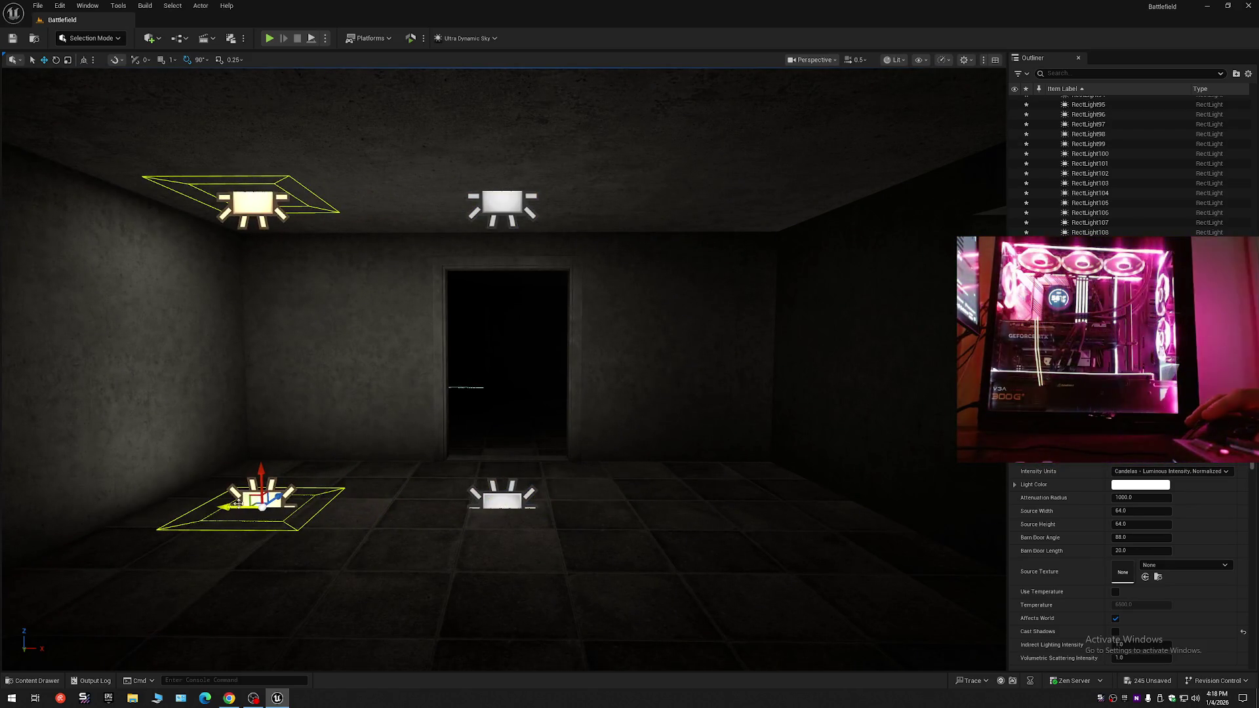
drag(283, 467, 320, 508)
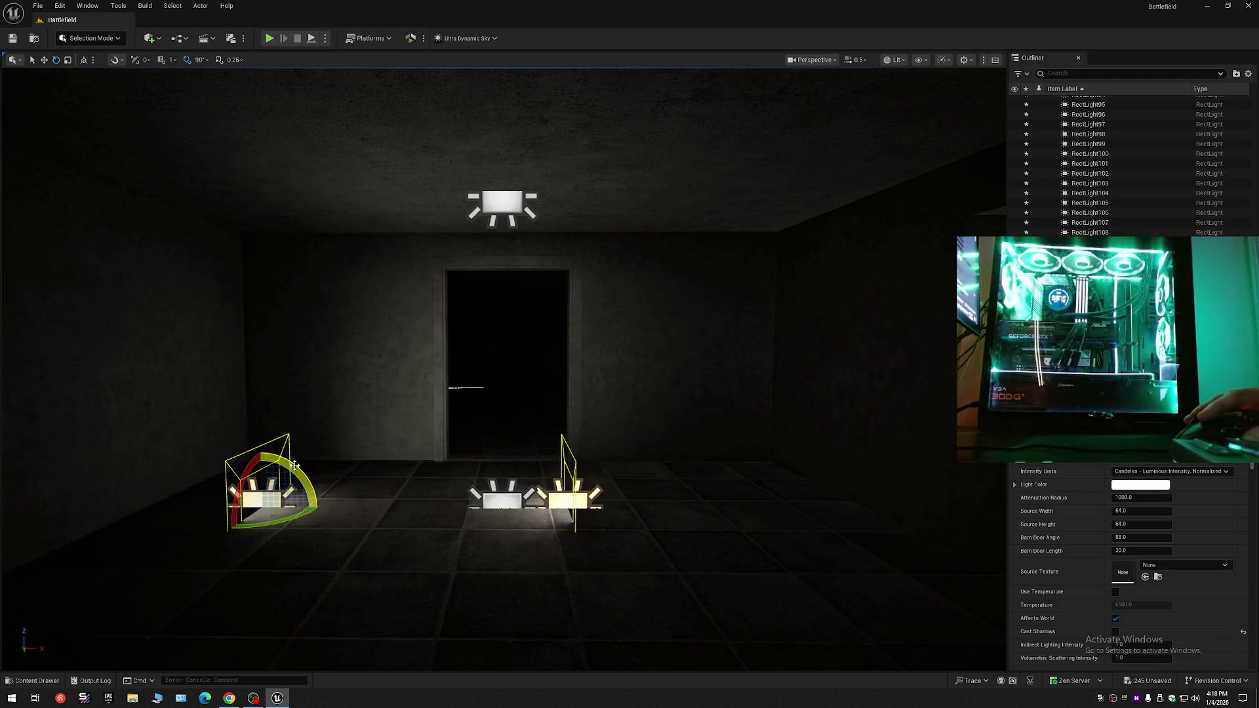
drag(260, 467, 235, 325)
drag(459, 375, 459, 375)
drag(580, 363, 579, 362)
mouse_move(481, 370)
mouse_down()
mouse_move(629, 348)
mouse_move(570, 357)
mouse_move(550, 378)
mouse_up()
- Slide the wall light in front of the left window, then check the room
drag(637, 385, 417, 380)
drag(467, 319, 467, 319)
drag(446, 393, 446, 393)
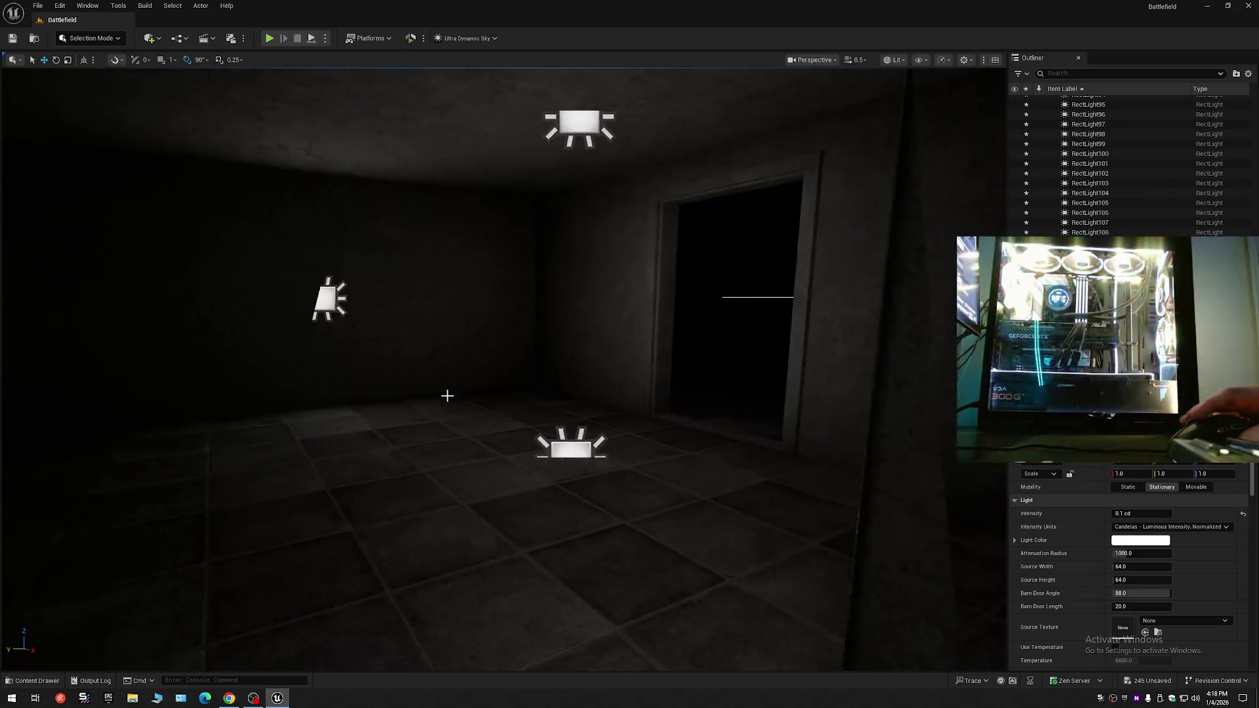
ctrl+click(570, 122)
mouse_move(594, 164)
mouse_down()
mouse_move(731, 124)
mouse_move(491, 126)
mouse_up()
key(Escape)
drag(550, 203, 551, 203)
drag(556, 139, 556, 139)
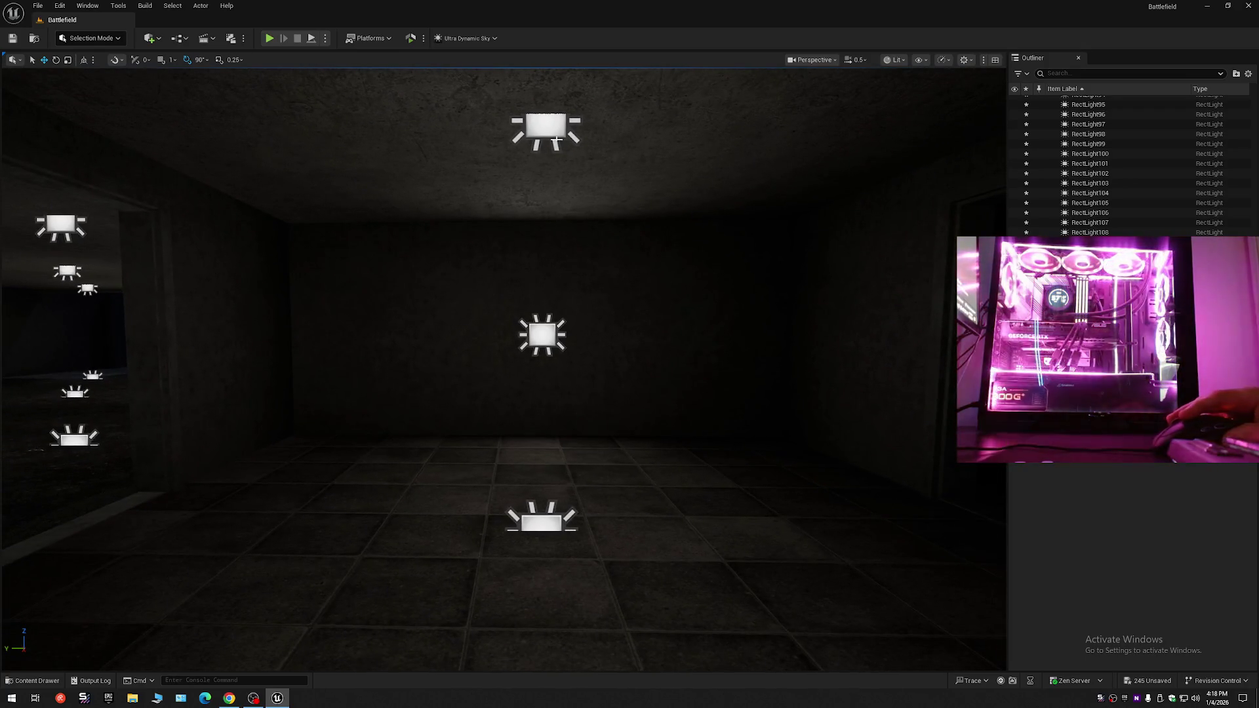
- Duplicate the ceiling-and-floor rect light pair to the right
click(544, 128)
ctrl+click(539, 532)
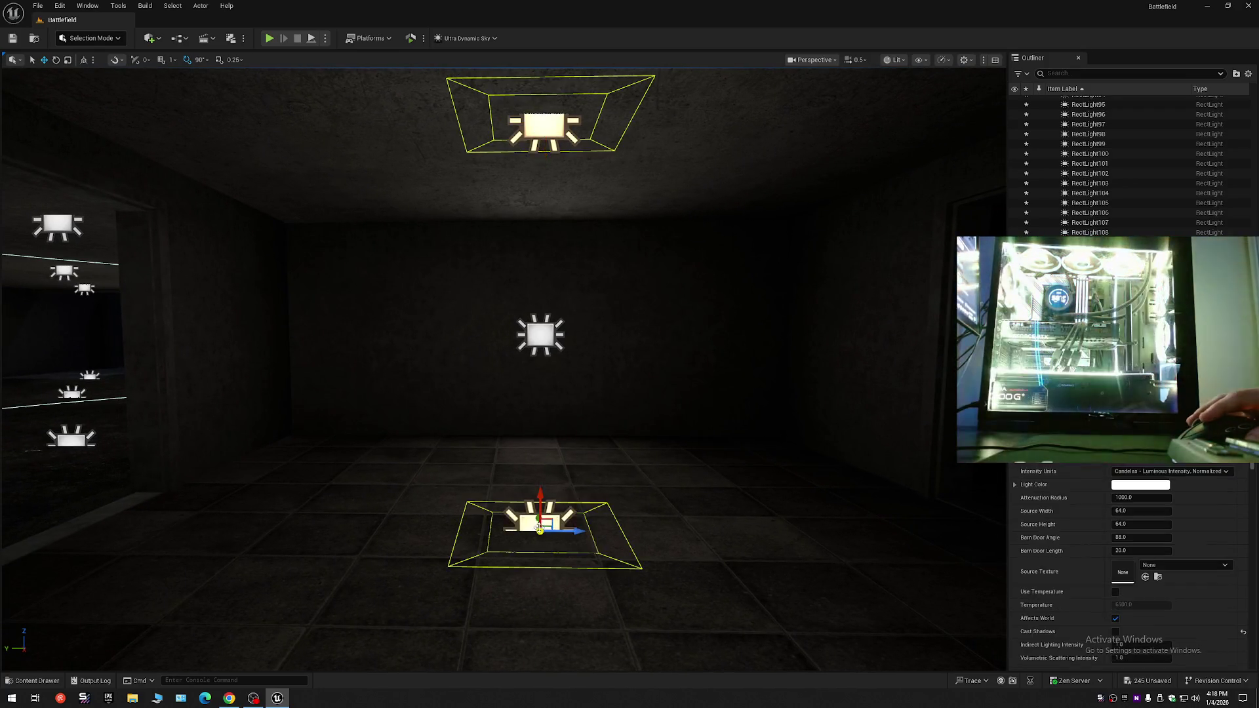
mouse_move(574, 530)
mouse_down()
mouse_move(928, 527)
mouse_move(878, 532)
mouse_up()
key(f)
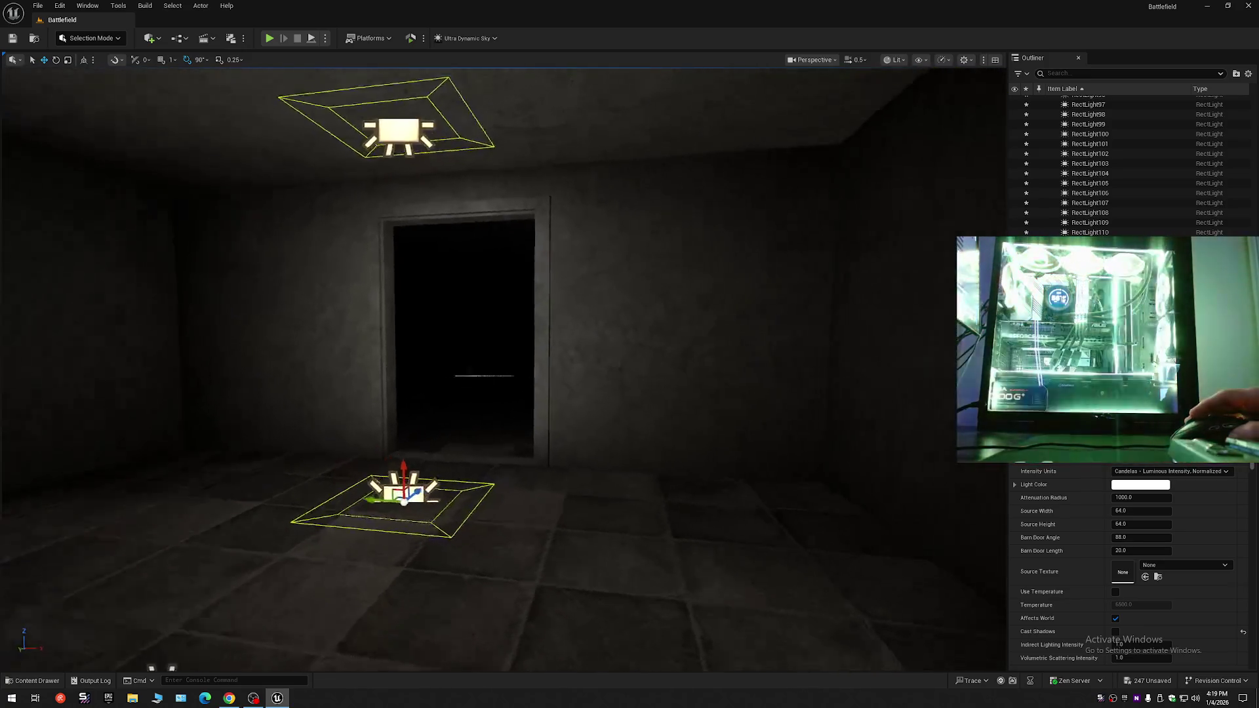
drag(630, 348, 630, 349)
- Slide the ceiling and floor lights together to the left across the room
click(576, 259)
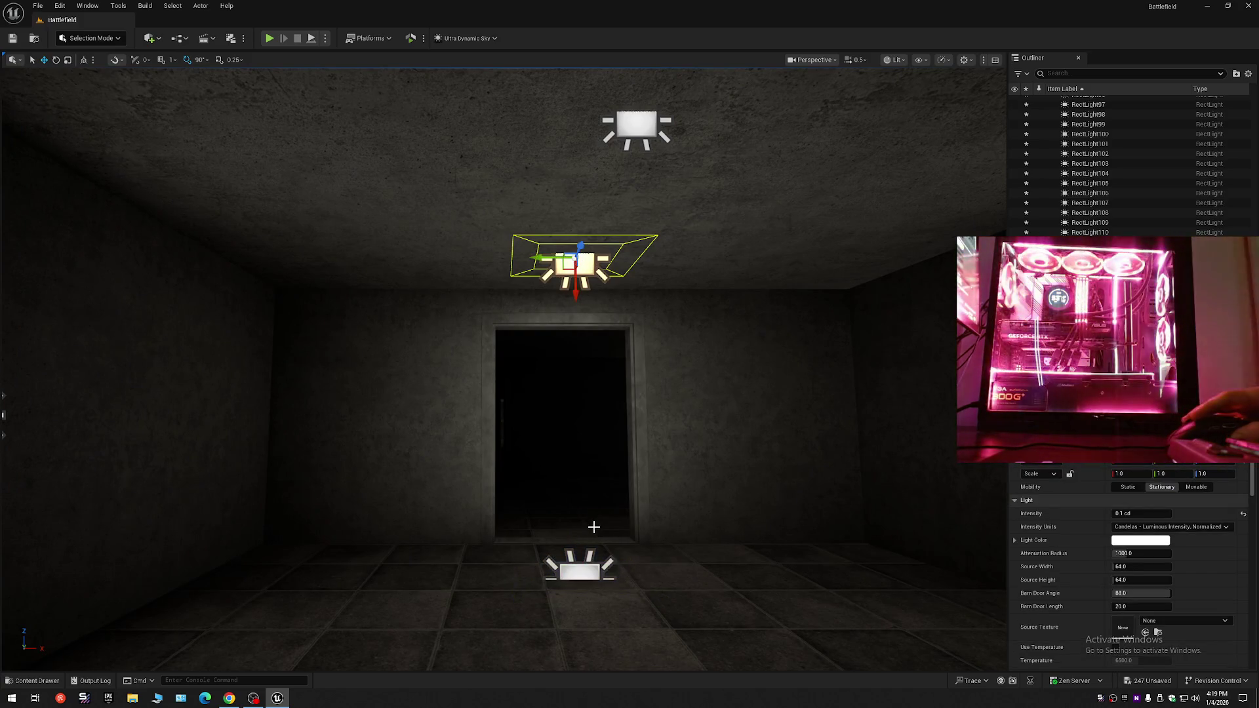
ctrl+click(574, 265)
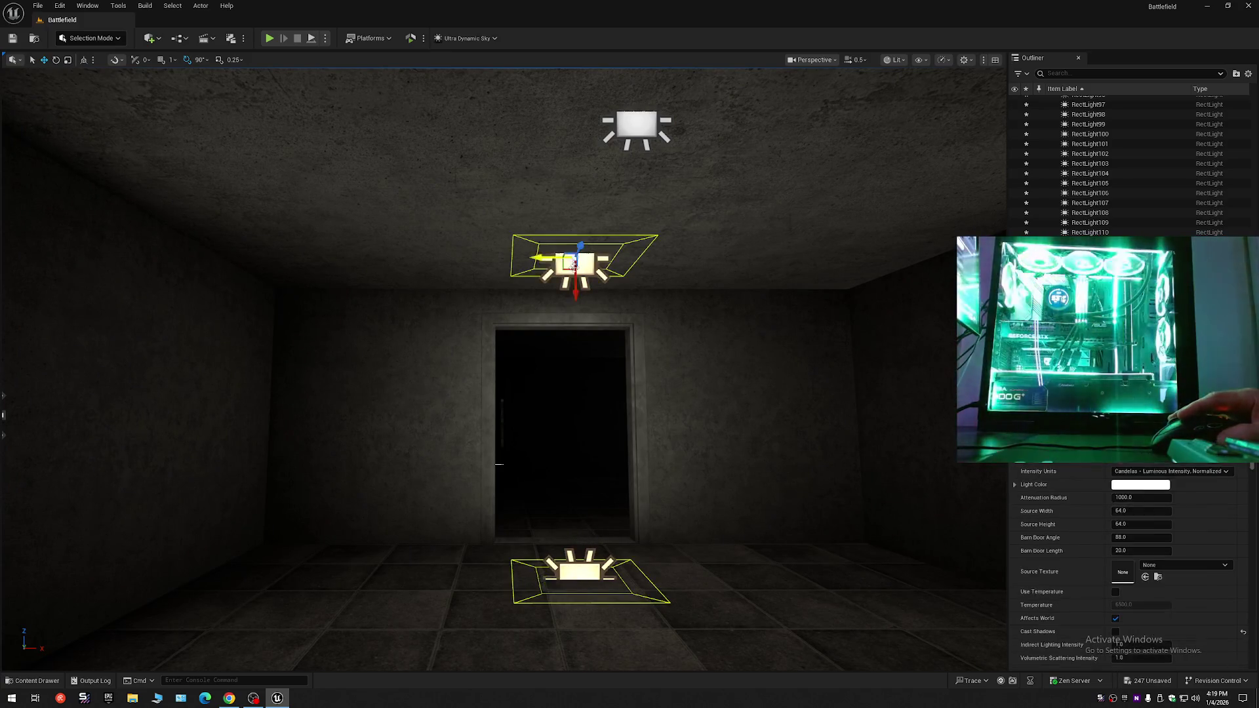
mouse_move(547, 257)
mouse_down()
mouse_move(320, 264)
mouse_move(328, 272)
mouse_up()
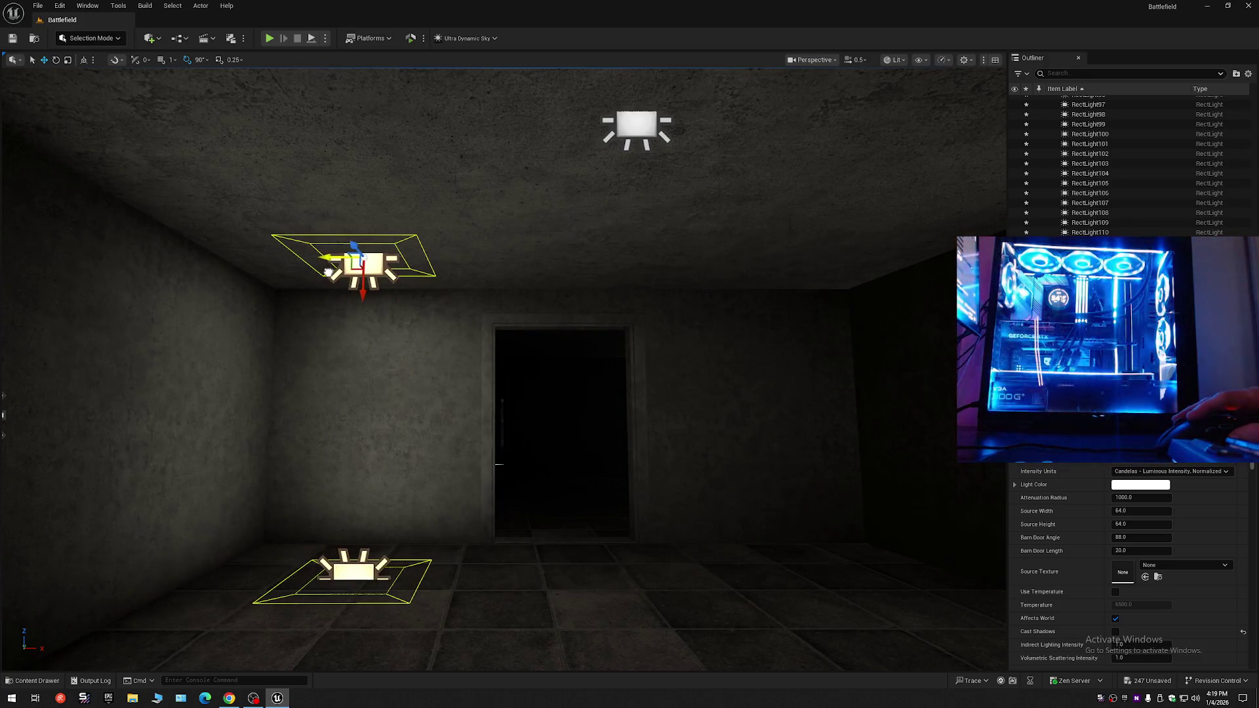
- Copy the light pair to the right near the door and select the floor mesh
mouse_move(396, 304)
mouse_down()
mouse_move(354, 252)
mouse_move(301, 252)
mouse_up()
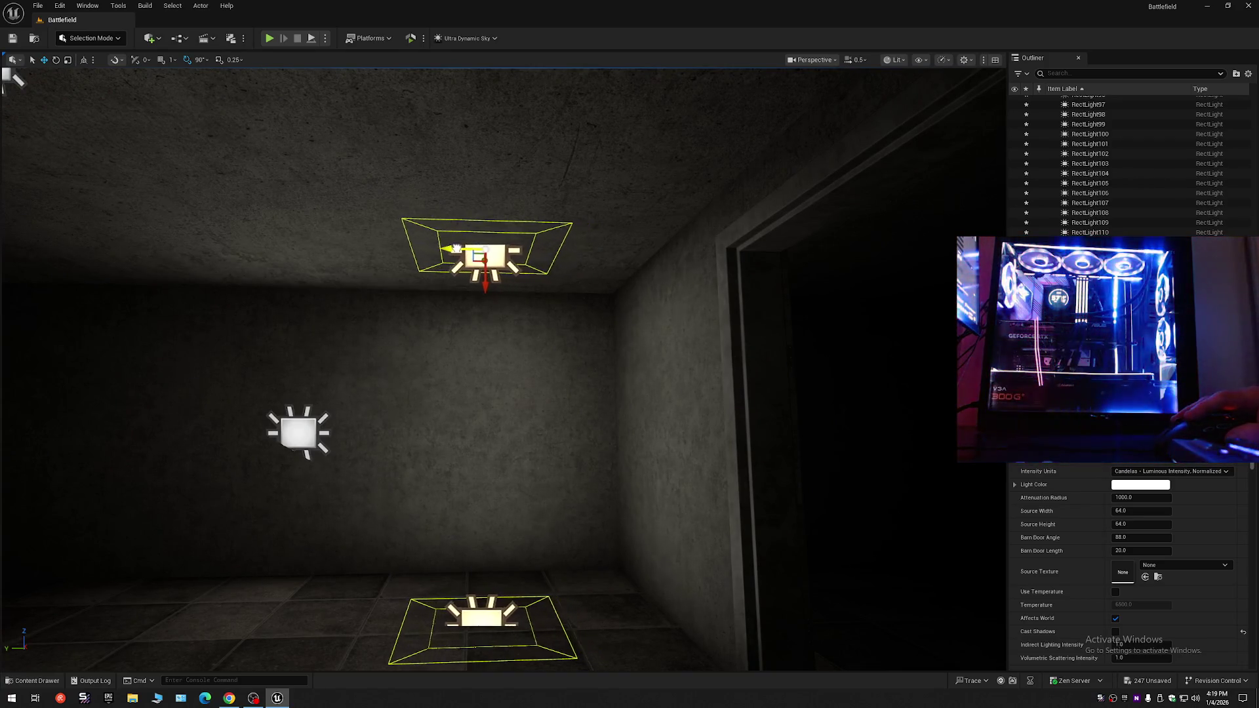
mouse_move(302, 253)
mouse_down()
mouse_move(335, 252)
mouse_move(335, 236)
mouse_move(335, 256)
mouse_move(486, 267)
mouse_up()
mouse_move(284, 223)
mouse_down()
mouse_move(649, 242)
mouse_move(695, 258)
mouse_move(505, 219)
mouse_up()
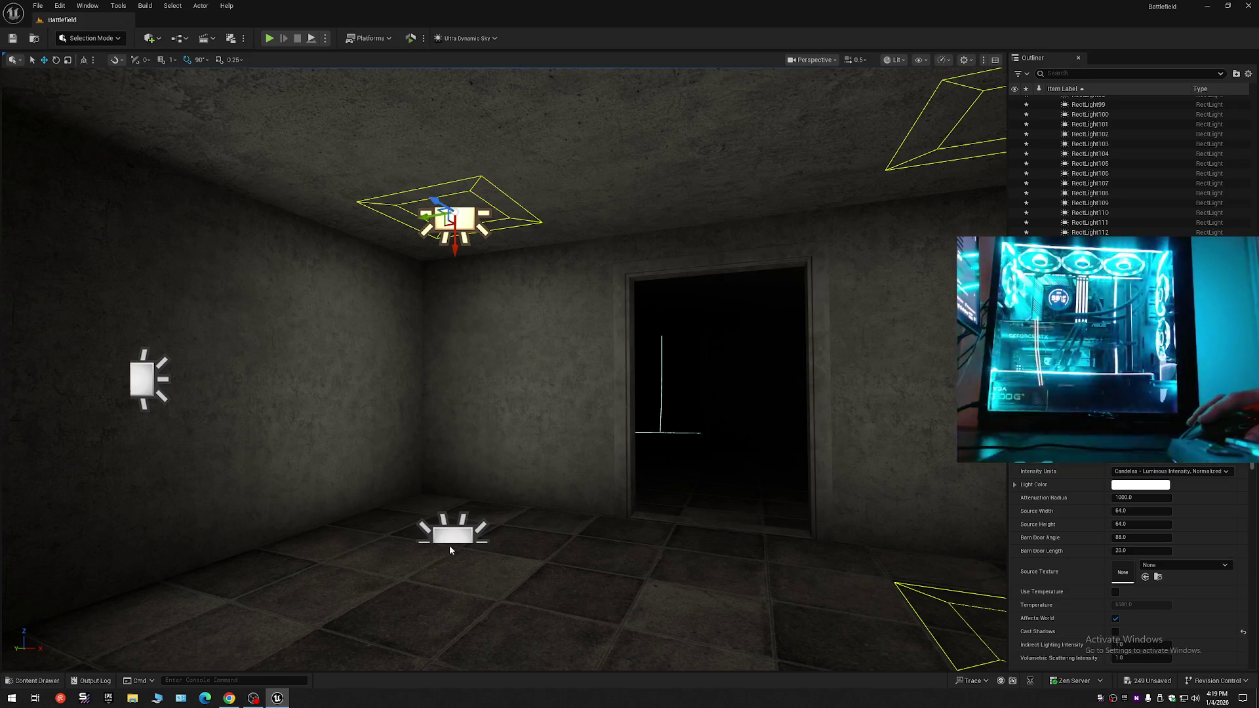
click(449, 550)
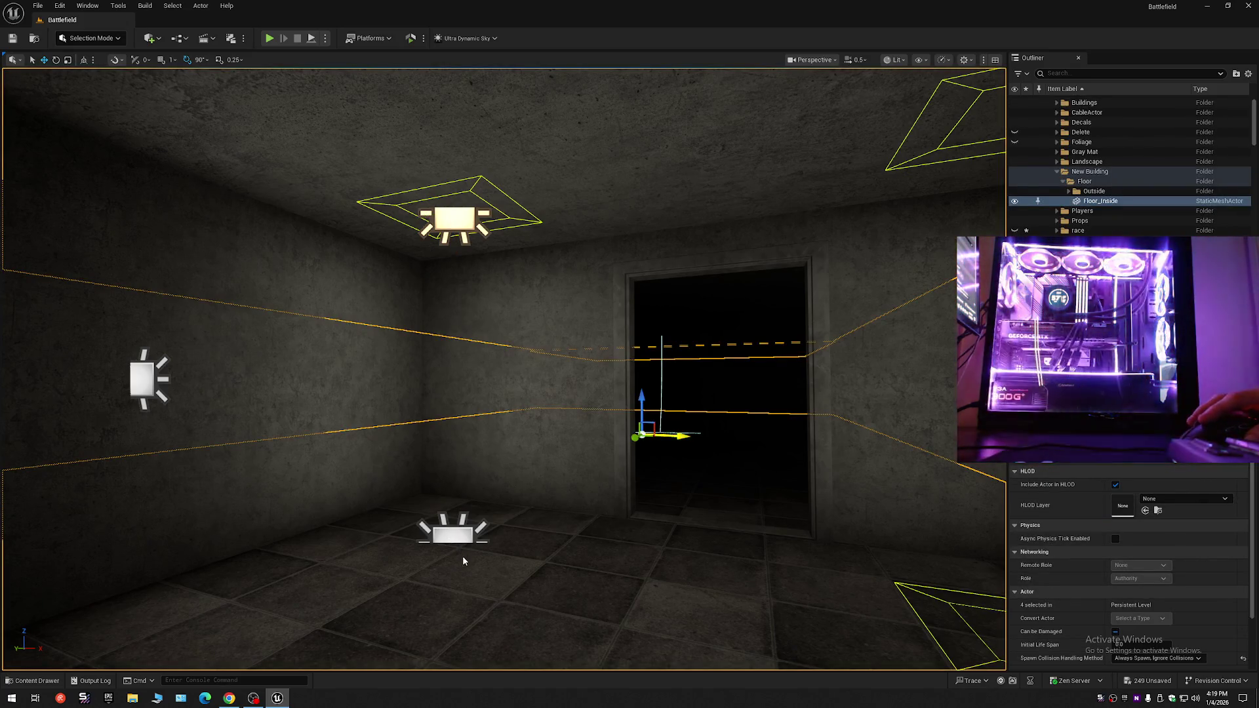
- Delete the rect lights on the side wall and window, keeping the floor-and-ceiling pairs
click(455, 538)
drag(577, 479, 190, 466)
key(f)
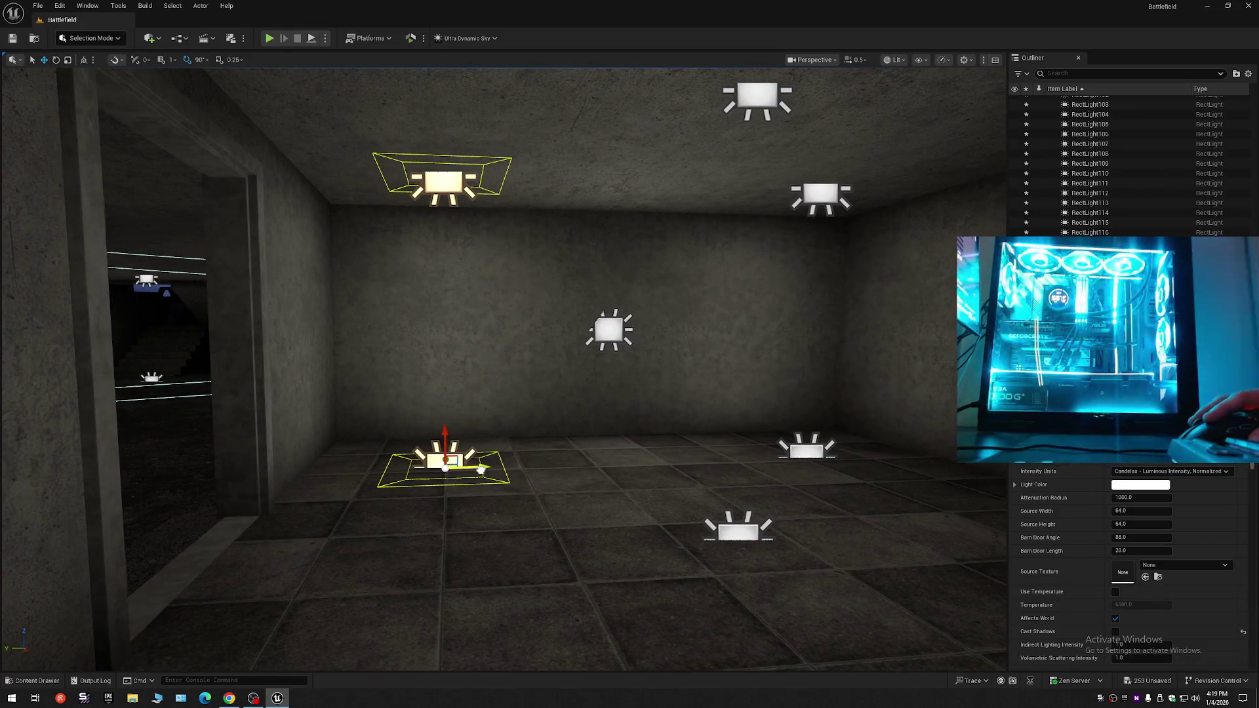
drag(533, 474, 528, 473)
click(248, 359)
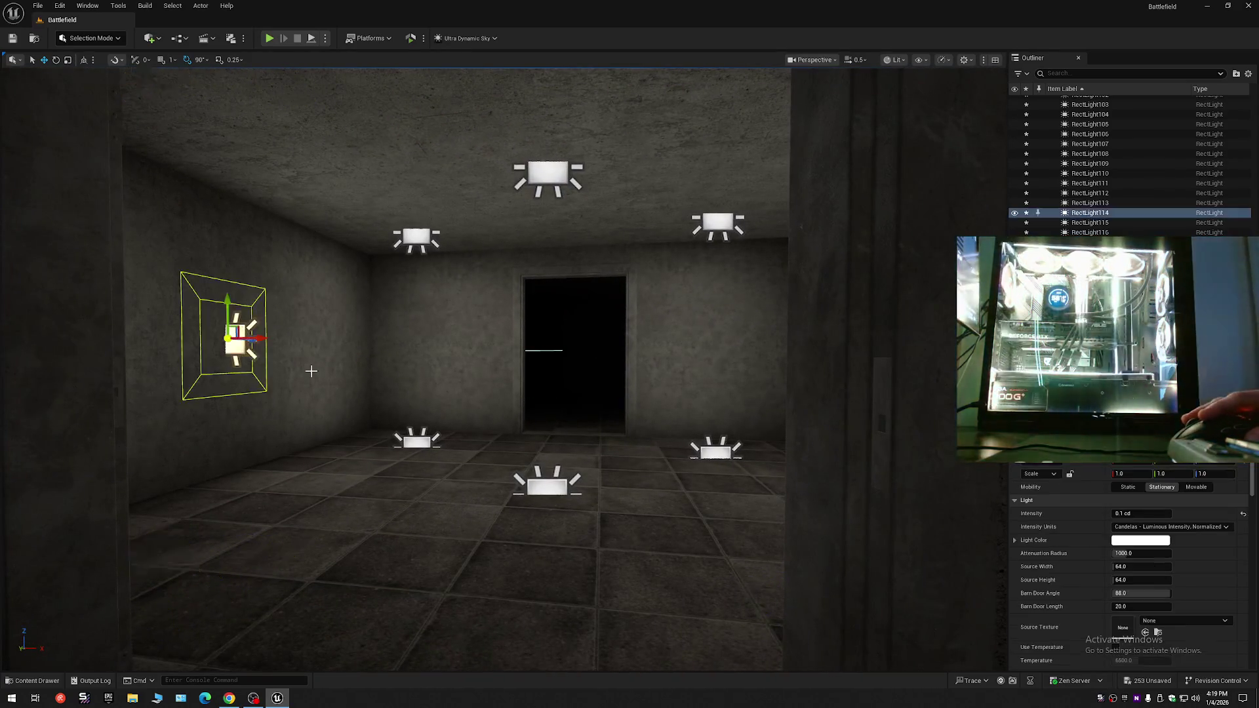
key(f)
ctrl+click(451, 372)
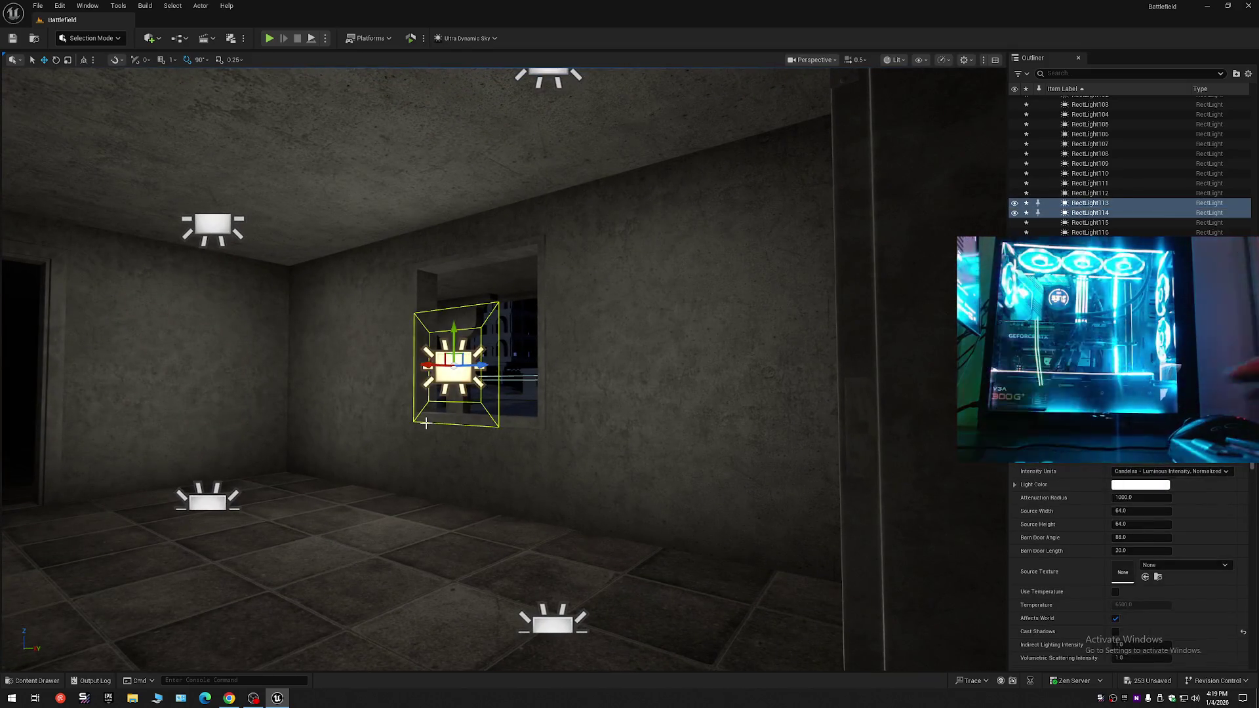
key(Delete)
double_click(1090, 222)
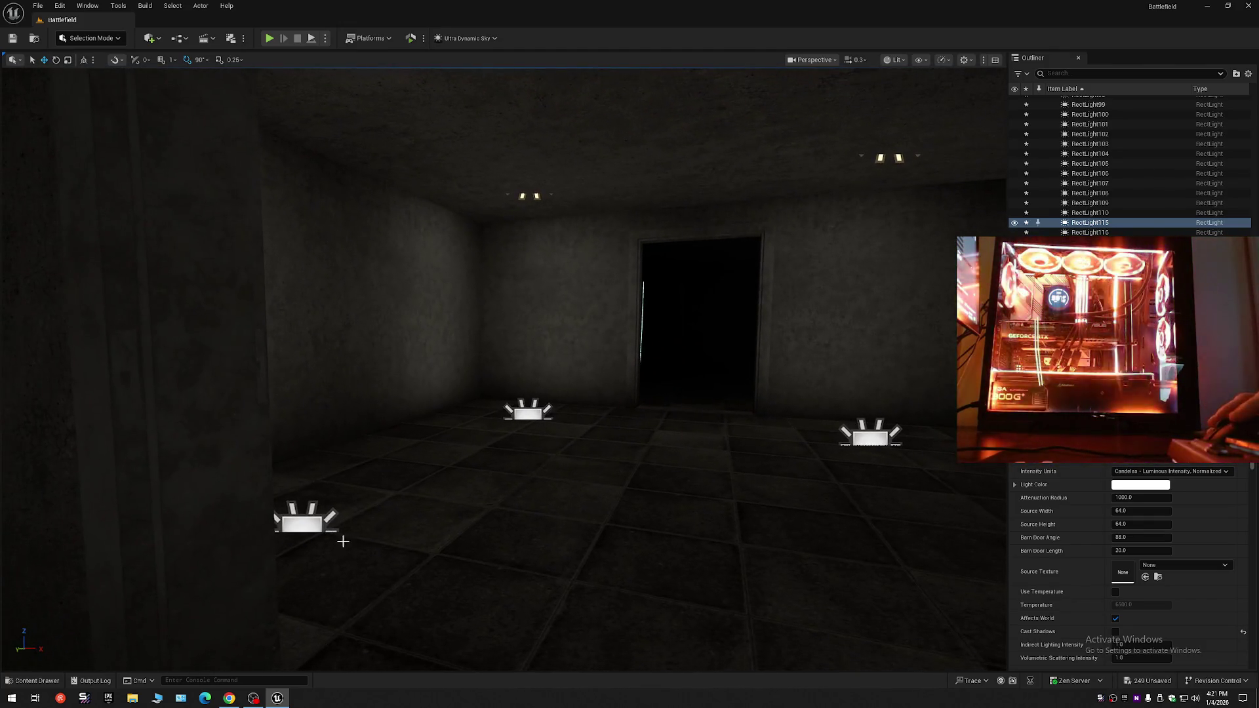
- Select the floor rect lights and raise them slightly with the gizmo
click(304, 519)
ctrl+click(513, 422)
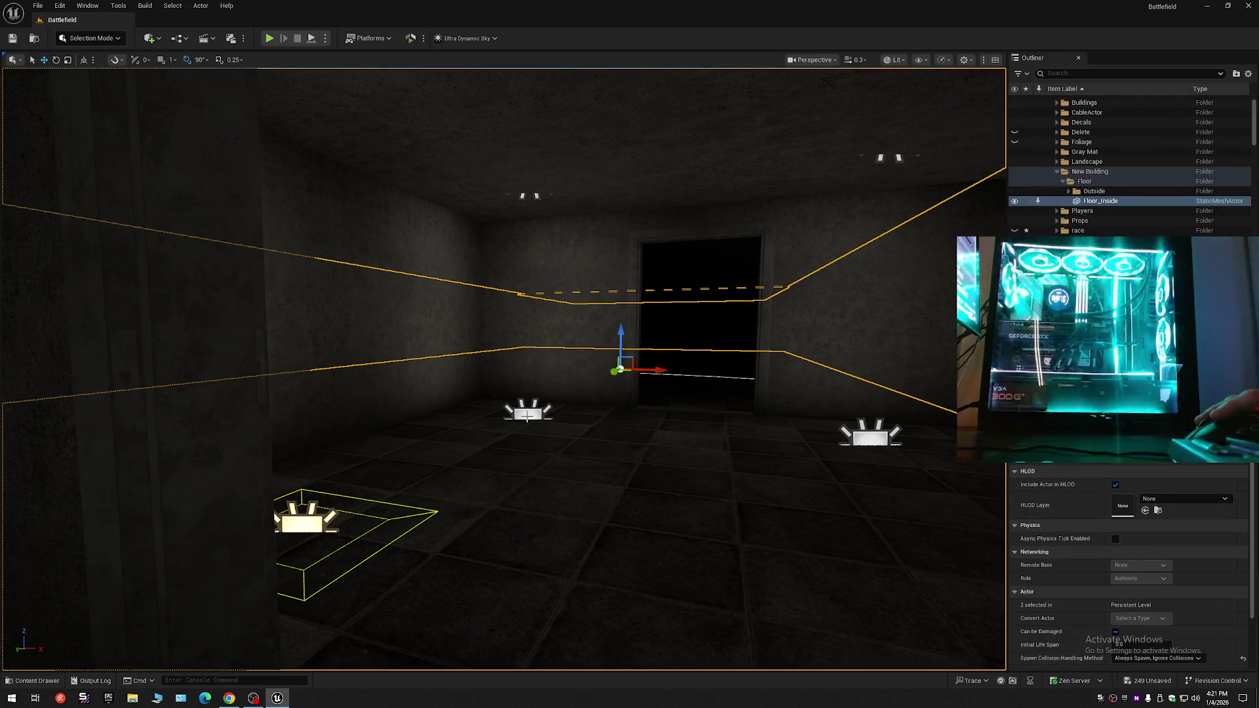
ctrl+click(535, 442)
ctrl+click(536, 413)
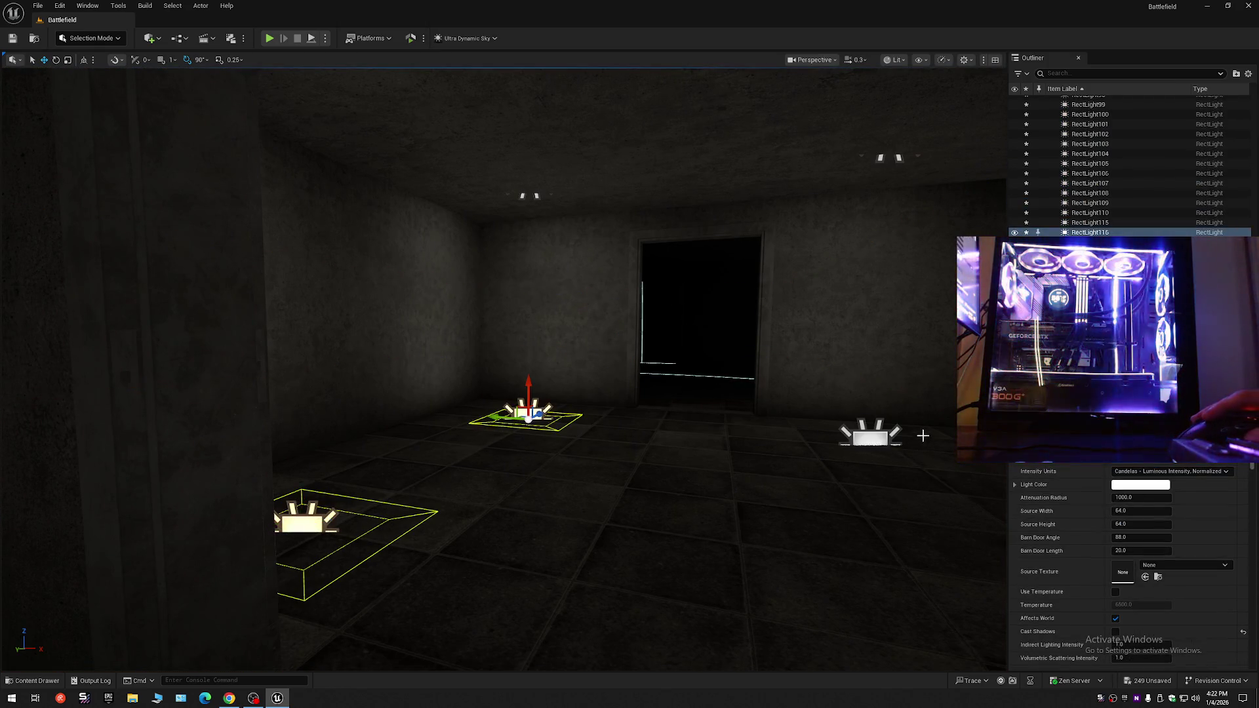
drag(871, 443, 566, 449)
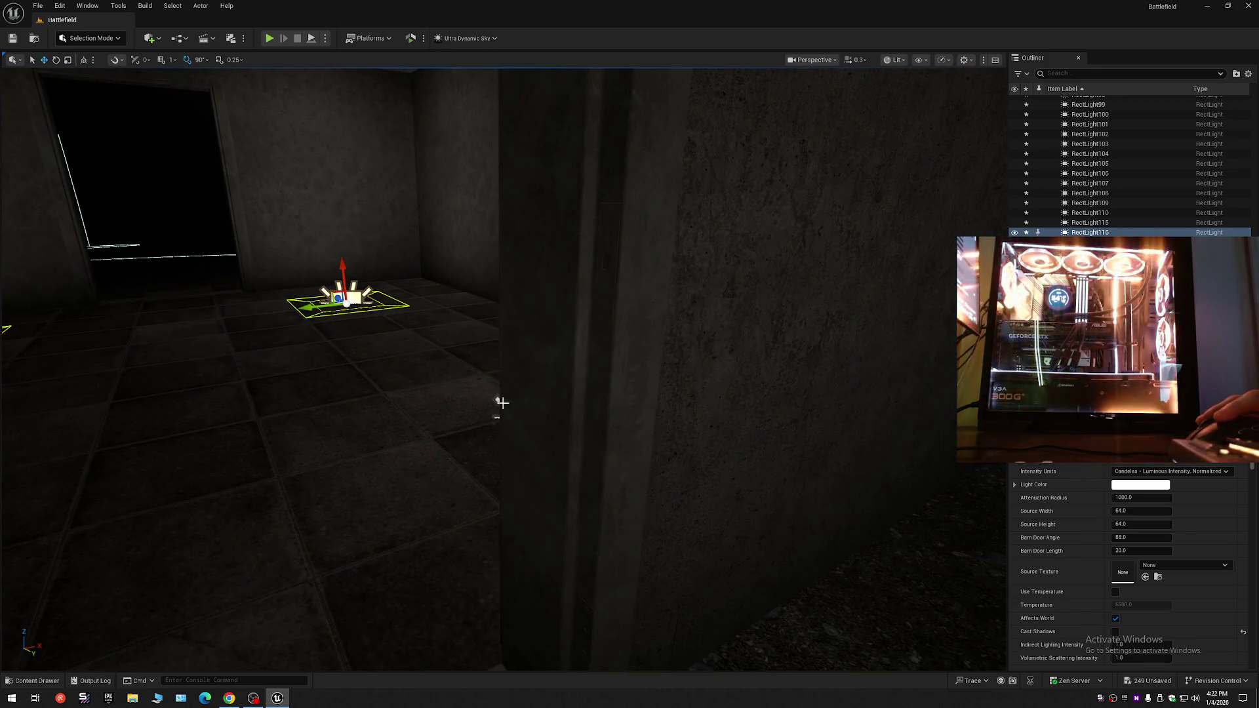
drag(493, 421, 673, 432)
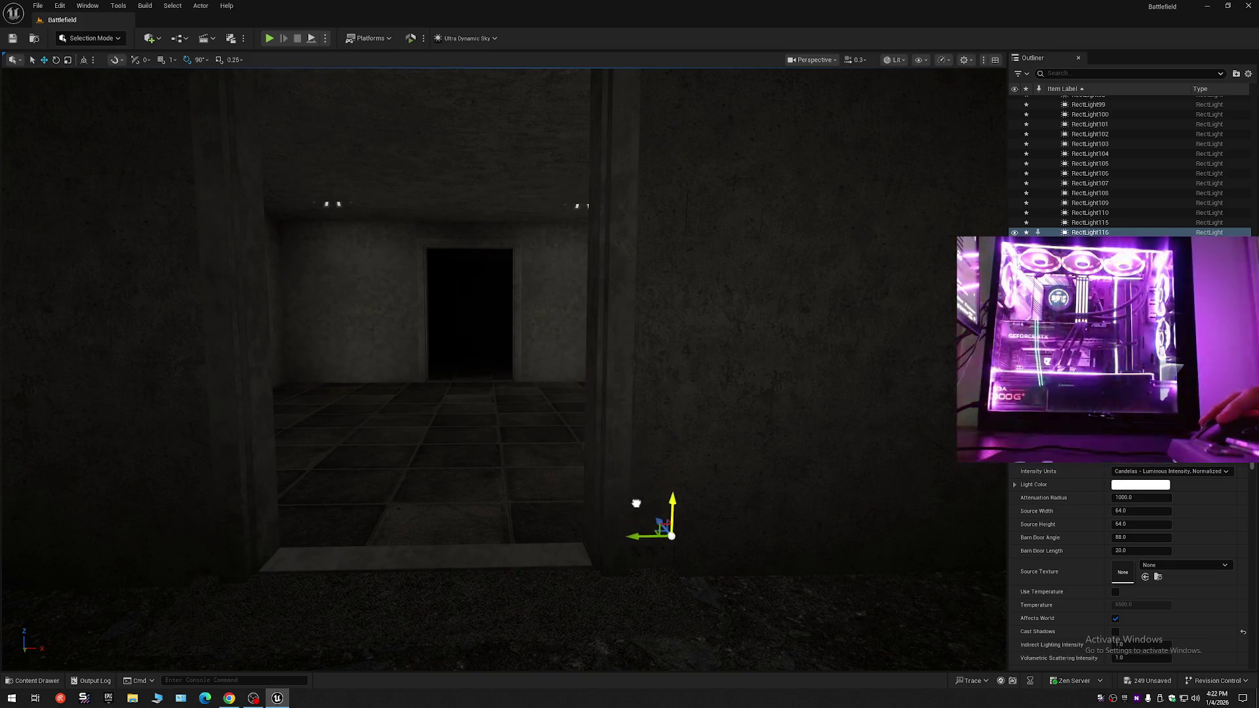
mouse_move(631, 472)
mouse_down()
mouse_move(634, 263)
mouse_move(764, 272)
mouse_move(767, 289)
mouse_move(523, 446)
mouse_up()
mouse_move(403, 401)
mouse_down()
mouse_move(400, 351)
mouse_move(499, 351)
mouse_move(482, 312)
mouse_move(475, 427)
mouse_up()
scroll(420, 351, up, 1)
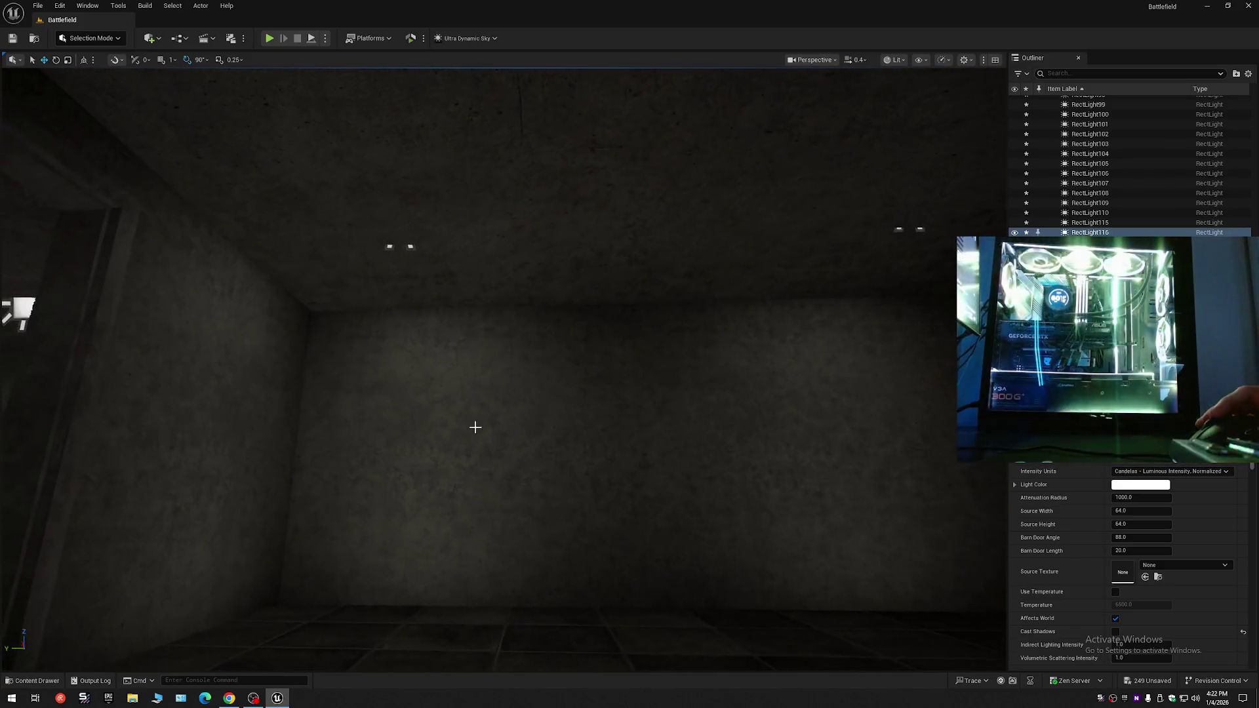
- Slide a ceiling rect light sideways along the adjoining room's ceiling
click(392, 246)
mouse_move(466, 297)
mouse_down()
mouse_move(457, 242)
mouse_move(472, 262)
mouse_move(571, 306)
mouse_move(576, 341)
mouse_move(623, 373)
mouse_move(492, 348)
mouse_move(550, 347)
mouse_move(552, 327)
mouse_up()
click(553, 324)
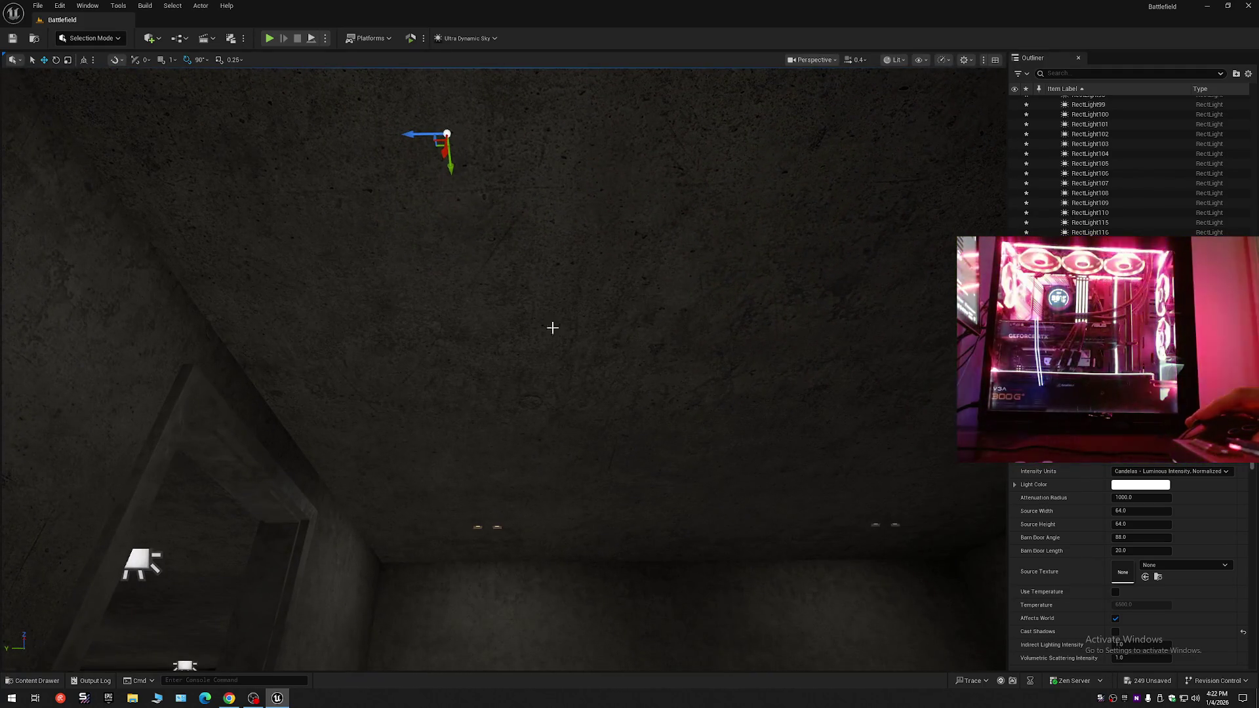
drag(445, 136, 558, 142)
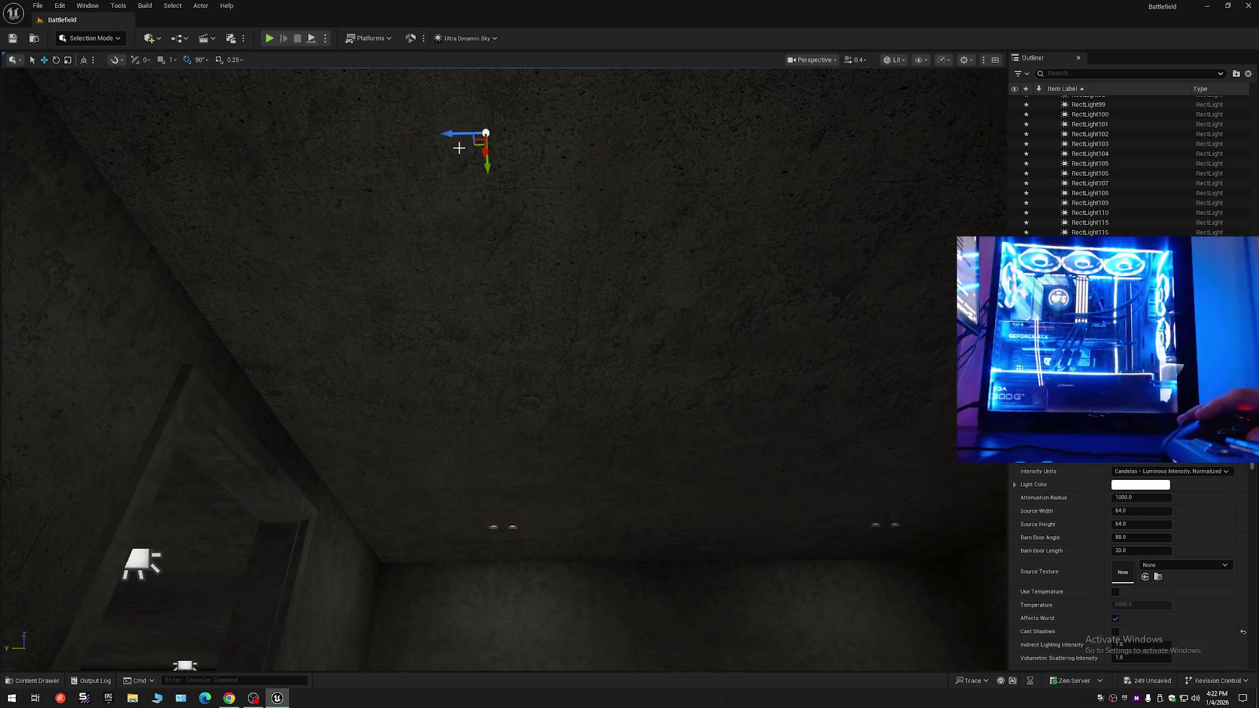
mouse_move(498, 354)
mouse_down()
mouse_move(479, 370)
mouse_move(489, 341)
mouse_up()
mouse_move(488, 253)
mouse_down()
mouse_move(479, 282)
mouse_move(488, 253)
mouse_move(605, 290)
mouse_up()
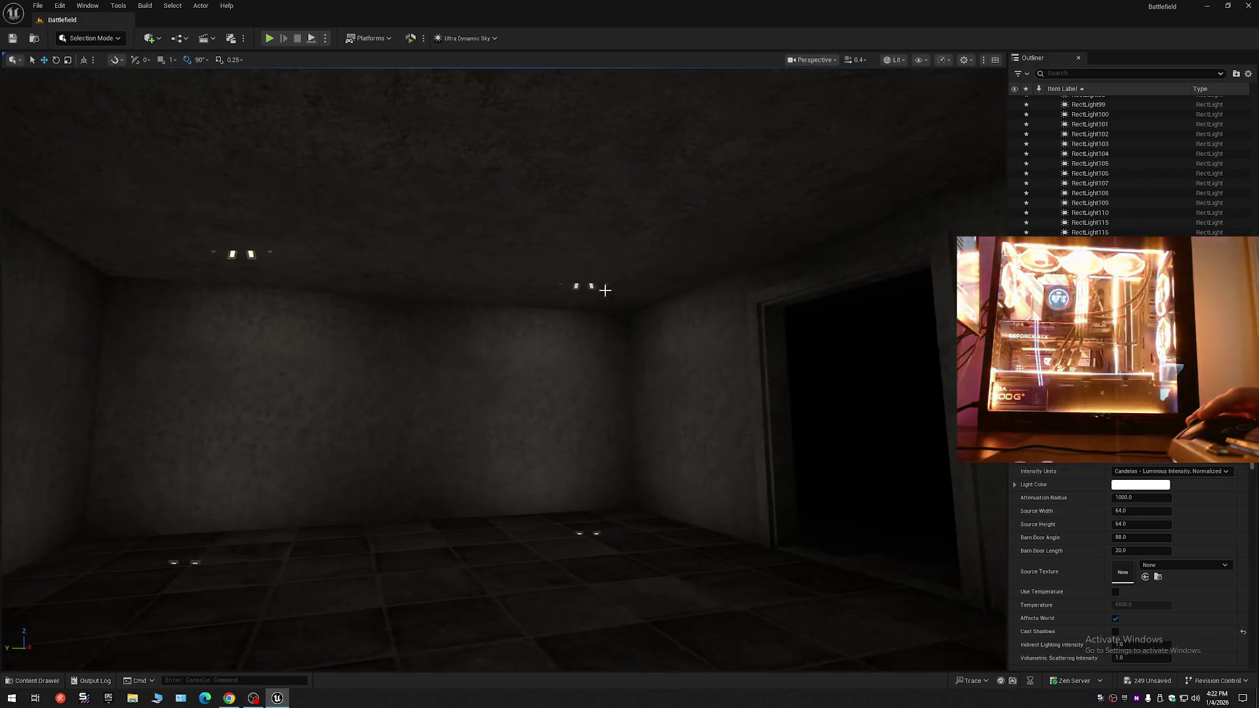
double_click(1090, 223)
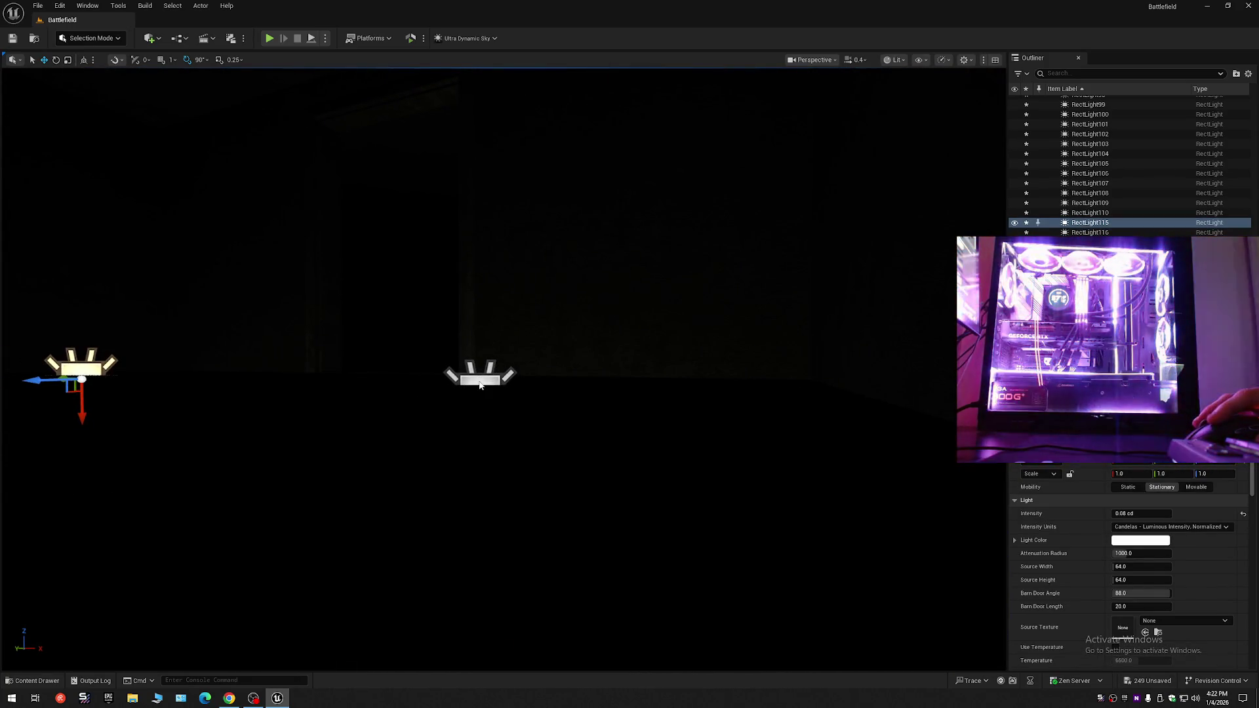
- Select the pair's second rect light and fly through the doorway into the lit room
click(480, 384)
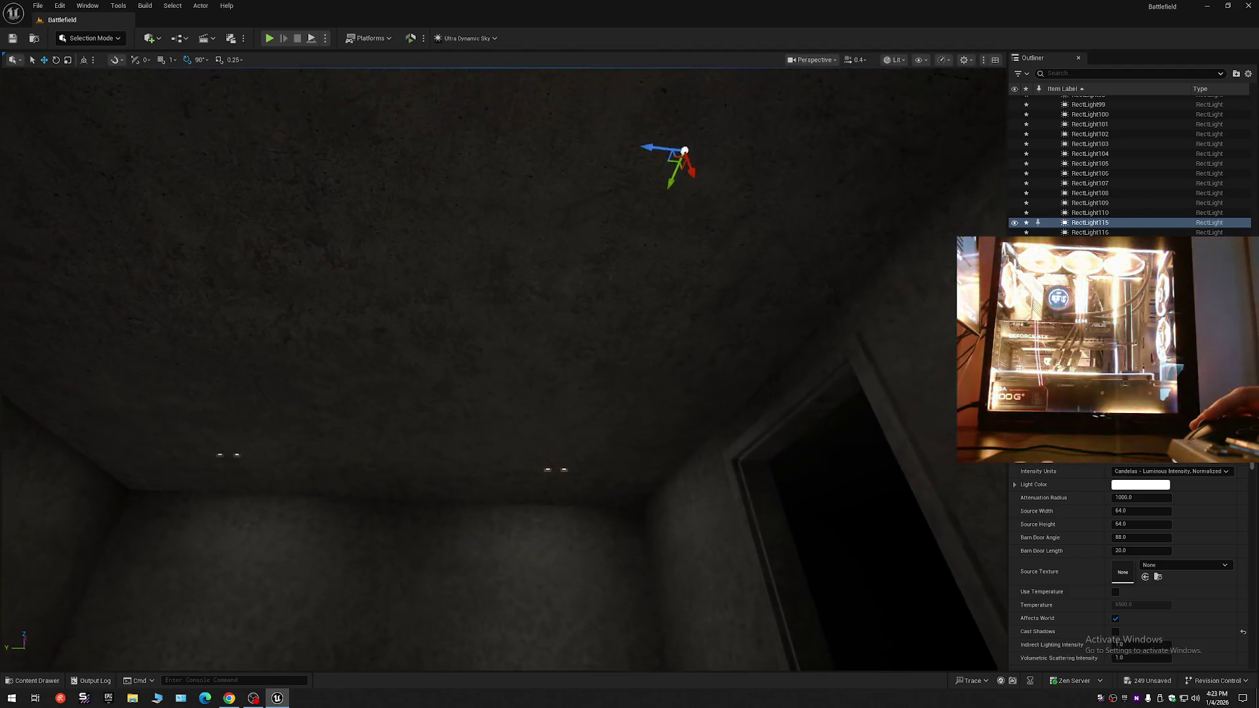
scroll(498, 373, up, 3)
scroll(498, 374, down, 3)
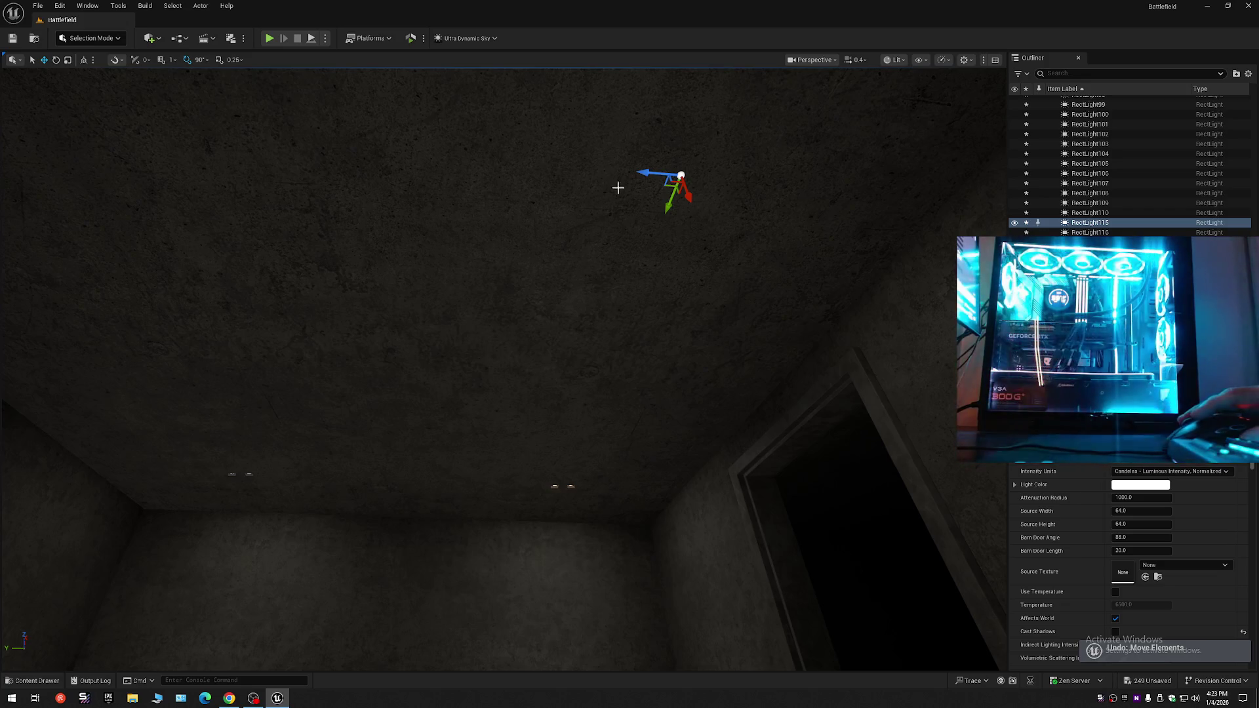
mouse_move(599, 243)
mouse_down()
mouse_move(600, 308)
mouse_move(550, 308)
mouse_up()
mouse_move(681, 365)
mouse_down()
mouse_move(630, 328)
mouse_move(682, 365)
mouse_up()
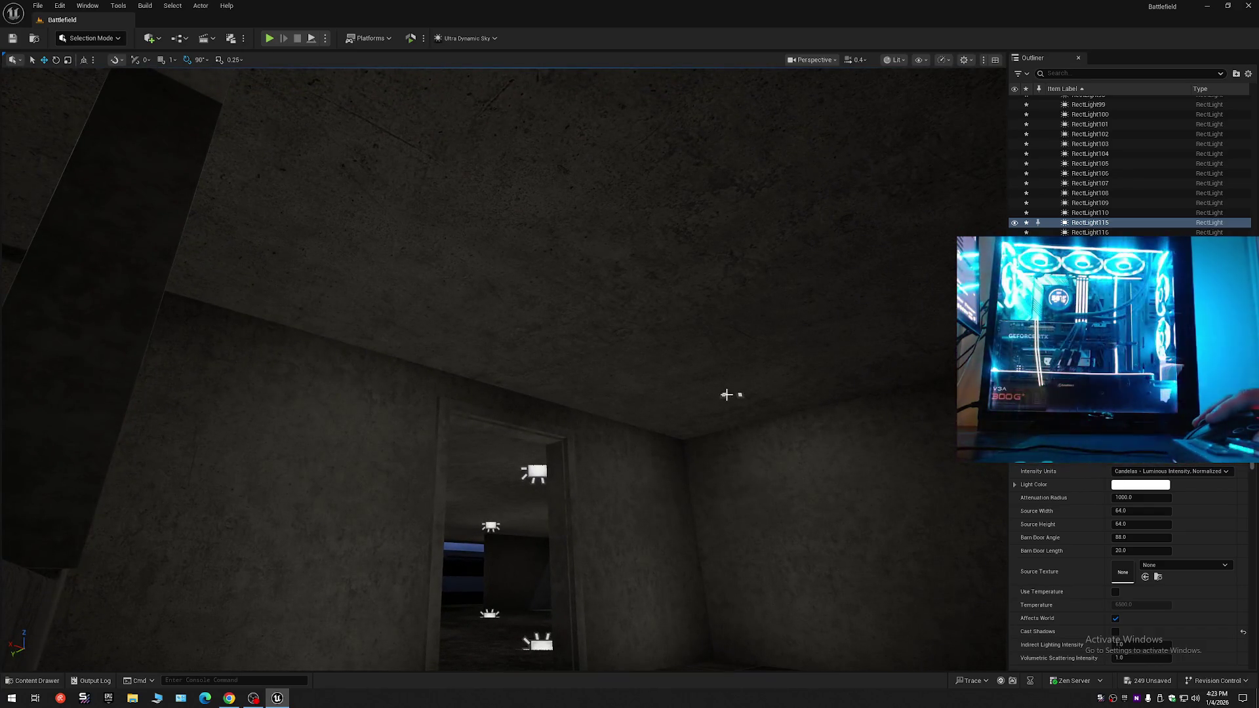
mouse_move(644, 408)
mouse_down()
mouse_move(644, 328)
mouse_move(644, 408)
mouse_up()
drag(570, 369, 374, 450)
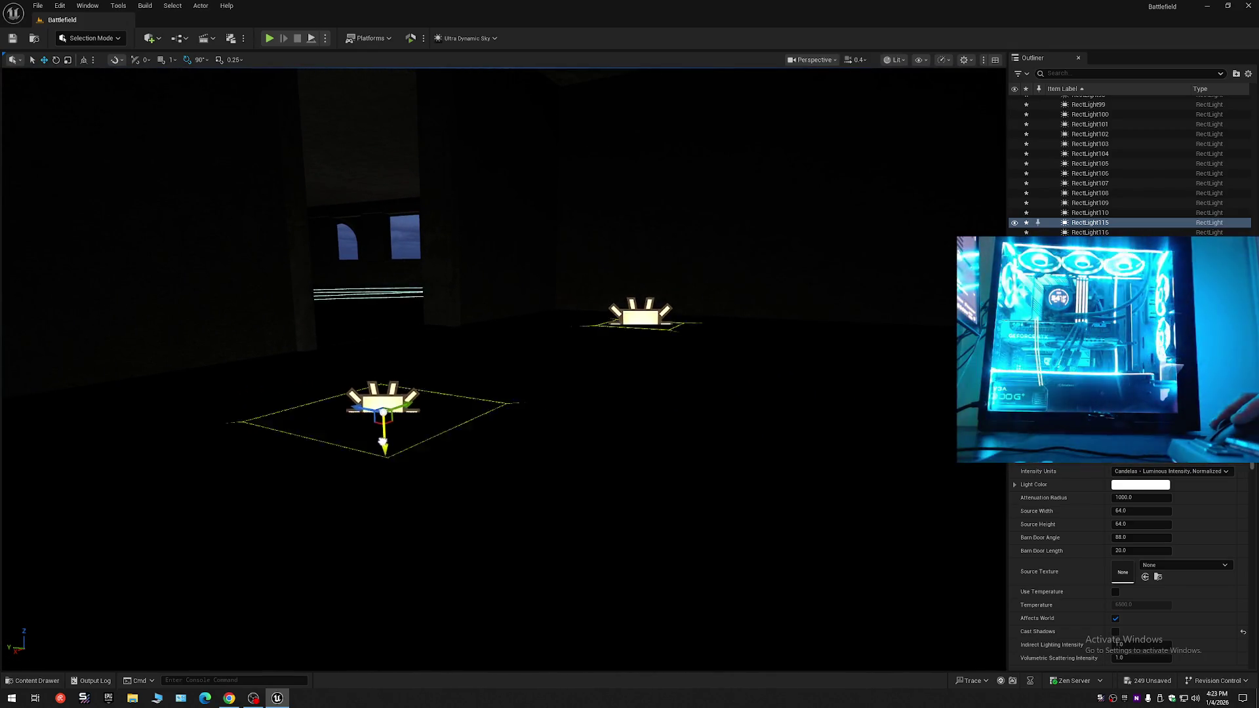
mouse_move(380, 442)
mouse_down()
mouse_move(420, 442)
mouse_move(413, 420)
mouse_up()
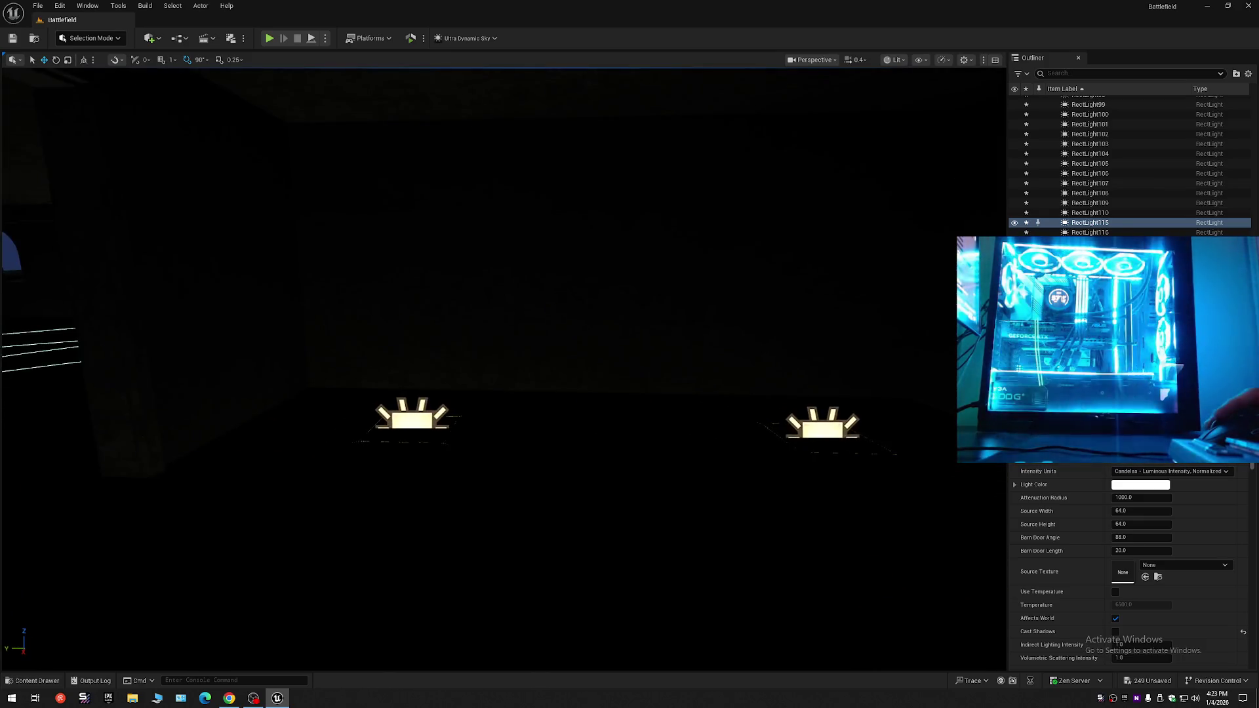
mouse_move(413, 420)
mouse_down()
mouse_move(413, 394)
mouse_move(472, 393)
mouse_move(472, 367)
mouse_move(446, 377)
mouse_move(452, 315)
mouse_up()
- Add RectLight116 to the selection beside the wall
scroll(452, 315, up, 1)
scroll(452, 315, down, 1)
mouse_move(459, 442)
mouse_down()
mouse_move(428, 425)
mouse_move(445, 398)
mouse_move(516, 398)
mouse_move(501, 413)
mouse_move(428, 422)
mouse_move(407, 452)
mouse_move(406, 420)
mouse_up()
ctrl+click(537, 384)
mouse_move(511, 419)
mouse_down()
mouse_move(511, 391)
mouse_move(548, 367)
mouse_move(524, 377)
mouse_move(501, 429)
mouse_up()
scroll(524, 377, down, 1)
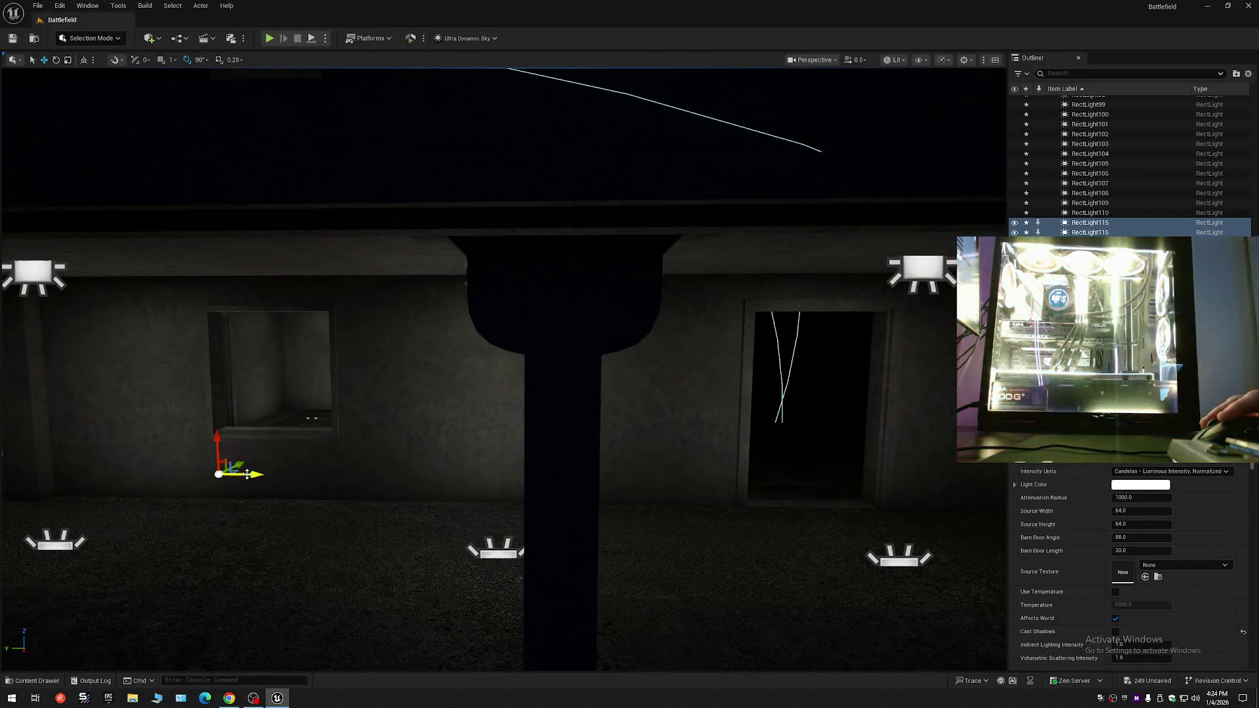
- Alt-drag copies of the selected light pairs further along the outer wall
drag(249, 474, 249, 473)
scroll(249, 473, up, 1)
drag(526, 529, 514, 502)
mouse_move(769, 441)
mouse_down()
mouse_move(285, 426)
mouse_move(314, 427)
mouse_up()
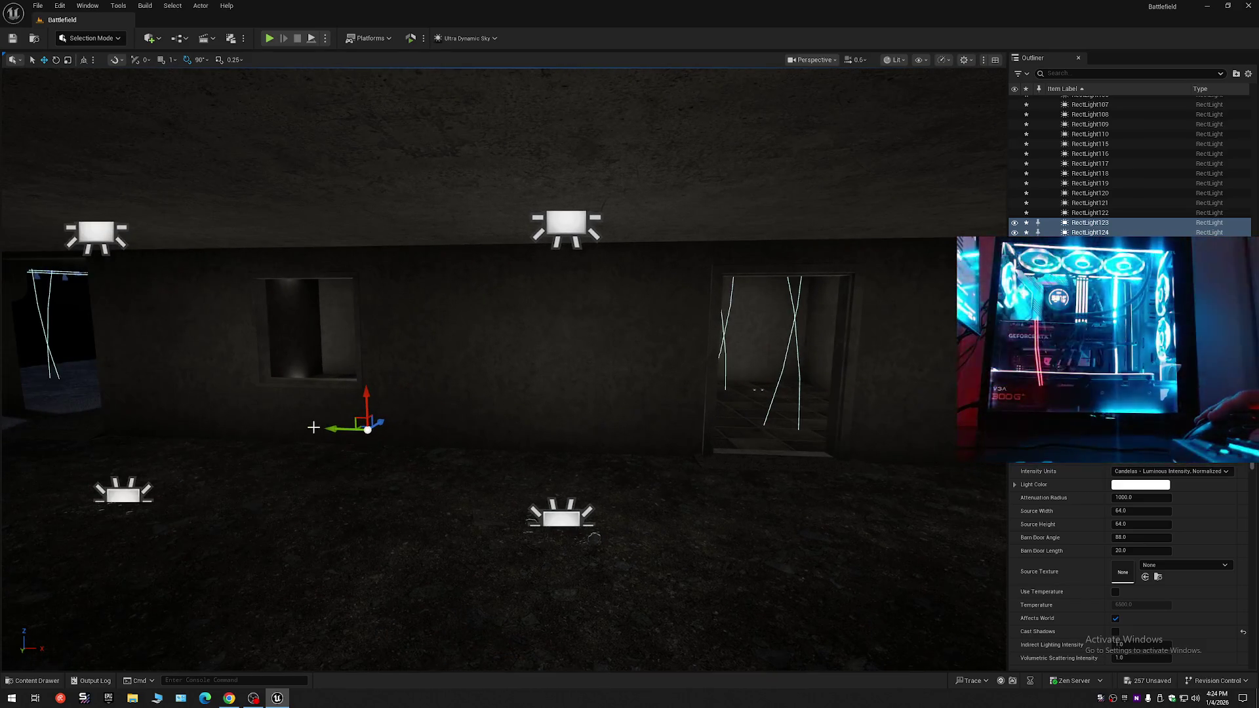
- Fly through the window to check the new lights around the room's window and doorway
drag(394, 433, 442, 450)
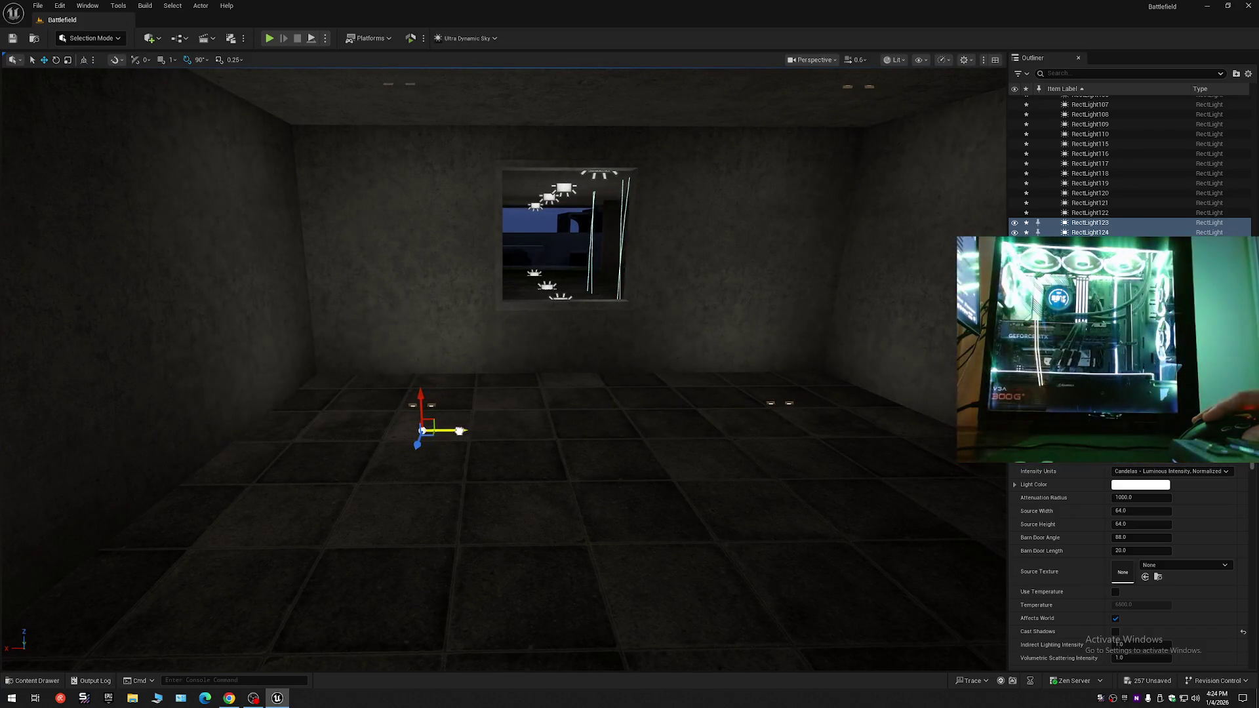
drag(465, 431, 464, 432)
mouse_move(564, 443)
mouse_down()
mouse_move(575, 446)
mouse_move(555, 473)
mouse_up()
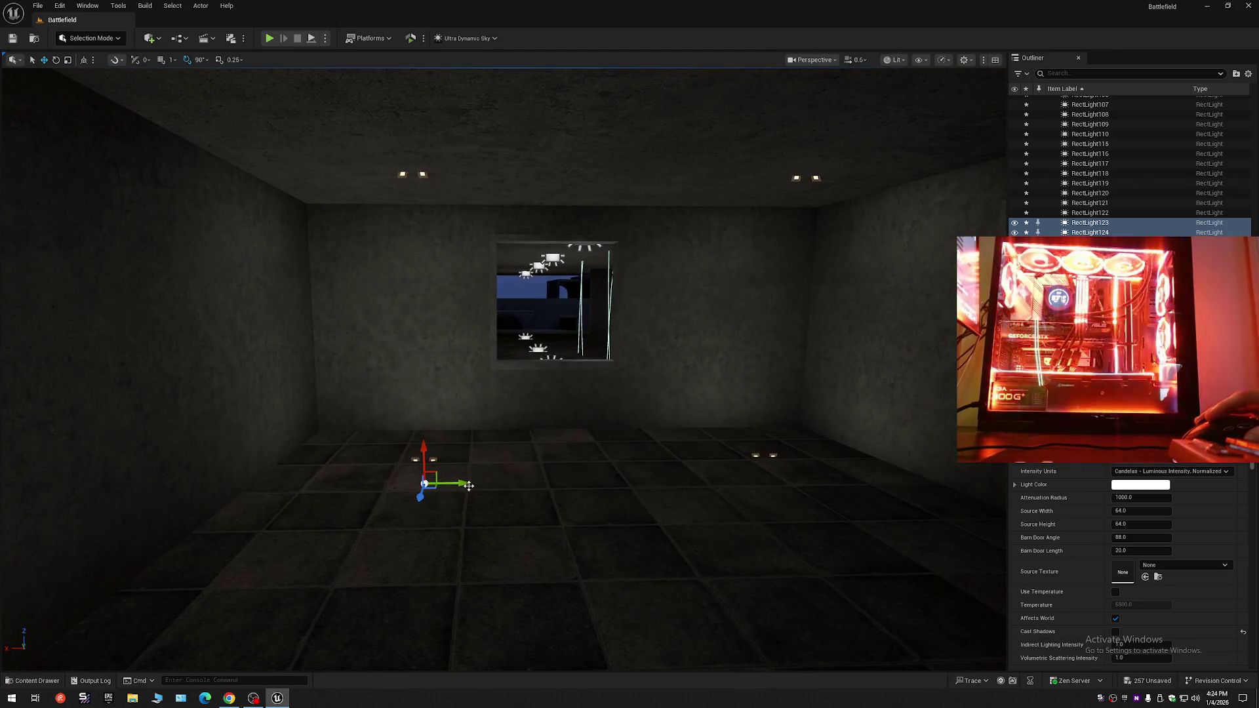
mouse_move(475, 482)
mouse_down()
mouse_move(467, 497)
mouse_move(369, 498)
mouse_move(447, 495)
mouse_up()
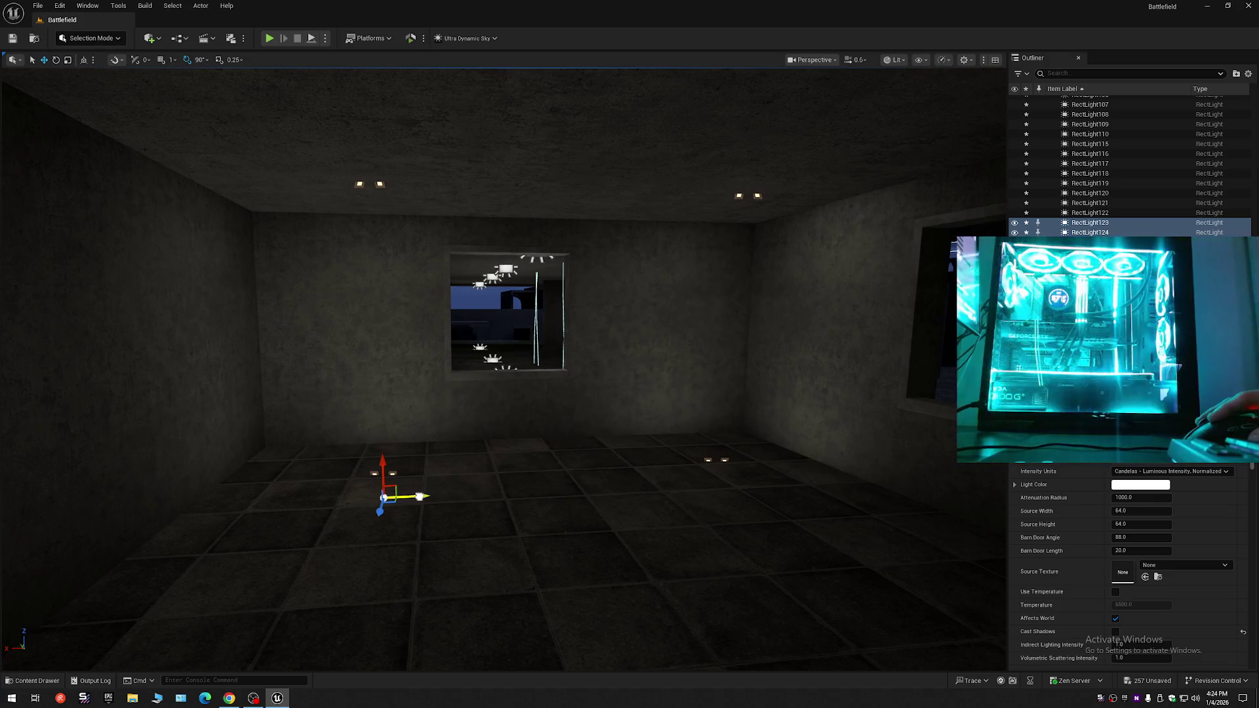
mouse_move(413, 497)
mouse_down()
mouse_move(322, 500)
mouse_move(174, 576)
mouse_move(767, 632)
mouse_move(875, 663)
mouse_move(656, 650)
mouse_move(689, 643)
mouse_move(603, 666)
mouse_up()
mouse_move(498, 368)
mouse_down()
mouse_move(413, 403)
mouse_move(525, 390)
mouse_move(501, 396)
mouse_move(472, 367)
mouse_move(489, 374)
mouse_up()
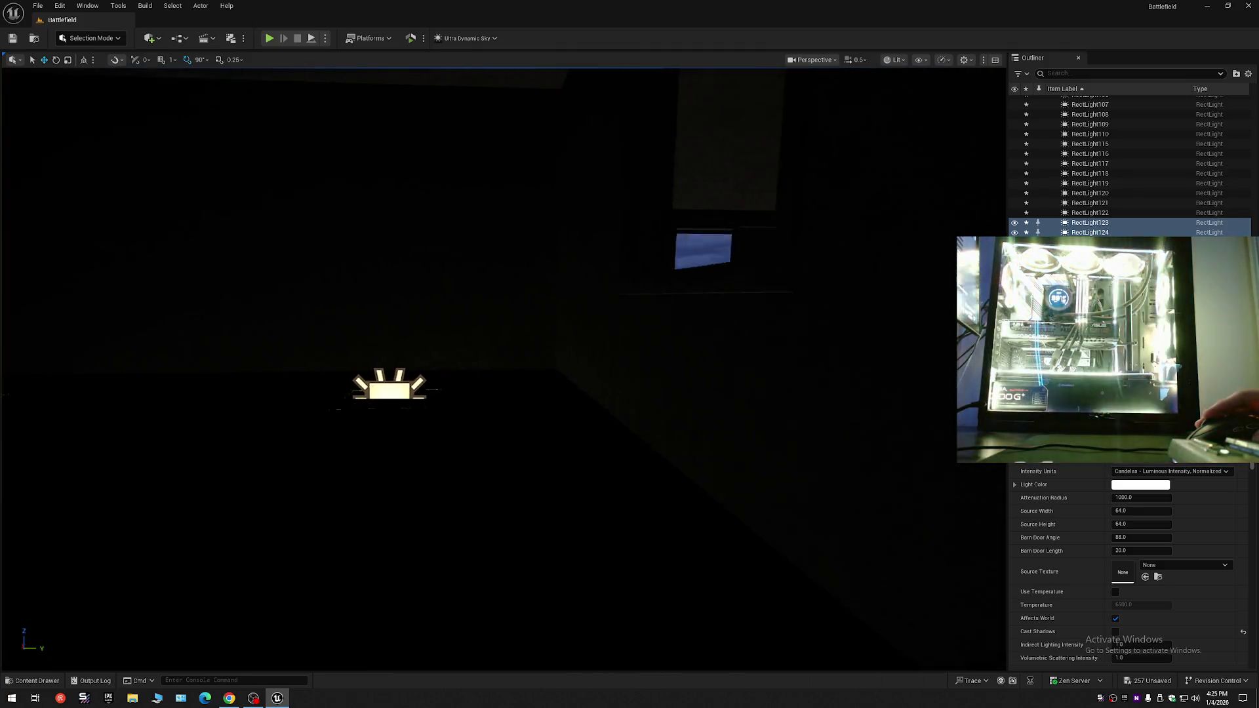
mouse_move(489, 374)
mouse_down()
mouse_move(499, 370)
mouse_move(482, 497)
mouse_up()
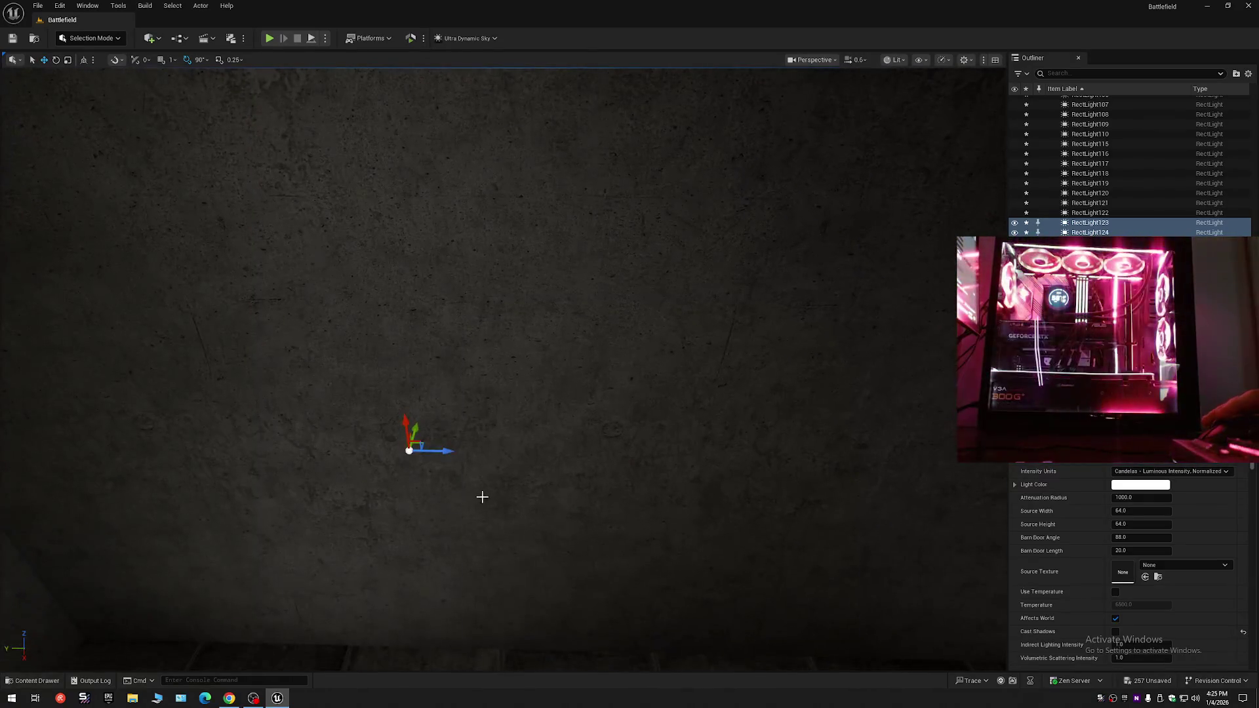
drag(490, 371, 490, 371)
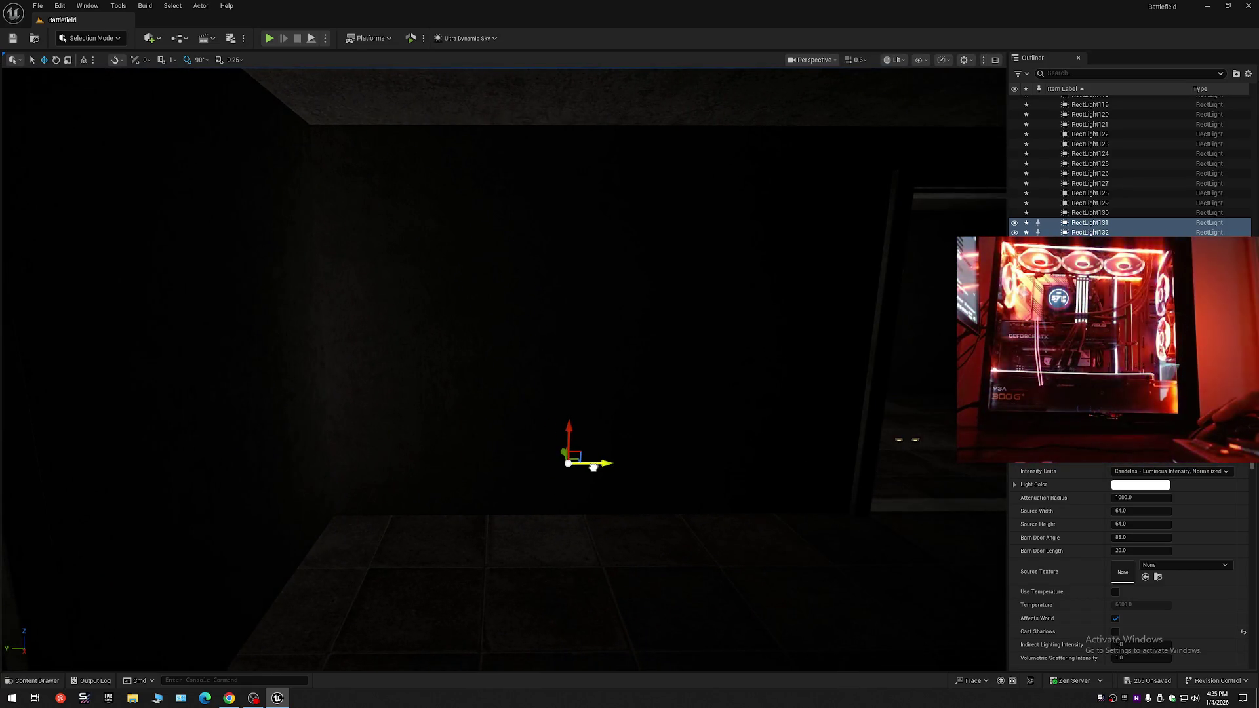
- Snap the RectLight131/132 pair down onto the room's floor with End
click(654, 541)
drag(685, 544, 686, 543)
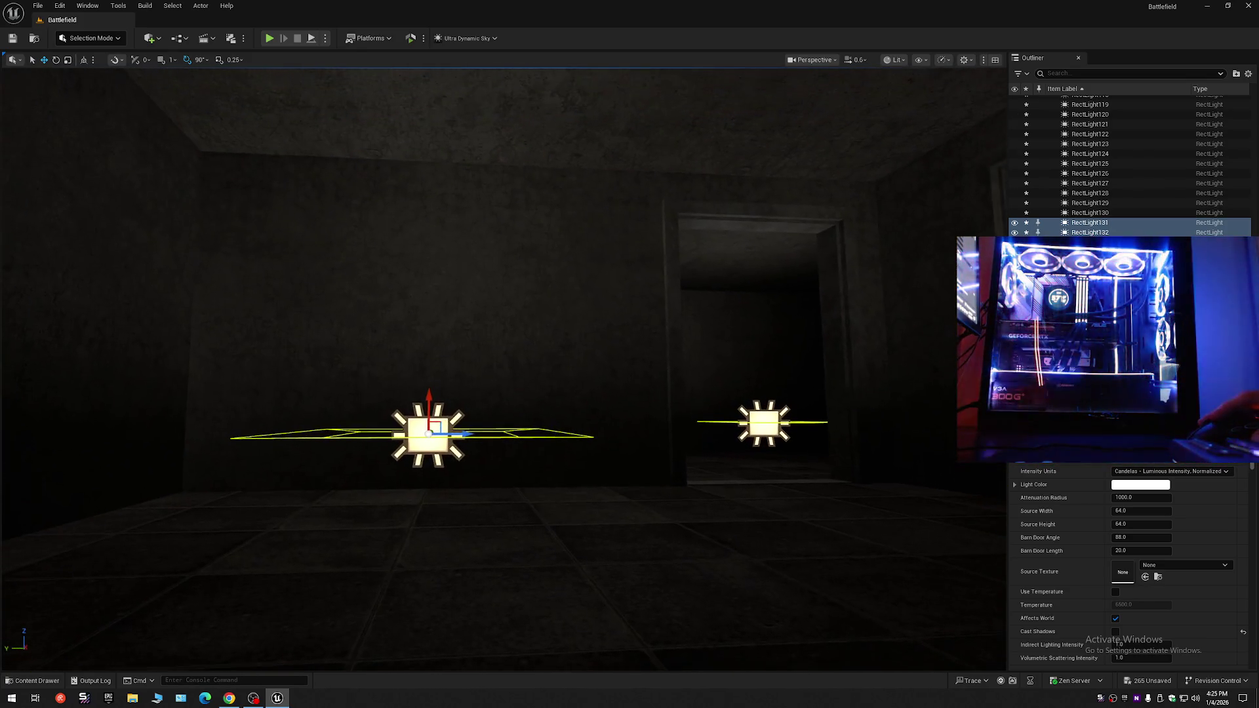
key(End)
scroll(774, 521, up, 1)
drag(774, 522, 775, 521)
scroll(228, 420, down, 1)
drag(228, 421, 229, 420)
scroll(228, 420, down, 1)
drag(337, 417, 336, 417)
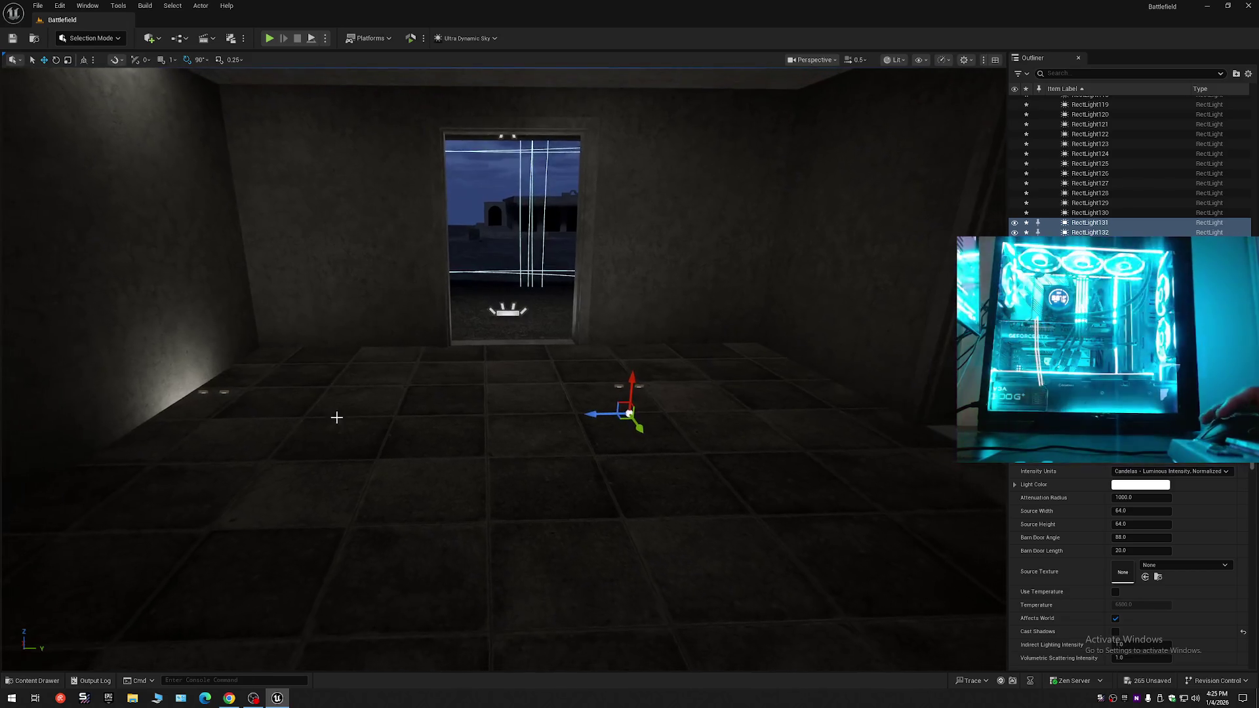
- Slide the RectLight131/132 pair sideways across the floor
drag(625, 413, 719, 411)
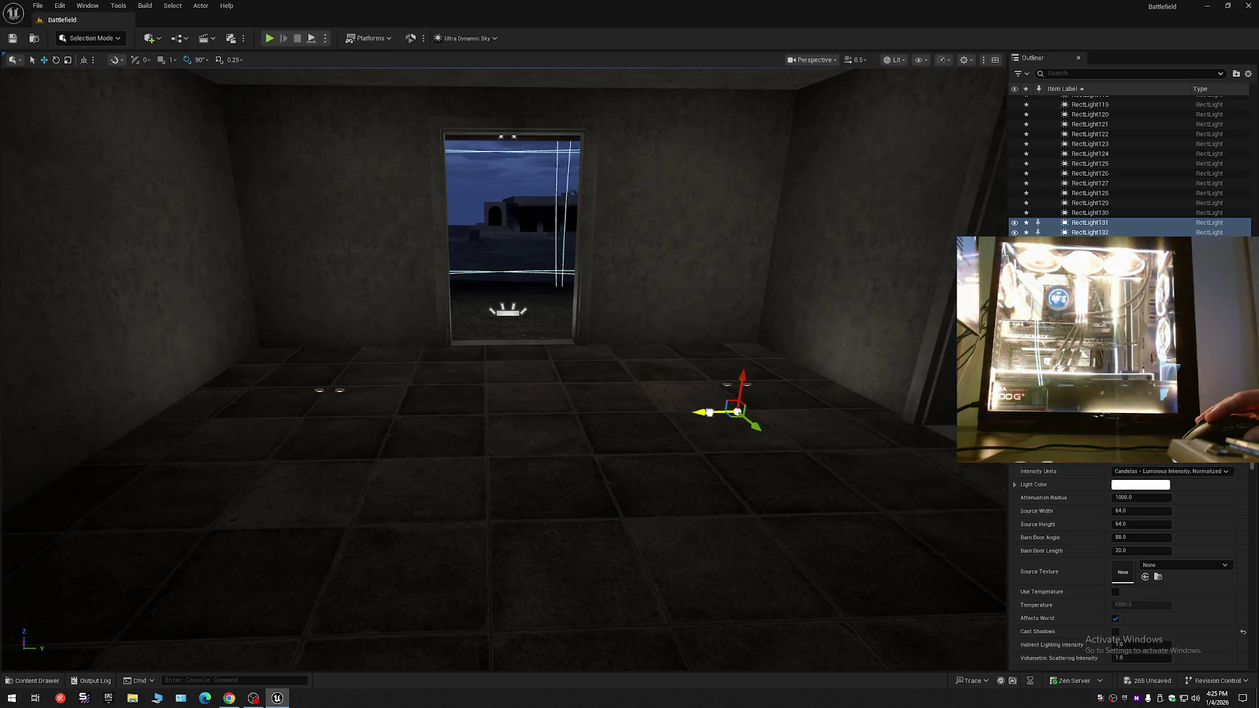
drag(681, 435, 682, 434)
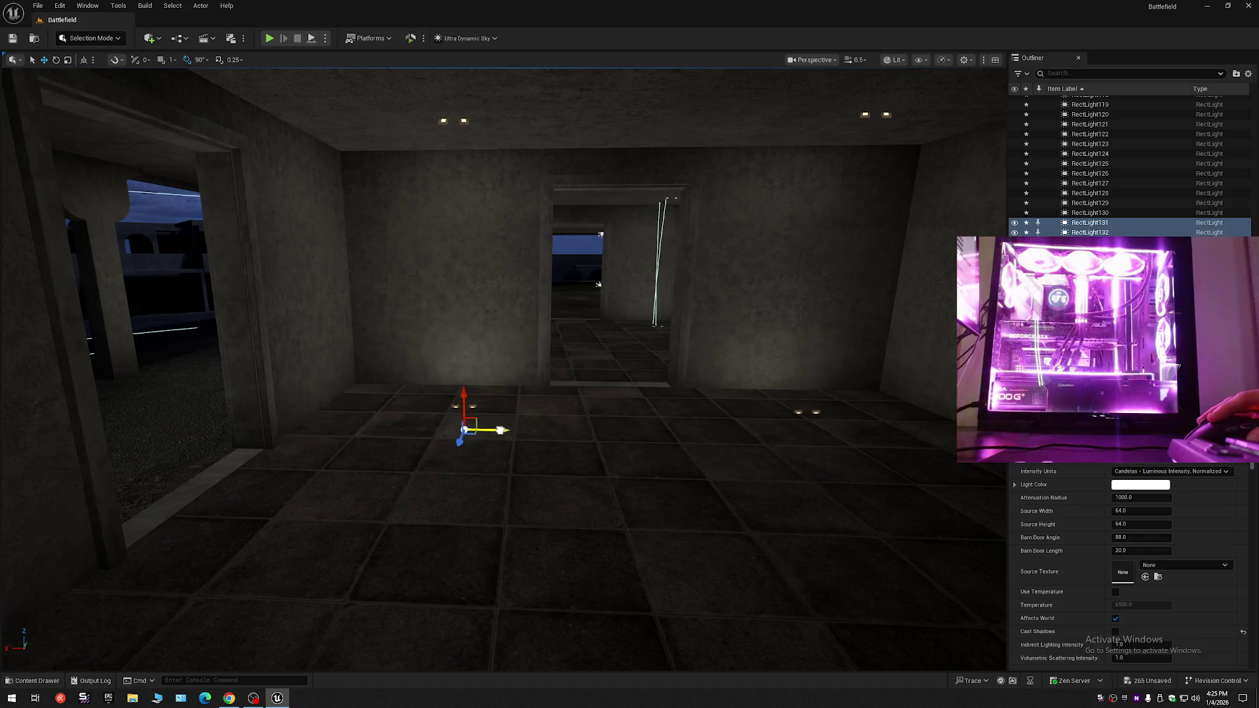
drag(505, 431, 507, 447)
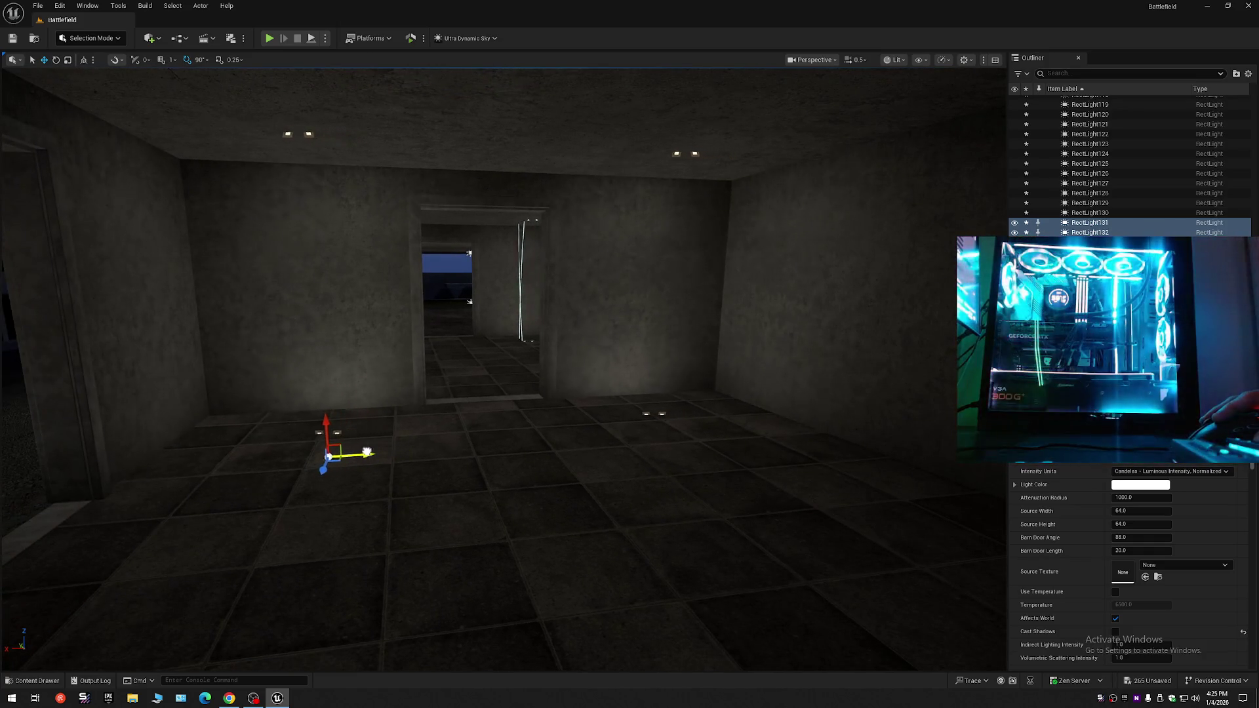
mouse_move(504, 433)
mouse_down()
mouse_move(537, 393)
mouse_move(498, 414)
mouse_move(505, 446)
mouse_move(506, 419)
mouse_move(479, 423)
mouse_up()
drag(820, 285, 820, 285)
- Fly through the two-window room to inspect the four newly placed lights
mouse_move(443, 448)
mouse_down()
mouse_move(507, 468)
mouse_move(689, 462)
mouse_up()
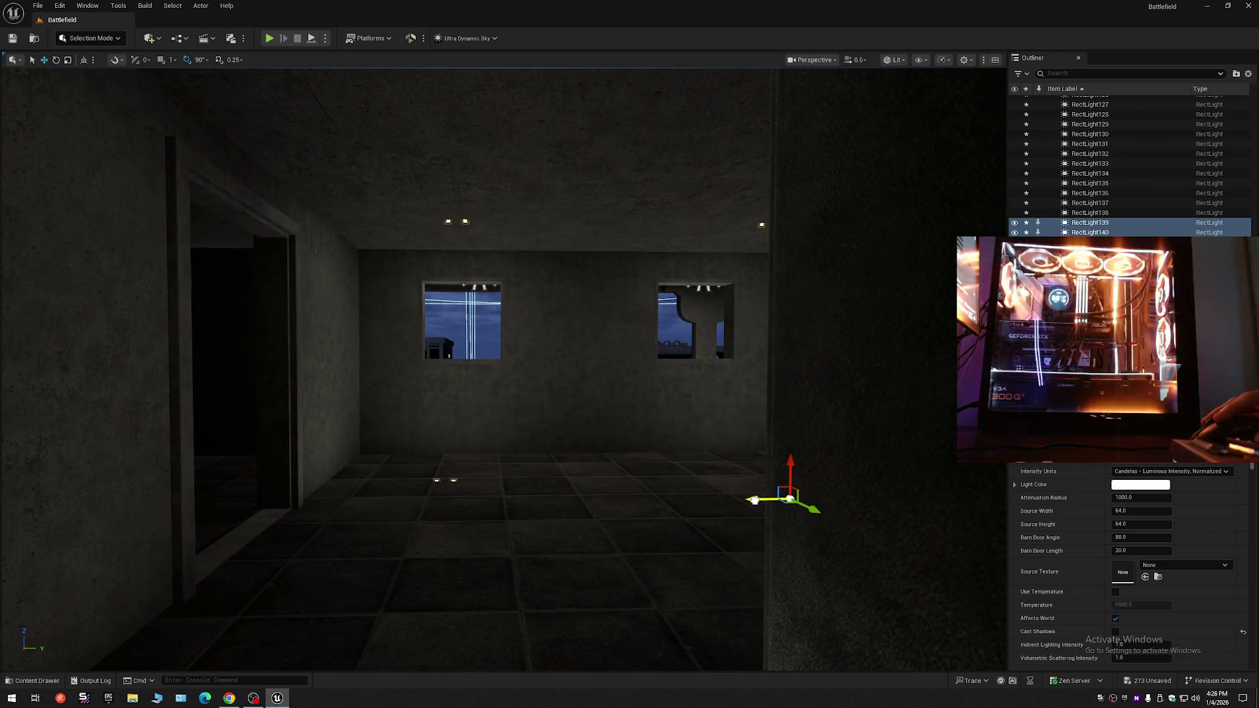
drag(729, 505, 729, 505)
drag(557, 510, 557, 510)
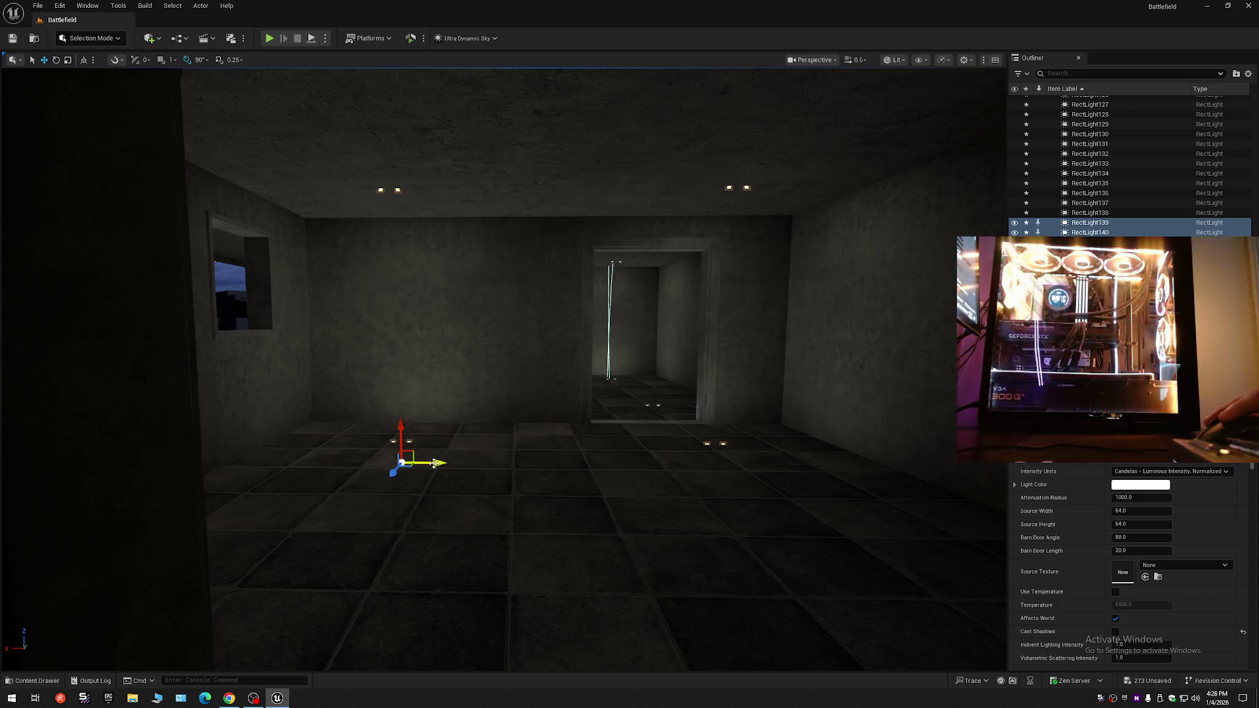
drag(430, 463, 431, 462)
drag(5, 209, 6, 208)
drag(525, 467, 525, 467)
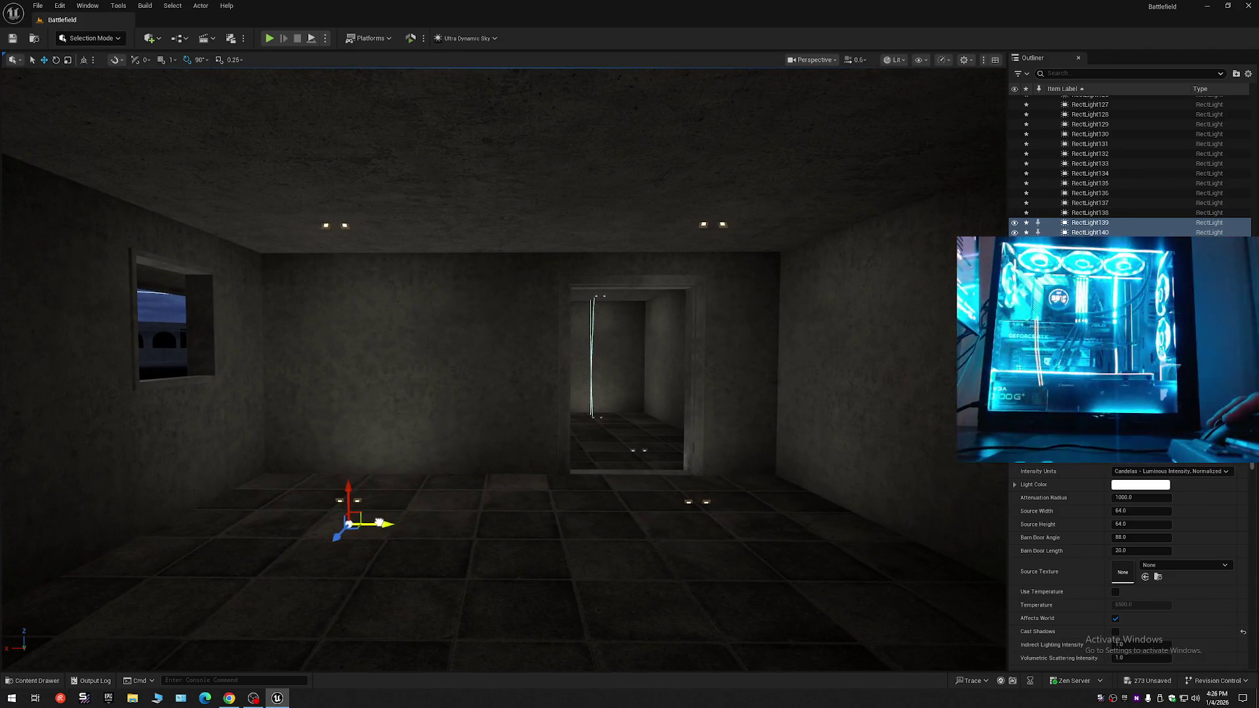
drag(379, 522, 379, 523)
drag(482, 456, 482, 456)
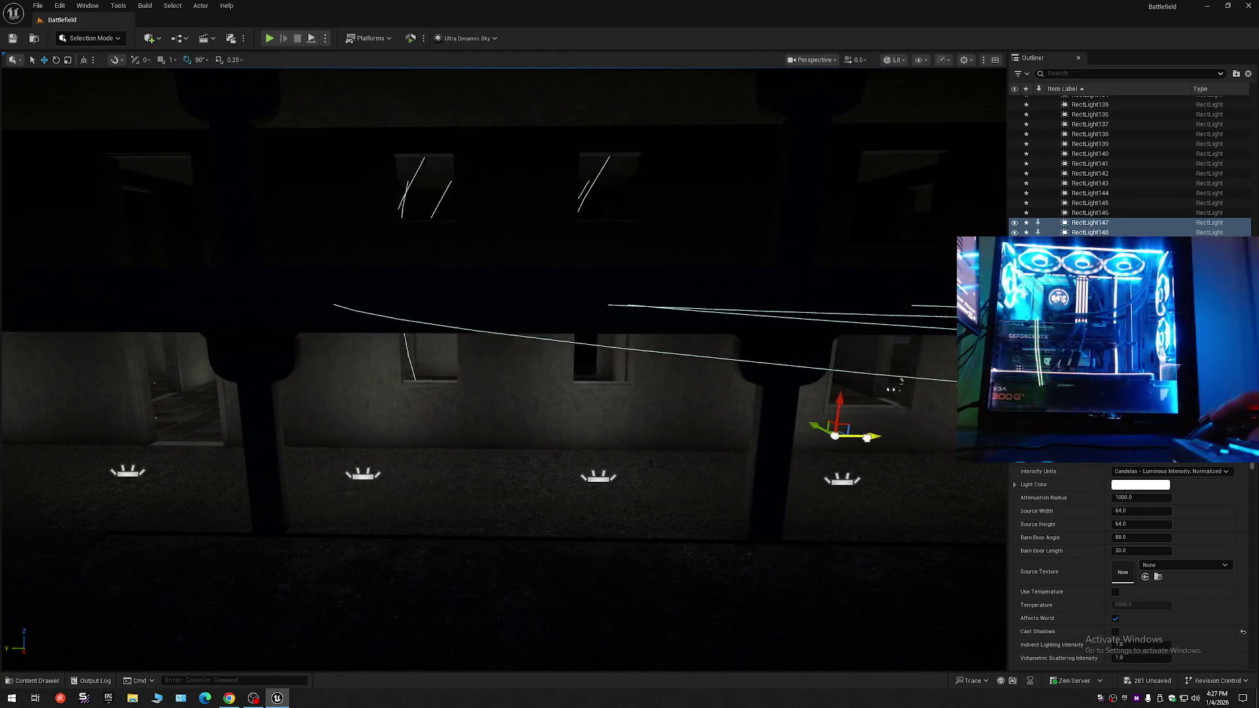
- Fly into the dark room and turn toward its window and doorway
drag(787, 437, 787, 437)
drag(736, 505, 737, 506)
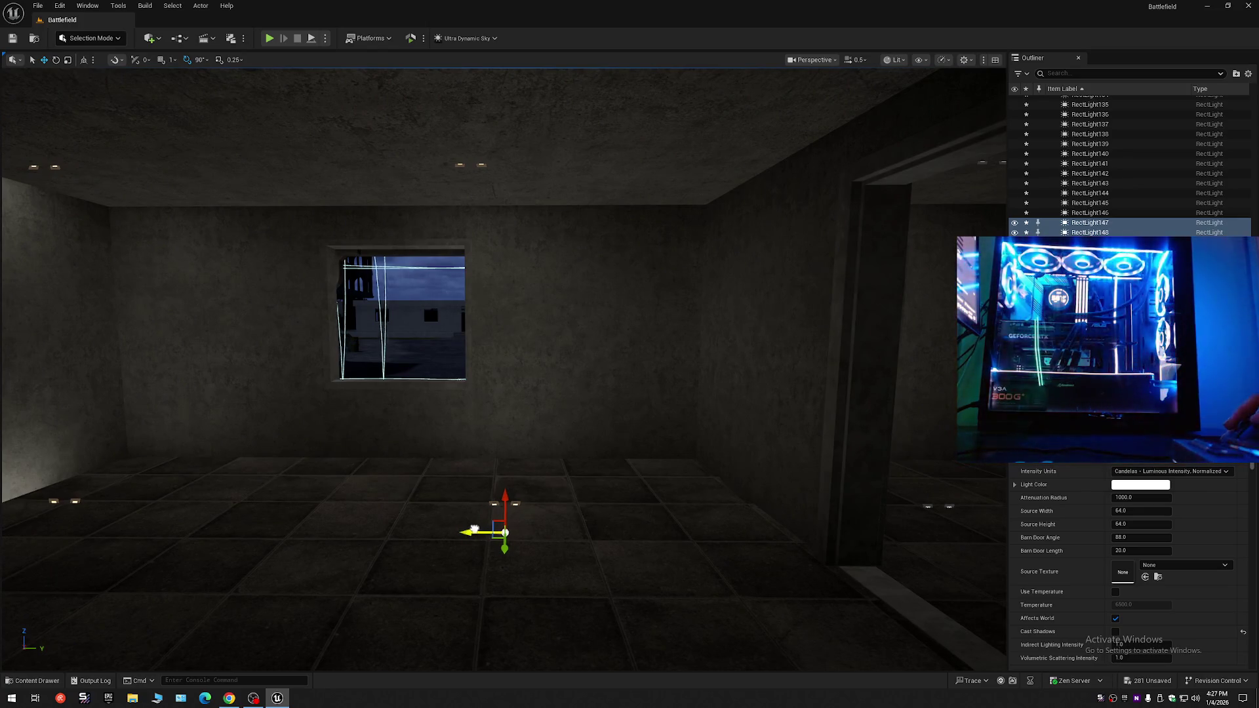
drag(585, 518, 540, 544)
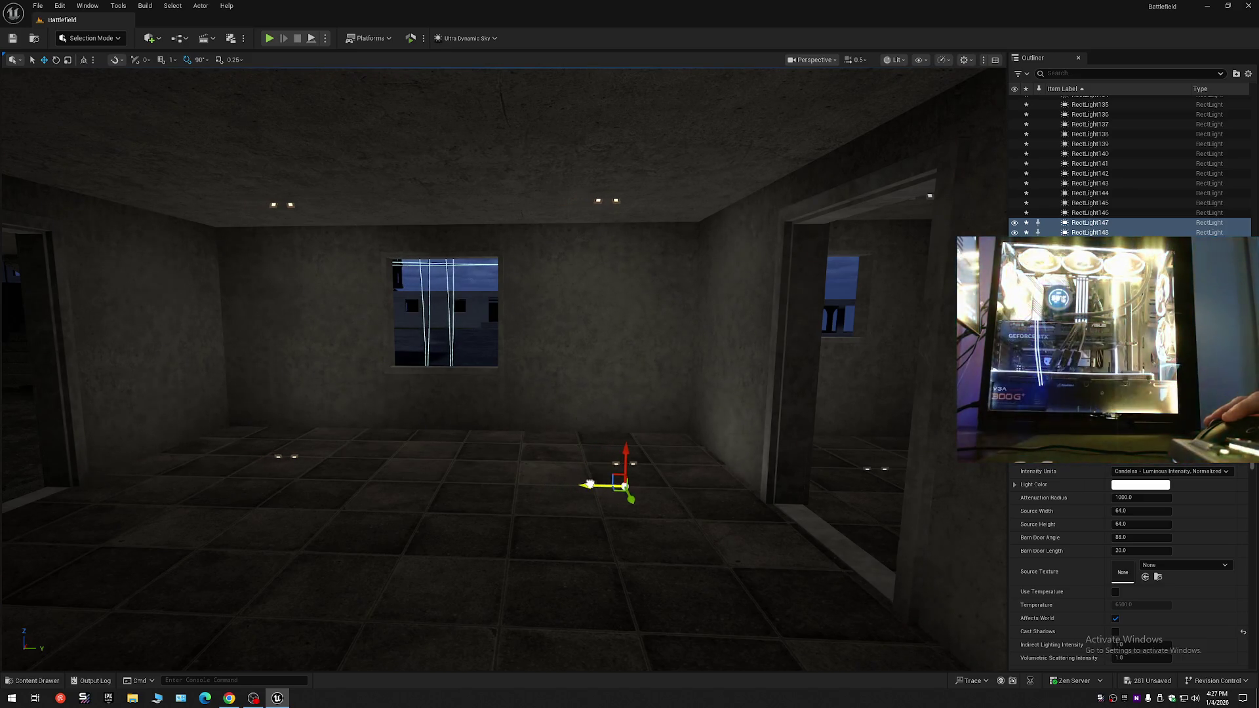
drag(574, 486, 574, 485)
mouse_move(457, 411)
mouse_down()
mouse_move(859, 388)
mouse_move(895, 366)
mouse_up()
- Survey the narrow room and select the light pair to copy into it
drag(822, 414, 412, 408)
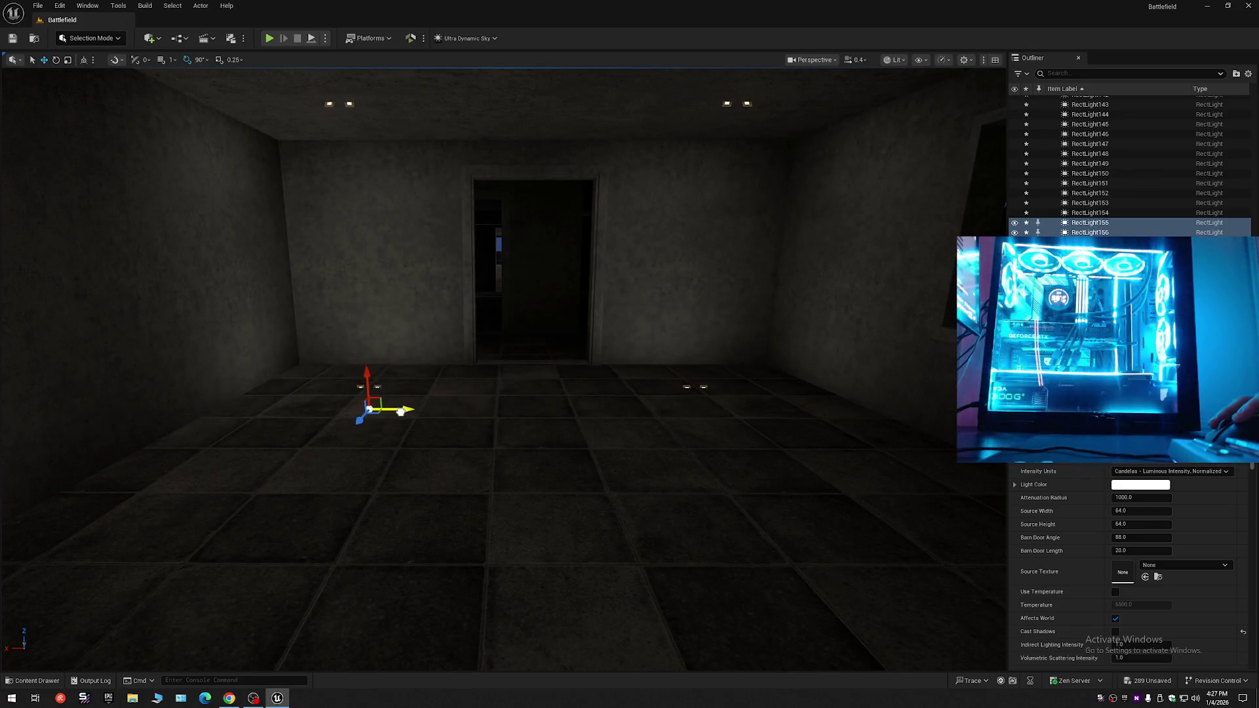
drag(406, 413, 406, 413)
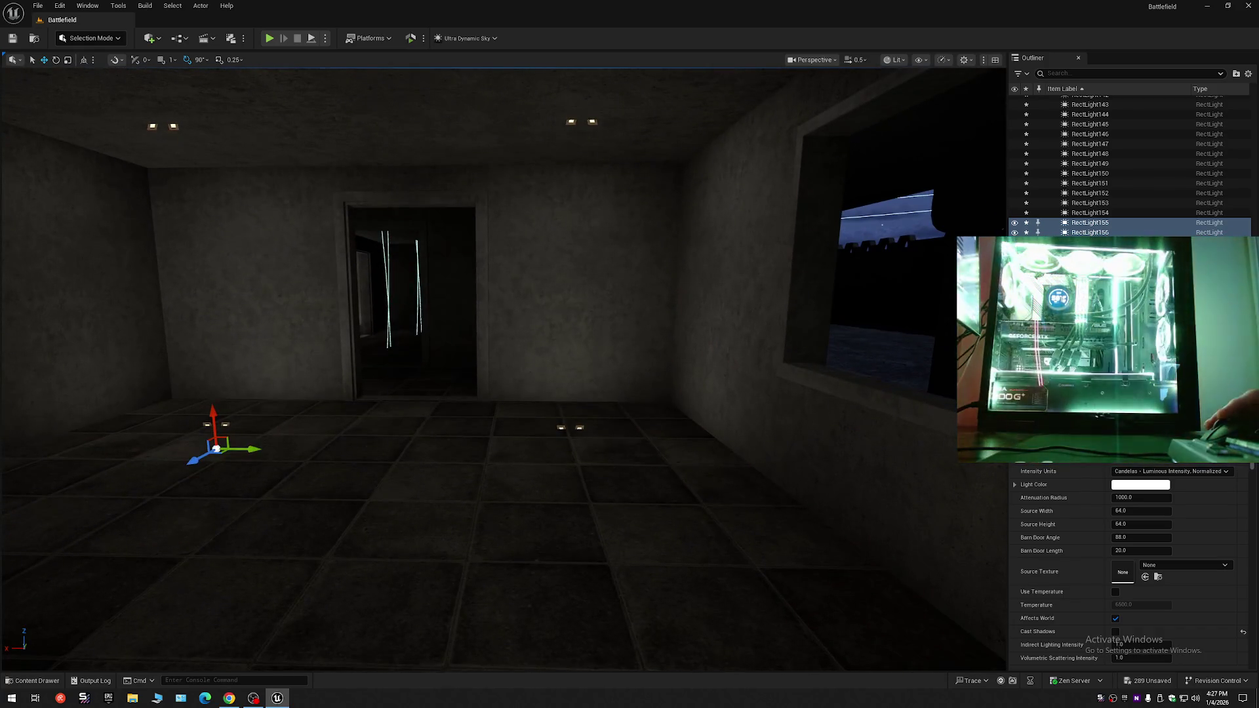
drag(405, 413, 406, 413)
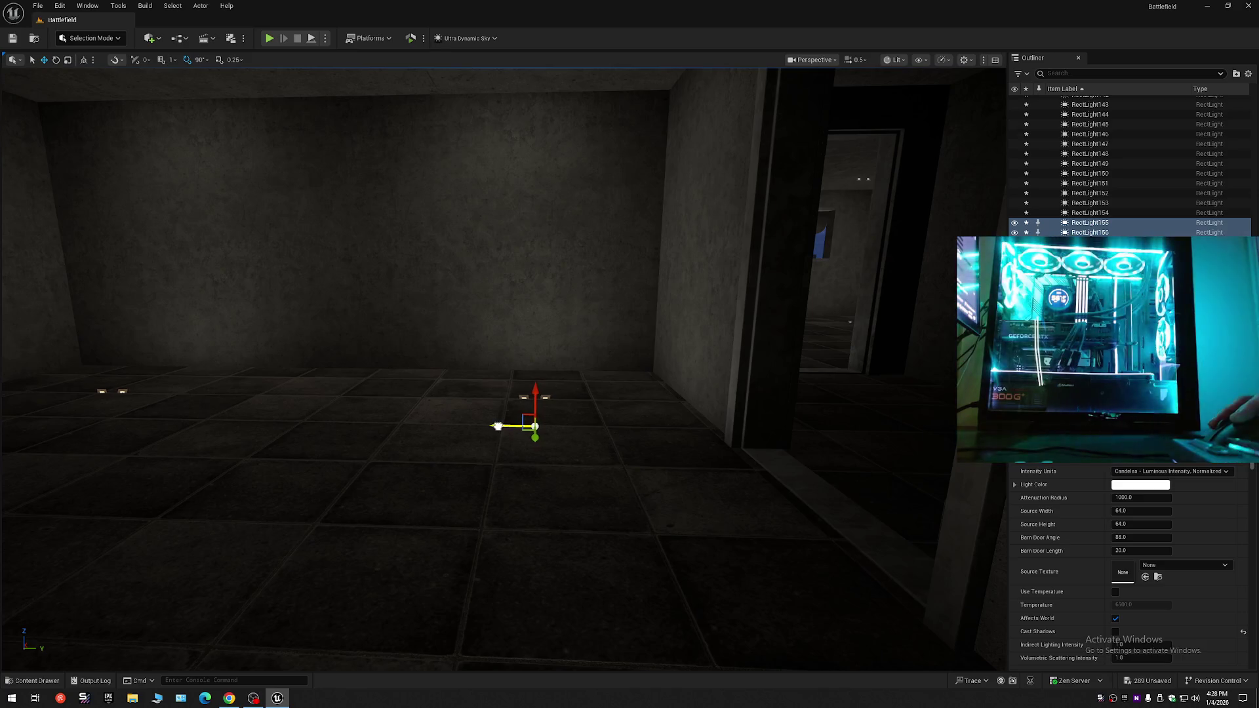
drag(491, 429, 452, 426)
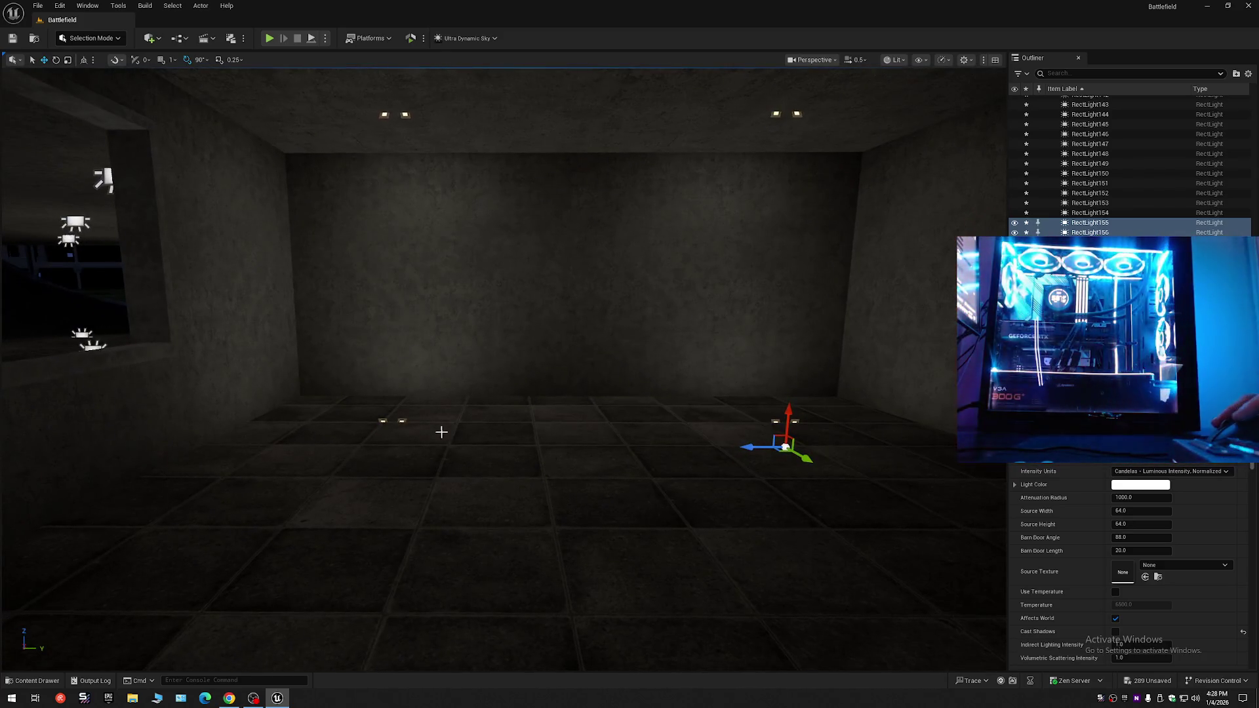
click(401, 420)
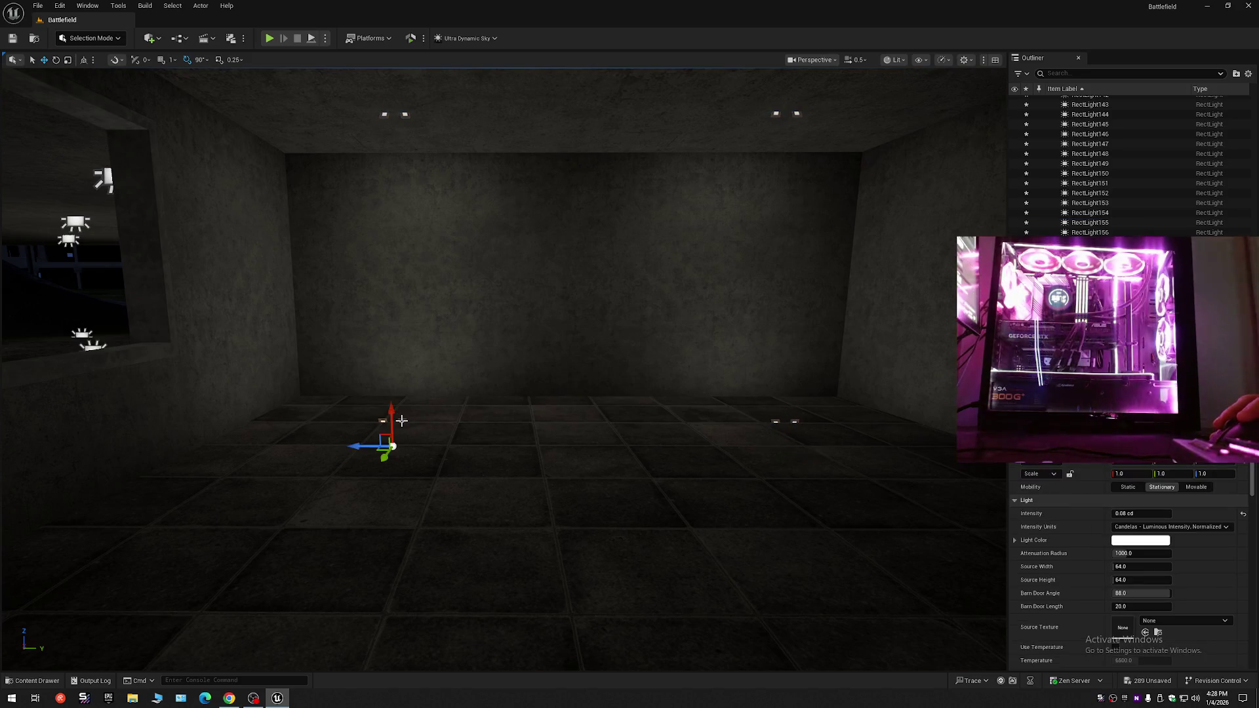
click(777, 422)
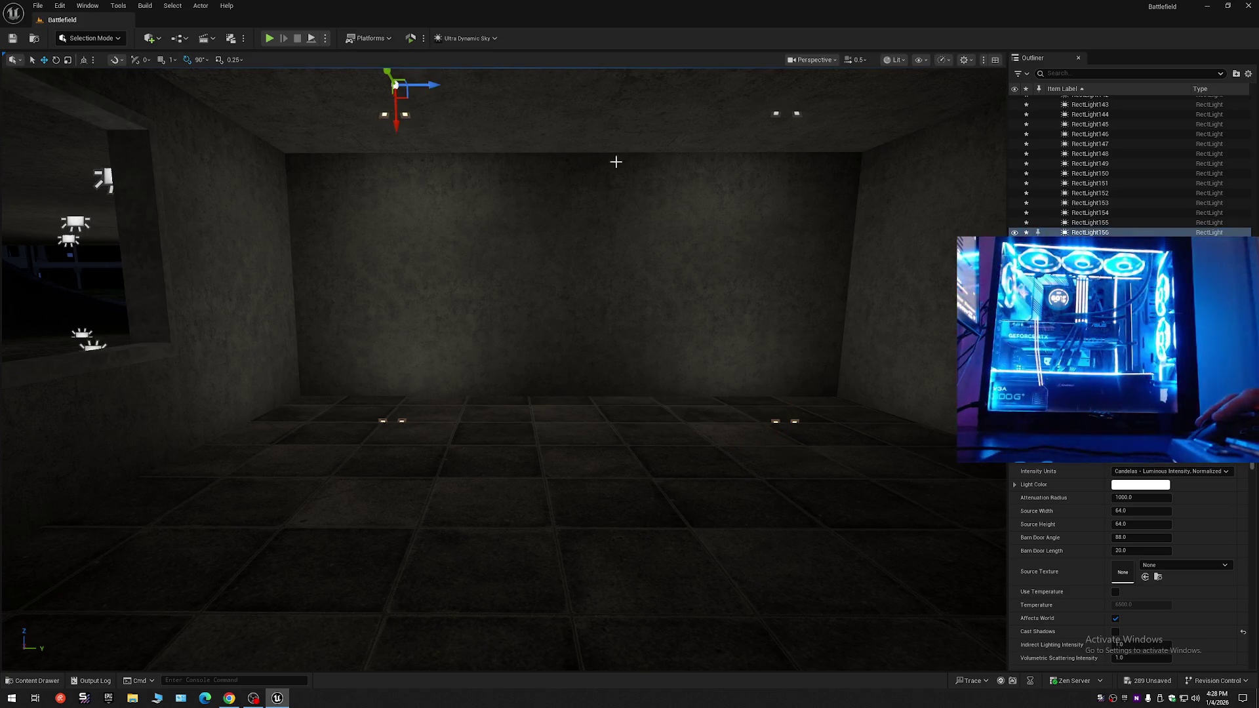
mouse_move(720, 264)
mouse_down()
mouse_move(738, 229)
mouse_move(1000, 223)
mouse_up()
mouse_move(835, 289)
mouse_down()
mouse_move(797, 252)
mouse_move(776, 289)
mouse_up()
- Turn the light pair 90° and Alt-drag a copy further down the corridor ceiling
key(e)
mouse_move(565, 196)
mouse_down()
mouse_move(590, 190)
mouse_move(640, 228)
mouse_move(525, 265)
mouse_move(695, 223)
mouse_move(777, 221)
mouse_move(469, 236)
mouse_up()
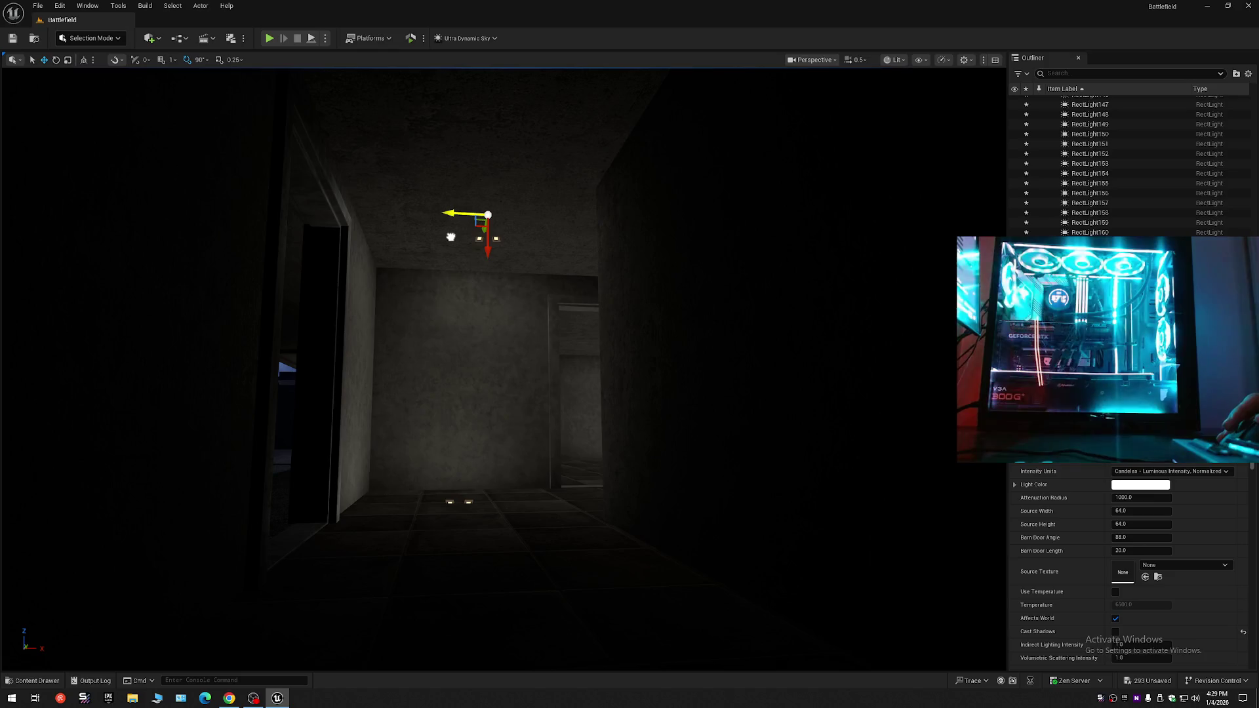
mouse_move(456, 246)
mouse_down()
mouse_move(426, 217)
mouse_move(441, 208)
mouse_move(393, 212)
mouse_move(472, 208)
mouse_up()
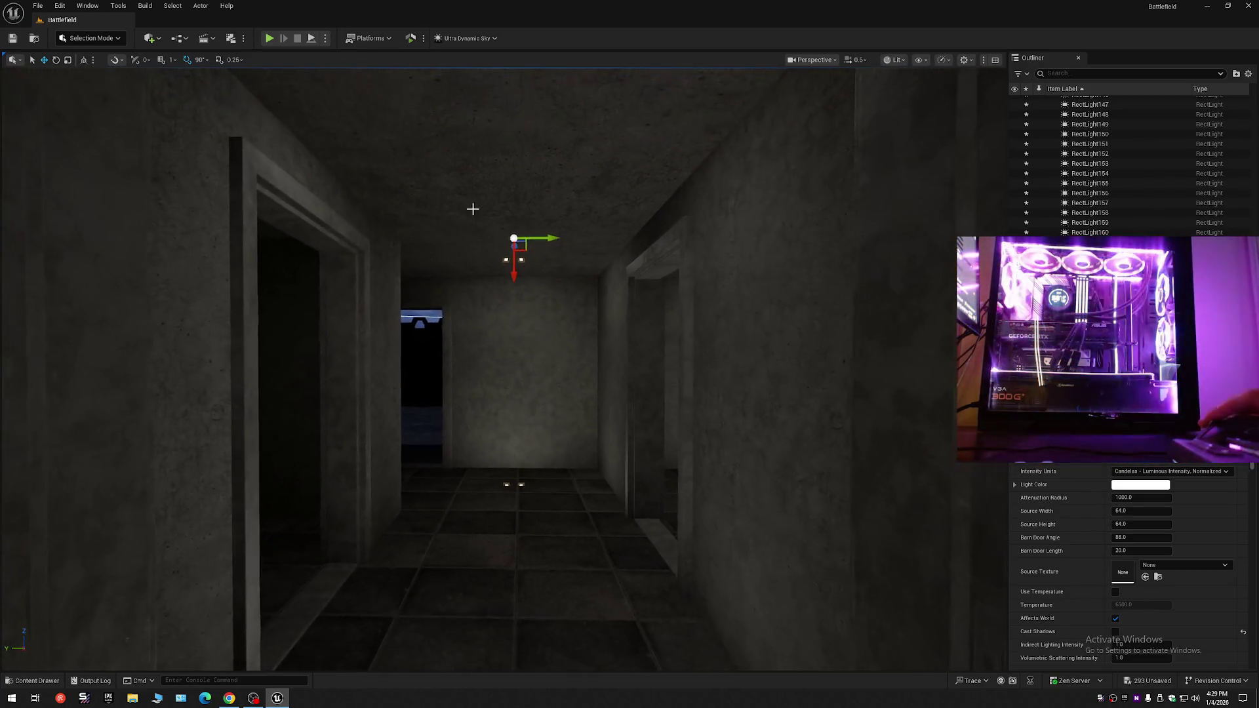
mouse_move(548, 238)
alt+mouse_down()
mouse_move(393, 237)
mouse_move(407, 244)
mouse_move(499, 182)
mouse_move(491, 196)
alt+mouse_up()
key(w)
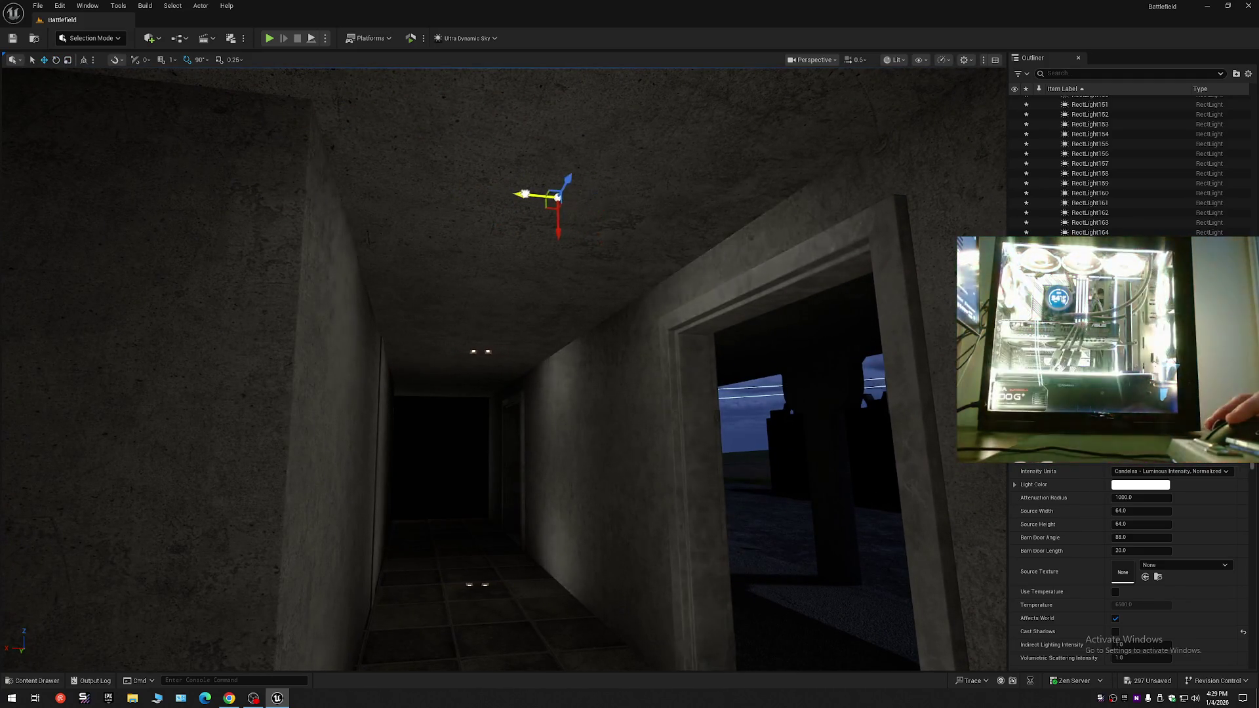
- Fly down the corridor, through the doorway, and into the corridor beside it
mouse_move(497, 203)
mouse_down()
mouse_move(499, 172)
mouse_move(577, 158)
mouse_move(505, 176)
mouse_move(473, 163)
mouse_move(398, 201)
mouse_up()
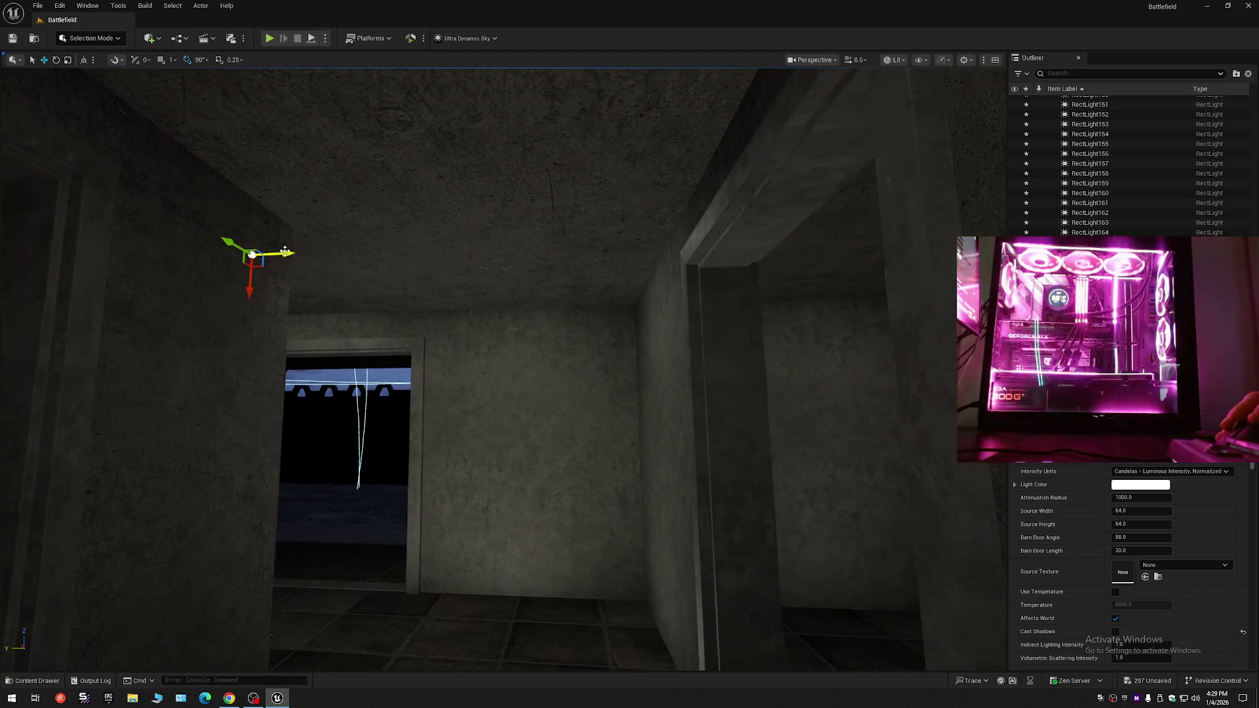
drag(371, 257, 315, 196)
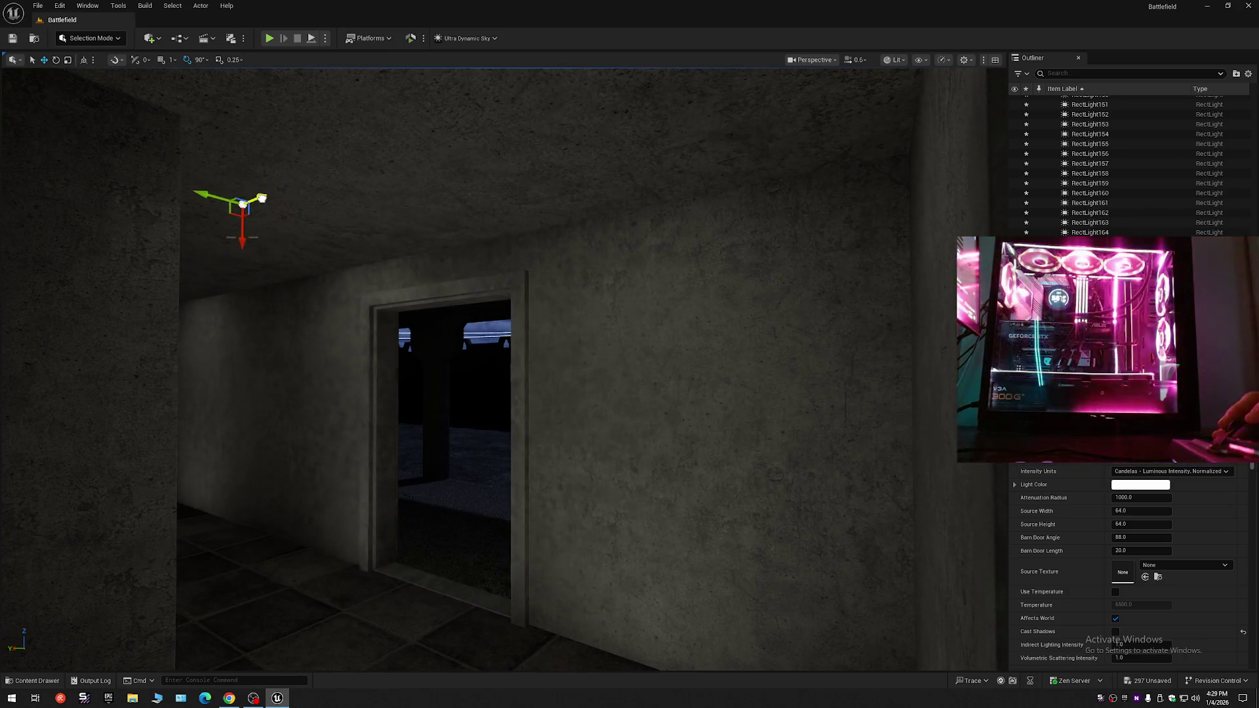
mouse_move(316, 196)
mouse_down()
mouse_move(295, 195)
mouse_move(396, 188)
mouse_up()
scroll(396, 188, down, 5)
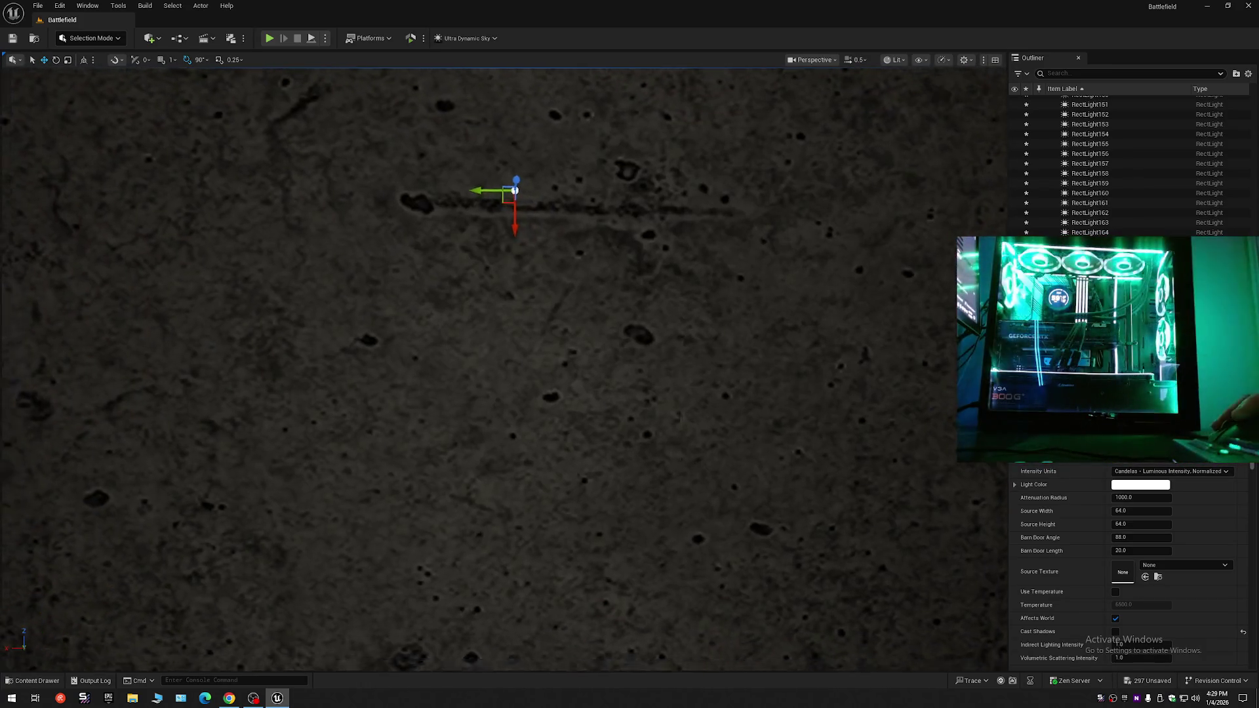